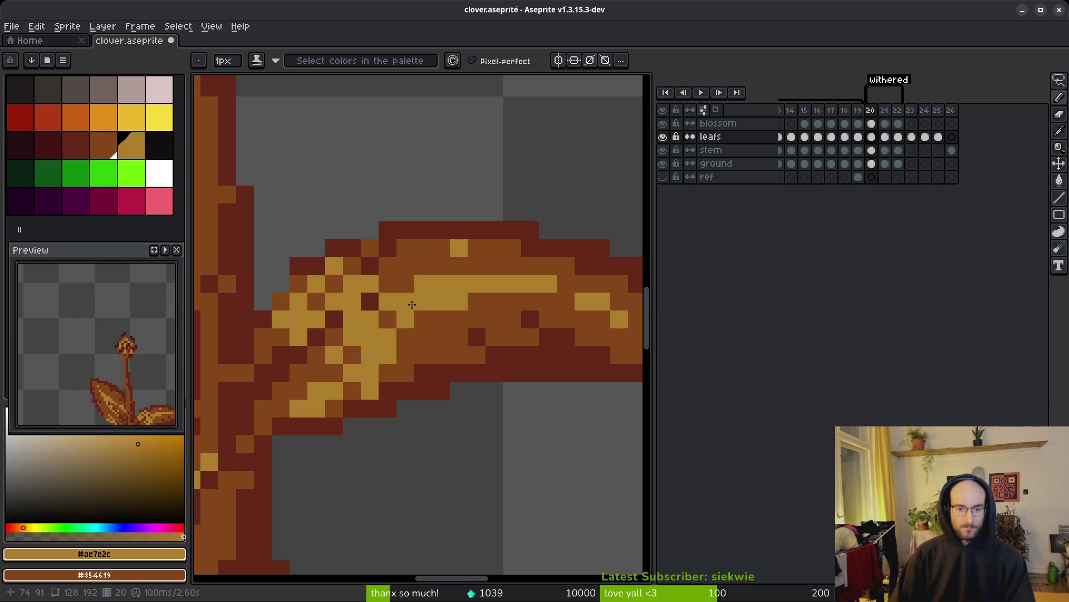
- Darken a gold pixel and the lower edge of the right leaf, adding gold dots nearby
{"action": "right_click", "coordinate": [441, 301]}
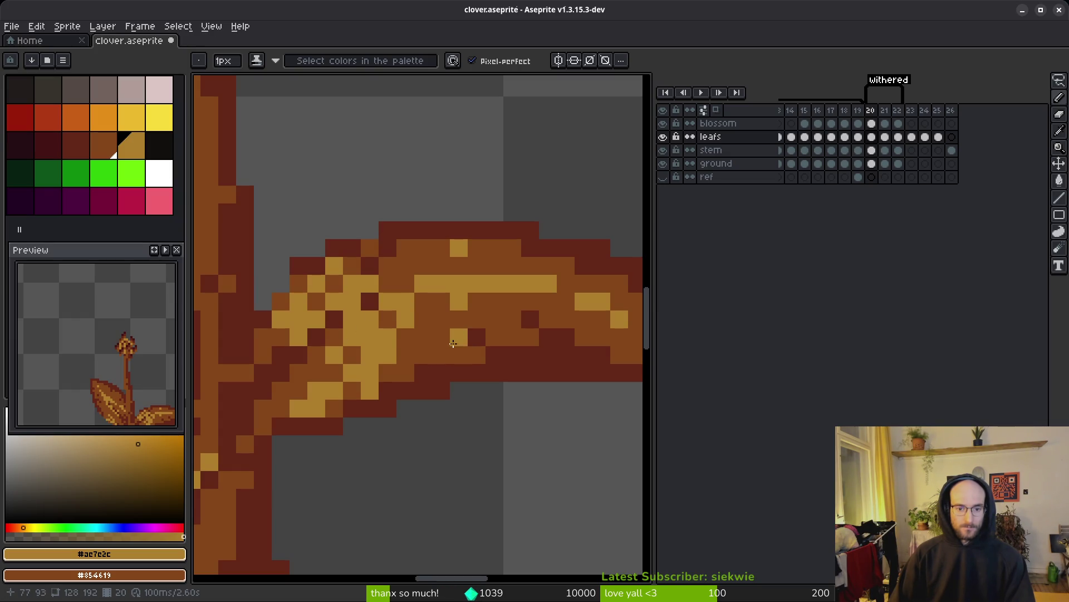
{"action": "left_click", "coordinate": [423, 301]}
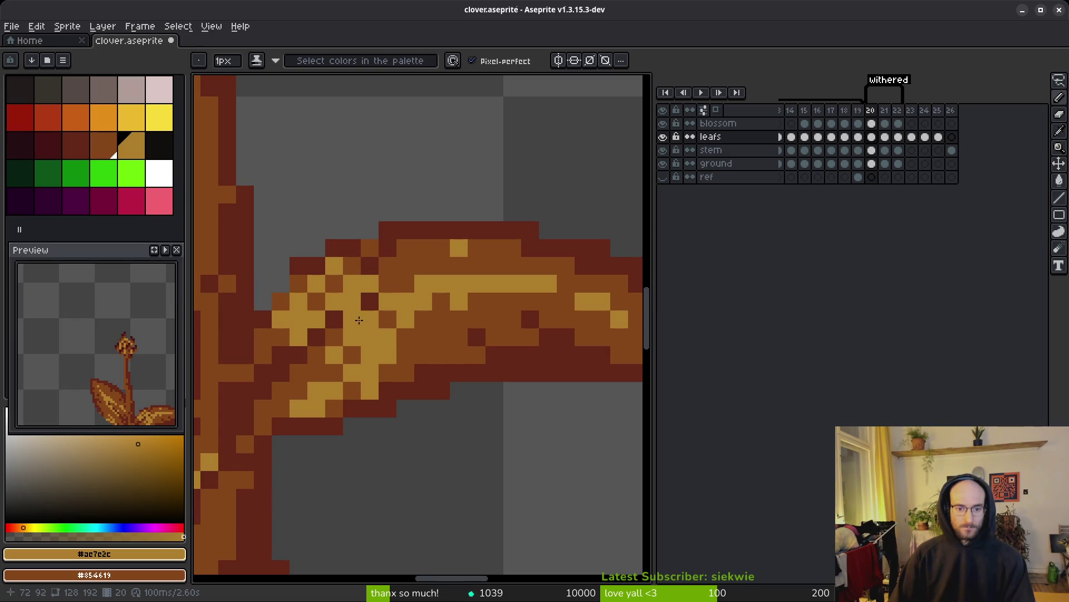
{"action": "scroll", "coordinate": [421, 360], "scroll_direction": "down", "scroll_amount": 5}
{"action": "scroll", "coordinate": [421, 360], "scroll_direction": "up", "scroll_amount": 4}
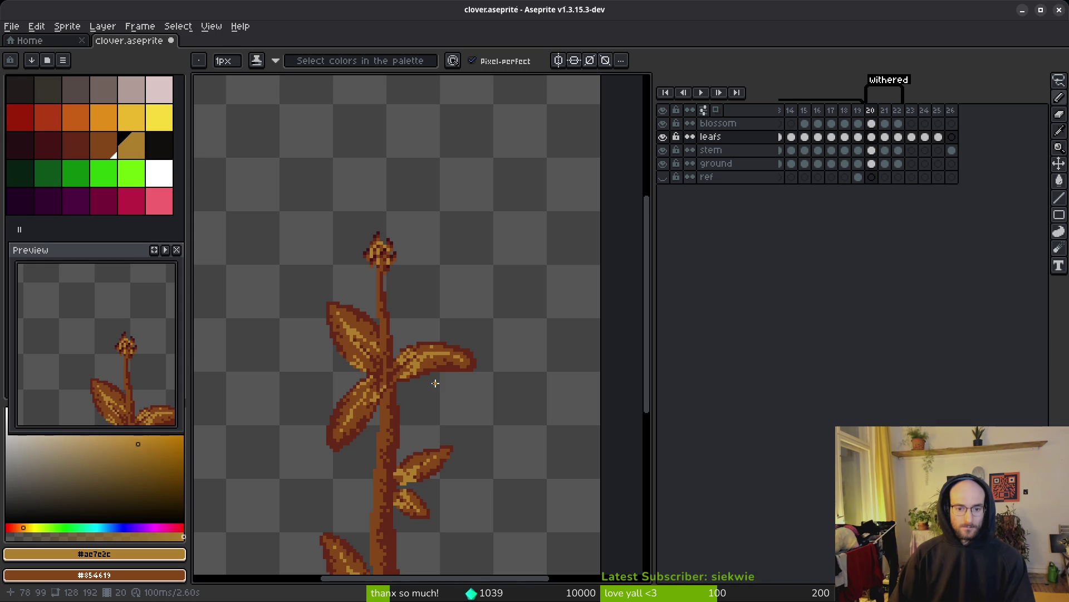
{"action": "right_click", "coordinate": [422, 359]}
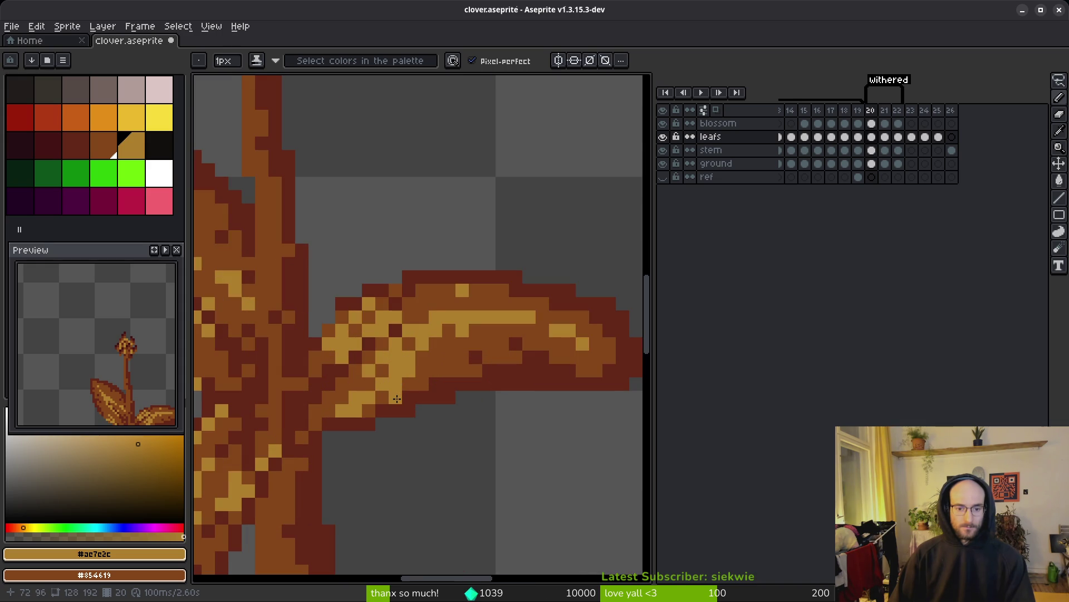
{"action": "scroll", "coordinate": [395, 394], "scroll_direction": "down", "scroll_amount": 2}
{"action": "scroll", "coordinate": [491, 287], "scroll_direction": "up", "scroll_amount": 2}
{"action": "left_click", "coordinate": [496, 301]}
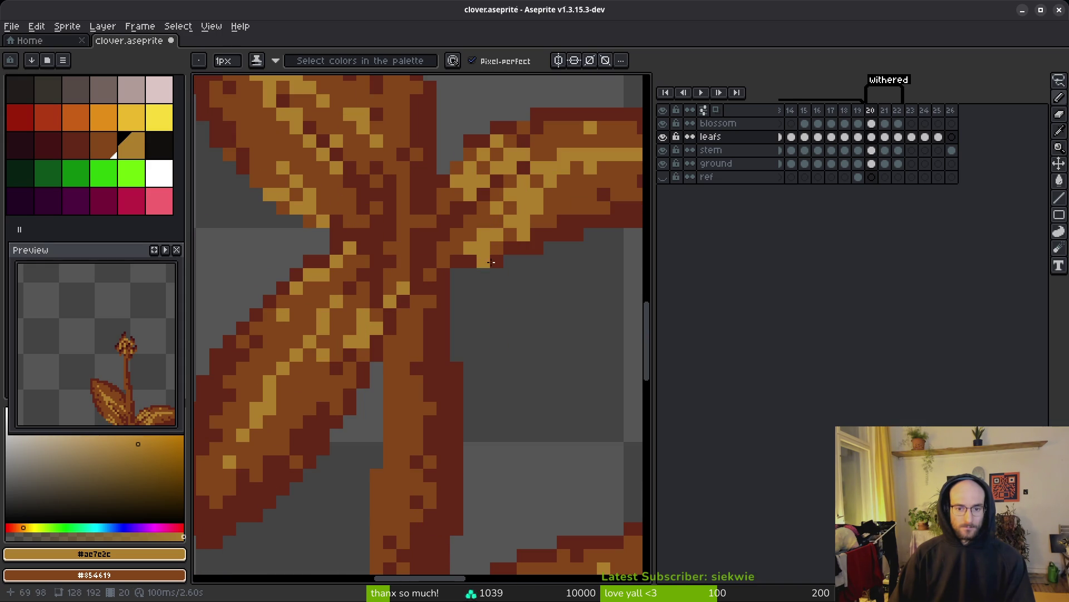
{"action": "scroll", "coordinate": [533, 295], "scroll_direction": "down", "scroll_amount": 3}
{"action": "scroll", "coordinate": [557, 289], "scroll_direction": "up", "scroll_amount": 4}
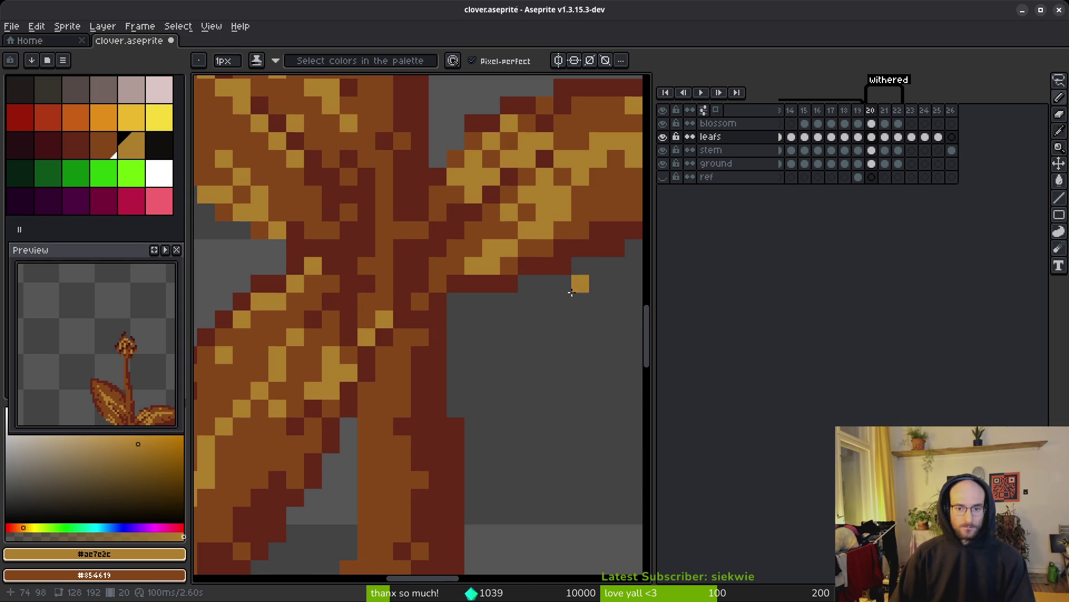
{"action": "scroll", "coordinate": [564, 307], "scroll_direction": "down", "scroll_amount": 3}
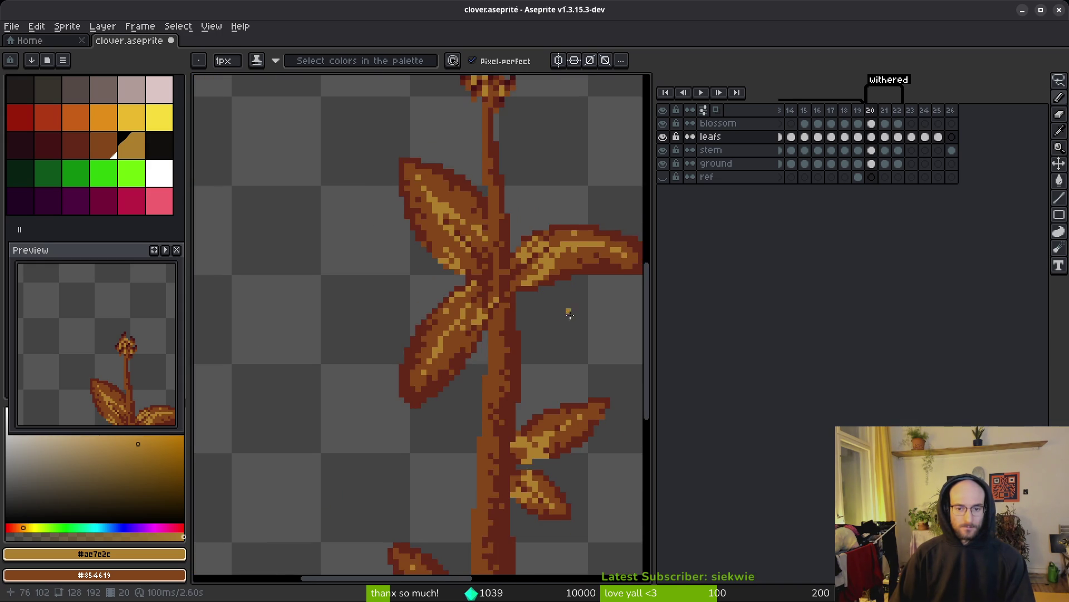
{"action": "scroll", "coordinate": [557, 295], "scroll_direction": "down", "scroll_amount": 1}
{"action": "scroll", "coordinate": [469, 193], "scroll_direction": "up", "scroll_amount": 1}
{"action": "scroll", "coordinate": [490, 260], "scroll_direction": "up", "scroll_amount": 1}
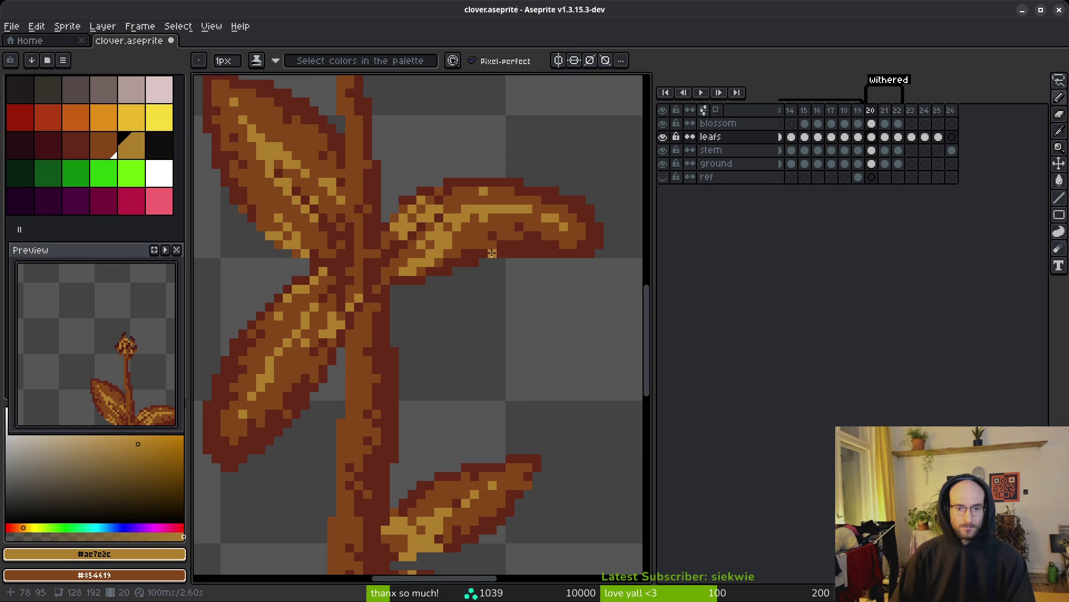
{"action": "scroll", "coordinate": [490, 260], "scroll_direction": "up", "scroll_amount": 2}
- Turn two gold highlights on the upper leaves brown
{"action": "right_click", "coordinate": [396, 193]}
{"action": "right_click", "coordinate": [360, 193]}
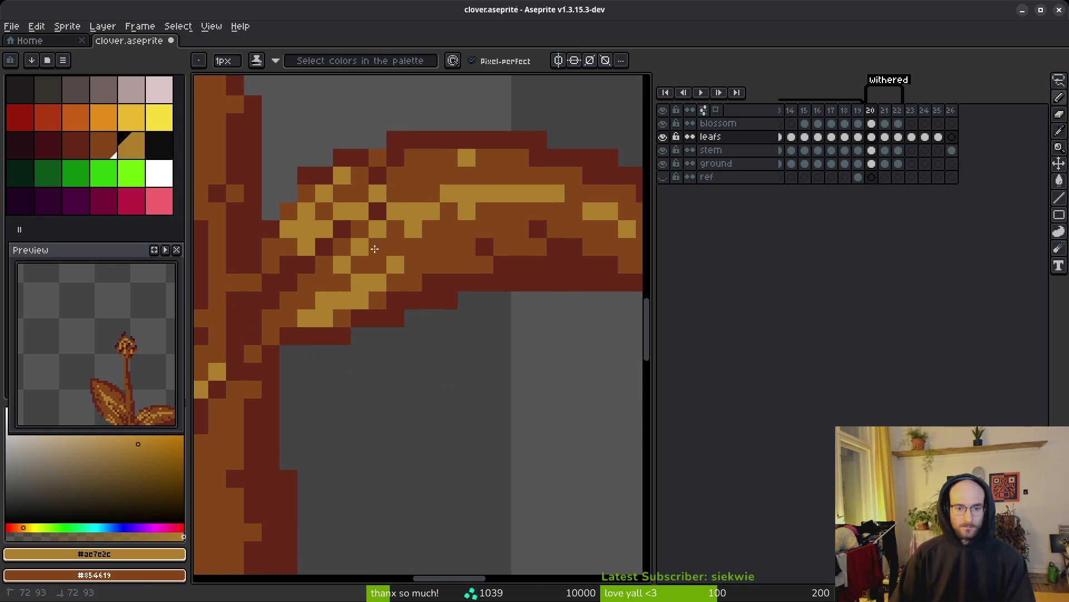
{"action": "scroll", "coordinate": [504, 291], "scroll_direction": "down", "scroll_amount": 3}
{"action": "scroll", "coordinate": [461, 322], "scroll_direction": "up", "scroll_amount": 3}
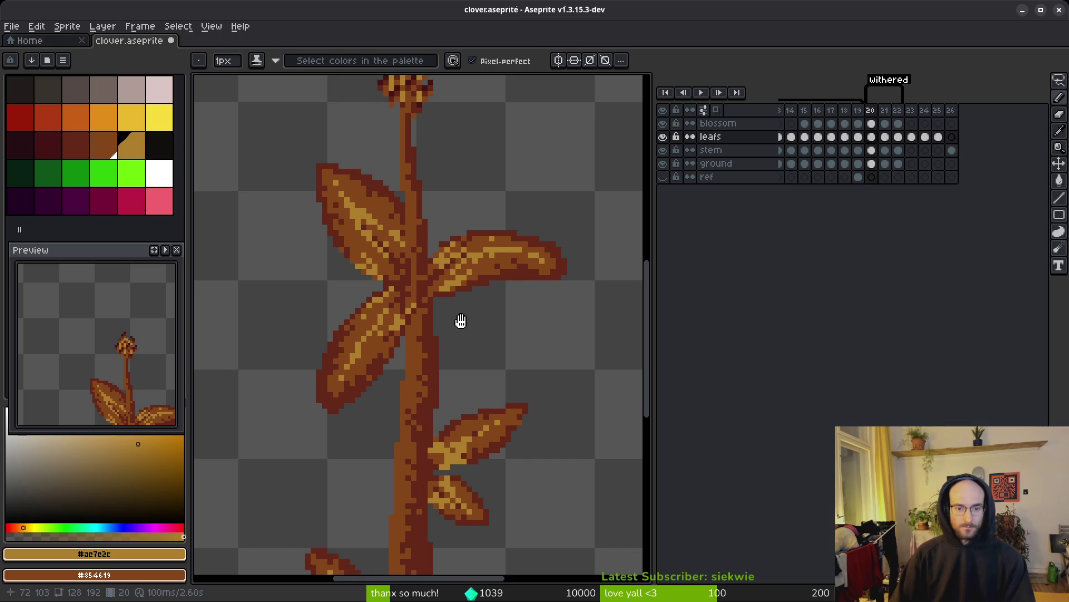
{"action": "scroll", "coordinate": [447, 251], "scroll_direction": "down", "scroll_amount": 3}
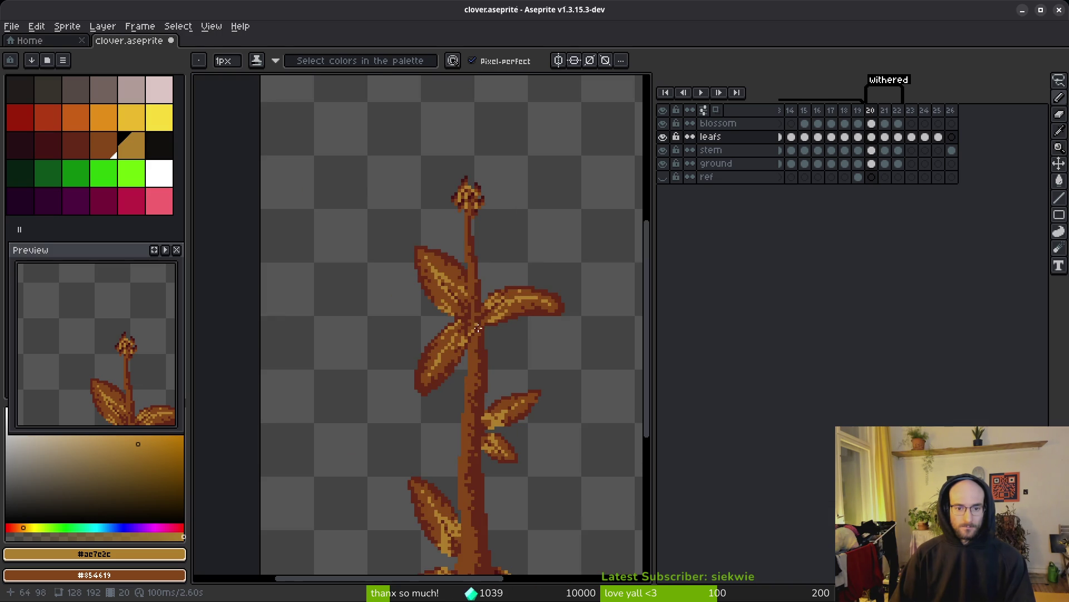
{"action": "scroll", "coordinate": [458, 260], "scroll_direction": "up", "scroll_amount": 3}
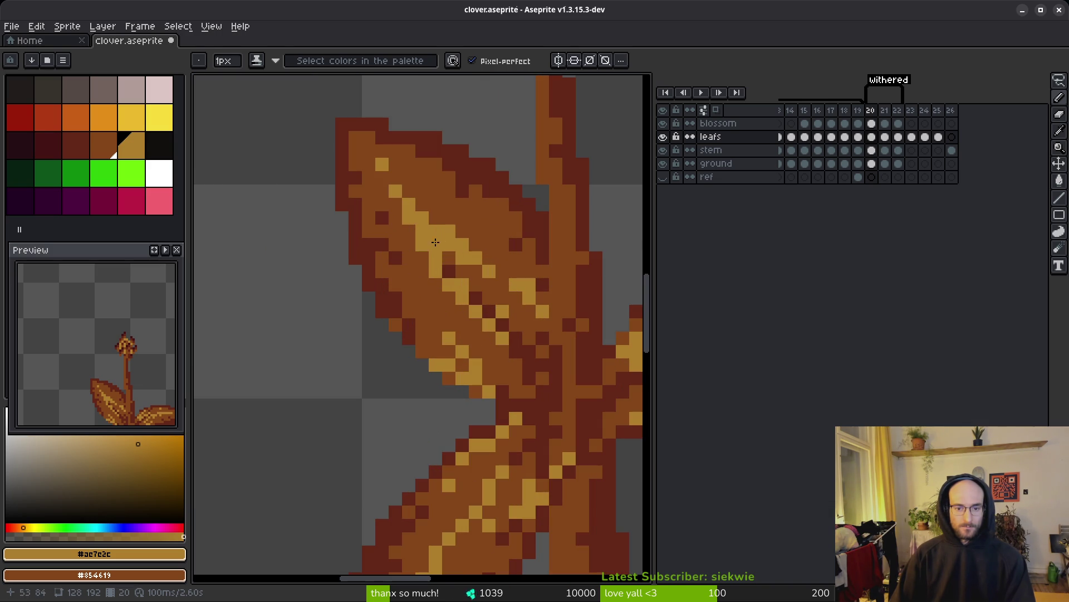
{"action": "scroll", "coordinate": [515, 312], "scroll_direction": "down", "scroll_amount": 3}
{"action": "left_click_drag", "start_coordinate": [552, 372], "coordinate": [544, 364]}
{"action": "scroll", "coordinate": [544, 364], "scroll_direction": "down", "scroll_amount": 1}
{"action": "scroll", "coordinate": [387, 317], "scroll_direction": "up", "scroll_amount": 4}
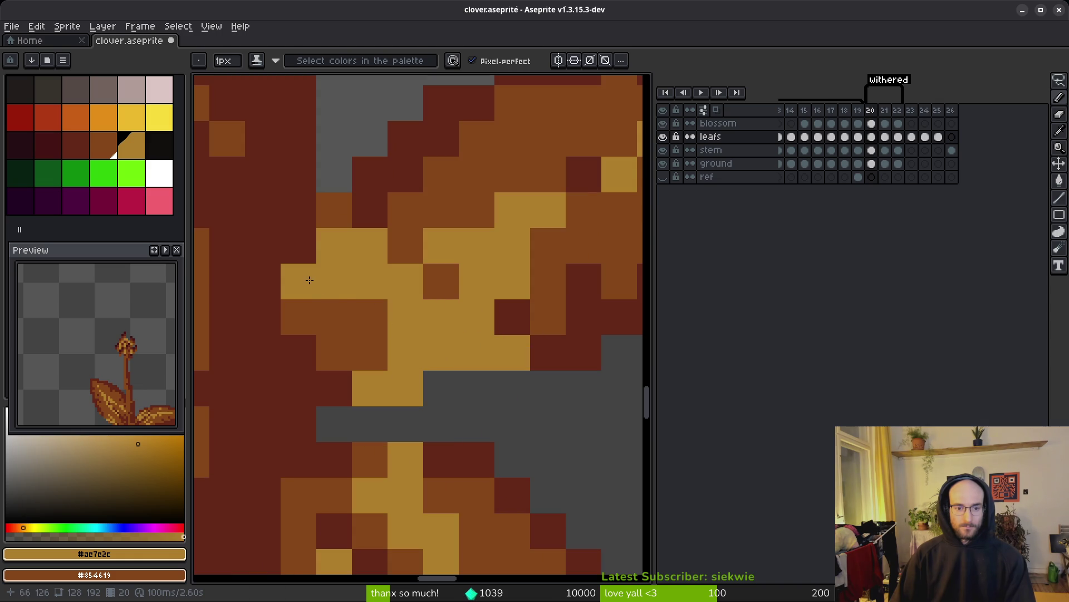
- Repaint five more gold leaf pixels brown, including one on the small leaf
{"action": "right_click", "coordinate": [316, 284]}
{"action": "right_click", "coordinate": [410, 308]}
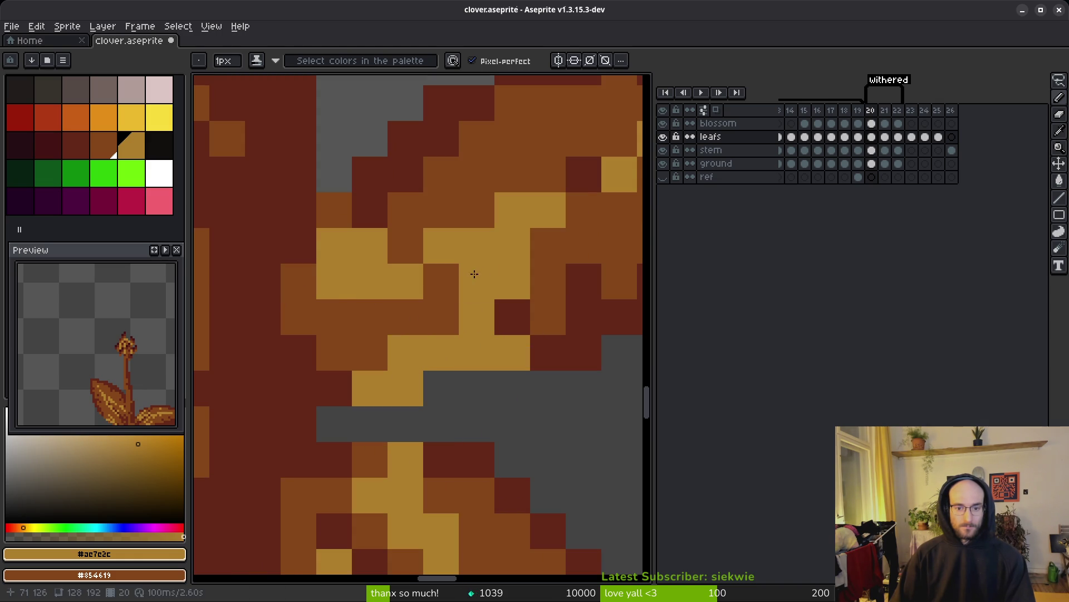
{"action": "scroll", "coordinate": [502, 262], "scroll_direction": "down", "scroll_amount": 3}
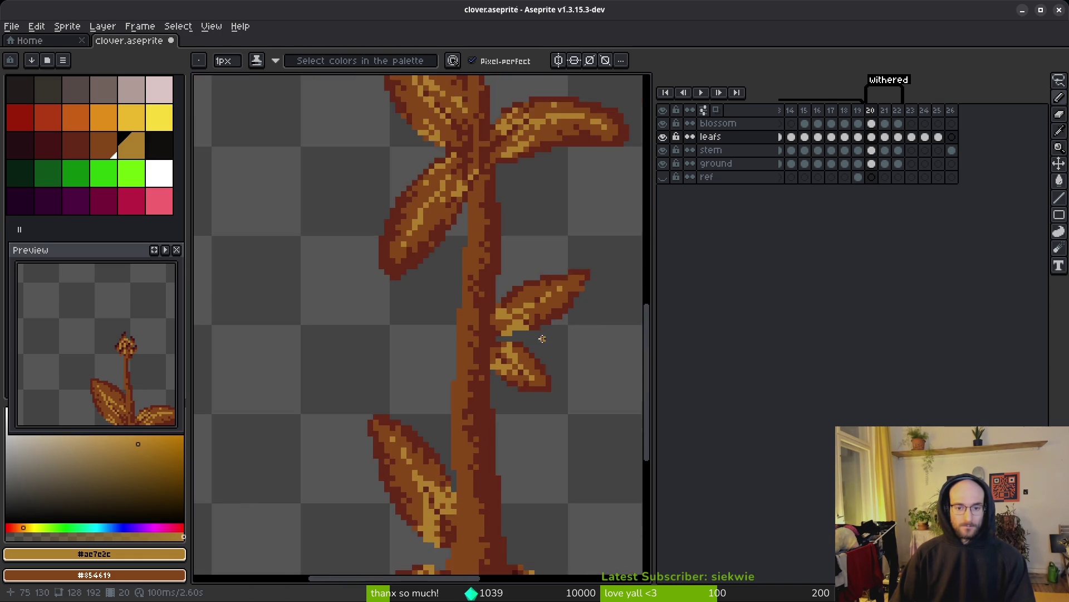
{"action": "scroll", "coordinate": [514, 316], "scroll_direction": "up", "scroll_amount": 2}
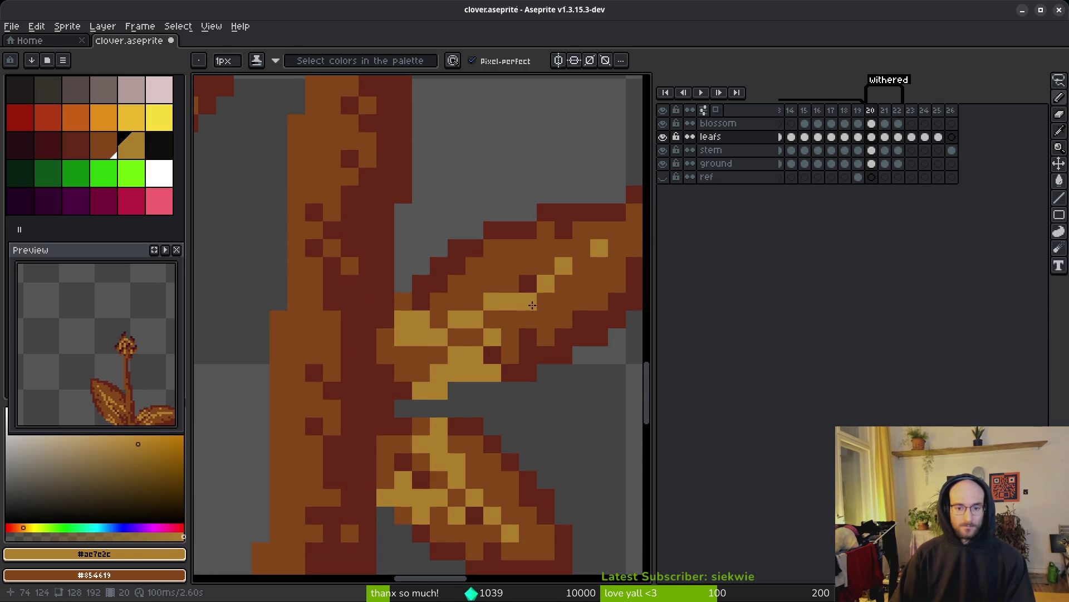
{"action": "right_click", "coordinate": [403, 336]}
{"action": "scroll", "coordinate": [510, 355], "scroll_direction": "down", "scroll_amount": 3}
{"action": "scroll", "coordinate": [501, 359], "scroll_direction": "up", "scroll_amount": 3}
{"action": "right_click", "coordinate": [501, 362]}
{"action": "right_click", "coordinate": [534, 346]}
{"action": "scroll", "coordinate": [518, 351], "scroll_direction": "down", "scroll_amount": 3}
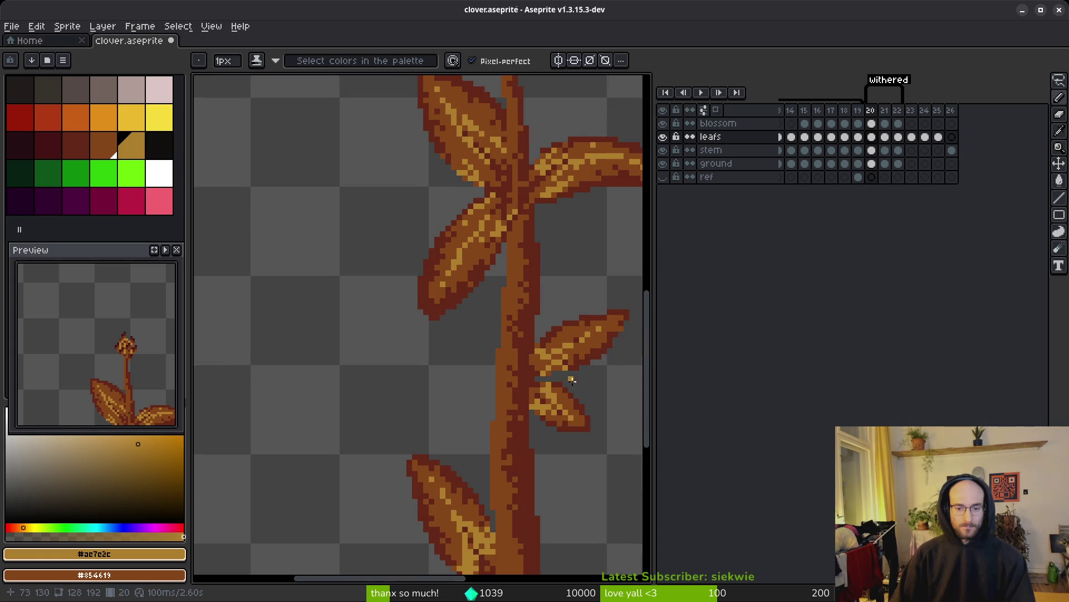
{"action": "scroll", "coordinate": [479, 429], "scroll_direction": "down", "scroll_amount": 4}
{"action": "scroll", "coordinate": [479, 429], "scroll_direction": "up", "scroll_amount": 3}
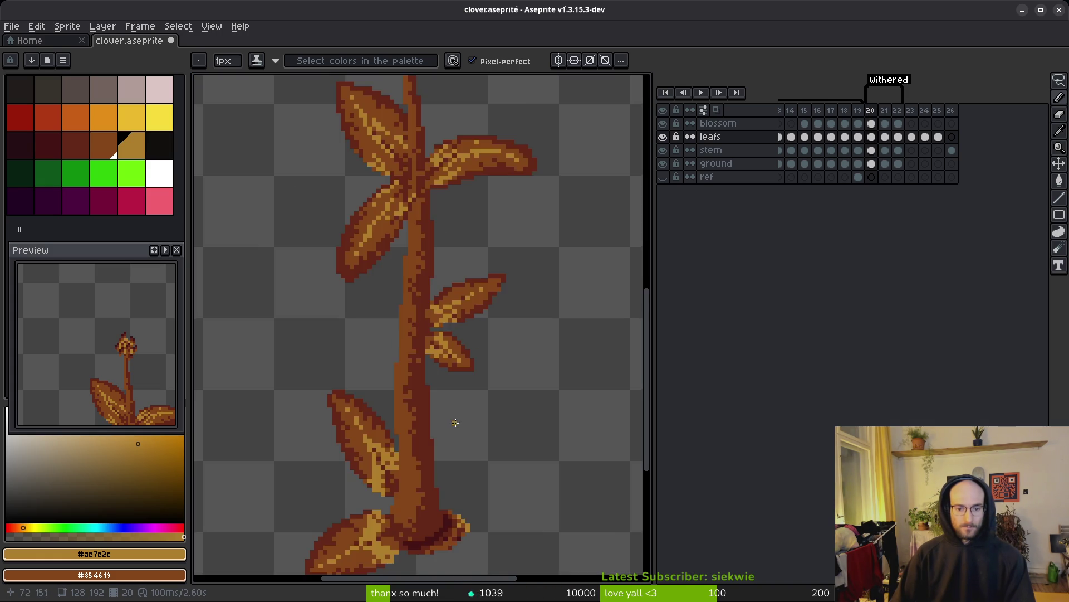
{"action": "scroll", "coordinate": [474, 333], "scroll_direction": "up", "scroll_amount": 1}
{"action": "scroll", "coordinate": [389, 345], "scroll_direction": "up", "scroll_amount": 4}
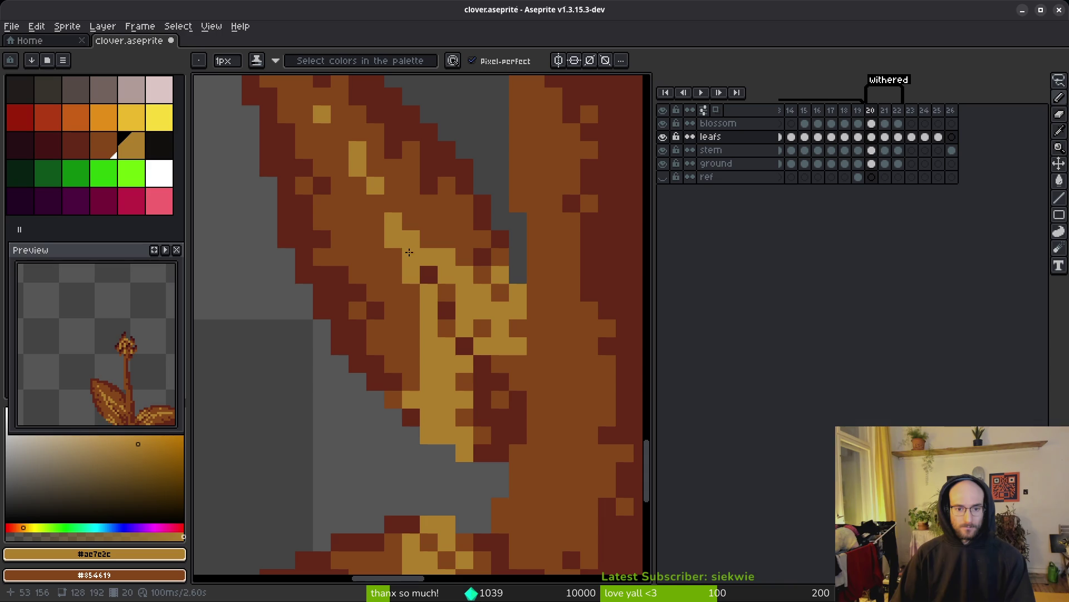
{"action": "left_click", "coordinate": [411, 256]}
{"action": "left_click", "coordinate": [429, 274]}
{"action": "left_click", "coordinate": [429, 257]}
{"action": "left_click", "coordinate": [447, 275]}
{"action": "right_click", "coordinate": [467, 319]}
{"action": "left_click", "coordinate": [483, 336]}
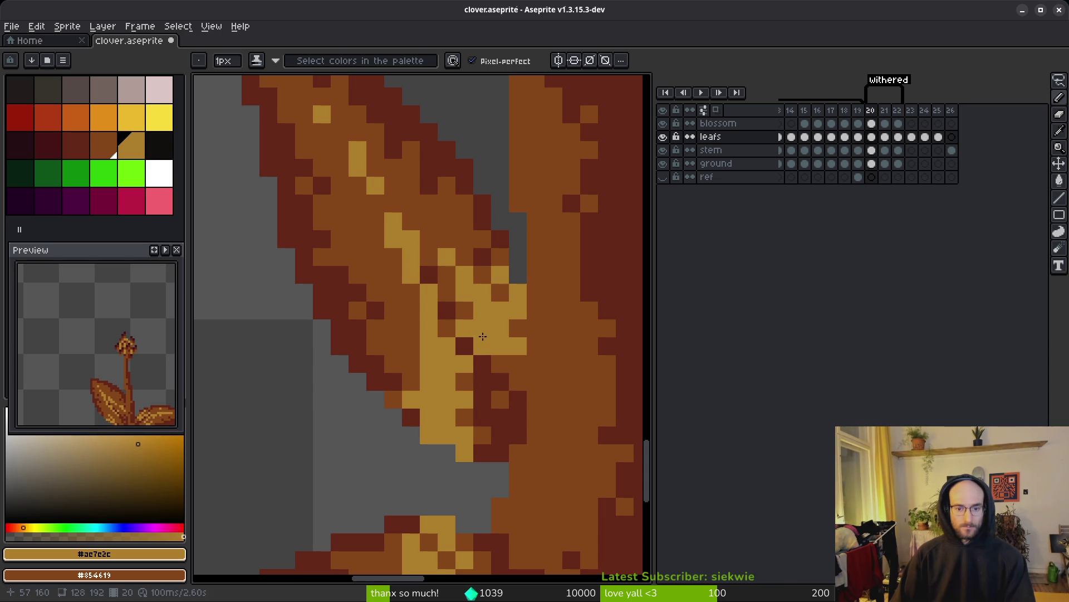
{"action": "right_click", "coordinate": [482, 337]}
{"action": "right_click", "coordinate": [429, 363]}
{"action": "right_click", "coordinate": [429, 381]}
{"action": "scroll", "coordinate": [454, 401], "scroll_direction": "down", "scroll_amount": 3}
{"action": "scroll", "coordinate": [453, 401], "scroll_direction": "right", "scroll_amount": 2}
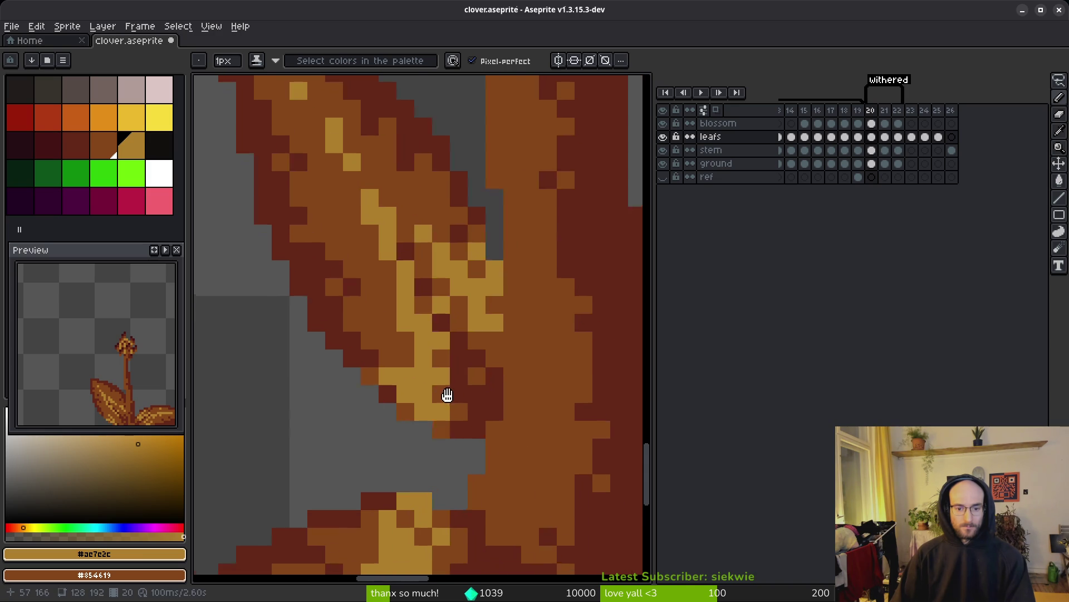
{"action": "scroll", "coordinate": [428, 360], "scroll_direction": "down", "scroll_amount": 6}
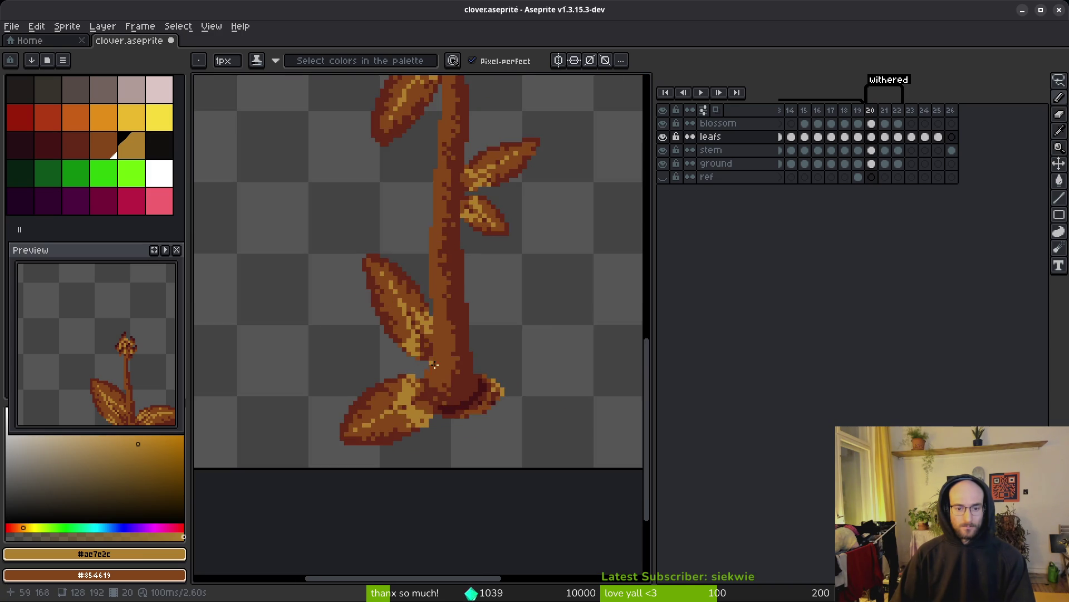
{"action": "scroll", "coordinate": [435, 376], "scroll_direction": "up", "scroll_amount": 2}
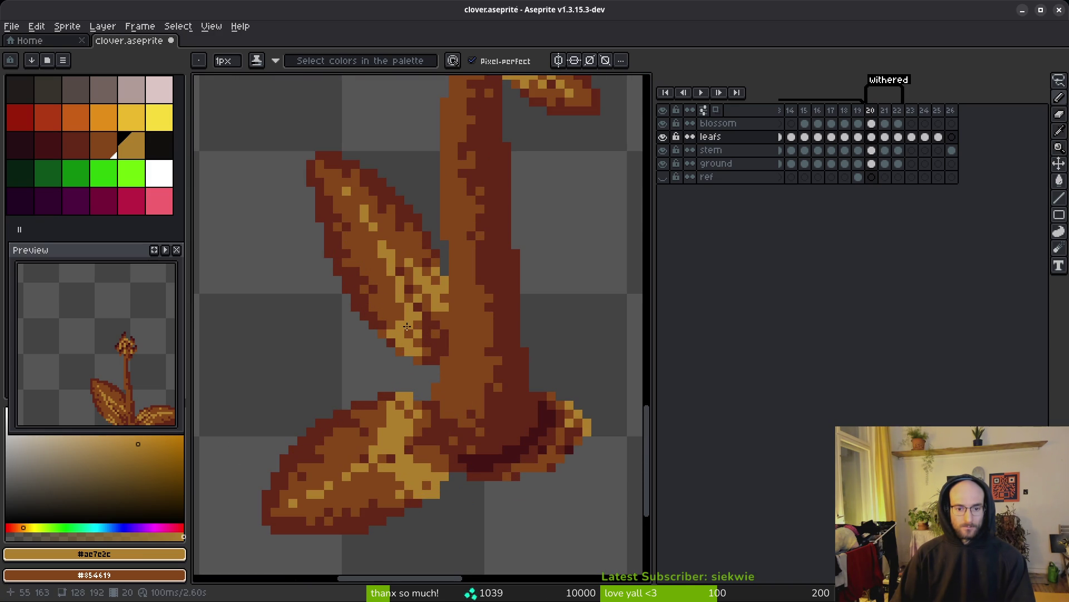
{"action": "scroll", "coordinate": [410, 313], "scroll_direction": "down", "scroll_amount": 3}
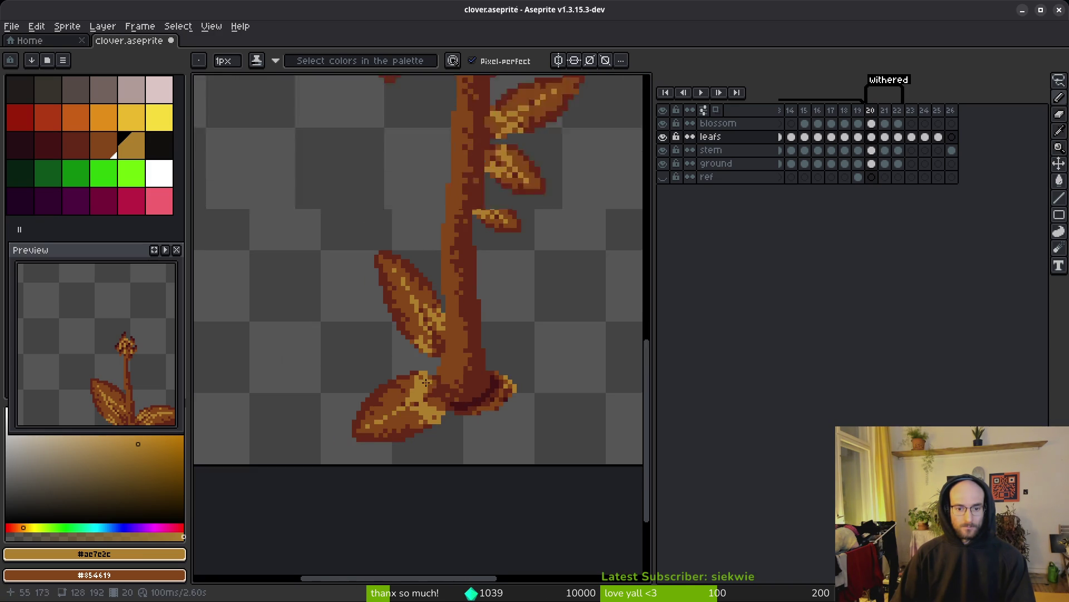
{"action": "scroll", "coordinate": [473, 289], "scroll_direction": "up", "scroll_amount": 7}
{"action": "mouse_move", "coordinate": [501, 275]}
{"action": "left_mouse_down"}
{"action": "mouse_move", "coordinate": [441, 342]}
{"action": "mouse_move", "coordinate": [382, 378]}
{"action": "mouse_move", "coordinate": [444, 301]}
{"action": "mouse_move", "coordinate": [374, 401]}
{"action": "left_mouse_up"}
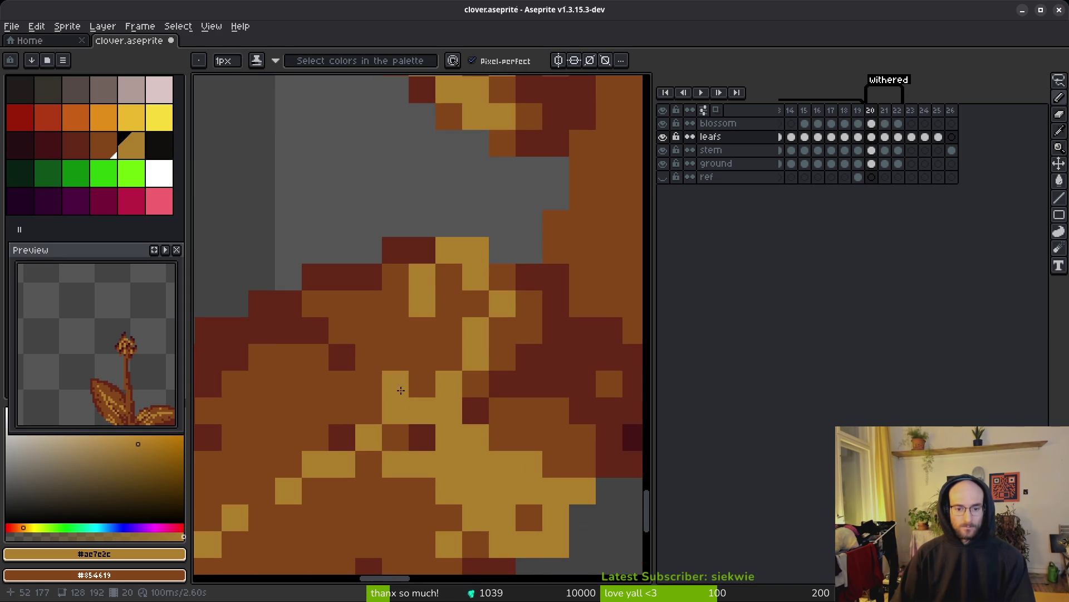
{"action": "scroll", "coordinate": [505, 357], "scroll_direction": "down", "scroll_amount": 3}
{"action": "scroll", "coordinate": [504, 356], "scroll_direction": "up", "scroll_amount": 4}
{"action": "left_click_drag", "start_coordinate": [426, 388], "coordinate": [508, 392]}
{"action": "right_click", "coordinate": [510, 389]}
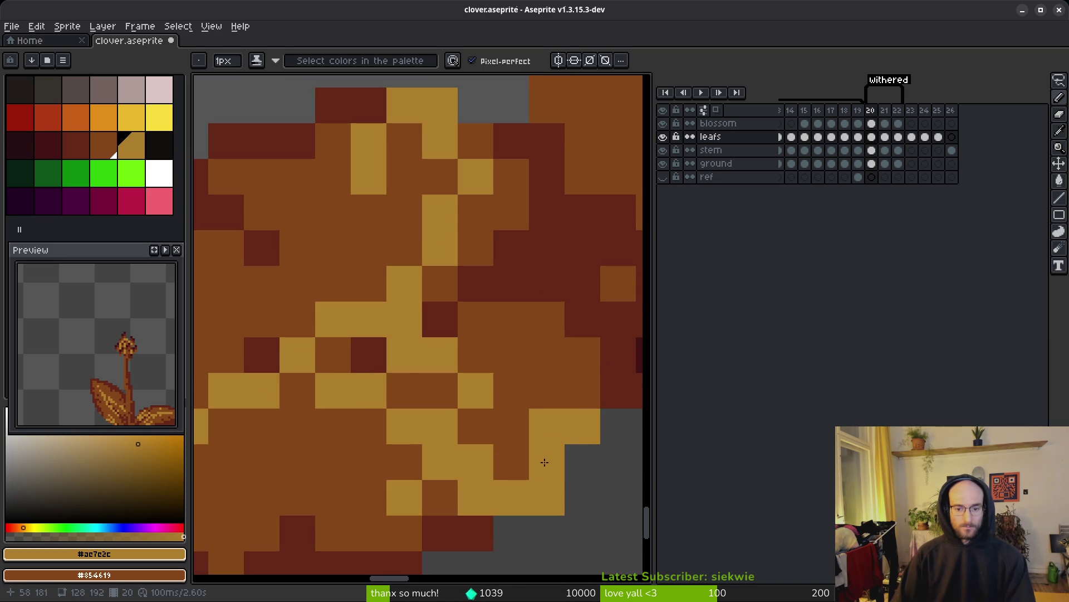
{"action": "right_click", "coordinate": [546, 501]}
{"action": "right_click", "coordinate": [538, 421]}
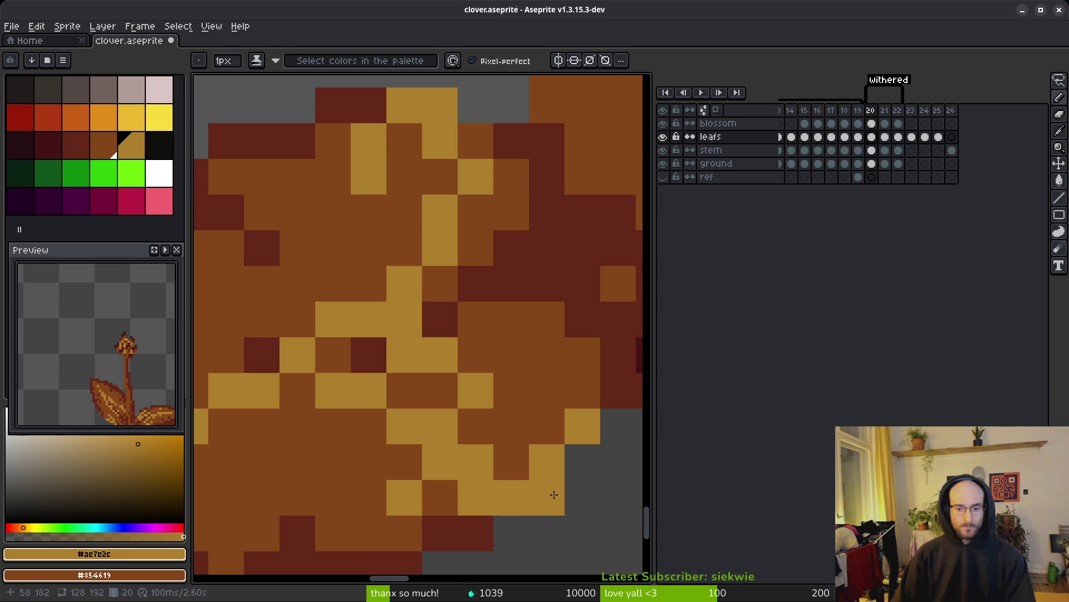
{"action": "right_click", "coordinate": [478, 495]}
{"action": "left_click", "coordinate": [530, 517]}
{"action": "right_click", "coordinate": [530, 517]}
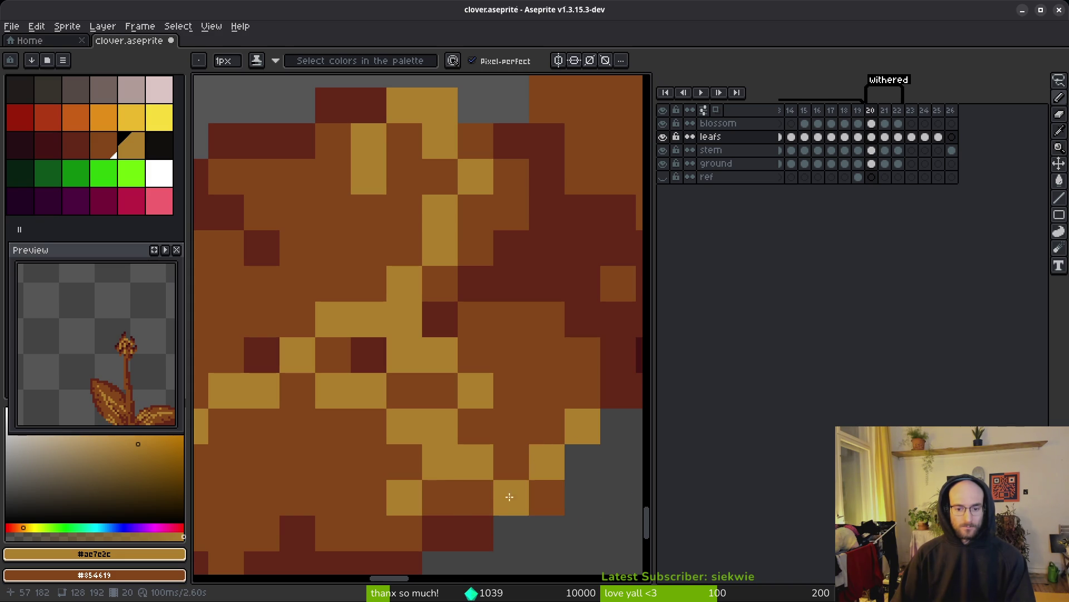
{"action": "scroll", "coordinate": [507, 495], "scroll_direction": "down", "scroll_amount": 3}
{"action": "scroll", "coordinate": [510, 411], "scroll_direction": "up", "scroll_amount": 4}
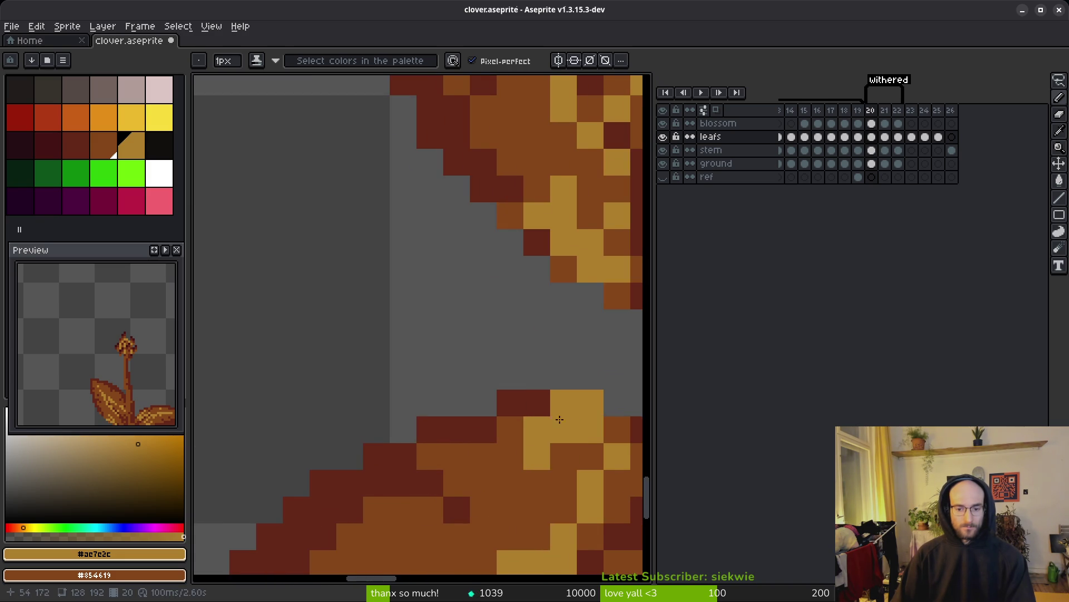
{"action": "scroll", "coordinate": [389, 357], "scroll_direction": "down", "scroll_amount": 5}
{"action": "scroll", "coordinate": [390, 312], "scroll_direction": "right", "scroll_amount": 3}
{"action": "right_click", "coordinate": [388, 277]}
{"action": "scroll", "coordinate": [447, 335], "scroll_direction": "down", "scroll_amount": 4}
{"action": "scroll", "coordinate": [447, 335], "scroll_direction": "up", "scroll_amount": 4}
{"action": "right_click", "coordinate": [447, 334]}
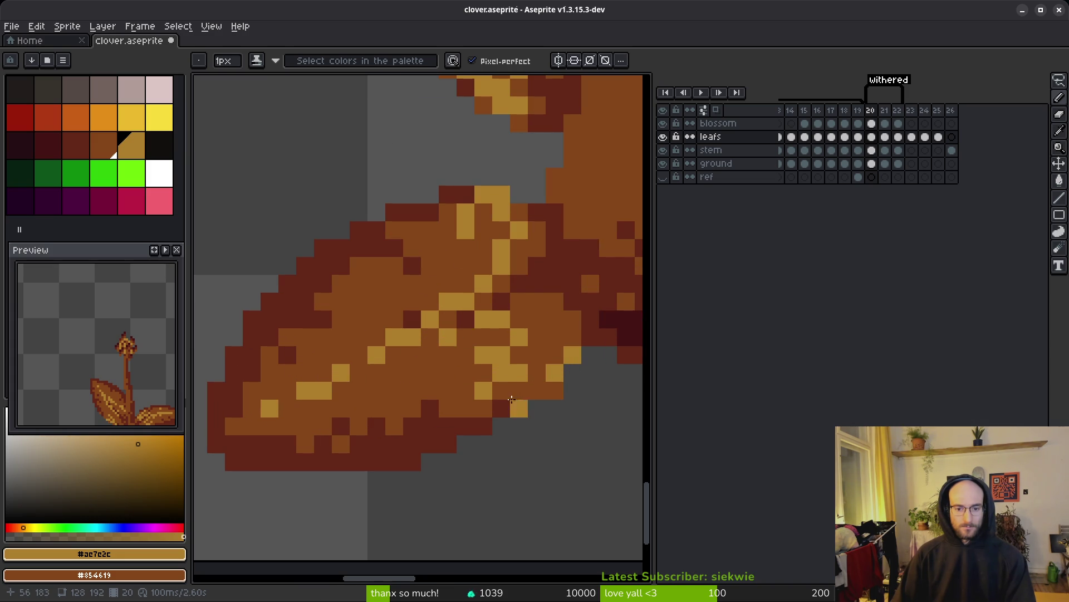
{"action": "scroll", "coordinate": [544, 400], "scroll_direction": "down", "scroll_amount": 4}
{"action": "scroll", "coordinate": [584, 363], "scroll_direction": "up", "scroll_amount": 2}
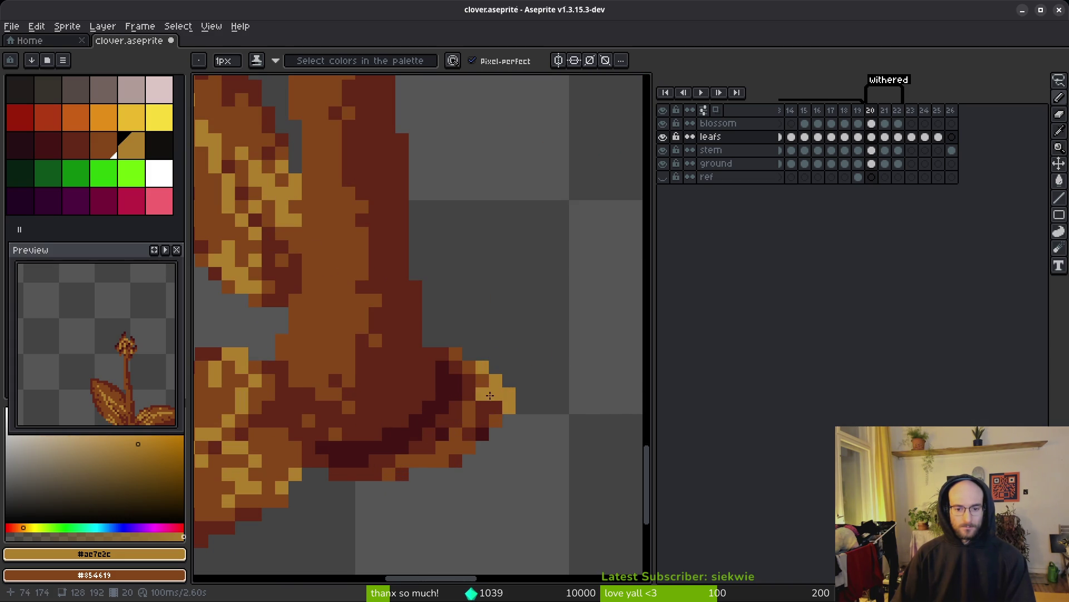
{"action": "scroll", "coordinate": [492, 416], "scroll_direction": "down", "scroll_amount": 3}
{"action": "scroll", "coordinate": [466, 306], "scroll_direction": "up", "scroll_amount": 3}
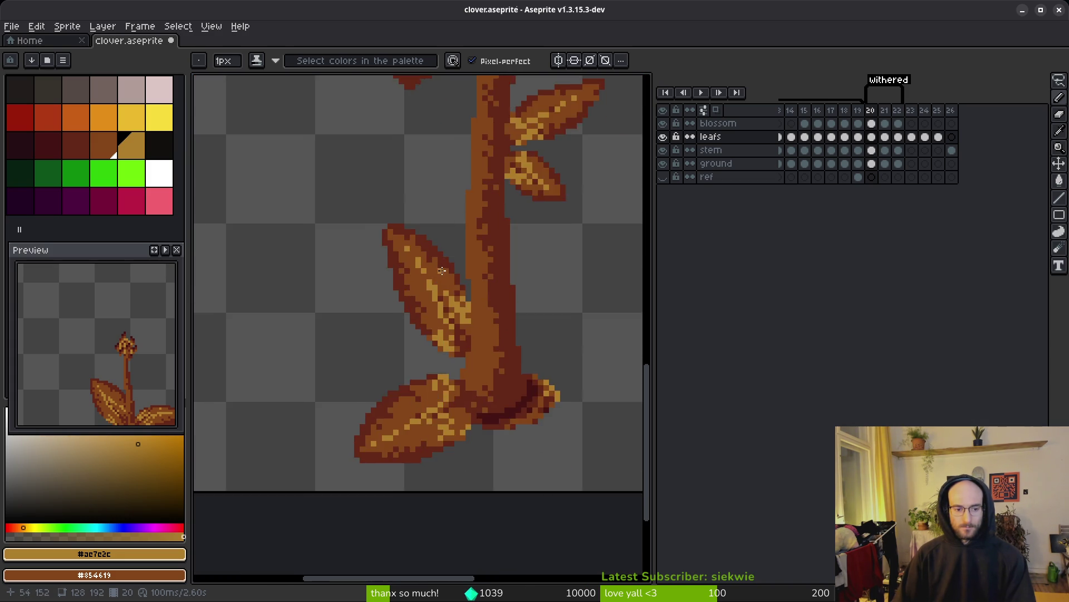
{"action": "scroll", "coordinate": [494, 327], "scroll_direction": "down", "scroll_amount": 5}
{"action": "scroll", "coordinate": [497, 267], "scroll_direction": "up", "scroll_amount": 4}
{"action": "scroll", "coordinate": [496, 266], "scroll_direction": "down", "scroll_amount": 2}
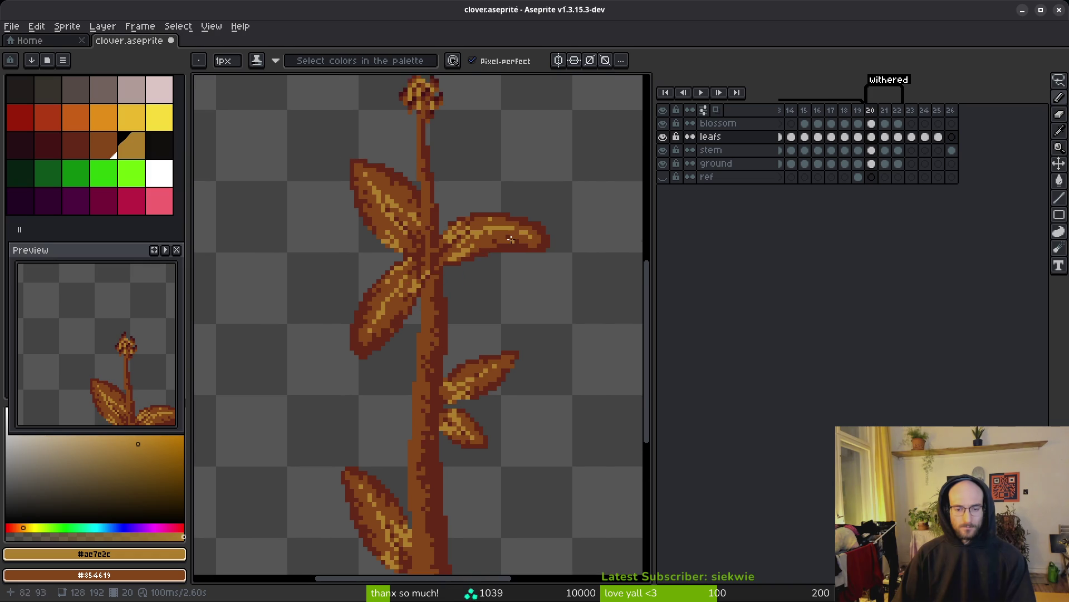
{"action": "scroll", "coordinate": [507, 239], "scroll_direction": "up", "scroll_amount": 3}
{"action": "scroll", "coordinate": [379, 255], "scroll_direction": "down", "scroll_amount": 2}
{"action": "scroll", "coordinate": [411, 277], "scroll_direction": "up", "scroll_amount": 3}
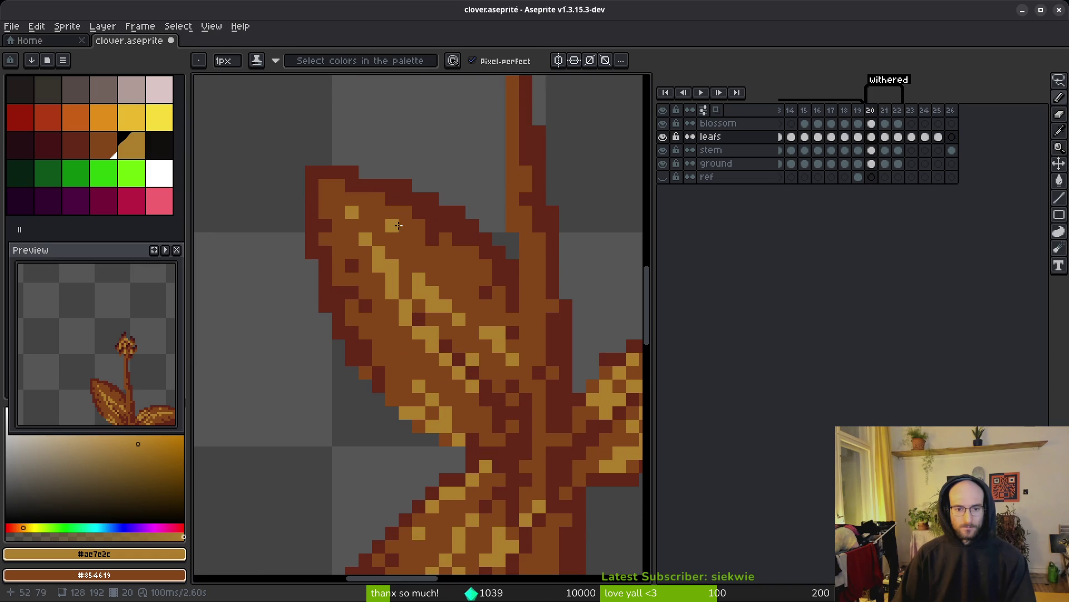
{"action": "scroll", "coordinate": [473, 364], "scroll_direction": "down", "scroll_amount": 5}
{"action": "scroll", "coordinate": [473, 365], "scroll_direction": "down", "scroll_amount": 1}
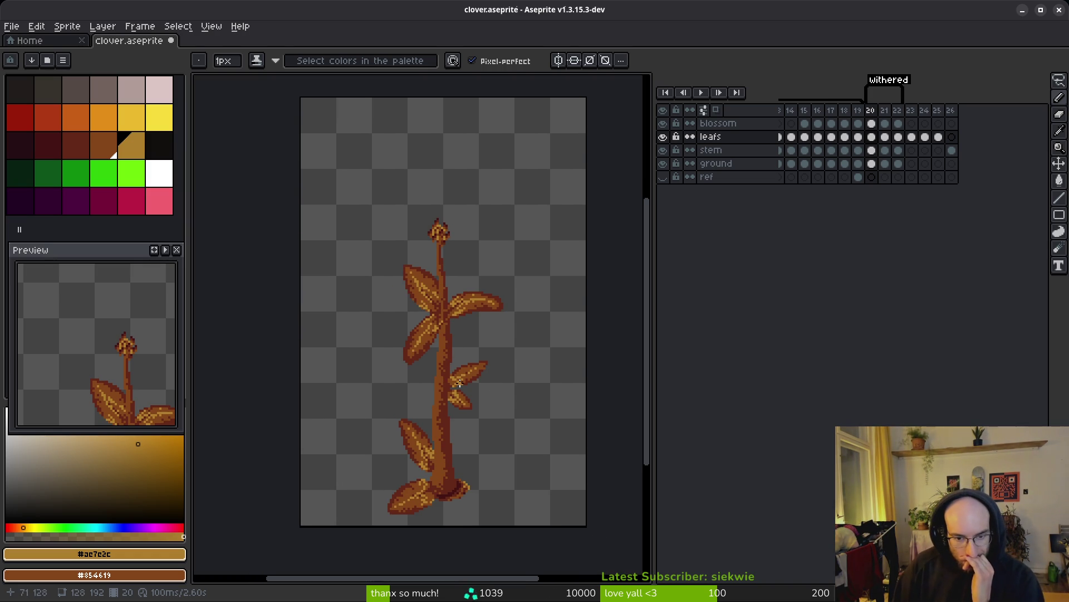
- Delete the stray gold pixel below the upper-right leaf
{"action": "scroll", "coordinate": [468, 376], "scroll_direction": "up", "scroll_amount": 2}
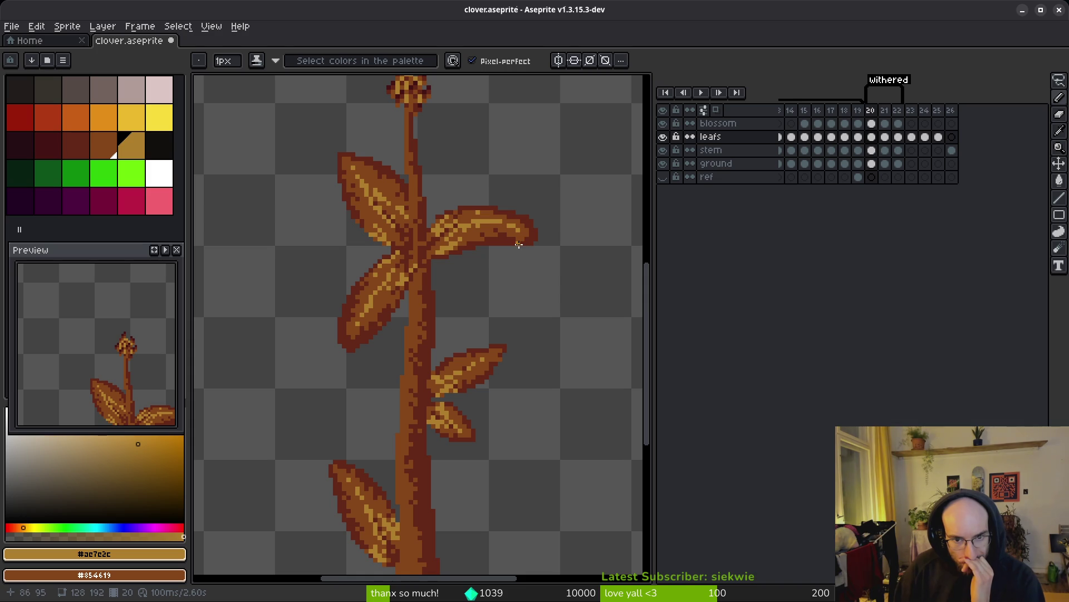
{"action": "scroll", "coordinate": [511, 246], "scroll_direction": "up", "scroll_amount": 3}
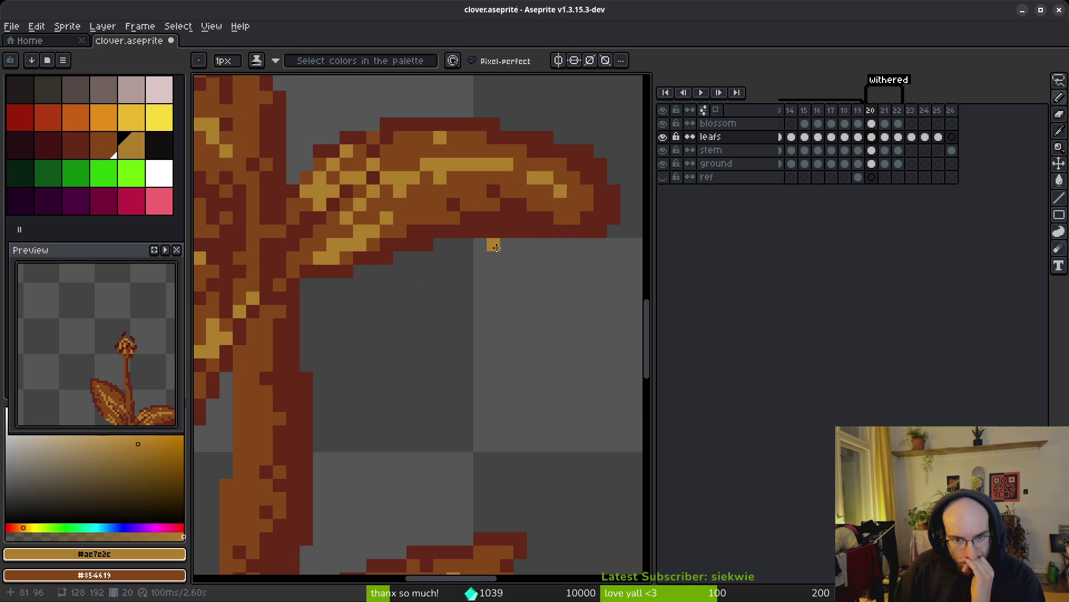
{"action": "left_click_drag", "start_coordinate": [496, 247], "coordinate": [494, 388]}
{"action": "key", "text": "Delete"}
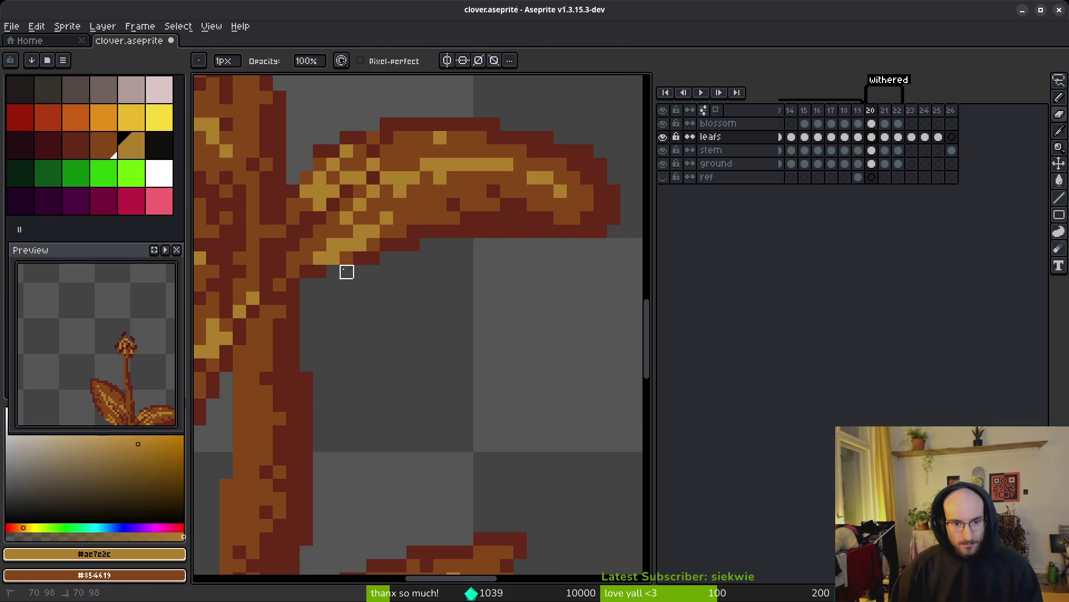
- Add a dark-red pixel under the leaf edge and erase dark-red pixels along its underside
{"action": "key", "text": "b"}
{"action": "left_click", "coordinate": [361, 256], "text": "alt"}
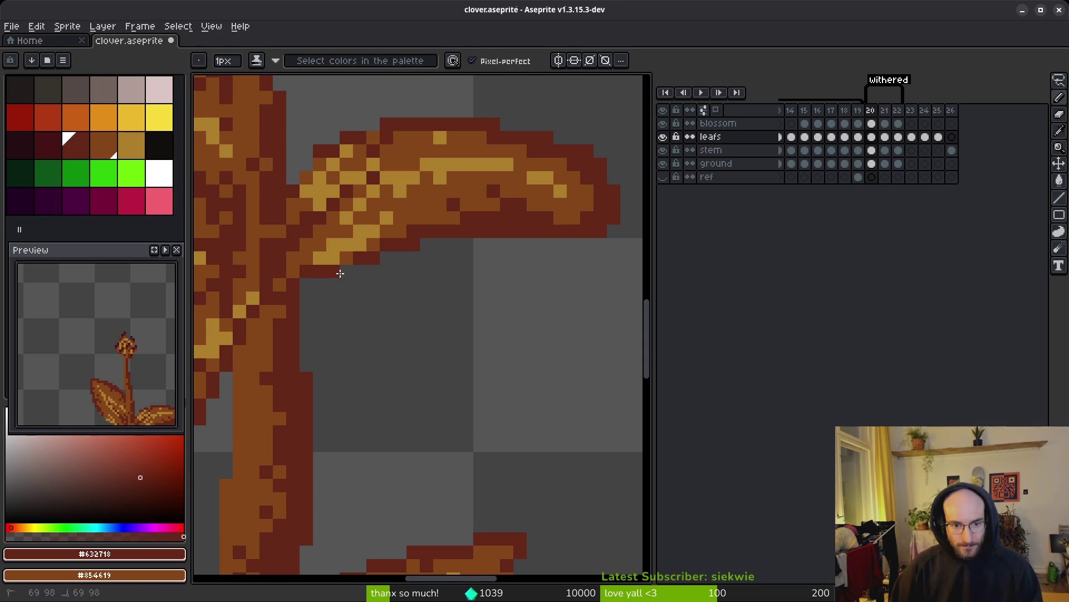
{"action": "left_click", "coordinate": [480, 244]}
{"action": "key", "text": "e"}
{"action": "left_click_drag", "start_coordinate": [477, 231], "coordinate": [559, 232]}
- Try a brown fill on the leaf's dark-red outline, undo it, and re-pick dark red
{"action": "key", "text": "g"}
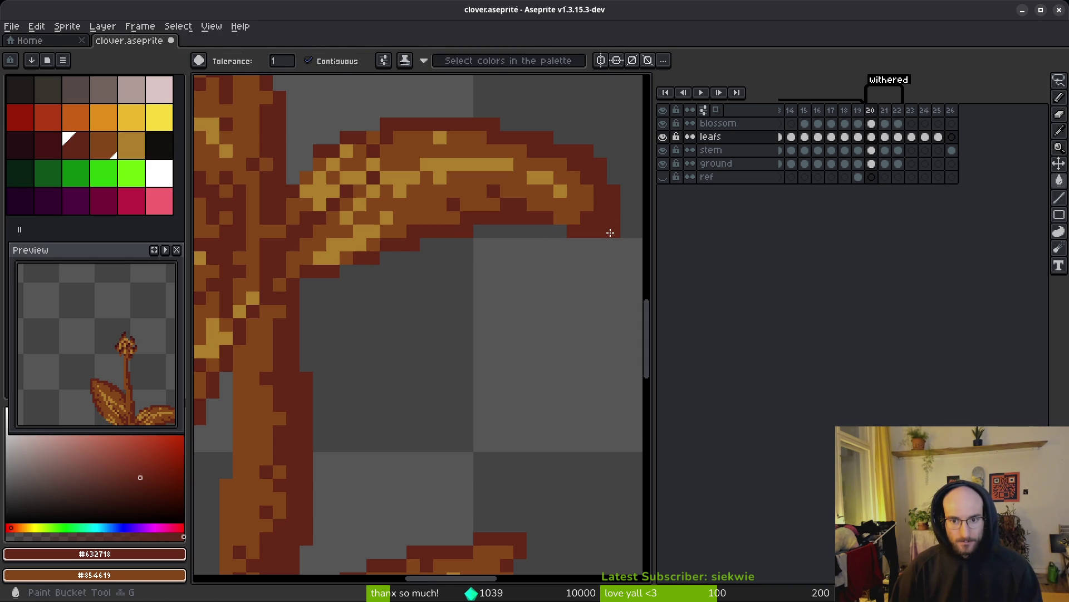
{"action": "left_click", "coordinate": [589, 194], "text": "alt"}
{"action": "left_click", "coordinate": [613, 217]}
{"action": "key", "text": "ctrl+z"}
{"action": "left_click", "coordinate": [609, 222], "text": "alt"}
{"action": "key", "text": "b"}
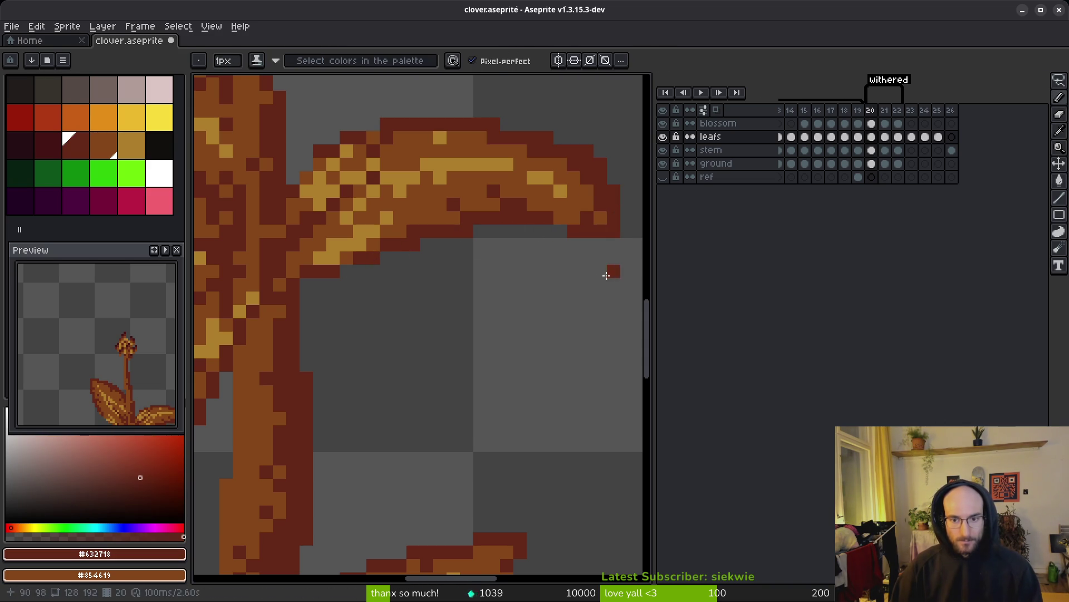
- Save clover.aseprite, then select part of the upper-right leaf
{"action": "scroll", "coordinate": [570, 305], "scroll_direction": "down", "scroll_amount": 3}
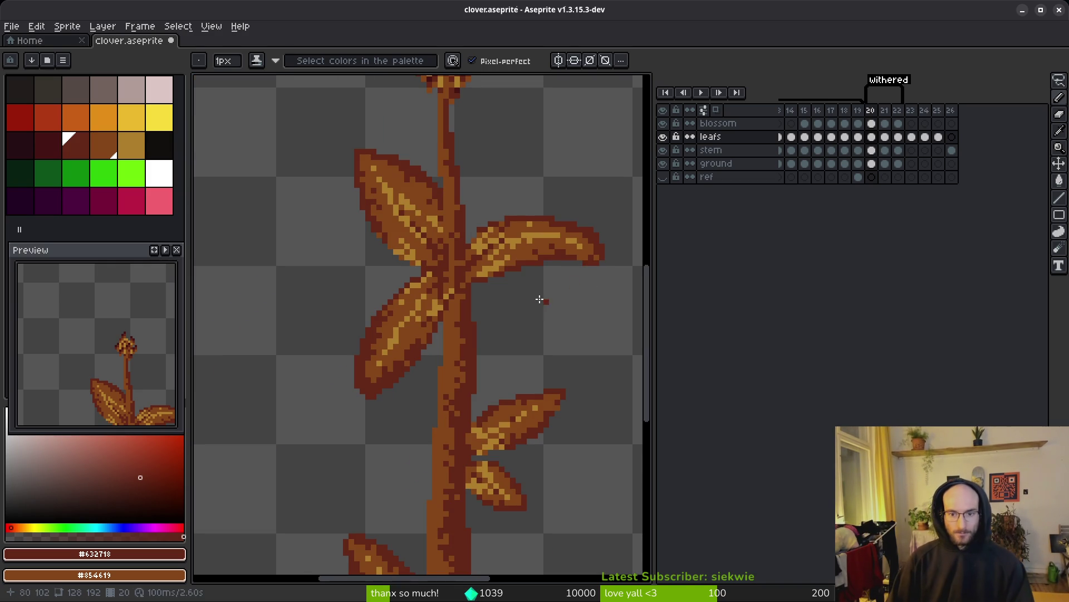
{"action": "scroll", "coordinate": [572, 272], "scroll_direction": "up", "scroll_amount": 4}
{"action": "scroll", "coordinate": [624, 167], "scroll_direction": "down", "scroll_amount": 1}
{"action": "key", "text": "e"}
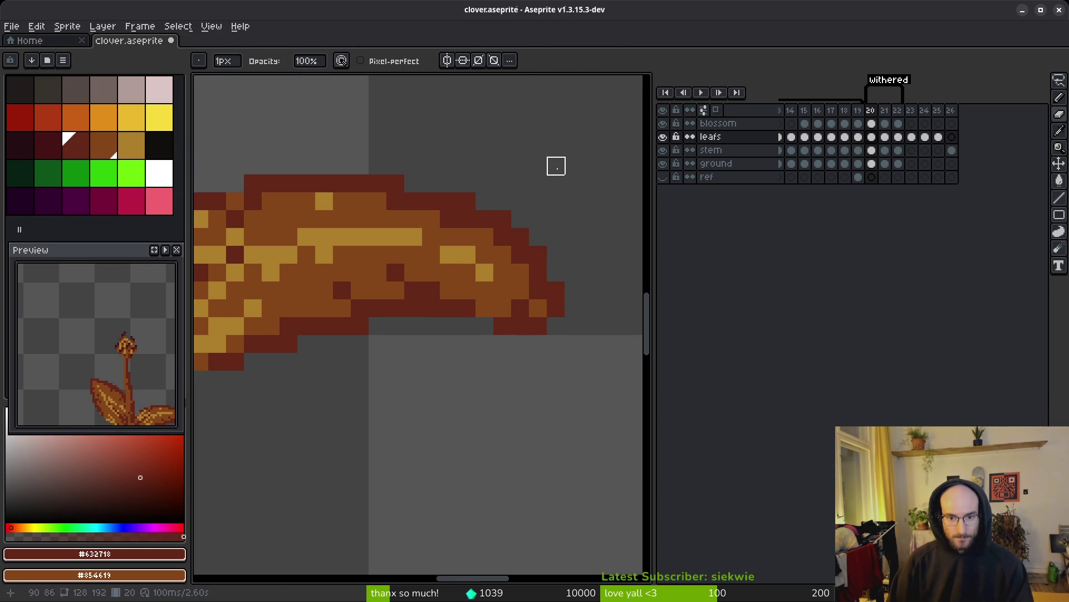
{"action": "scroll", "coordinate": [484, 184], "scroll_direction": "down", "scroll_amount": 3}
{"action": "key", "text": "ctrl+s"}
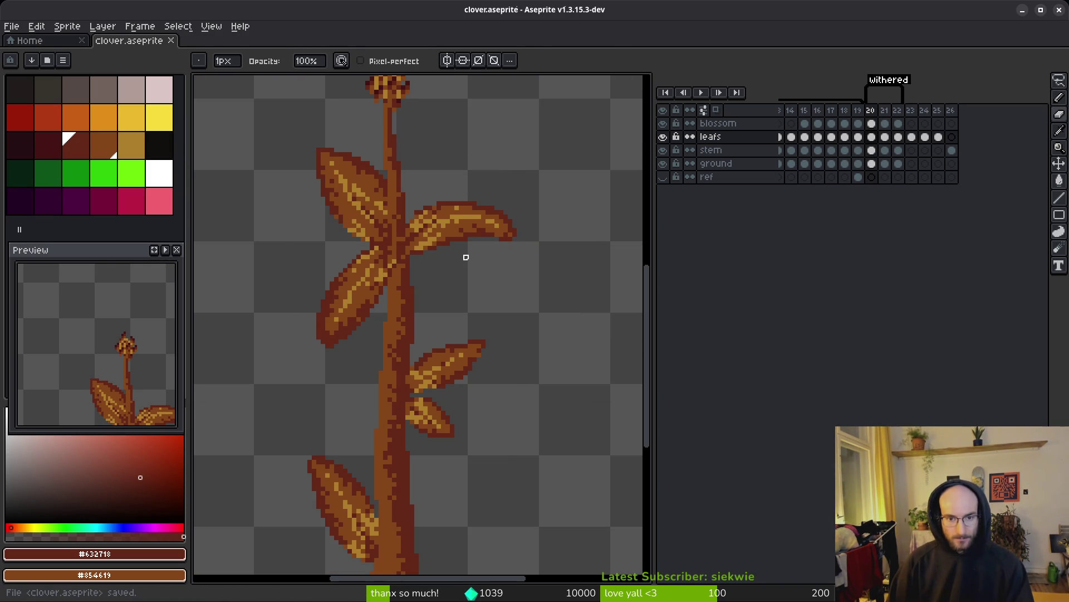
{"action": "scroll", "coordinate": [456, 332], "scroll_direction": "down", "scroll_amount": 1}
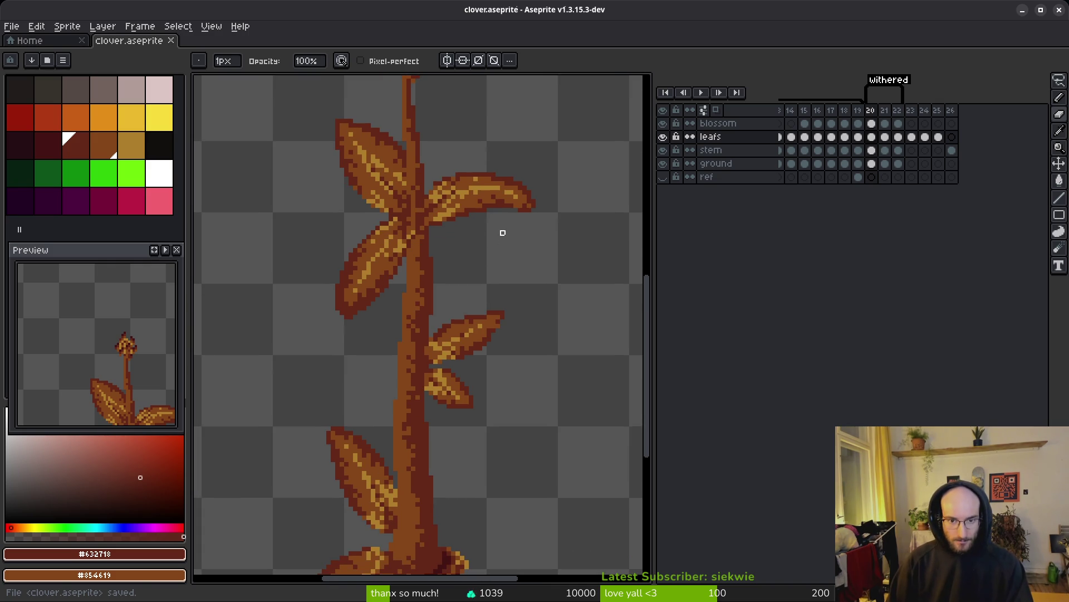
{"action": "scroll", "coordinate": [503, 197], "scroll_direction": "up", "scroll_amount": 2}
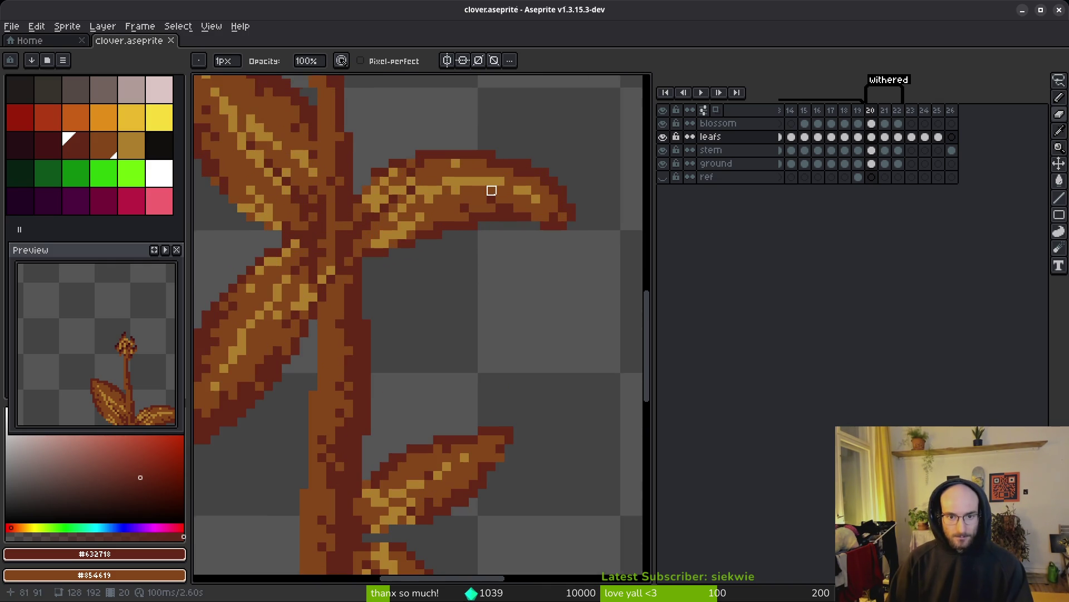
{"action": "key", "text": "m"}
{"action": "left_click_drag", "start_coordinate": [473, 164], "coordinate": [580, 258]}
- Lasso the upper leaf and shift it down, redoing the move once after an undo
{"action": "scroll", "coordinate": [526, 263], "scroll_direction": "down", "scroll_amount": 3}
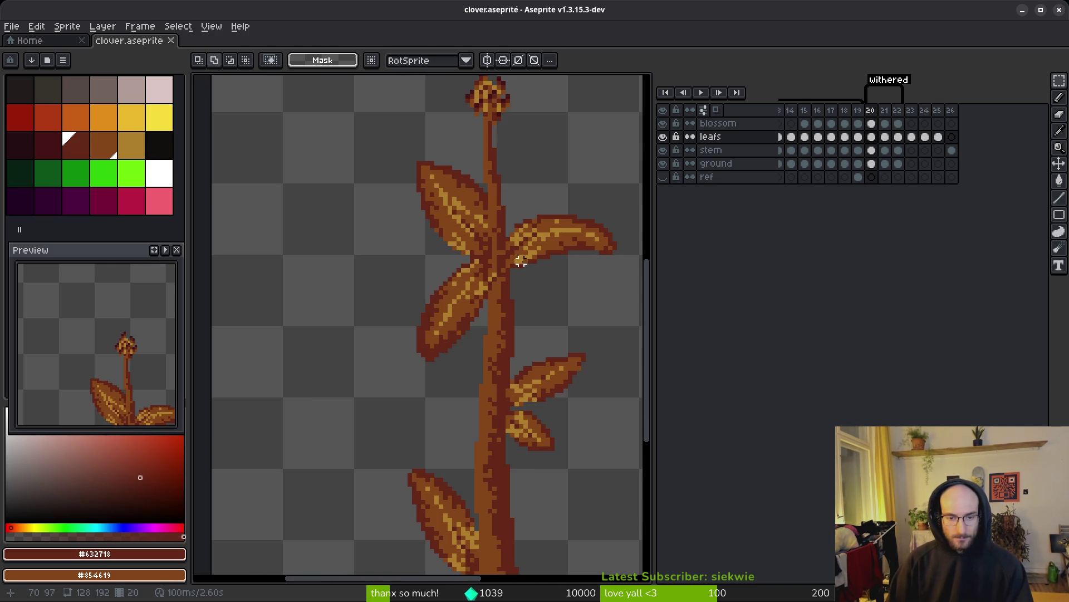
{"action": "scroll", "coordinate": [467, 193], "scroll_direction": "up", "scroll_amount": 2}
{"action": "key", "text": "q"}
{"action": "mouse_move", "coordinate": [457, 145]}
{"action": "left_mouse_down"}
{"action": "mouse_move", "coordinate": [424, 209]}
{"action": "mouse_move", "coordinate": [557, 332]}
{"action": "left_mouse_up"}
{"action": "mouse_move", "coordinate": [484, 228]}
{"action": "left_mouse_down"}
{"action": "mouse_move", "coordinate": [490, 256]}
{"action": "mouse_move", "coordinate": [507, 267]}
{"action": "left_mouse_up"}
{"action": "key", "text": "ctrl+d"}
{"action": "key", "text": "ctrl+z"}
{"action": "key", "text": "ctrl+z"}
{"action": "key", "text": "ctrl+z"}
{"action": "mouse_move", "coordinate": [534, 212]}
{"action": "left_mouse_down"}
{"action": "mouse_move", "coordinate": [372, 156]}
{"action": "mouse_move", "coordinate": [432, 232]}
{"action": "mouse_move", "coordinate": [555, 328]}
{"action": "left_mouse_up"}
{"action": "mouse_move", "coordinate": [492, 241]}
{"action": "left_mouse_down"}
{"action": "mouse_move", "coordinate": [505, 260]}
{"action": "mouse_move", "coordinate": [459, 222]}
{"action": "left_mouse_up"}
{"action": "key", "text": "Return"}
{"action": "key", "text": "b"}
- Lasso the upper-left leaf's left edge, nudge it one pixel right, and deselect
{"action": "key", "text": "q"}
{"action": "mouse_move", "coordinate": [334, 124]}
{"action": "left_mouse_down"}
{"action": "mouse_move", "coordinate": [442, 259]}
{"action": "mouse_move", "coordinate": [513, 323]}
{"action": "mouse_move", "coordinate": [428, 320]}
{"action": "mouse_move", "coordinate": [329, 124]}
{"action": "left_mouse_up"}
{"action": "left_click_drag", "start_coordinate": [427, 255], "coordinate": [433, 259]}
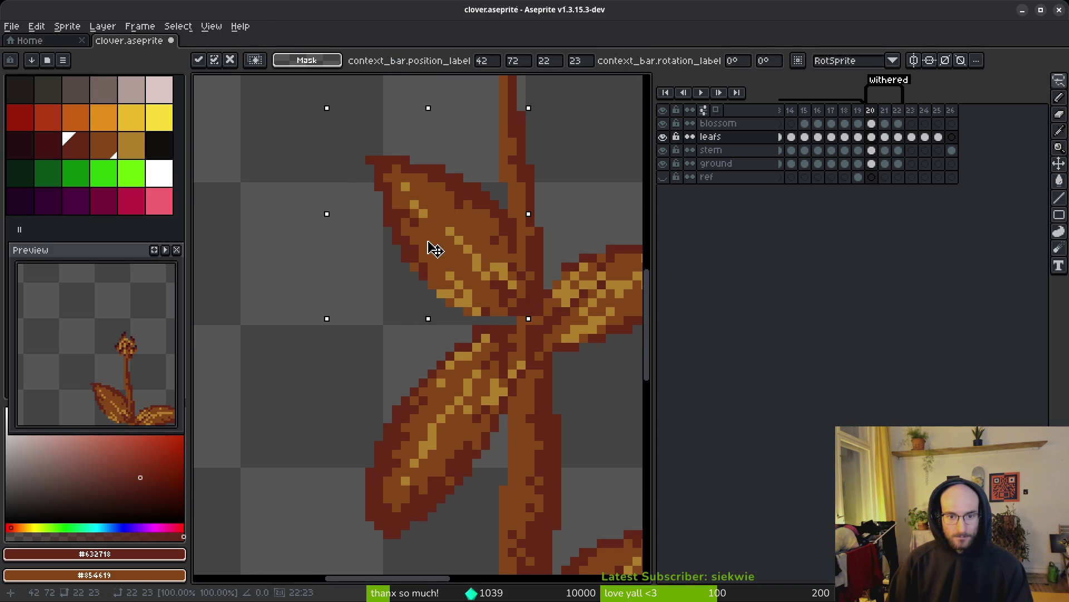
{"action": "key", "text": "Escape"}
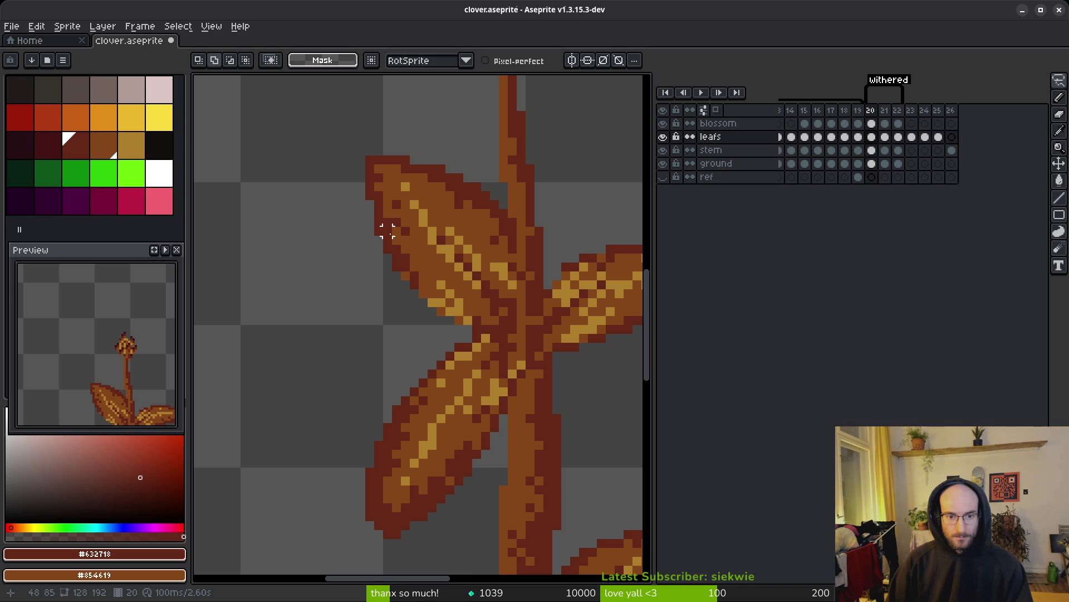
{"action": "key", "text": "ctrl+shift+d"}
{"action": "key", "text": "Right"}
{"action": "key", "text": "ctrl+d"}
{"action": "key", "text": "e"}
{"action": "scroll", "coordinate": [518, 306], "scroll_direction": "down", "scroll_amount": 5}
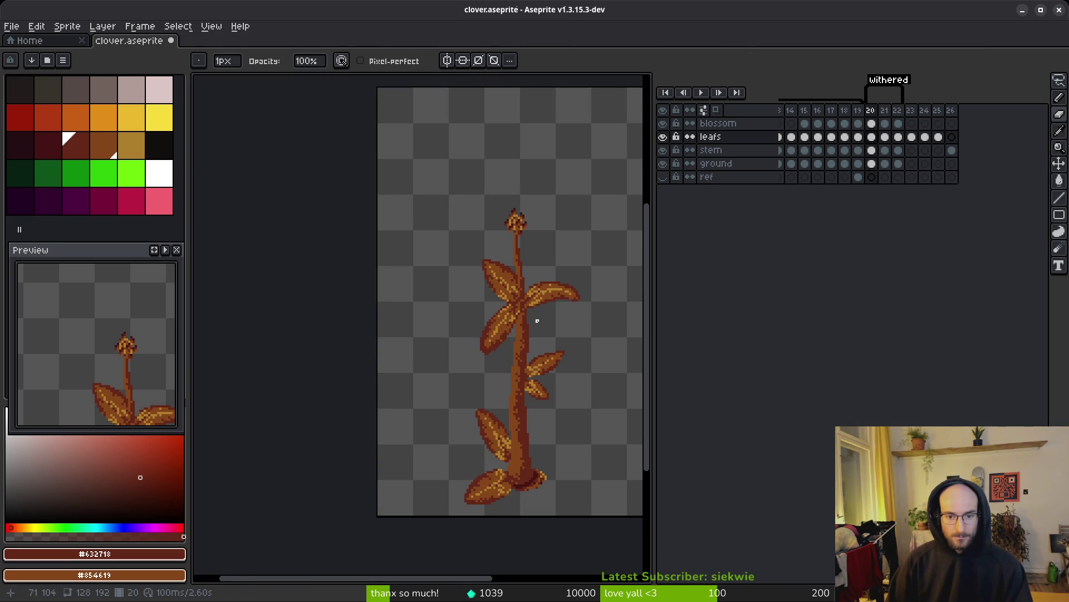
{"action": "scroll", "coordinate": [518, 305], "scroll_direction": "up", "scroll_amount": 5}
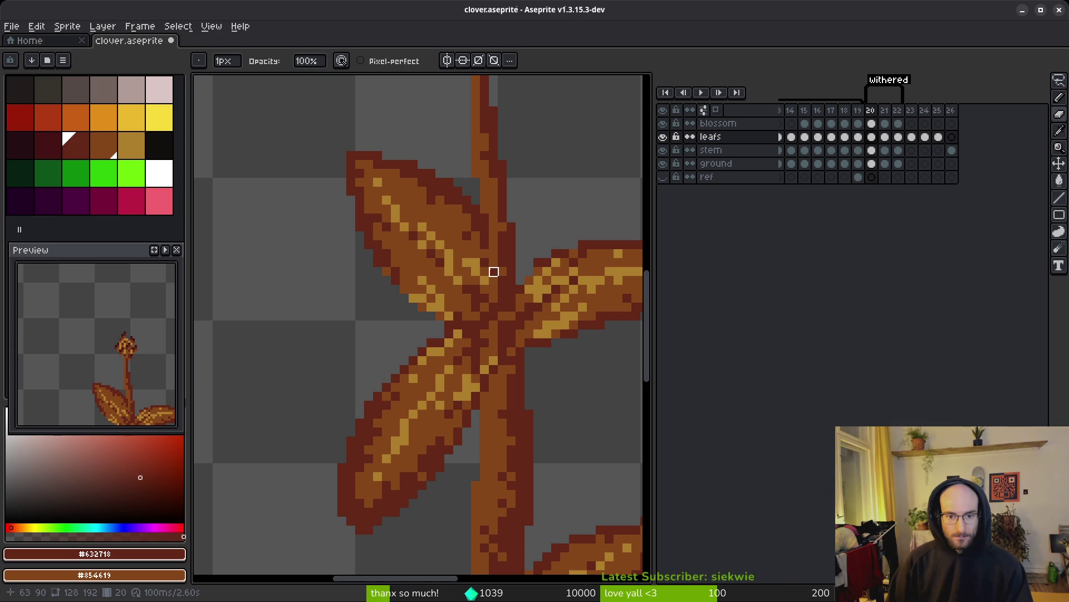
{"action": "scroll", "coordinate": [501, 233], "scroll_direction": "down", "scroll_amount": 5}
{"action": "scroll", "coordinate": [518, 273], "scroll_direction": "down", "scroll_amount": 2}
{"action": "scroll", "coordinate": [516, 271], "scroll_direction": "up", "scroll_amount": 4}
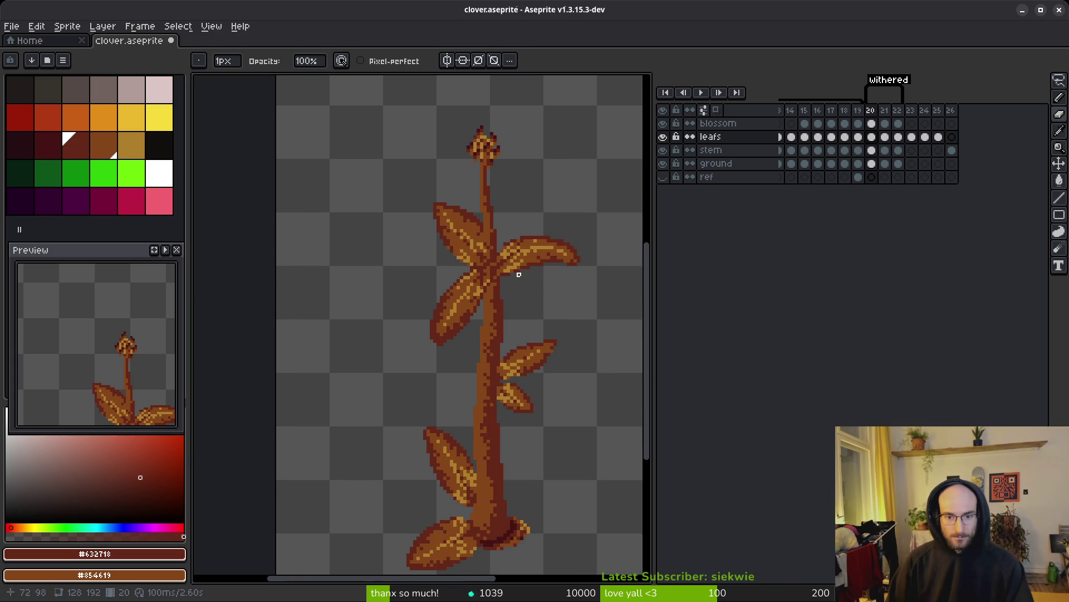
{"action": "scroll", "coordinate": [124, 357], "scroll_direction": "down", "scroll_amount": 2}
{"action": "scroll", "coordinate": [124, 357], "scroll_direction": "down", "scroll_amount": 1}
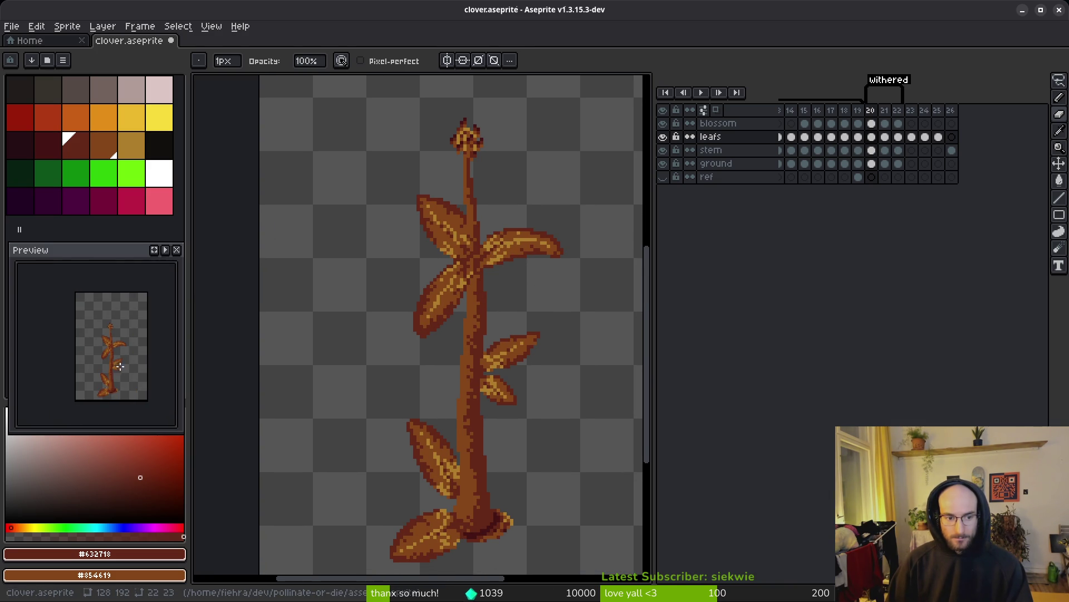
{"action": "scroll", "coordinate": [423, 328], "scroll_direction": "up", "scroll_amount": 3}
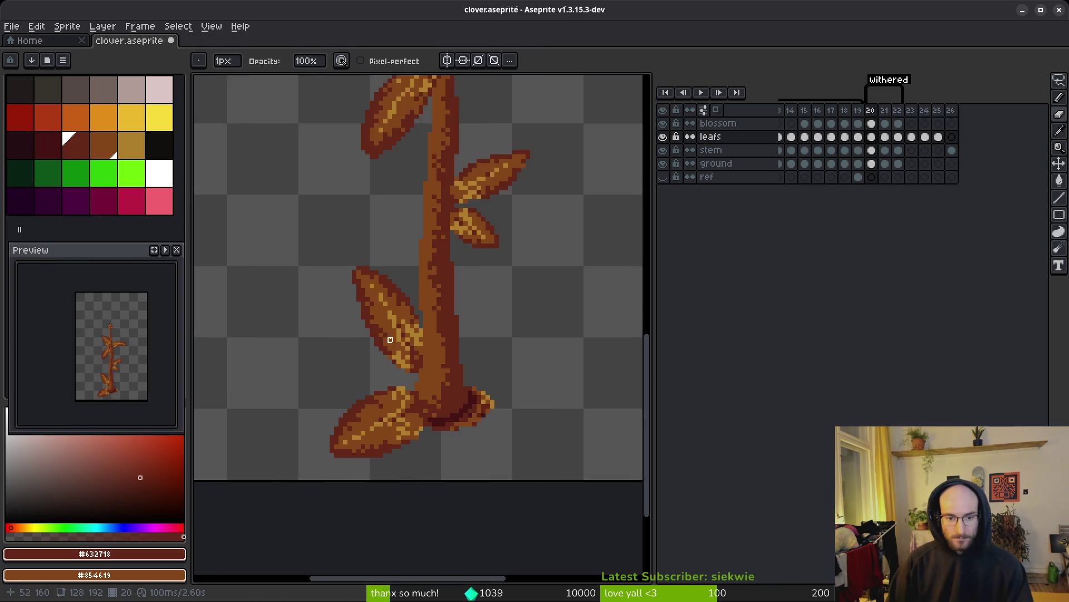
{"action": "left_click_drag", "start_coordinate": [456, 404], "coordinate": [446, 366]}
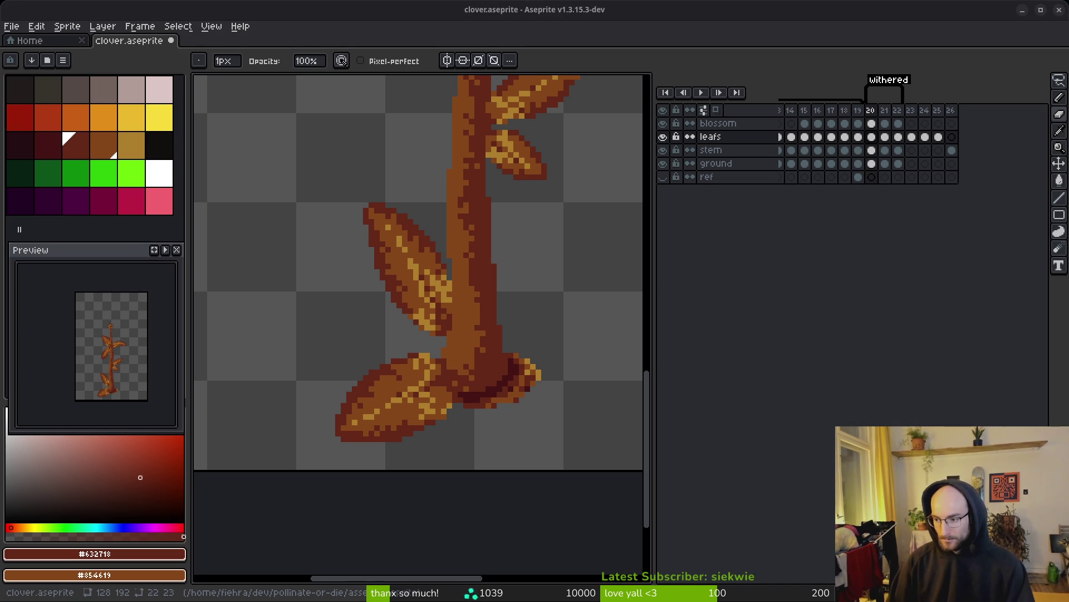
{"action": "key", "text": "Return"}
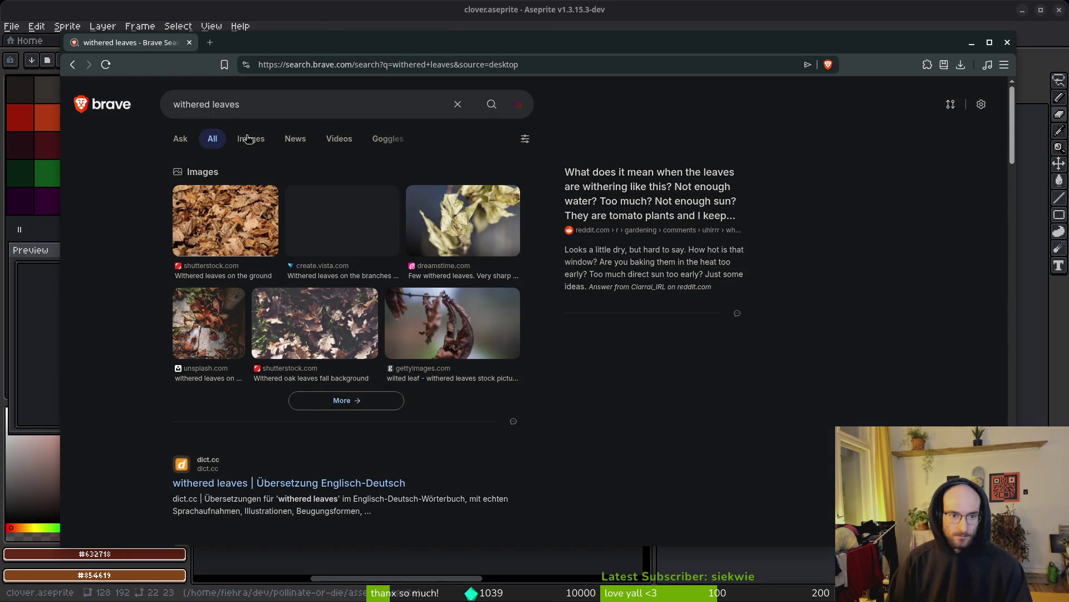
{"action": "left_click", "coordinate": [320, 400]}
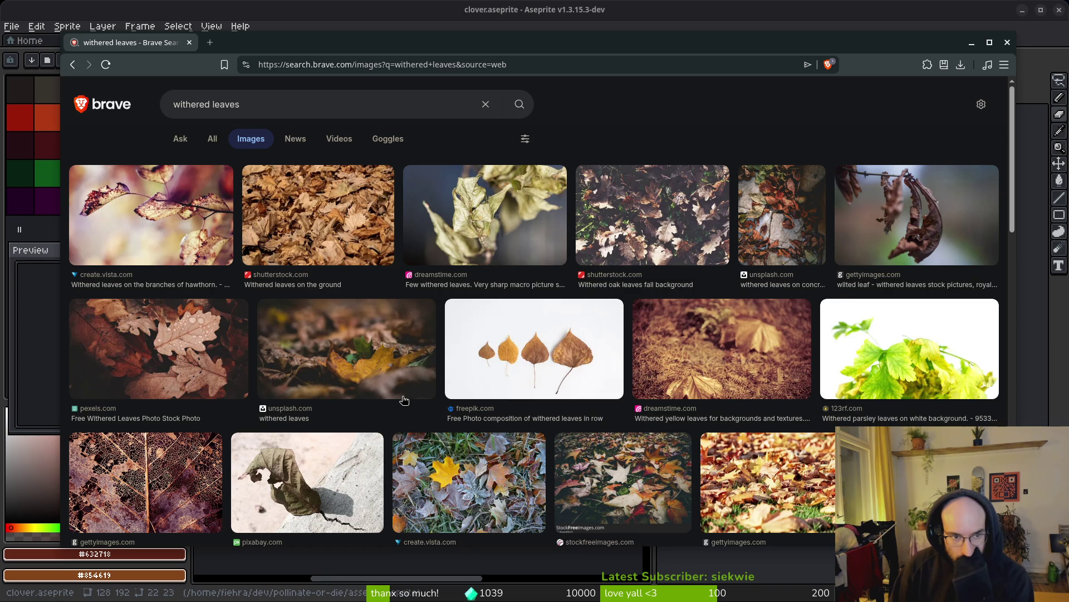
{"action": "scroll", "coordinate": [429, 345], "scroll_direction": "down", "scroll_amount": 2}
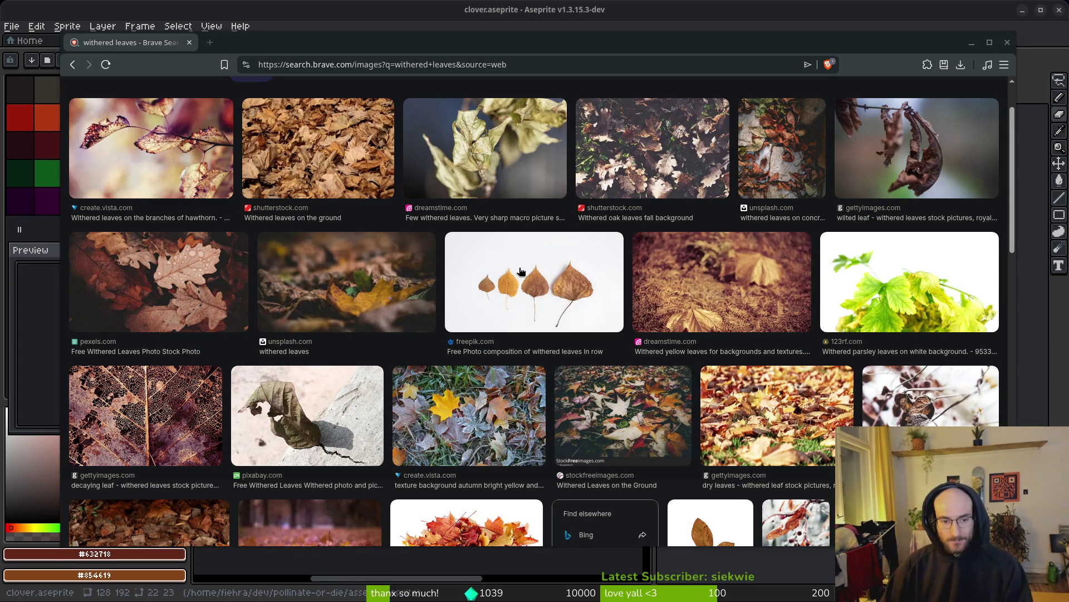
{"action": "key", "text": "alt+Tab"}
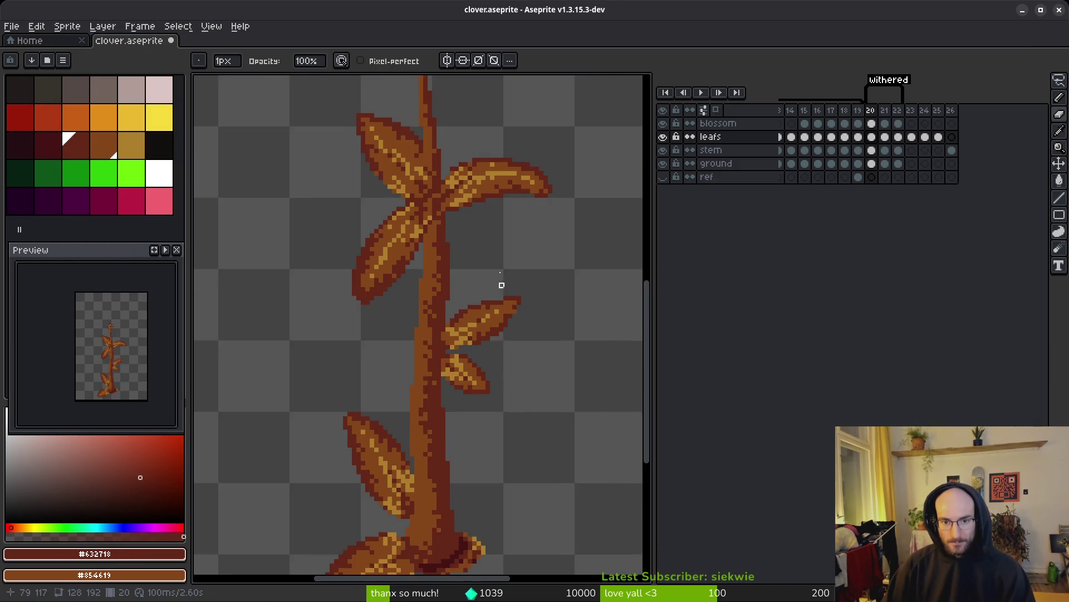
{"action": "scroll", "coordinate": [463, 247], "scroll_direction": "up", "scroll_amount": 2}
{"action": "scroll", "coordinate": [471, 259], "scroll_direction": "up", "scroll_amount": 2}
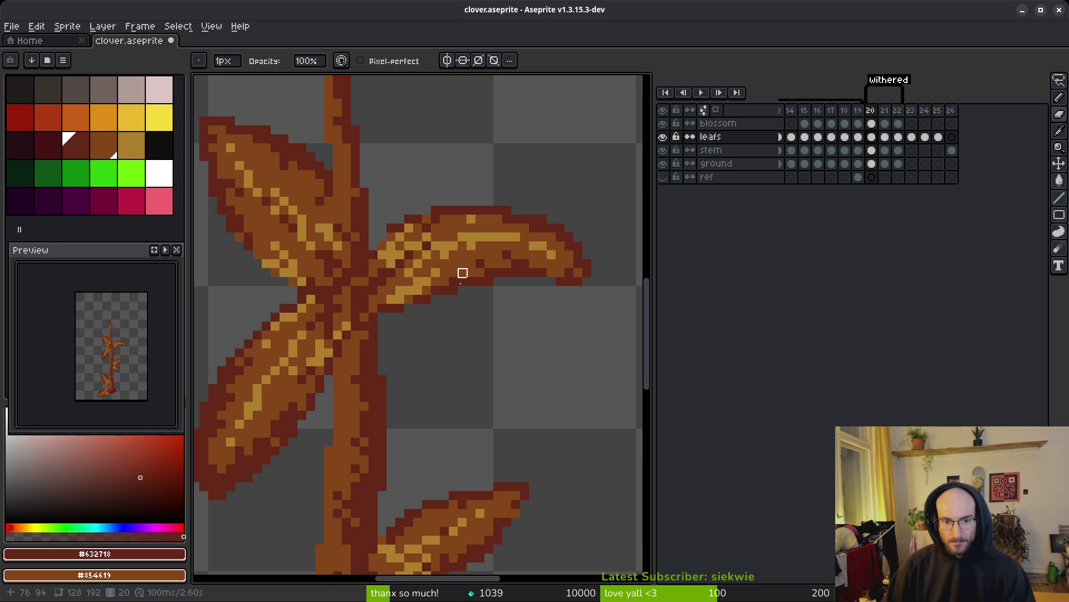
{"action": "scroll", "coordinate": [471, 268], "scroll_direction": "down", "scroll_amount": 4}
{"action": "key", "text": "alt+Tab"}
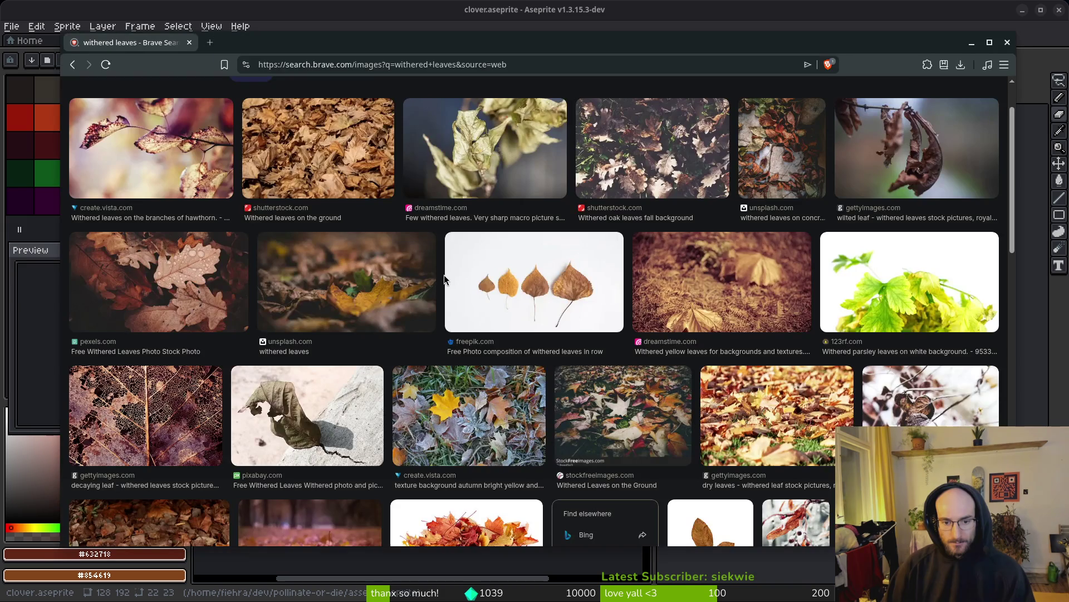
{"action": "scroll", "coordinate": [573, 300], "scroll_direction": "down", "scroll_amount": 3}
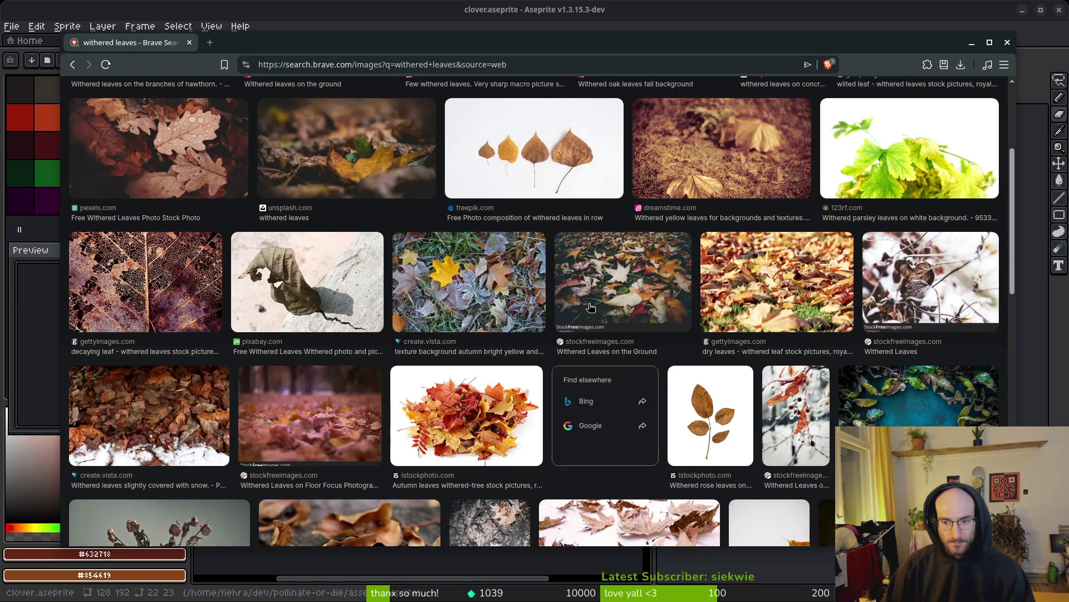
{"action": "scroll", "coordinate": [589, 307], "scroll_direction": "down", "scroll_amount": 3}
{"action": "scroll", "coordinate": [587, 310], "scroll_direction": "down", "scroll_amount": 6}
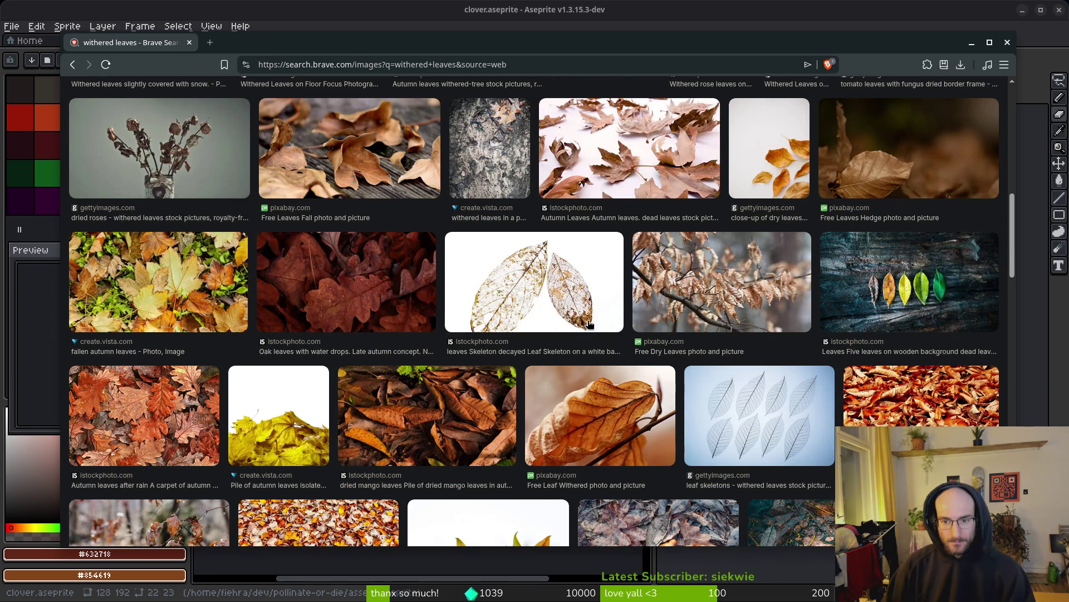
{"action": "left_click_drag", "start_coordinate": [449, 247], "coordinate": [460, 279]}
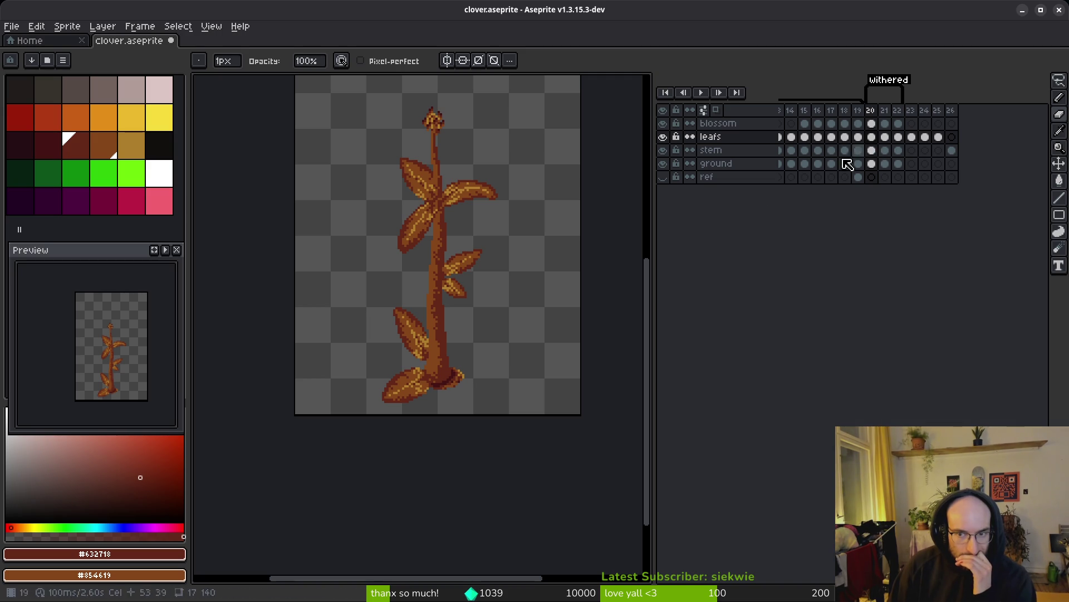
- Review frame 15's cels, then insert a new empty frame 23 after frame 22
{"action": "left_click", "coordinate": [807, 138]}
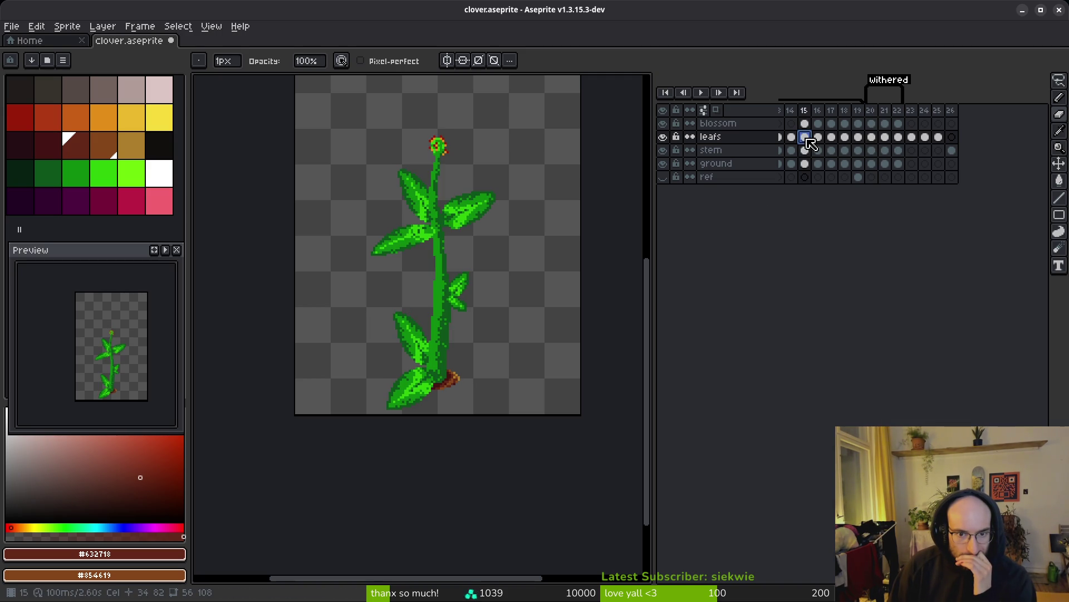
{"action": "left_click_drag", "start_coordinate": [804, 140], "coordinate": [793, 141]}
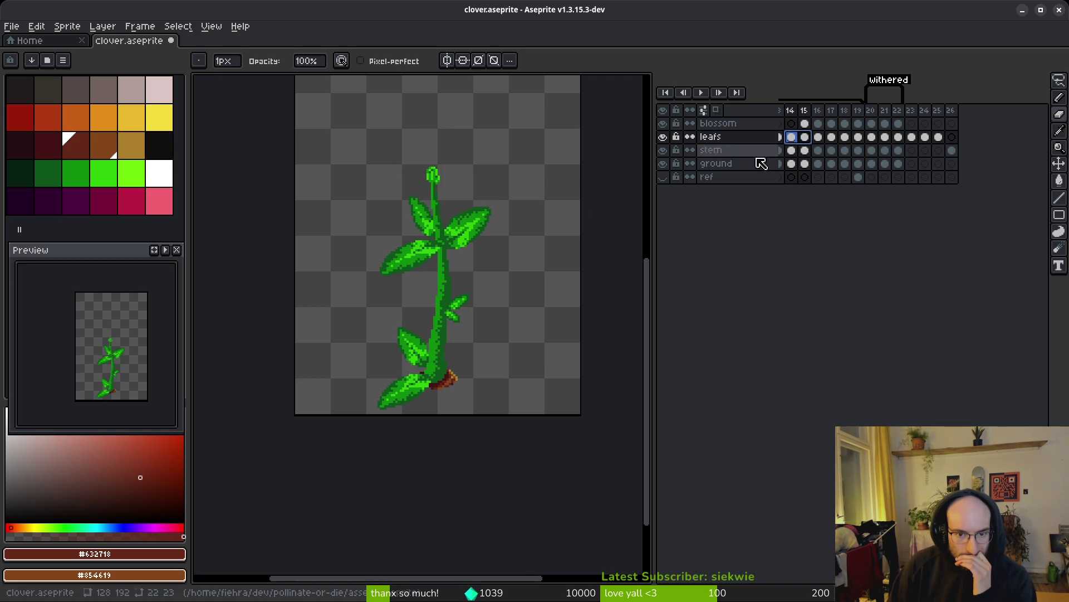
{"action": "left_click", "coordinate": [806, 152]}
{"action": "left_click", "coordinate": [899, 151]}
{"action": "key", "text": "alt+b"}
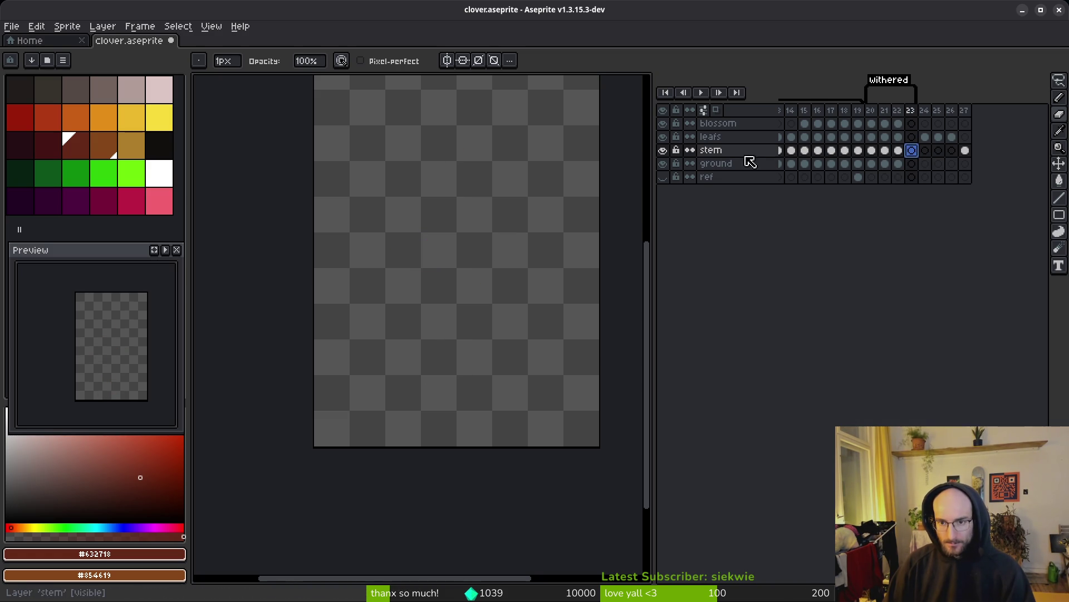
- Copy the green stem and ground cels from frame 15 into frame 23
{"action": "left_click", "coordinate": [807, 151]}
{"action": "left_click", "coordinate": [816, 152]}
{"action": "left_click", "coordinate": [807, 152]}
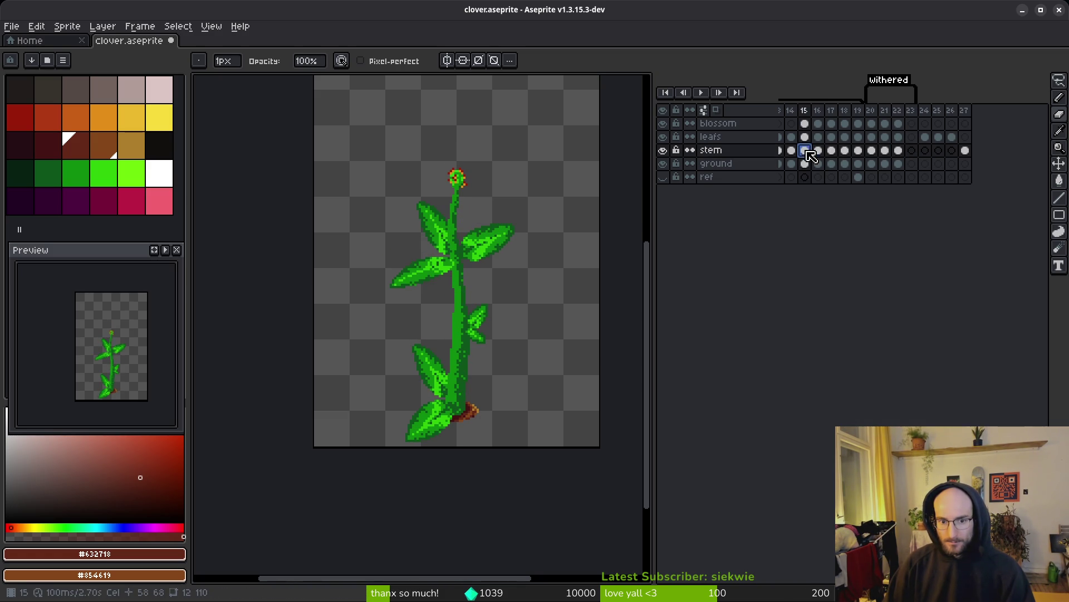
{"action": "left_click", "coordinate": [911, 151]}
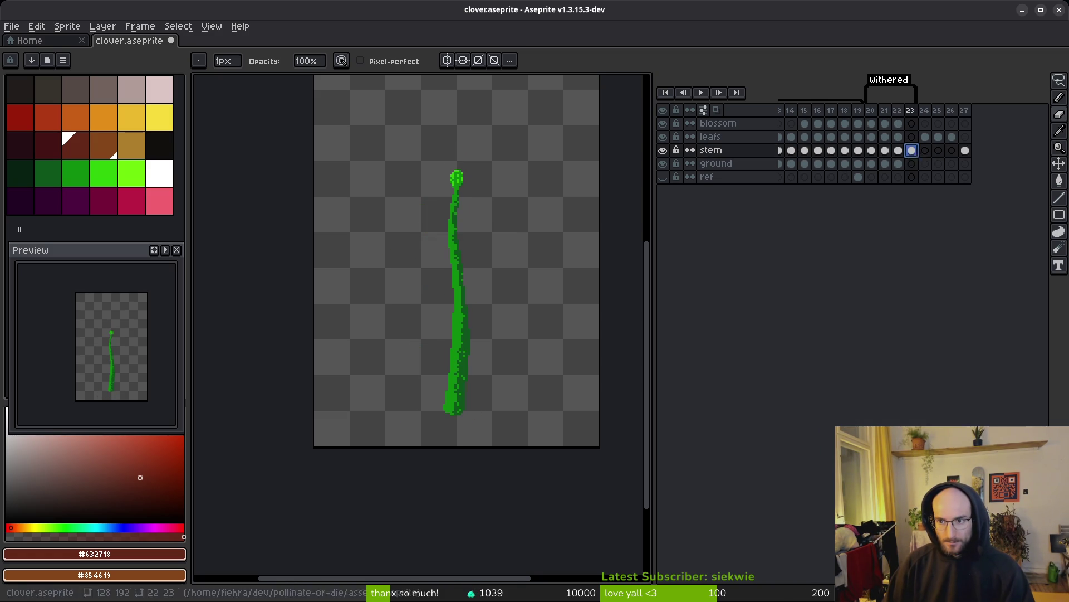
{"action": "left_click", "coordinate": [806, 151]}
{"action": "left_click", "coordinate": [804, 163]}
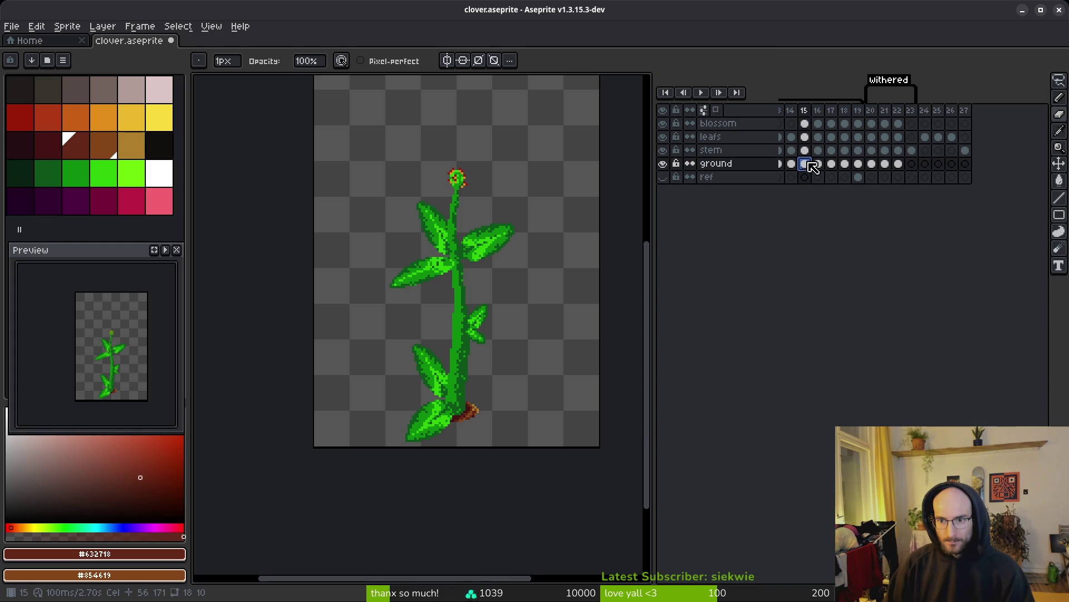
{"action": "left_click", "coordinate": [911, 163]}
{"action": "left_click", "coordinate": [912, 150]}
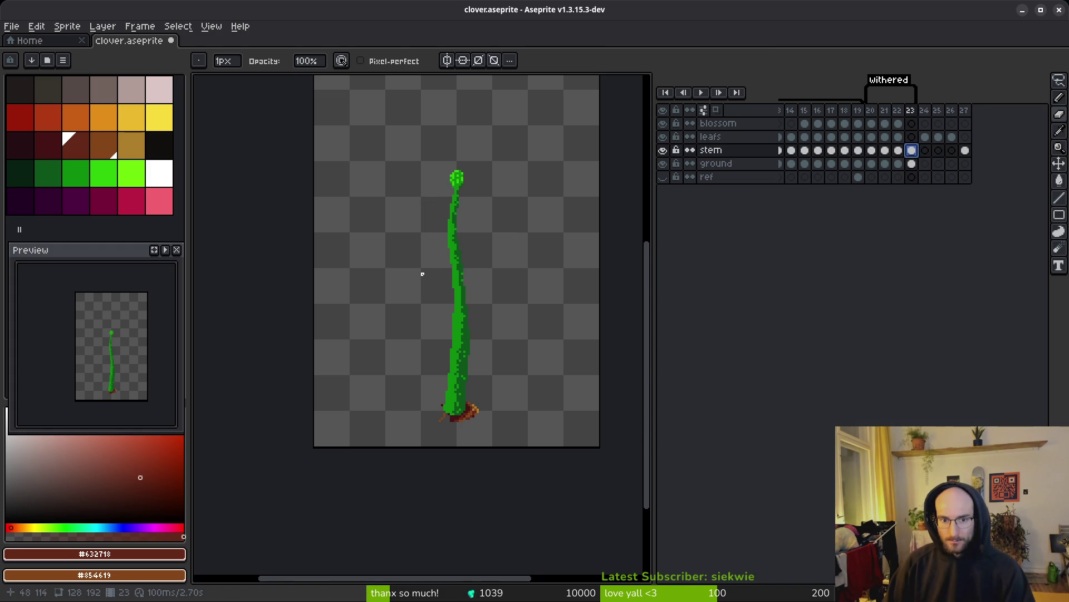
- Replace the stem's green with brown using Replace Color
{"action": "scroll", "coordinate": [425, 270], "scroll_direction": "up", "scroll_amount": 3}
{"action": "key", "text": "i"}
{"action": "left_click", "coordinate": [513, 190]}
{"action": "right_click", "coordinate": [81, 156]}
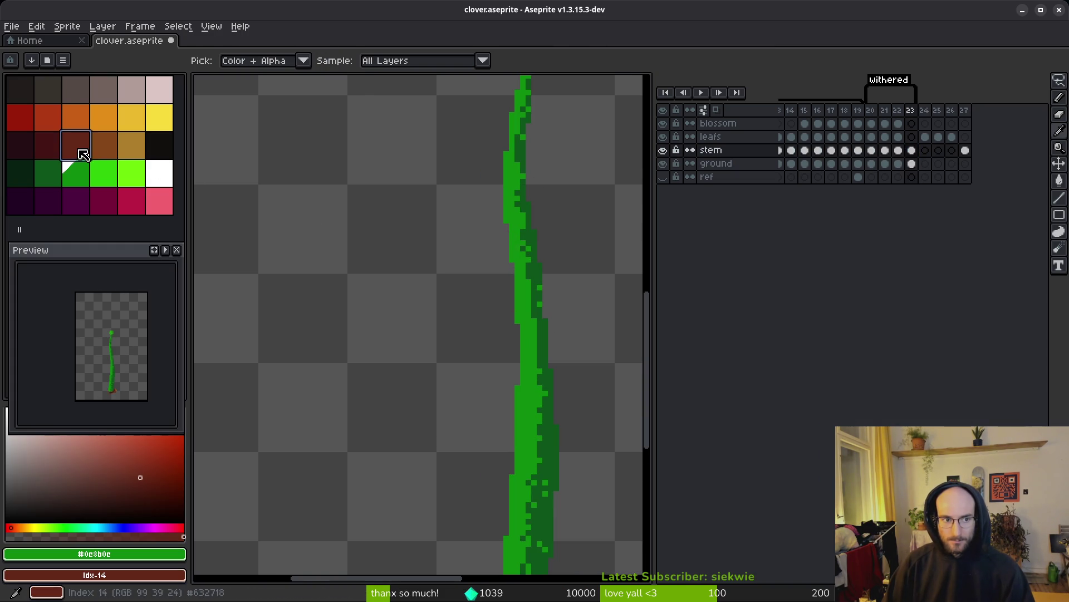
{"action": "key", "text": "shift+r"}
{"action": "left_click", "coordinate": [370, 144]}
{"action": "right_click", "coordinate": [103, 145]}
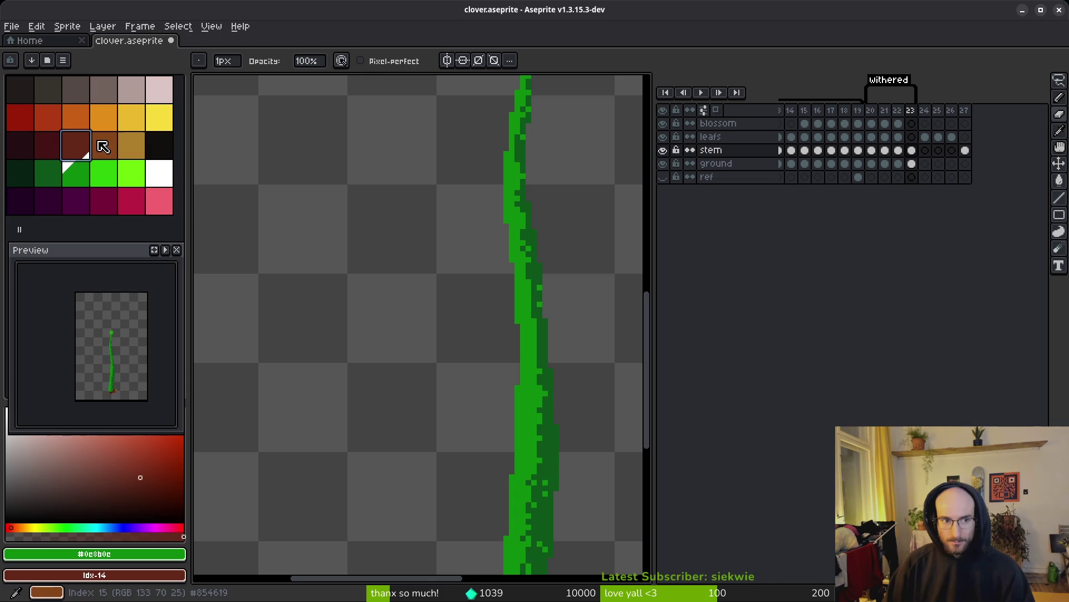
{"action": "key", "text": "shift+r"}
{"action": "left_click", "coordinate": [370, 96]}
- Replace the dark green with dark red and the bright tip green with golden brown
{"action": "left_click", "coordinate": [503, 260]}
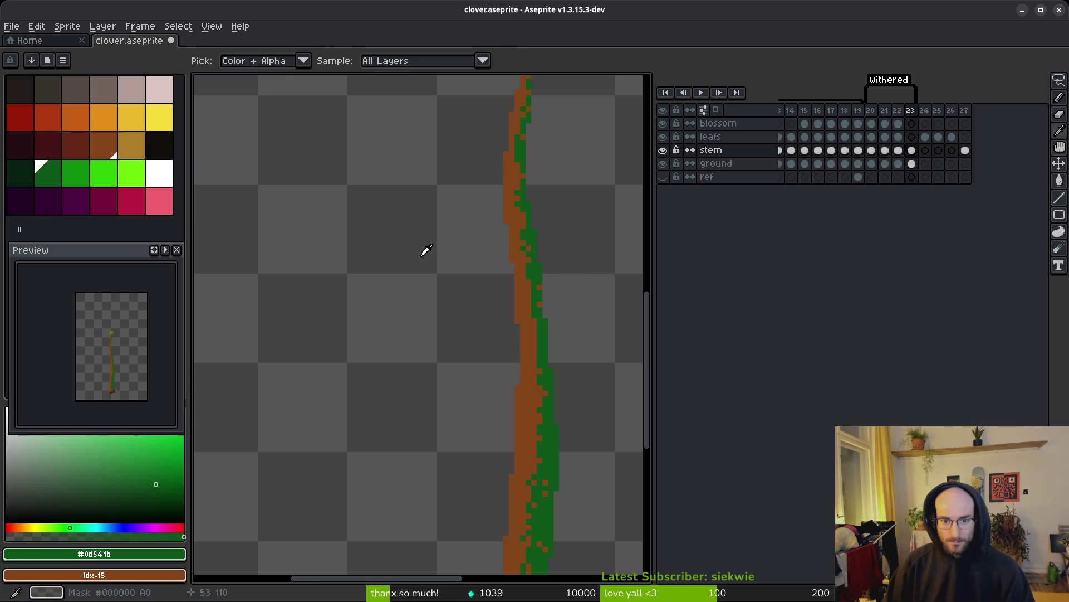
{"action": "right_click", "coordinate": [76, 145]}
{"action": "key", "text": "shift+r"}
{"action": "left_click", "coordinate": [370, 97]}
{"action": "left_click_drag", "start_coordinate": [553, 215], "coordinate": [506, 358]}
{"action": "key", "text": "i"}
{"action": "left_click", "coordinate": [472, 188]}
{"action": "right_click", "coordinate": [132, 144]}
{"action": "key", "text": "shift+r"}
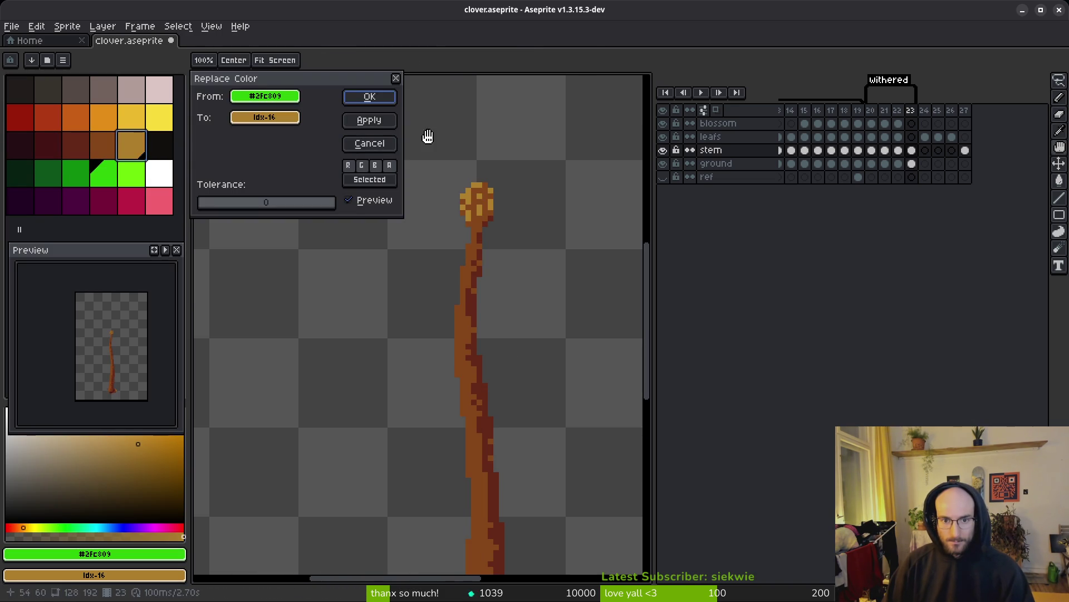
{"action": "left_click", "coordinate": [370, 98]}
- Save clover.aseprite and step back to the leafy green plant frame
{"action": "key", "text": "ctrl+s"}
{"action": "scroll", "coordinate": [489, 399], "scroll_direction": "up", "scroll_amount": 2}
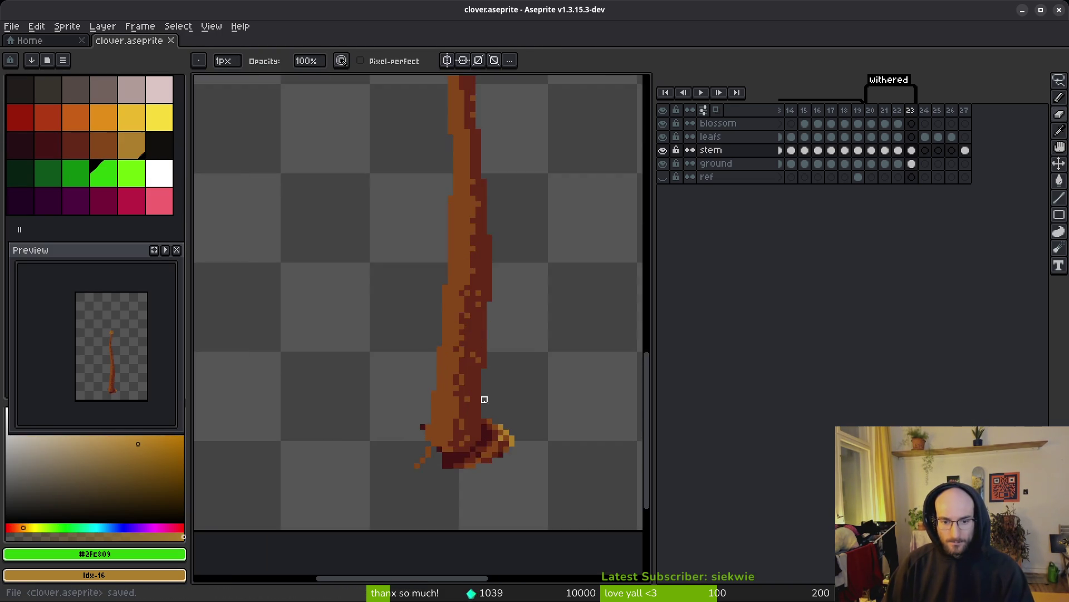
{"action": "left_click", "coordinate": [903, 148]}
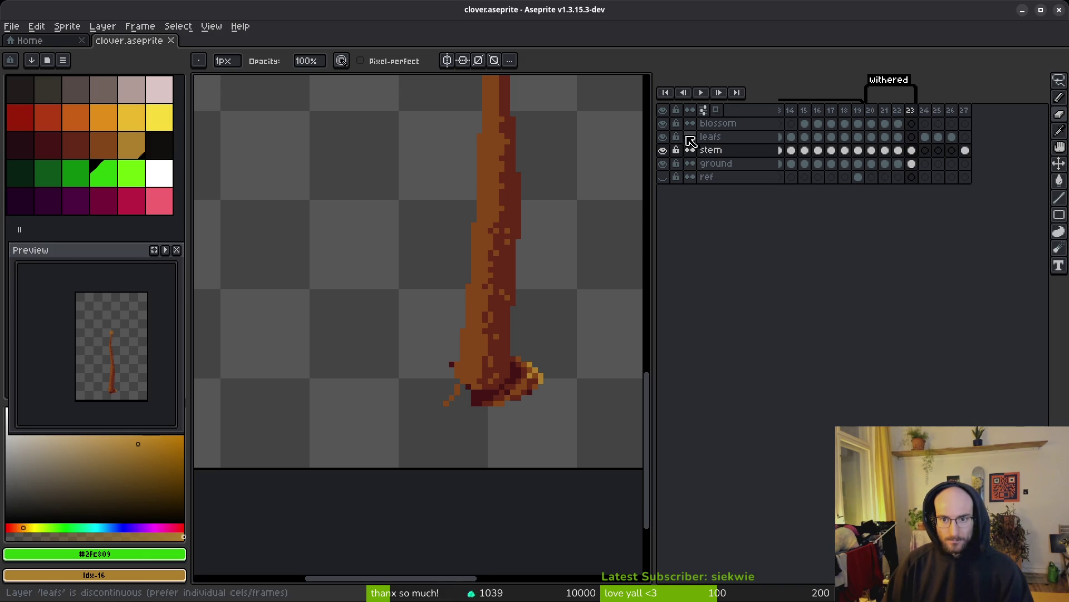
{"action": "left_click", "coordinate": [817, 136]}
{"action": "key", "text": "minus"}
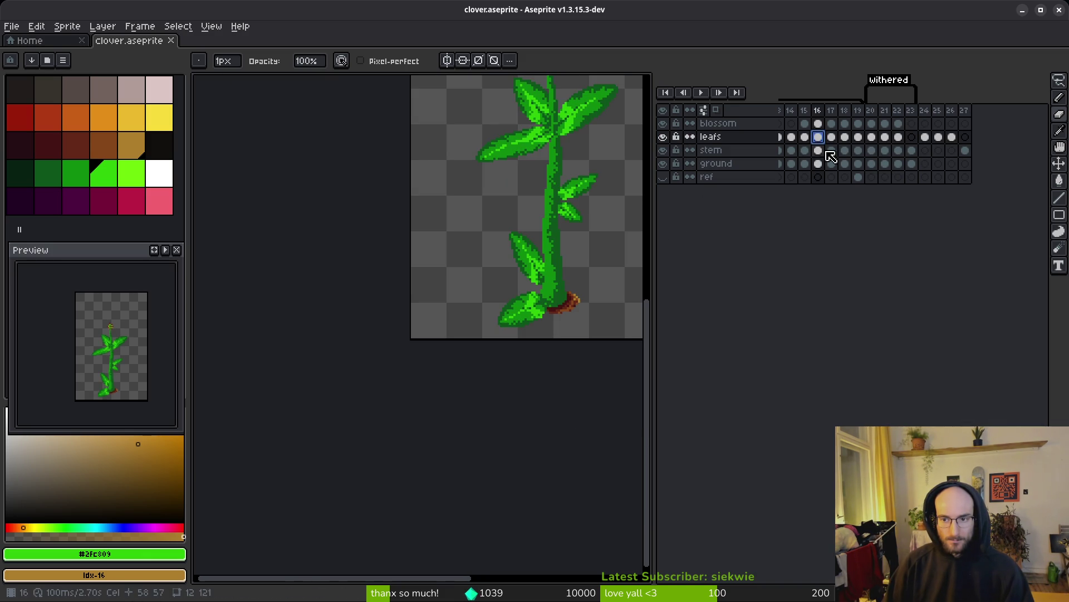
- Copy frame 15's green leaves cel and paste it into frame 23's leaf cel
{"action": "left_click", "coordinate": [913, 152]}
{"action": "left_click", "coordinate": [806, 152]}
{"action": "left_click", "coordinate": [807, 139]}
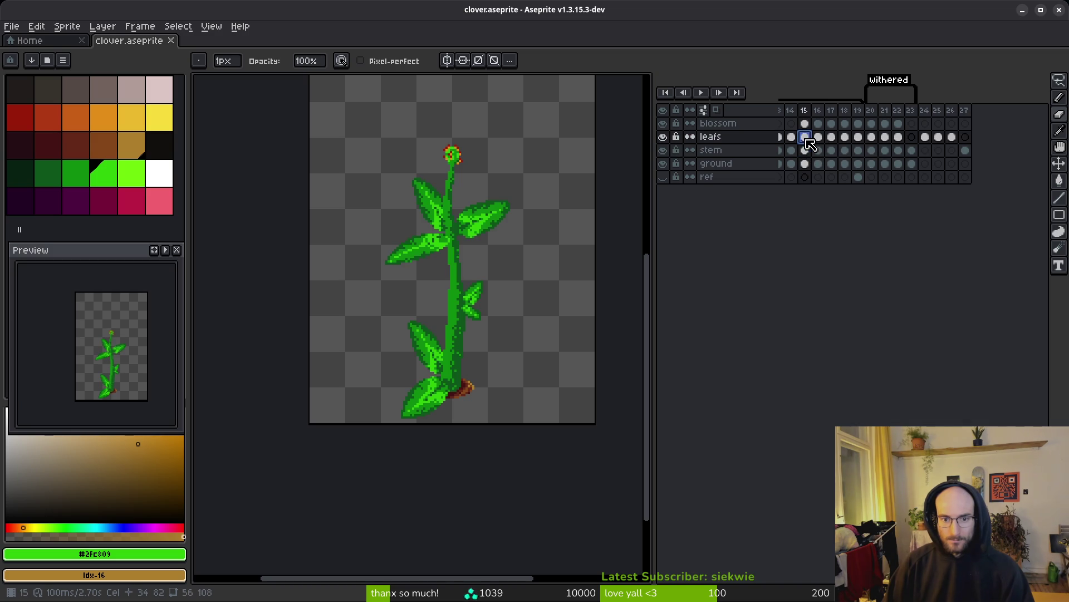
{"action": "key", "text": "ctrl+c"}
{"action": "left_click", "coordinate": [911, 138]}
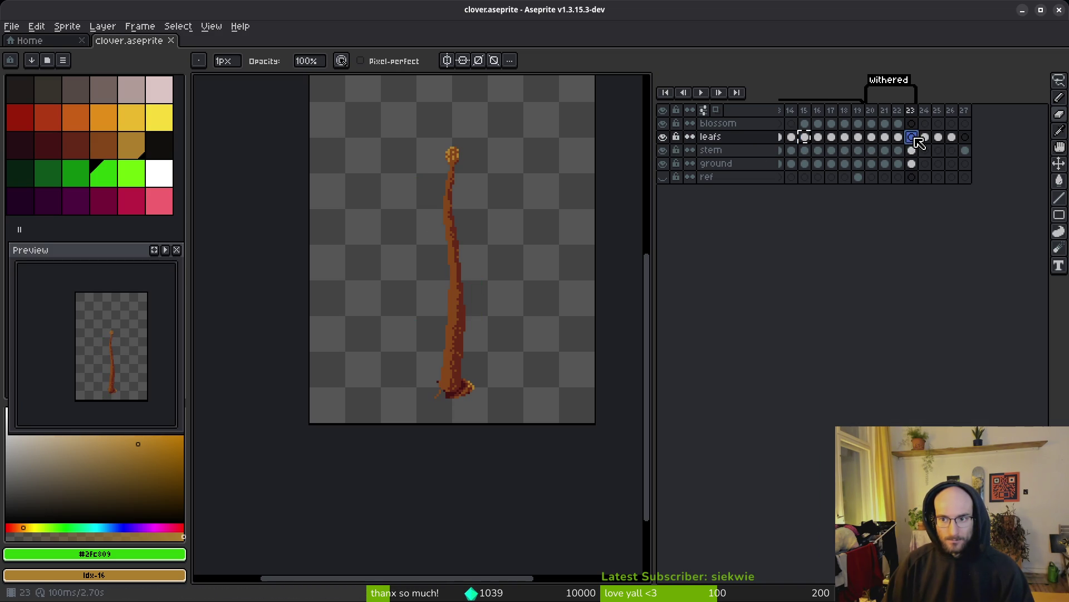
{"action": "key", "text": "ctrl+v"}
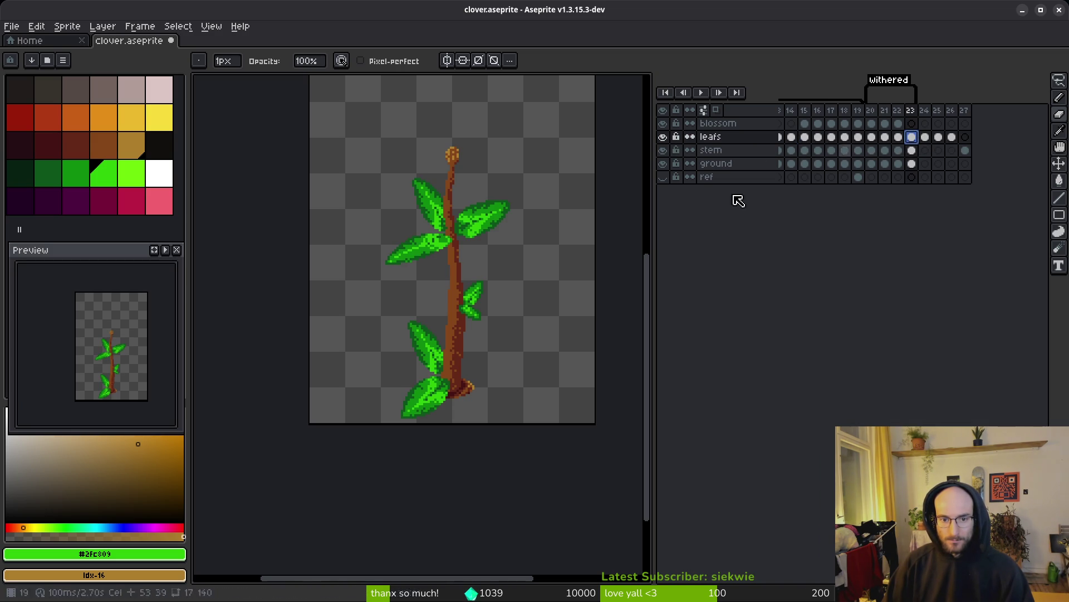
- Zoom in on the plant and erase its upper-right leaf with a 10px eraser
{"action": "scroll", "coordinate": [503, 305], "scroll_direction": "down", "scroll_amount": 2}
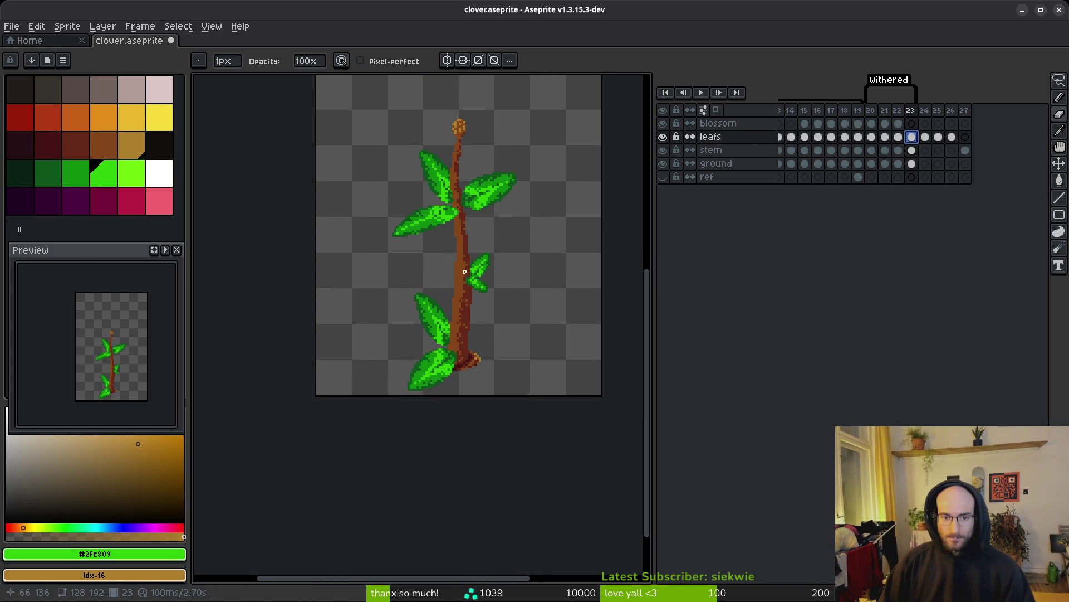
{"action": "scroll", "coordinate": [470, 279], "scroll_direction": "down", "scroll_amount": 3}
{"action": "scroll", "coordinate": [473, 263], "scroll_direction": "up", "scroll_amount": 1}
{"action": "left_click_drag", "start_coordinate": [553, 282], "coordinate": [506, 386]}
{"action": "scroll", "coordinate": [496, 318], "scroll_direction": "up", "scroll_amount": 1}
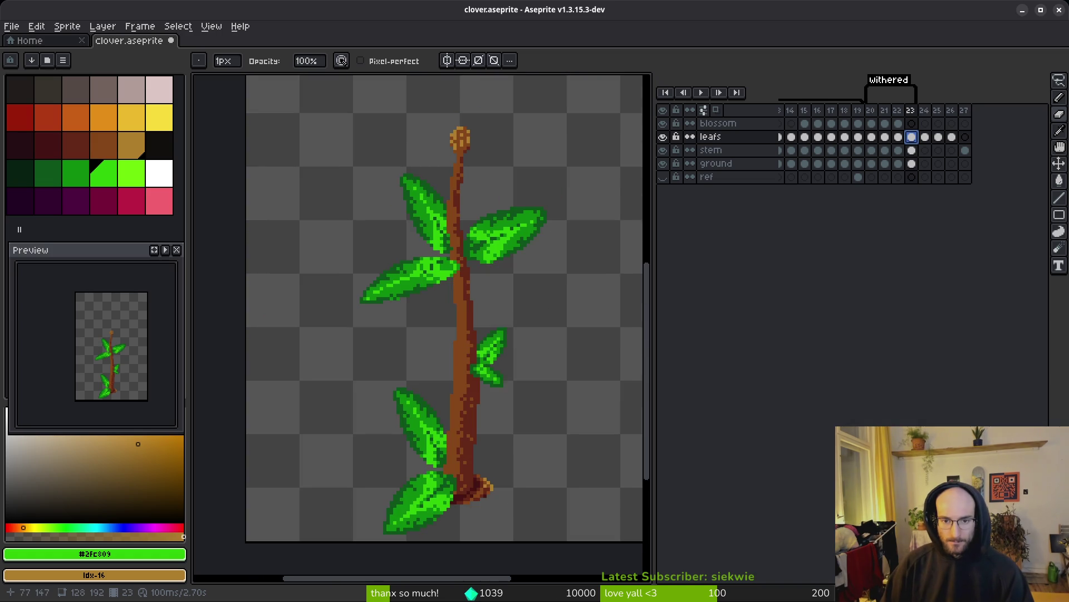
{"action": "scroll", "coordinate": [518, 254], "scroll_direction": "up", "scroll_amount": 2}
{"action": "scroll", "coordinate": [485, 282], "scroll_direction": "up", "scroll_amount": 3}
{"action": "scroll", "coordinate": [432, 303], "scroll_direction": "up", "scroll_amount": 9}
{"action": "mouse_move", "coordinate": [433, 301]}
{"action": "left_mouse_down"}
{"action": "mouse_move", "coordinate": [437, 322]}
{"action": "mouse_move", "coordinate": [425, 322]}
{"action": "mouse_move", "coordinate": [506, 329]}
{"action": "mouse_move", "coordinate": [473, 299]}
{"action": "left_mouse_up"}
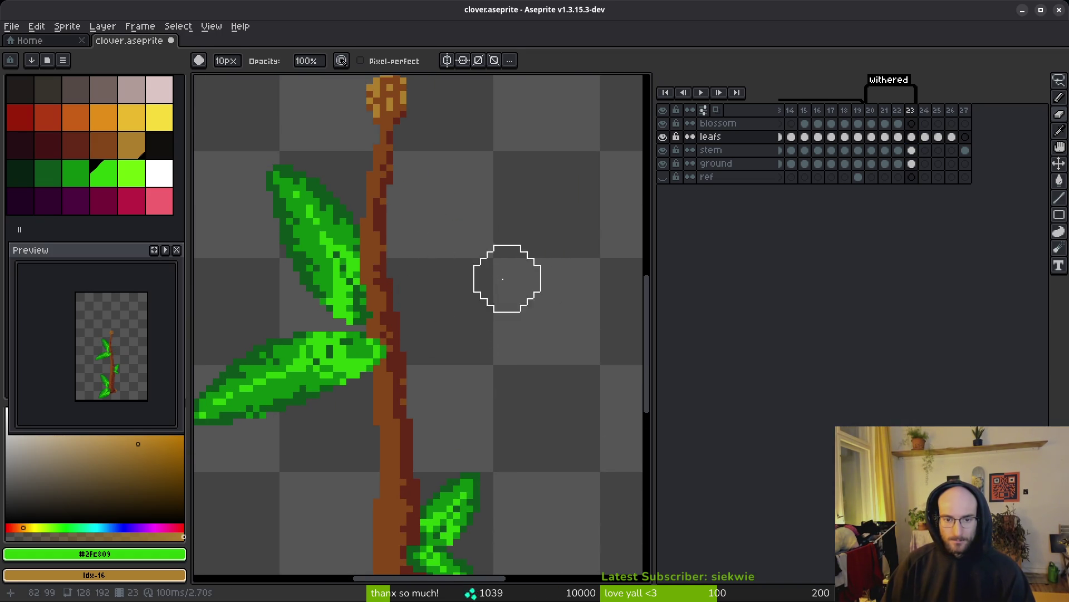
- Set dark red as the drawing colour and brown as secondary, using a 1px pencil
{"action": "scroll", "coordinate": [501, 298], "scroll_direction": "down", "scroll_amount": 4}
{"action": "left_click", "coordinate": [99, 144]}
{"action": "right_click", "coordinate": [75, 145]}
{"action": "scroll", "coordinate": [440, 249], "scroll_direction": "up", "scroll_amount": 4}
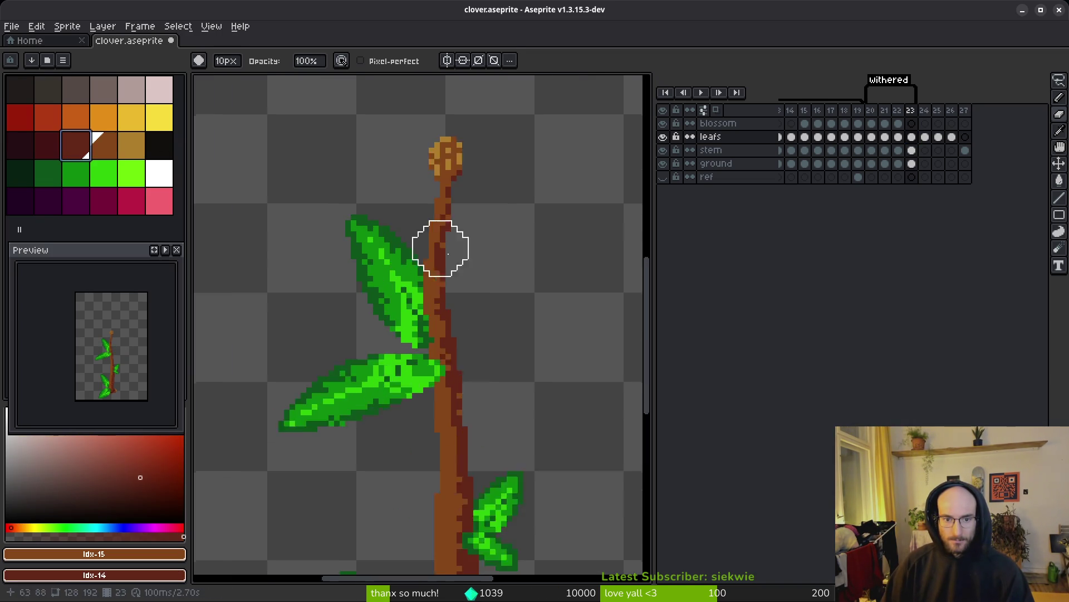
{"action": "scroll", "coordinate": [441, 248], "scroll_direction": "up", "scroll_amount": 1}
{"action": "left_click", "coordinate": [76, 144]}
{"action": "right_click", "coordinate": [104, 144]}
{"action": "key", "text": "b"}
- Bring the withered-leaves reference images in Brave back to the front
{"action": "scroll", "coordinate": [462, 335], "scroll_direction": "right", "scroll_amount": 1}
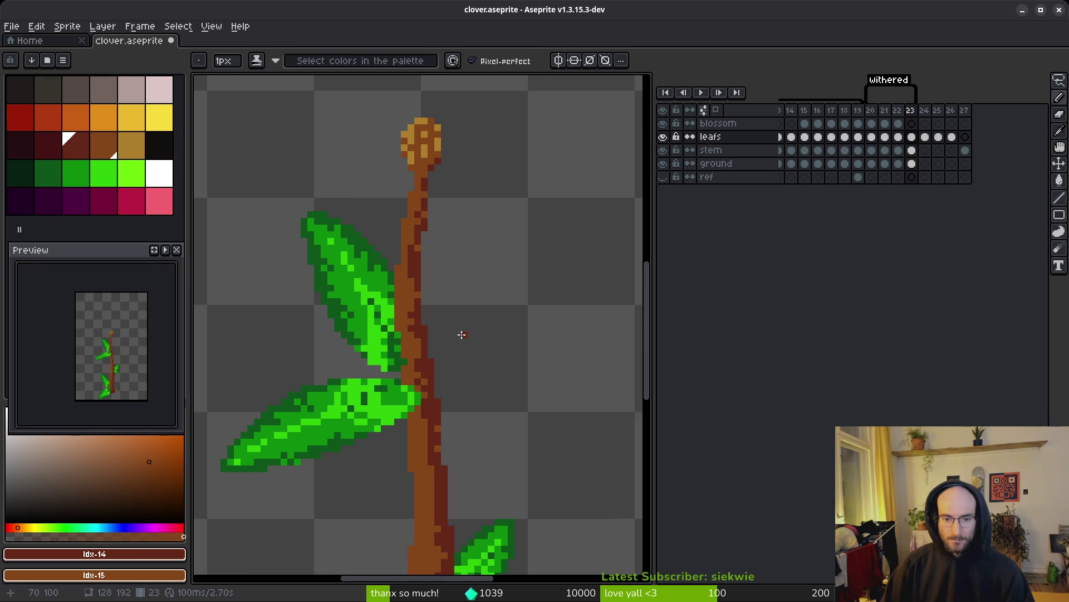
{"action": "scroll", "coordinate": [462, 334], "scroll_direction": "down", "scroll_amount": 1}
{"action": "scroll", "coordinate": [484, 342], "scroll_direction": "right", "scroll_amount": 1}
{"action": "key", "text": "alt+Tab"}
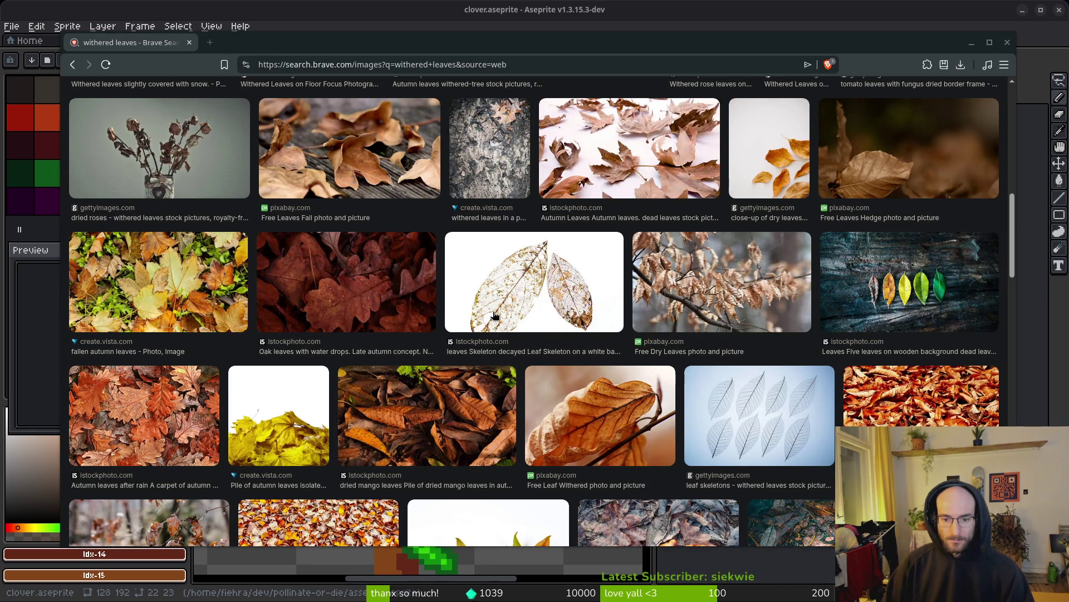
- Enlarge the Chokeberry Leaves reference photo, then return to the clover sprite in Aseprite
{"action": "scroll", "coordinate": [493, 303], "scroll_direction": "down", "scroll_amount": 2}
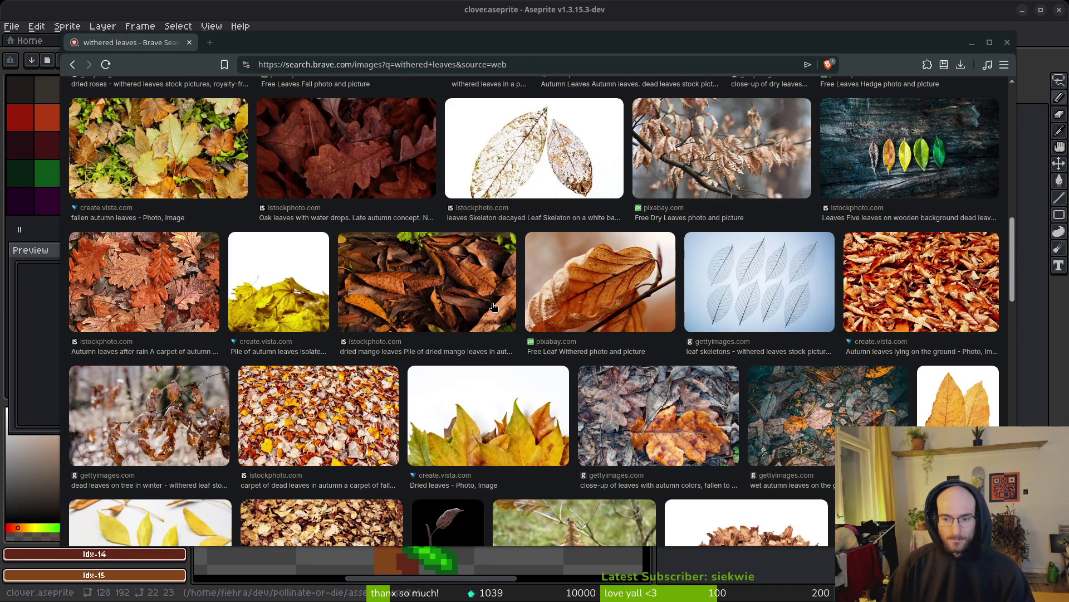
{"action": "scroll", "coordinate": [494, 305], "scroll_direction": "down", "scroll_amount": 1}
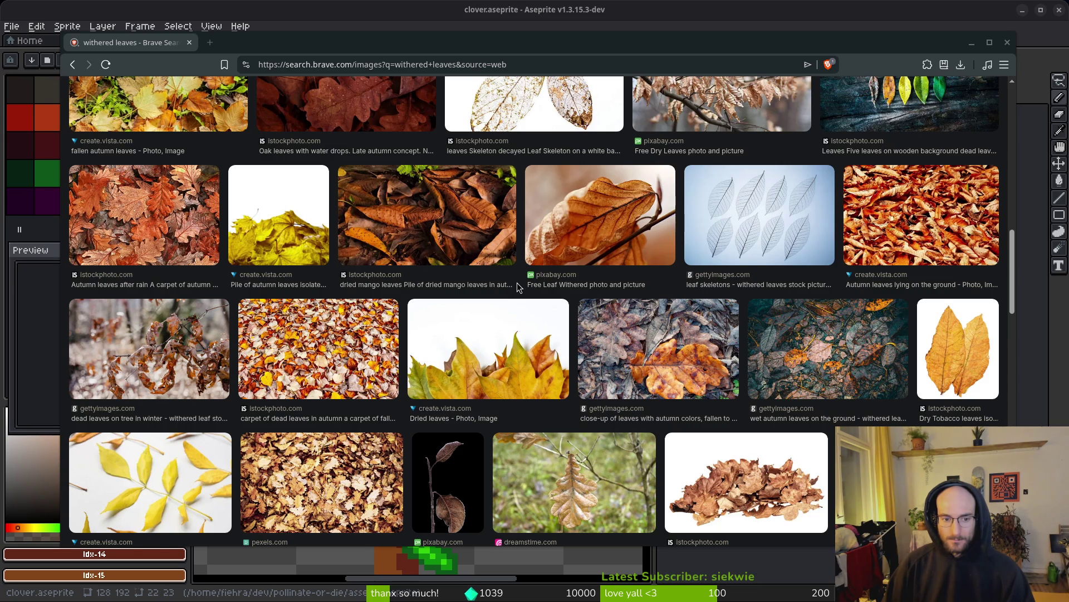
{"action": "scroll", "coordinate": [517, 286], "scroll_direction": "down", "scroll_amount": 3}
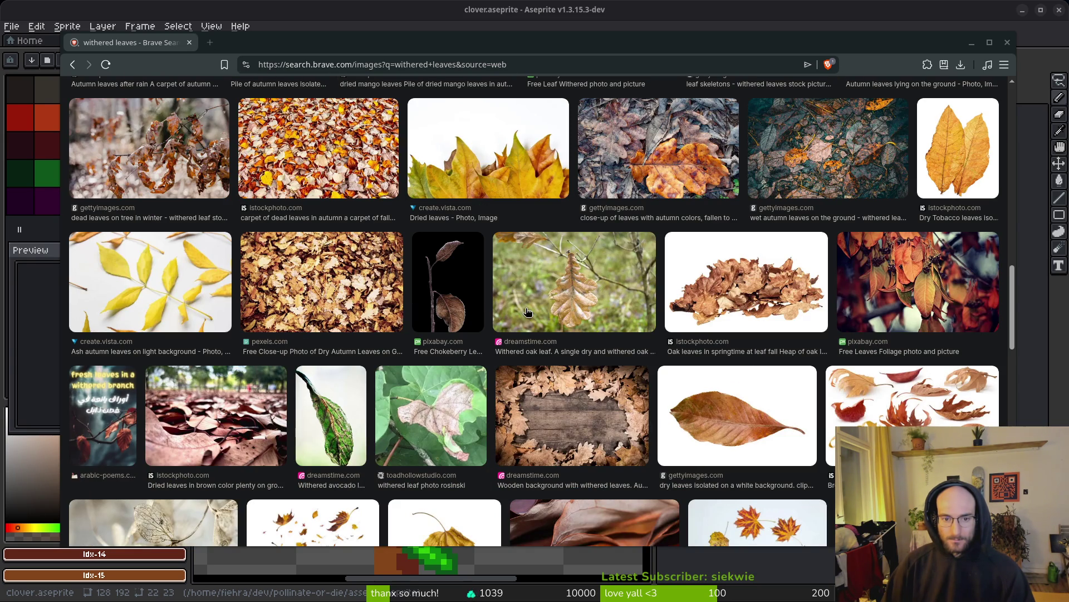
{"action": "left_click", "coordinate": [449, 291]}
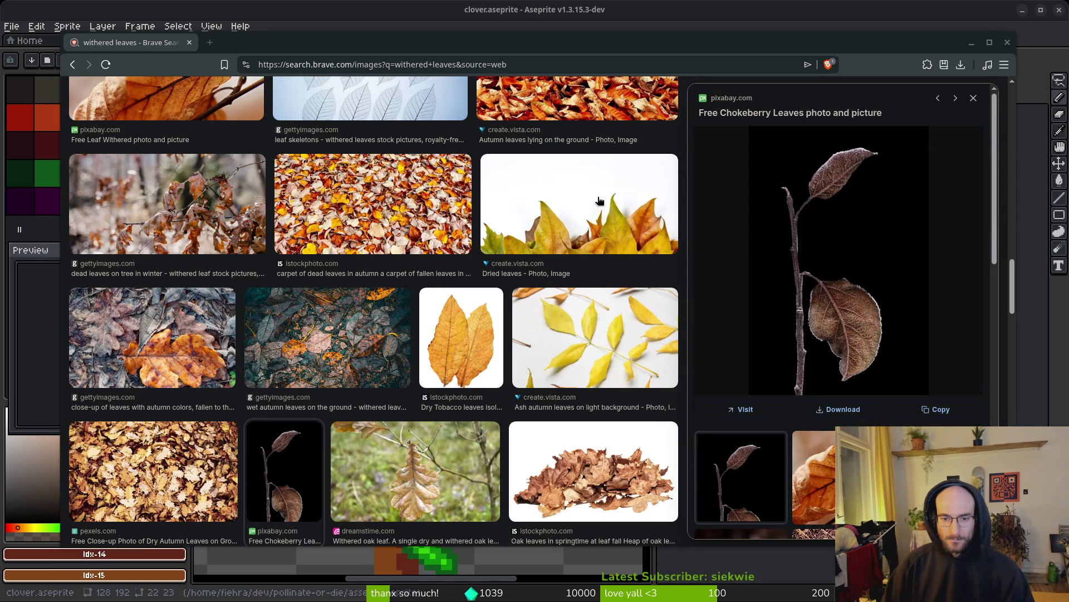
{"action": "key", "text": "alt+Tab"}
{"action": "scroll", "coordinate": [418, 334], "scroll_direction": "up", "scroll_amount": 2}
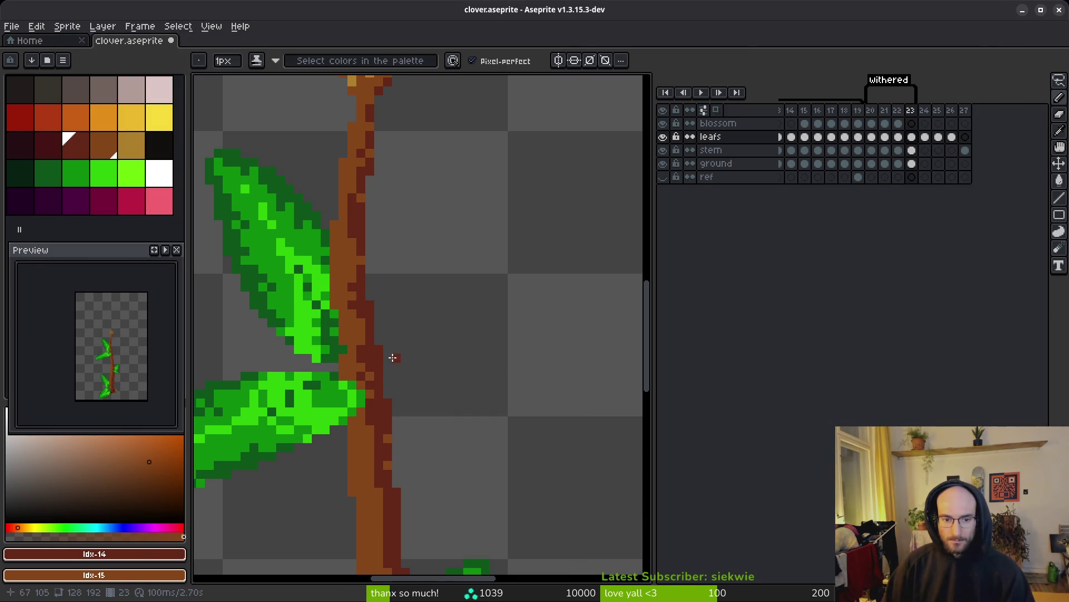
- Pencil a closed leaf outline off the stem and bucket-fill it dark red
{"action": "left_click_drag", "start_coordinate": [390, 351], "coordinate": [446, 297]}
{"action": "left_click_drag", "start_coordinate": [526, 278], "coordinate": [584, 285]}
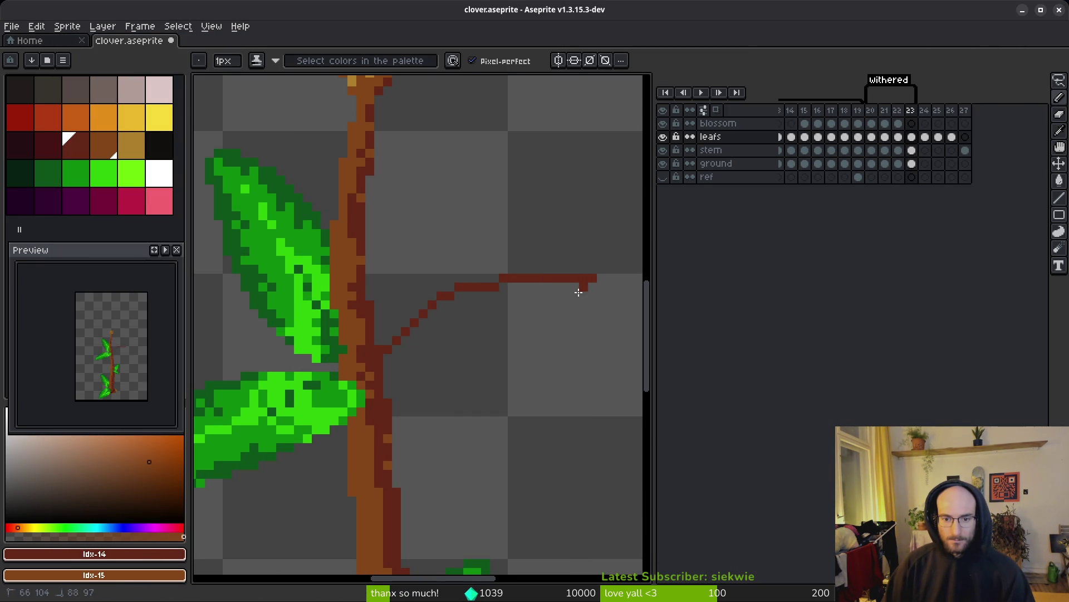
{"action": "left_click_drag", "start_coordinate": [399, 365], "coordinate": [394, 363]}
{"action": "key", "text": "g"}
{"action": "left_click", "coordinate": [466, 330]}
{"action": "key", "text": "ctrl+z"}
{"action": "key", "text": "b"}
{"action": "left_click", "coordinate": [397, 358]}
{"action": "key", "text": "g"}
{"action": "left_click", "coordinate": [450, 325]}
- Tidy the leaf's edges: add red pixels along the bottom, erase stray pixels on top
{"action": "scroll", "coordinate": [520, 353], "scroll_direction": "down", "scroll_amount": 2}
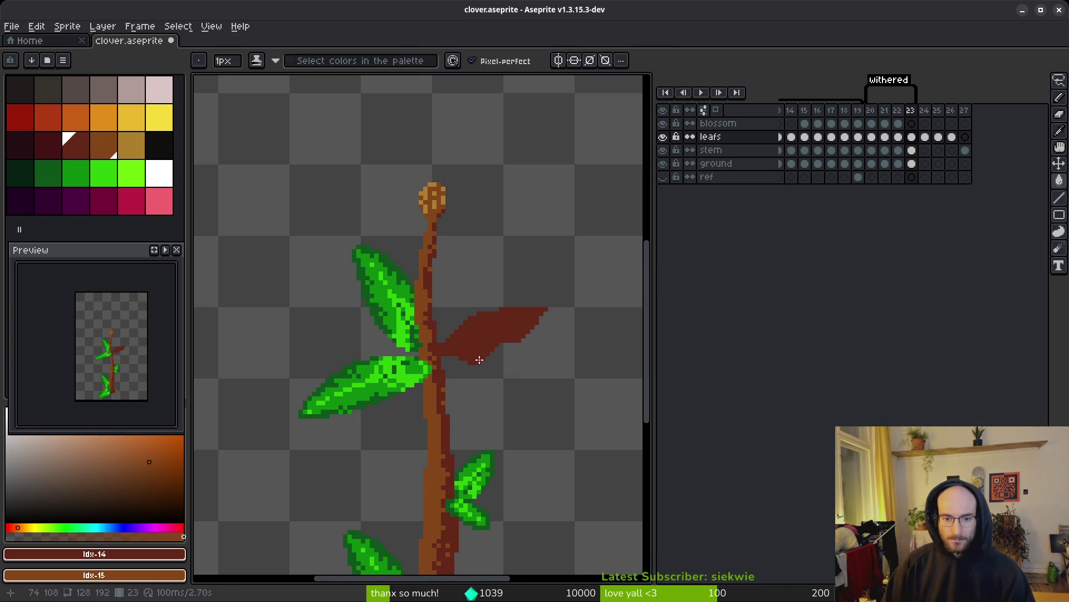
{"action": "key", "text": "b"}
{"action": "scroll", "coordinate": [479, 359], "scroll_direction": "up", "scroll_amount": 2}
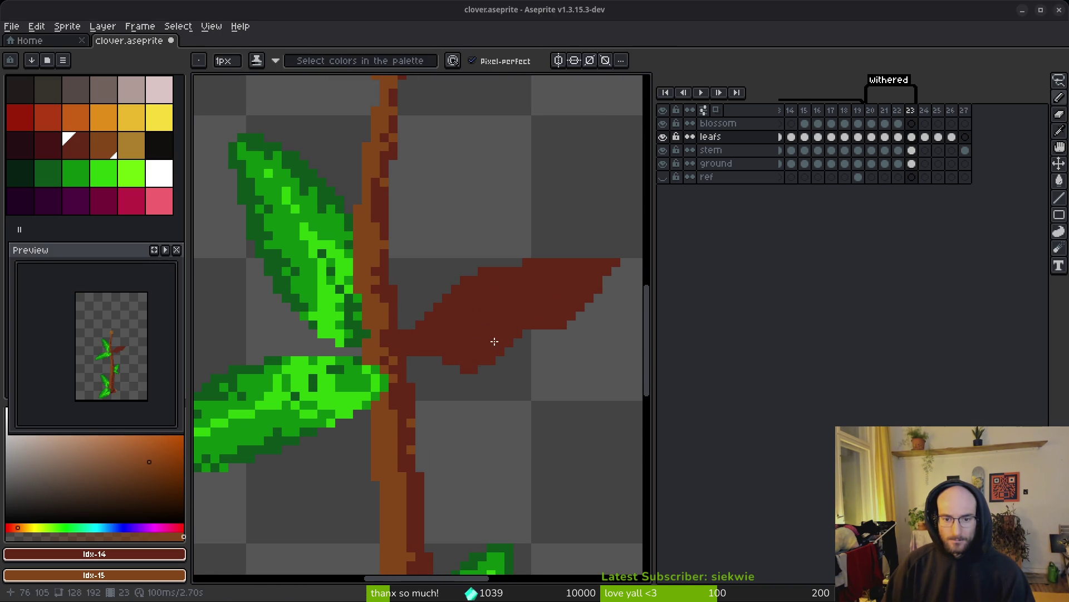
{"action": "scroll", "coordinate": [524, 303], "scroll_direction": "up", "scroll_amount": 3}
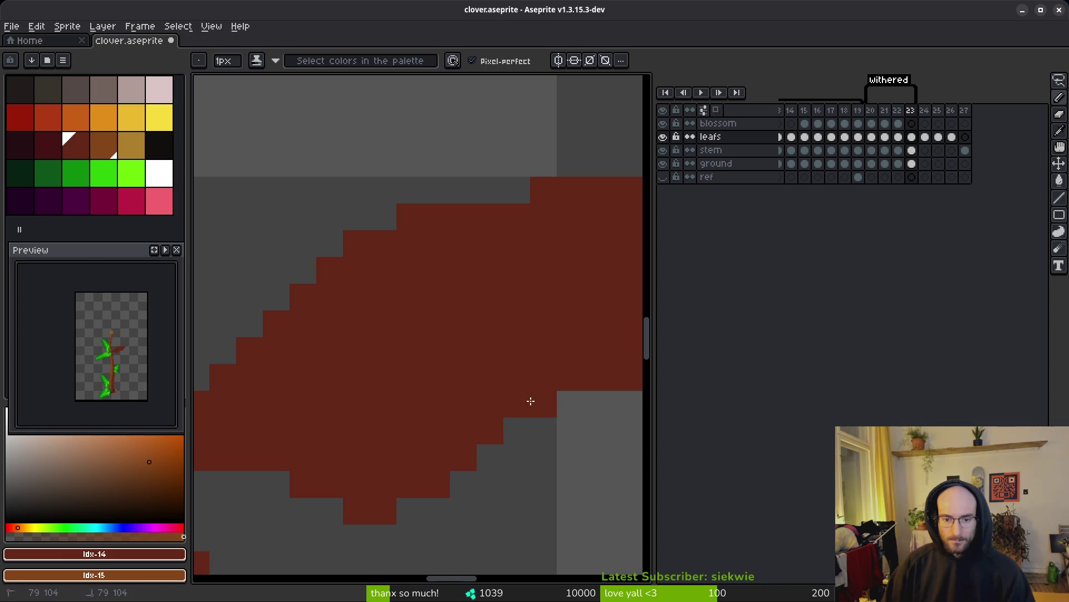
{"action": "left_click", "coordinate": [508, 429]}
{"action": "left_click", "coordinate": [464, 484]}
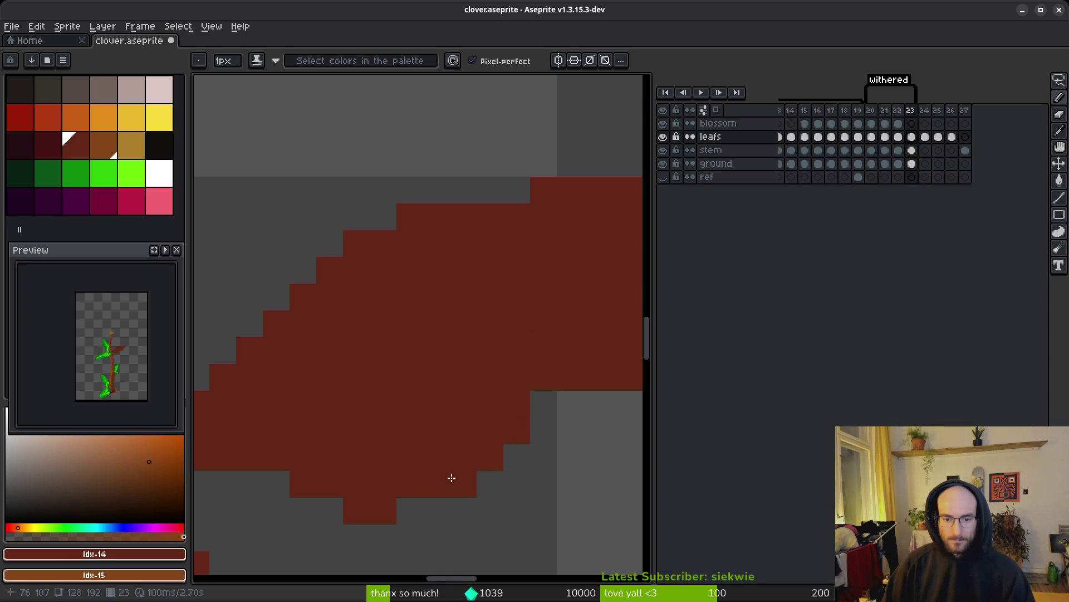
{"action": "left_click", "coordinate": [329, 510]}
{"action": "left_click", "coordinate": [276, 484]}
{"action": "scroll", "coordinate": [406, 416], "scroll_direction": "down", "scroll_amount": 4}
{"action": "scroll", "coordinate": [406, 417], "scroll_direction": "up", "scroll_amount": 2}
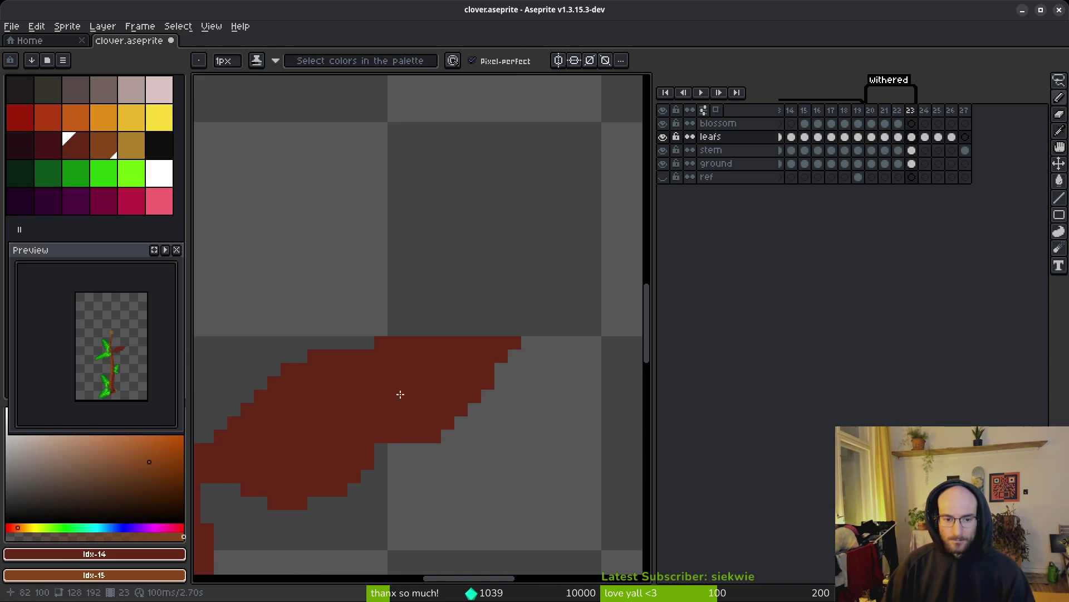
{"action": "scroll", "coordinate": [526, 332], "scroll_direction": "up", "scroll_amount": 2}
{"action": "key", "text": "e"}
{"action": "key", "text": "b"}
{"action": "scroll", "coordinate": [448, 311], "scroll_direction": "up", "scroll_amount": 1}
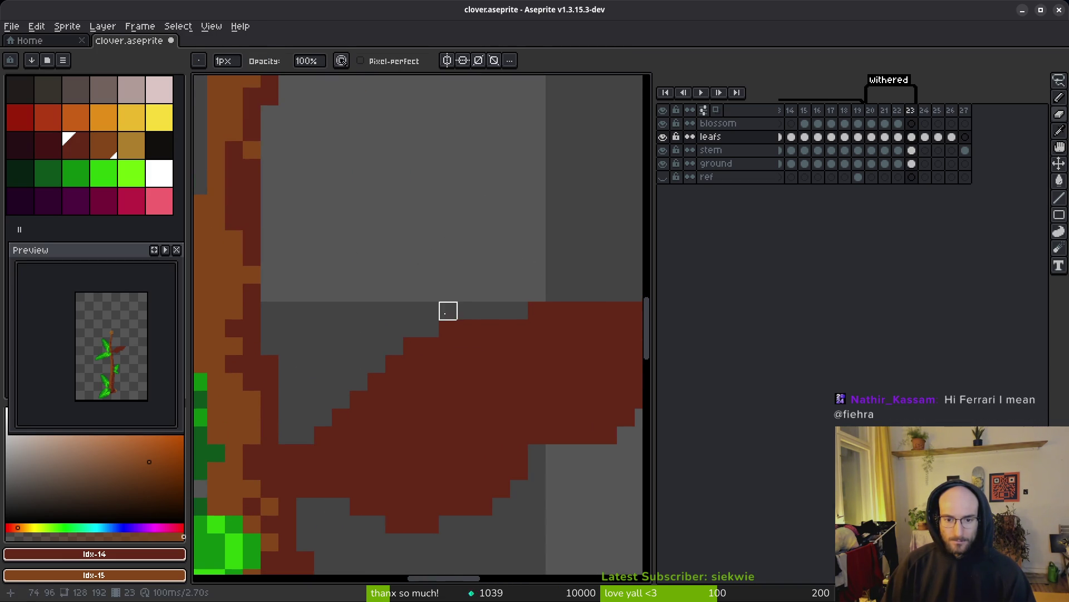
{"action": "left_click_drag", "start_coordinate": [430, 329], "coordinate": [466, 327]}
{"action": "left_click", "coordinate": [537, 310]}
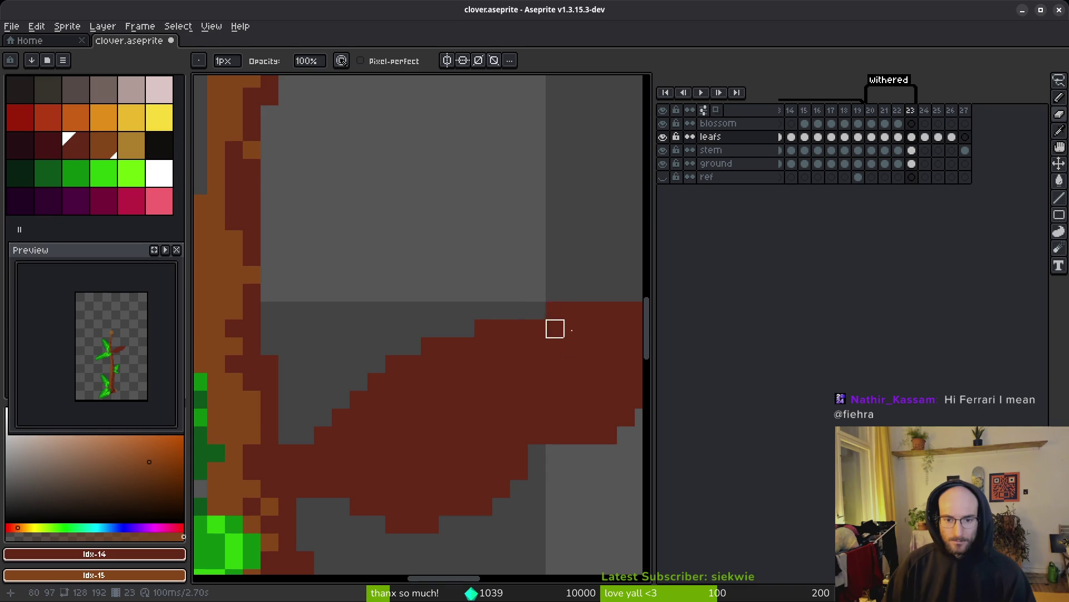
{"action": "scroll", "coordinate": [501, 335], "scroll_direction": "down", "scroll_amount": 1}
{"action": "key", "text": "b"}
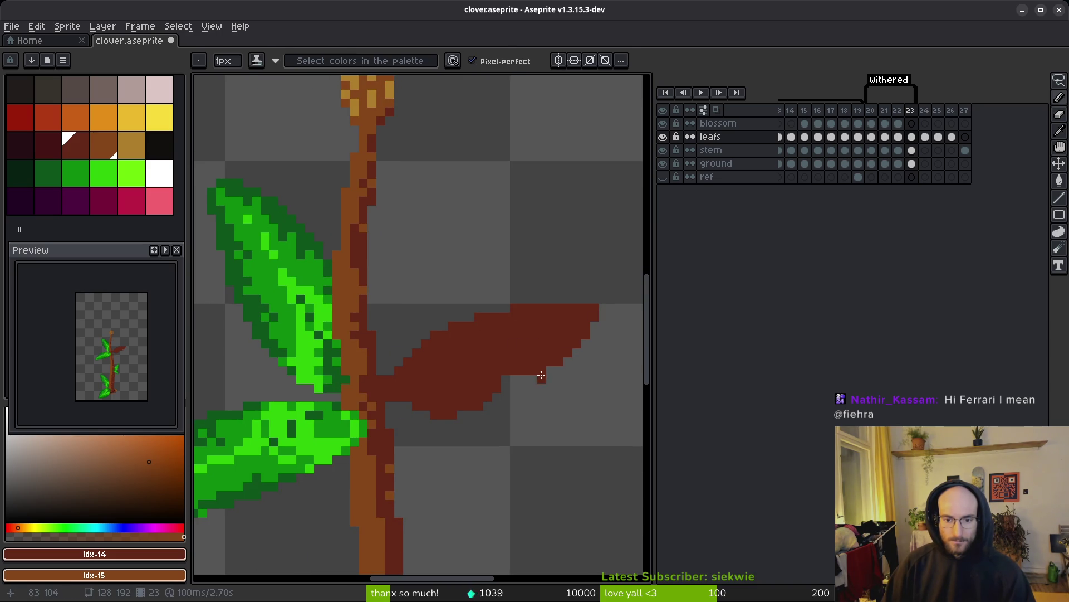
- Draw orange vein strokes down the middle of the red leaf
{"action": "left_click_drag", "start_coordinate": [549, 387], "coordinate": [540, 392]}
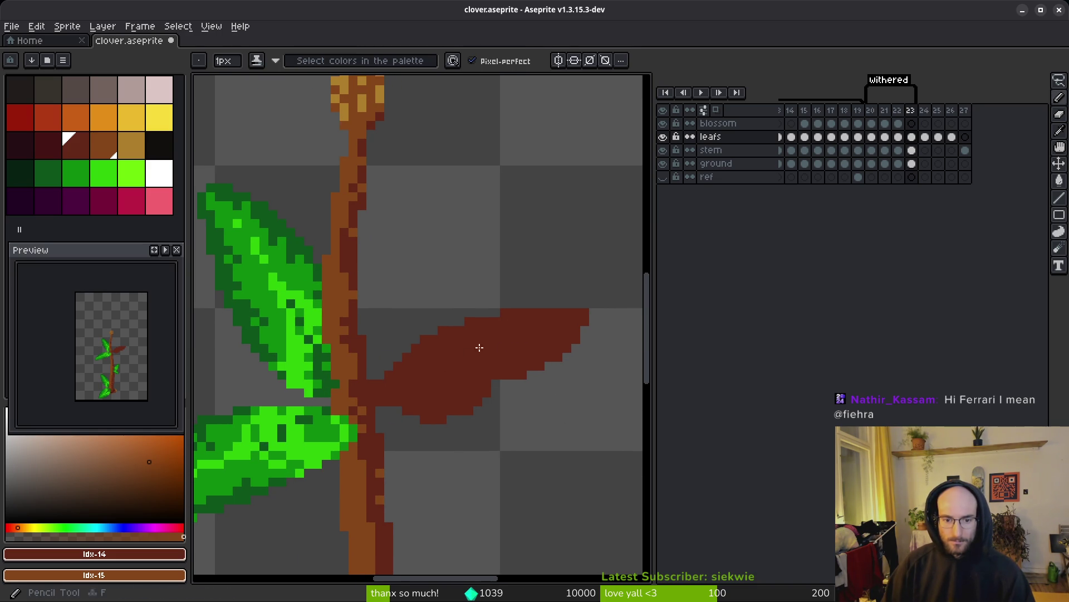
{"action": "scroll", "coordinate": [507, 325], "scroll_direction": "up", "scroll_amount": 2}
{"action": "left_click_drag", "start_coordinate": [571, 333], "coordinate": [468, 378]}
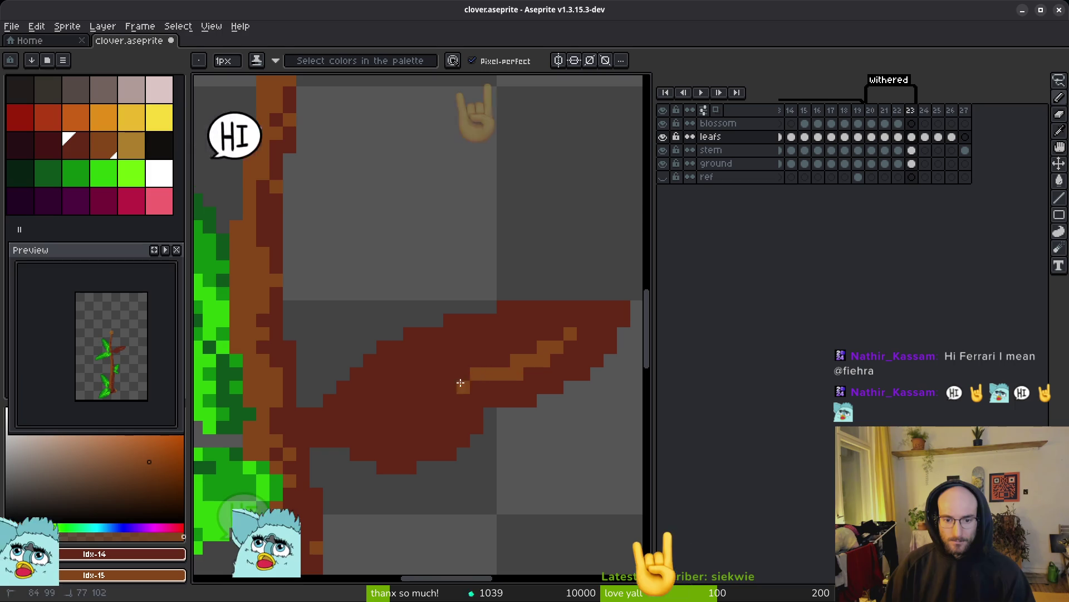
{"action": "mouse_move", "coordinate": [359, 437]}
{"action": "left_mouse_down"}
{"action": "mouse_move", "coordinate": [527, 332]}
{"action": "mouse_move", "coordinate": [502, 358]}
{"action": "mouse_move", "coordinate": [357, 413]}
{"action": "mouse_move", "coordinate": [442, 395]}
{"action": "left_mouse_up"}
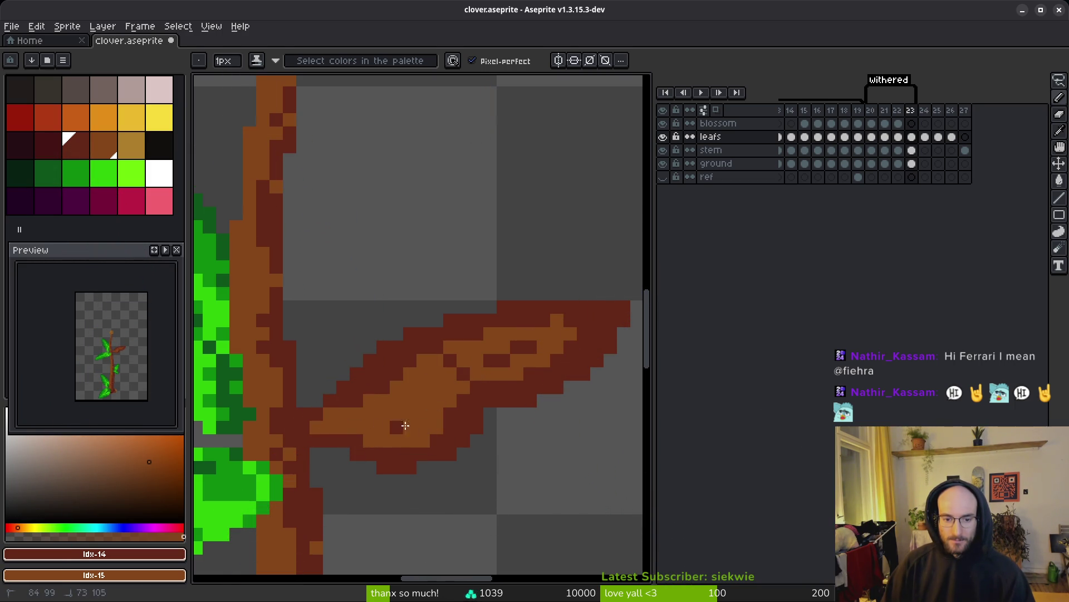
{"action": "right_click", "coordinate": [497, 365]}
{"action": "left_click_drag", "start_coordinate": [569, 333], "coordinate": [578, 329]}
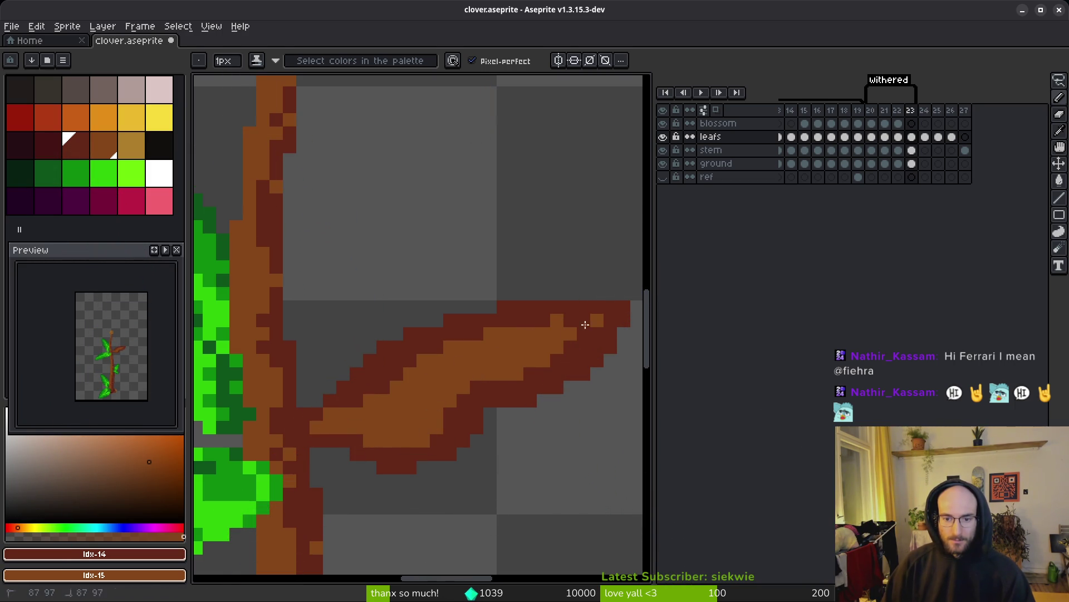
{"action": "scroll", "coordinate": [537, 416], "scroll_direction": "down", "scroll_amount": 5}
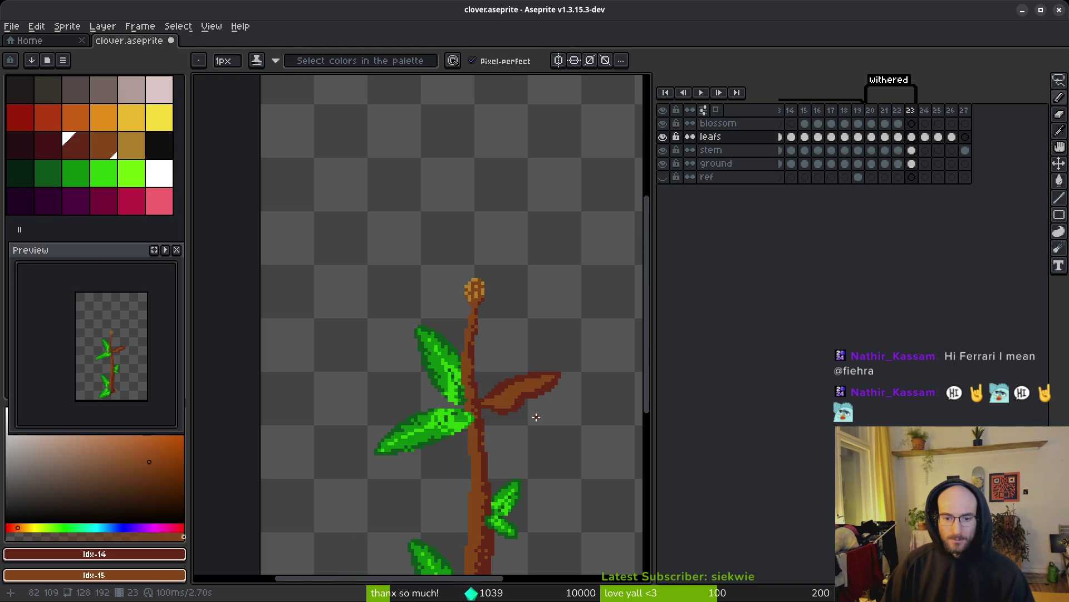
- Add light-brown highlight pixels along the withered leaf out to its tip
{"action": "scroll", "coordinate": [529, 415], "scroll_direction": "down", "scroll_amount": 2}
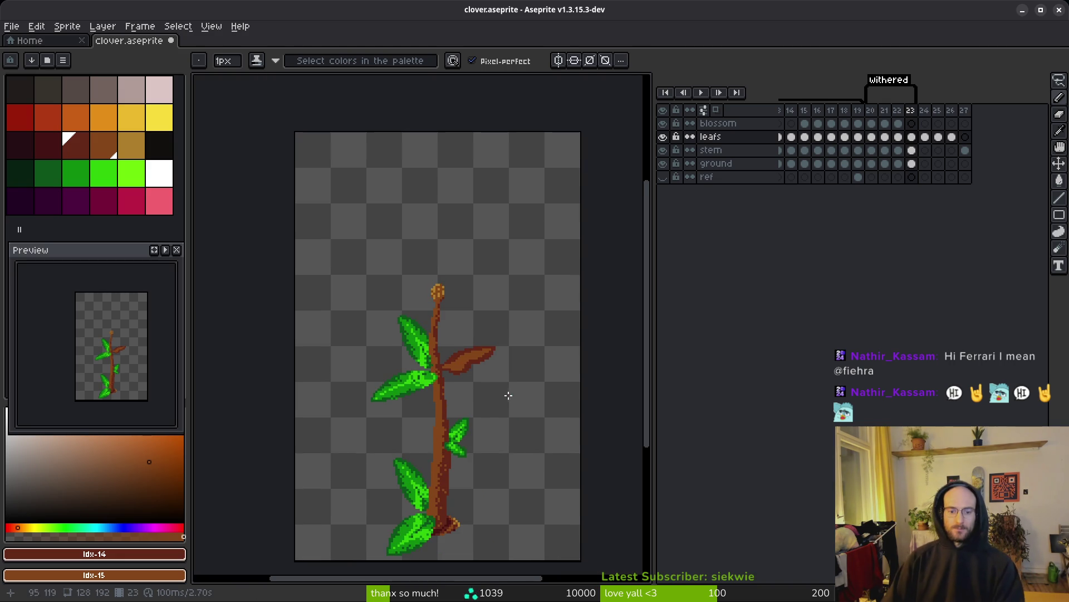
{"action": "scroll", "coordinate": [462, 365], "scroll_direction": "up", "scroll_amount": 4}
{"action": "scroll", "coordinate": [415, 326], "scroll_direction": "up", "scroll_amount": 1}
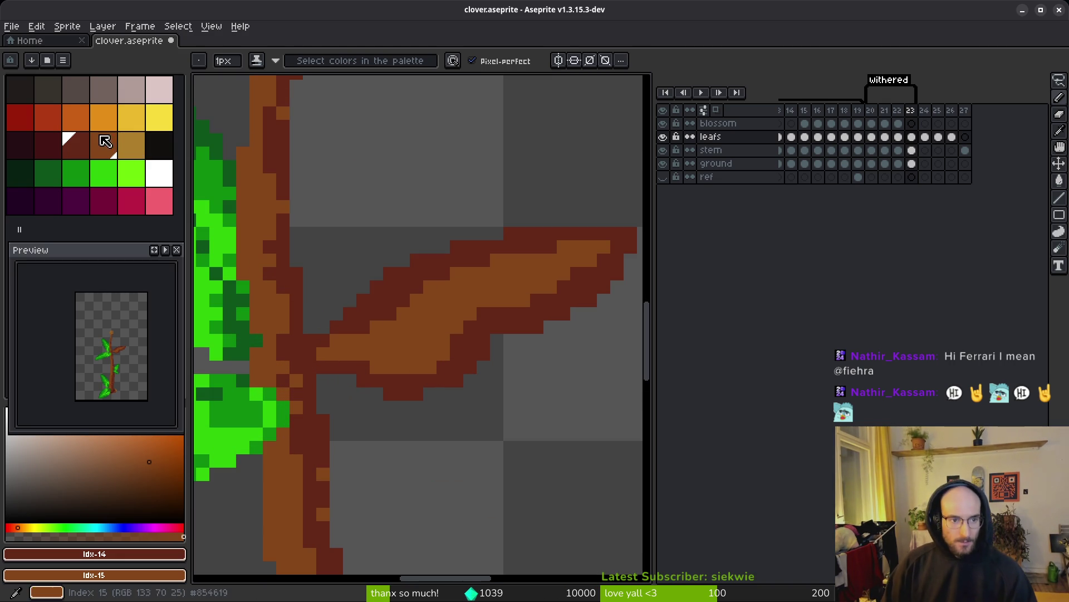
{"action": "left_click", "coordinate": [127, 146]}
{"action": "left_click_drag", "start_coordinate": [363, 340], "coordinate": [389, 340]}
{"action": "left_click", "coordinate": [430, 313]}
{"action": "left_click", "coordinate": [443, 314]}
{"action": "left_click", "coordinate": [465, 302]}
{"action": "left_click", "coordinate": [480, 288]}
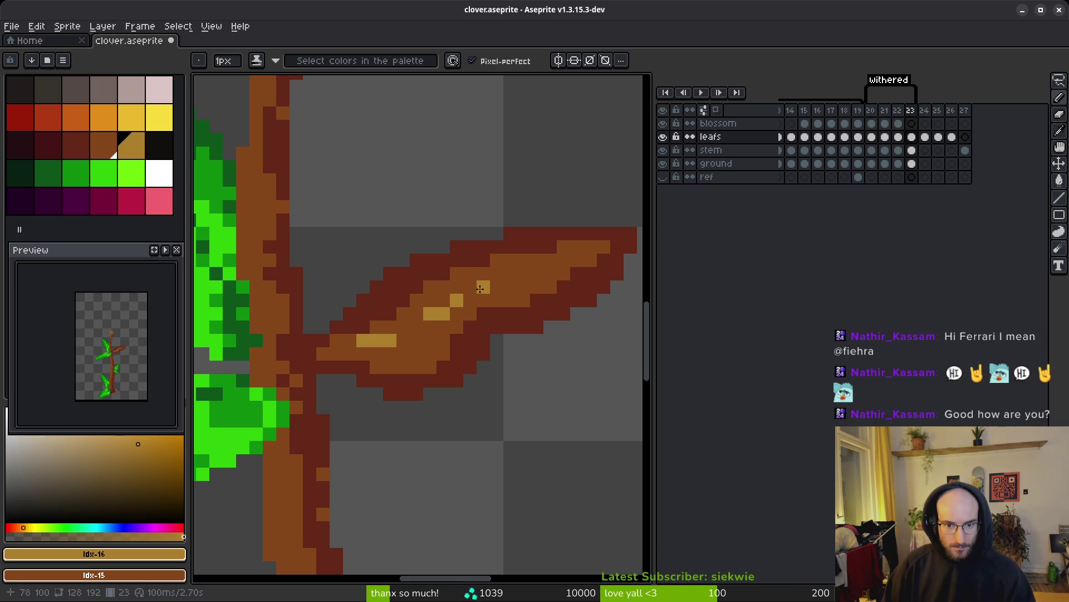
{"action": "left_click", "coordinate": [537, 261]}
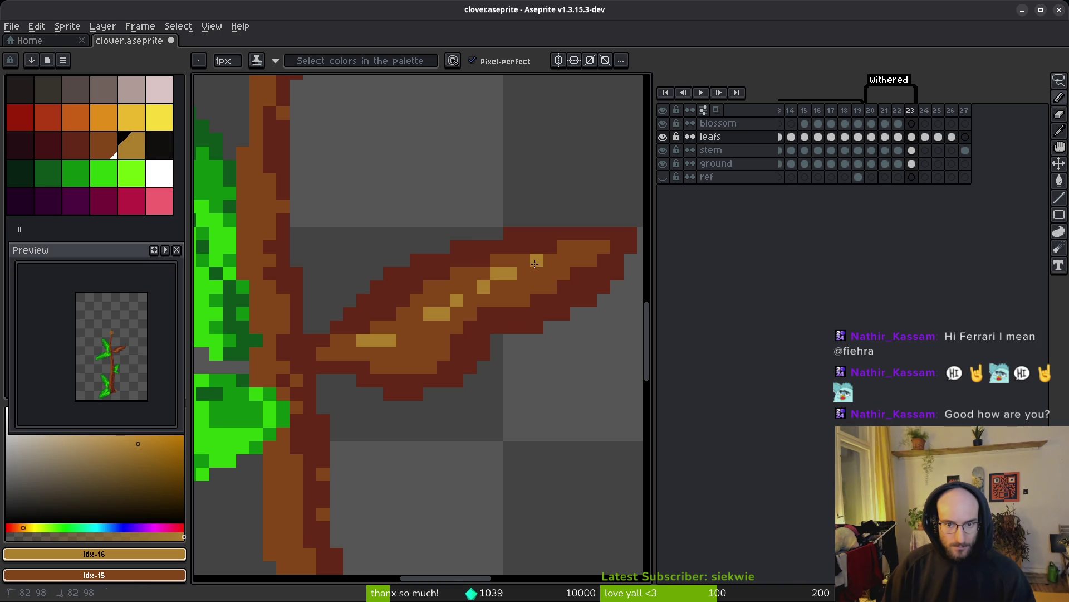
{"action": "left_click", "coordinate": [576, 247]}
- Darken the leaf's edge pixels to dark brown while keeping orange inside
{"action": "scroll", "coordinate": [568, 256], "scroll_direction": "down", "scroll_amount": 2}
{"action": "scroll", "coordinate": [543, 328], "scroll_direction": "up", "scroll_amount": 1}
{"action": "scroll", "coordinate": [543, 329], "scroll_direction": "up", "scroll_amount": 1}
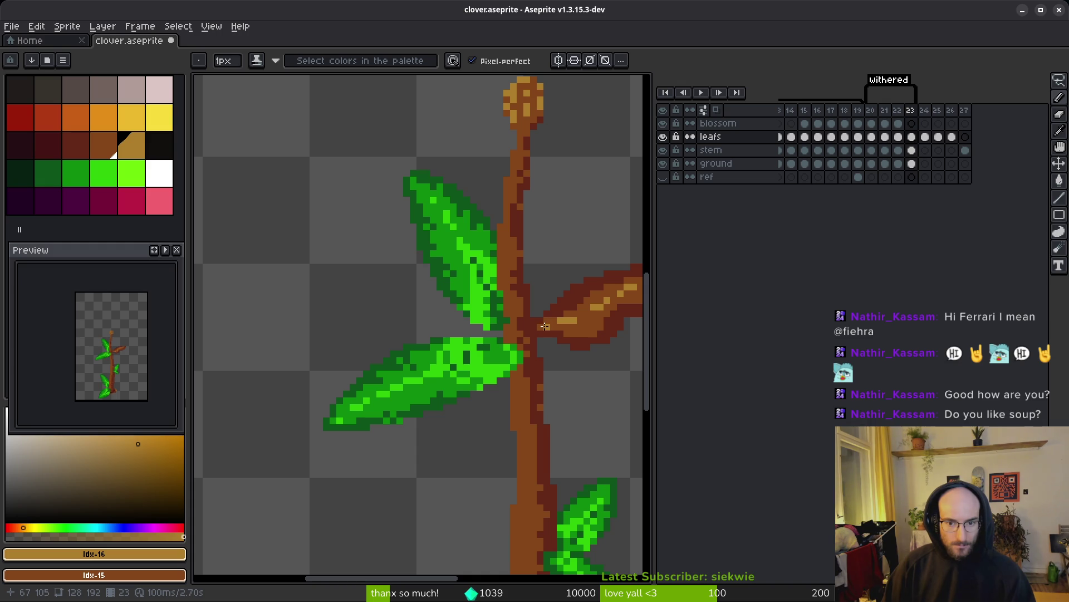
{"action": "scroll", "coordinate": [521, 372], "scroll_direction": "down", "scroll_amount": 4}
{"action": "scroll", "coordinate": [521, 373], "scroll_direction": "up", "scroll_amount": 4}
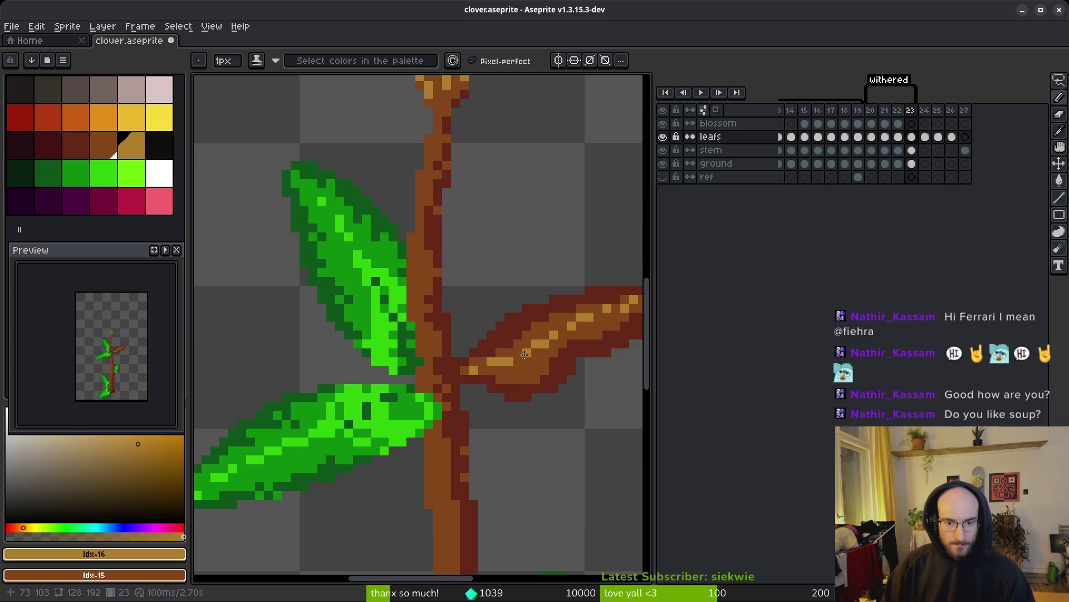
{"action": "scroll", "coordinate": [557, 390], "scroll_direction": "down", "scroll_amount": 6}
{"action": "scroll", "coordinate": [565, 397], "scroll_direction": "up", "scroll_amount": 4}
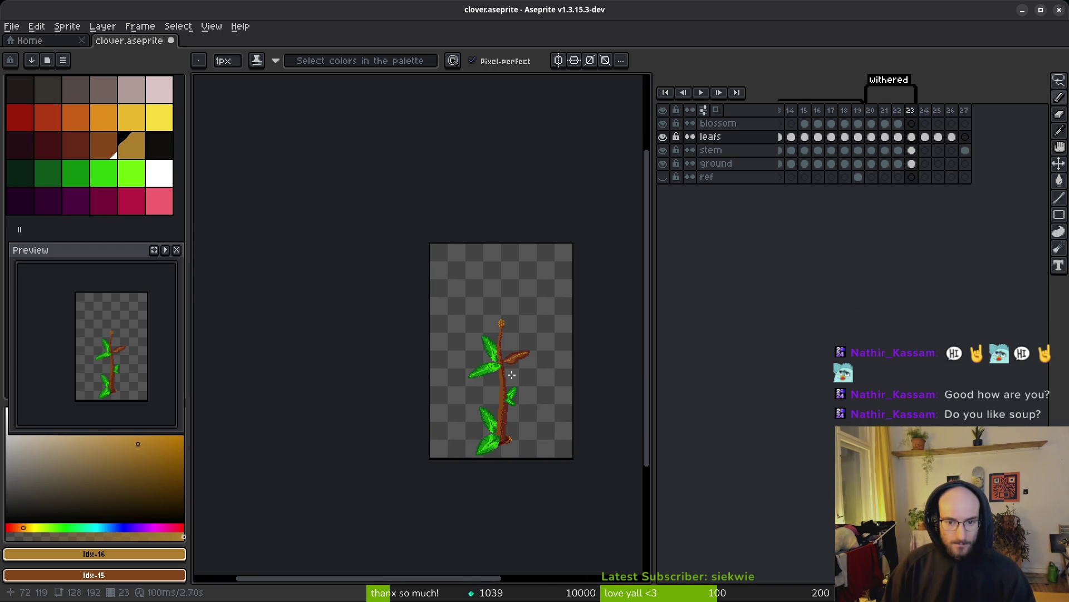
{"action": "left_click", "coordinate": [90, 151]}
{"action": "scroll", "coordinate": [641, 394], "scroll_direction": "up", "scroll_amount": 2}
{"action": "scroll", "coordinate": [448, 352], "scroll_direction": "up", "scroll_amount": 2}
{"action": "left_click", "coordinate": [434, 335]}
{"action": "right_click", "coordinate": [440, 337]}
{"action": "scroll", "coordinate": [448, 345], "scroll_direction": "right", "scroll_amount": 2}
{"action": "left_click", "coordinate": [542, 289]}
{"action": "left_click", "coordinate": [515, 290]}
{"action": "scroll", "coordinate": [544, 312], "scroll_direction": "up", "scroll_amount": 2}
{"action": "right_click", "coordinate": [437, 312]}
{"action": "right_click", "coordinate": [464, 312]}
{"action": "left_click", "coordinate": [501, 287]}
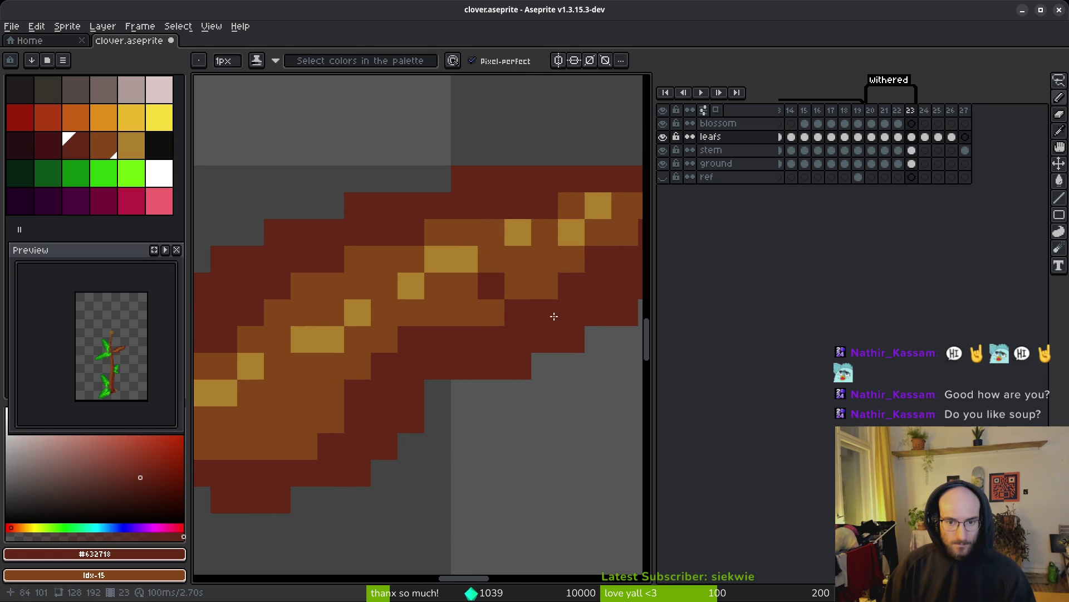
- Paint lower leaf pixels dark brown and turn a dark-red pixel orange
{"action": "scroll", "coordinate": [518, 363], "scroll_direction": "down", "scroll_amount": 3}
{"action": "scroll", "coordinate": [466, 379], "scroll_direction": "up", "scroll_amount": 2}
{"action": "left_click", "coordinate": [447, 387]}
{"action": "left_click", "coordinate": [411, 387]}
{"action": "right_click", "coordinate": [421, 365], "text": "alt"}
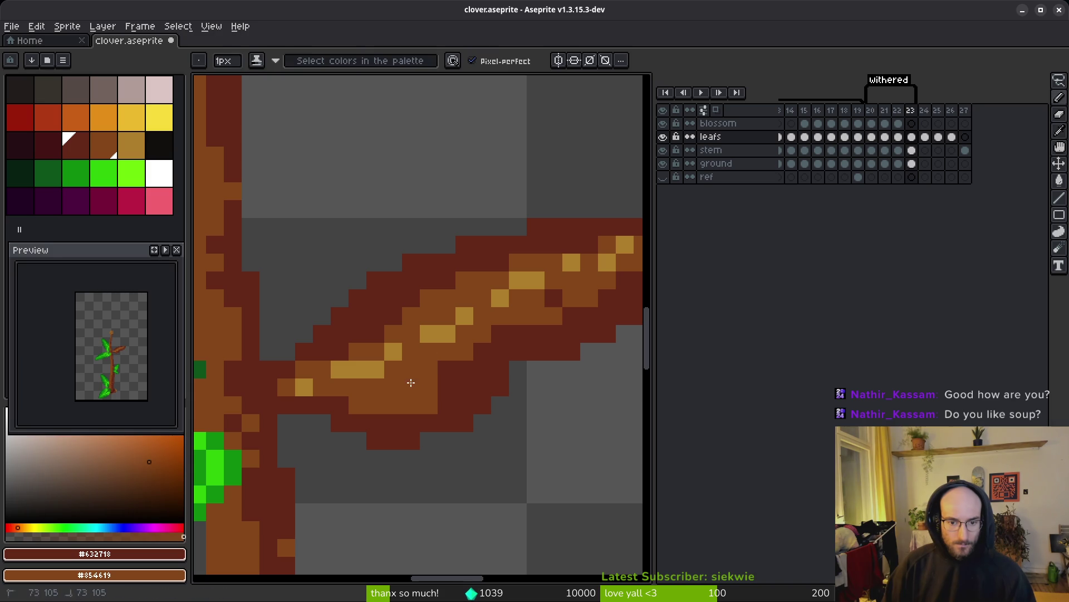
{"action": "scroll", "coordinate": [509, 403], "scroll_direction": "down", "scroll_amount": 3}
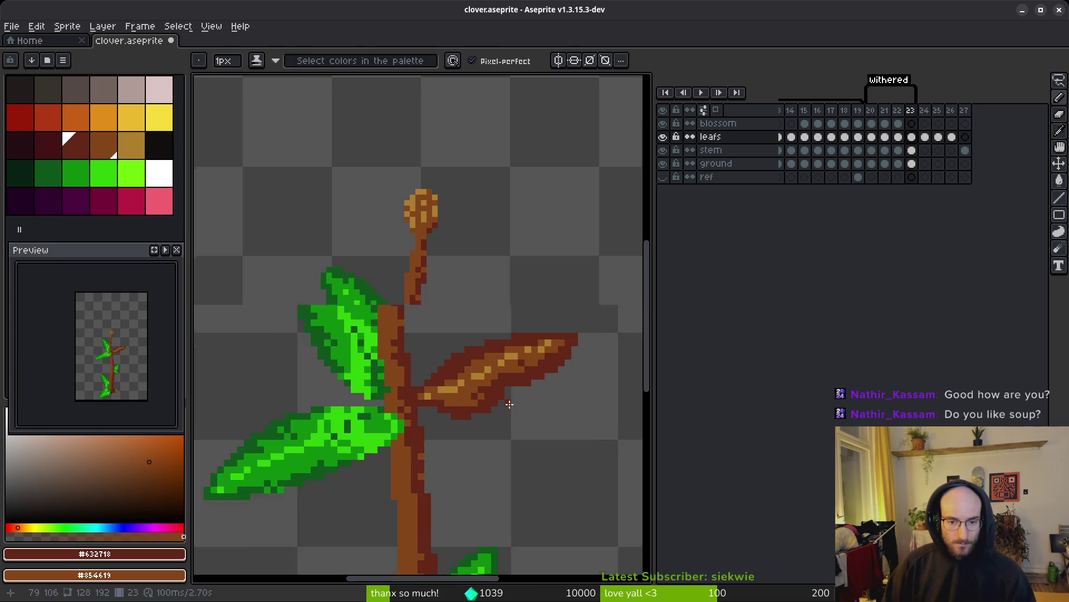
{"action": "scroll", "coordinate": [547, 409], "scroll_direction": "up", "scroll_amount": 3}
{"action": "right_click", "coordinate": [472, 368]}
{"action": "scroll", "coordinate": [552, 346], "scroll_direction": "down", "scroll_amount": 3}
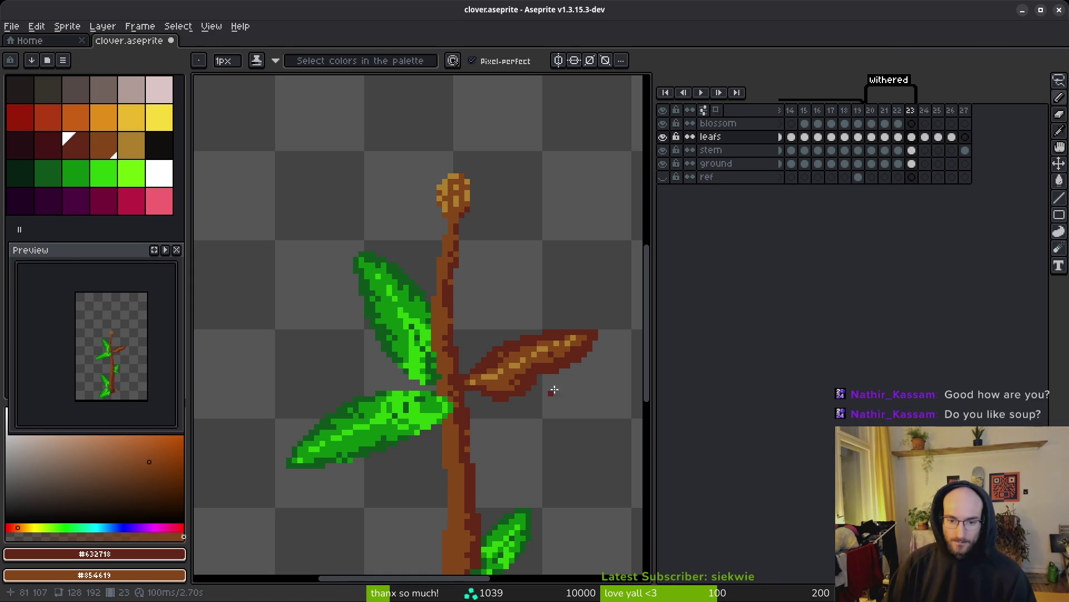
- Erase the green leaf below-left of the stem junction with a larger eraser
{"action": "left_click_drag", "start_coordinate": [535, 399], "coordinate": [504, 367]}
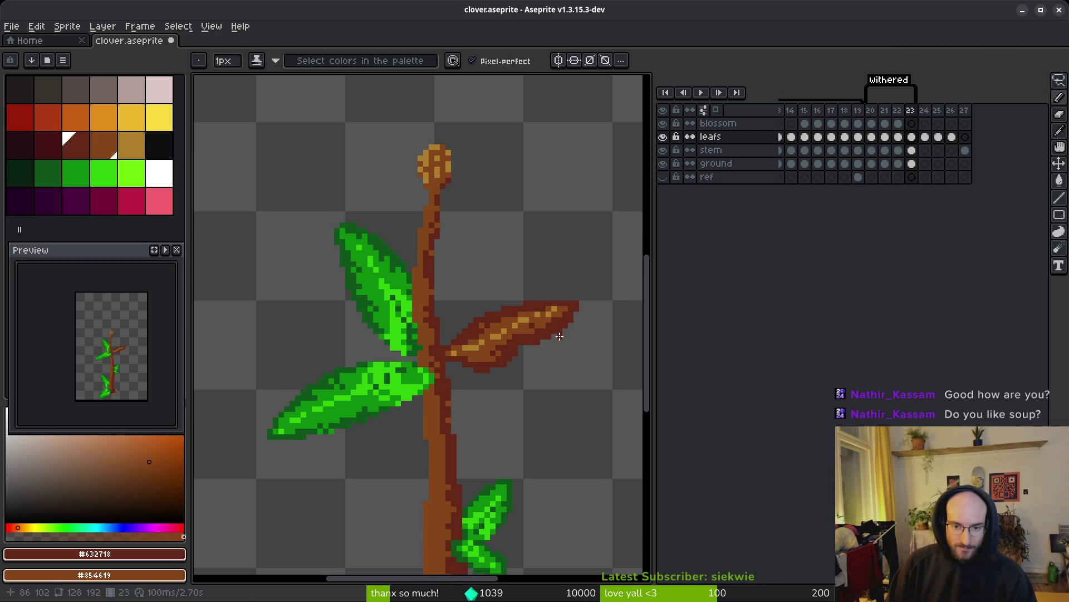
{"action": "scroll", "coordinate": [487, 325], "scroll_direction": "up", "scroll_amount": 3}
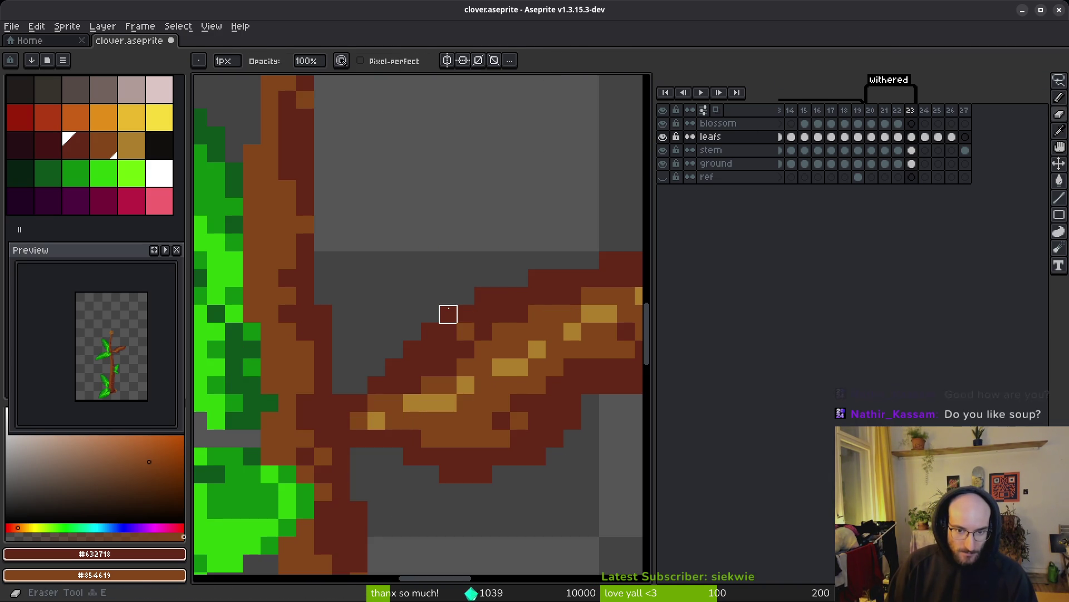
{"action": "scroll", "coordinate": [487, 291], "scroll_direction": "down", "scroll_amount": 4}
{"action": "left_click_drag", "start_coordinate": [488, 290], "coordinate": [505, 281]}
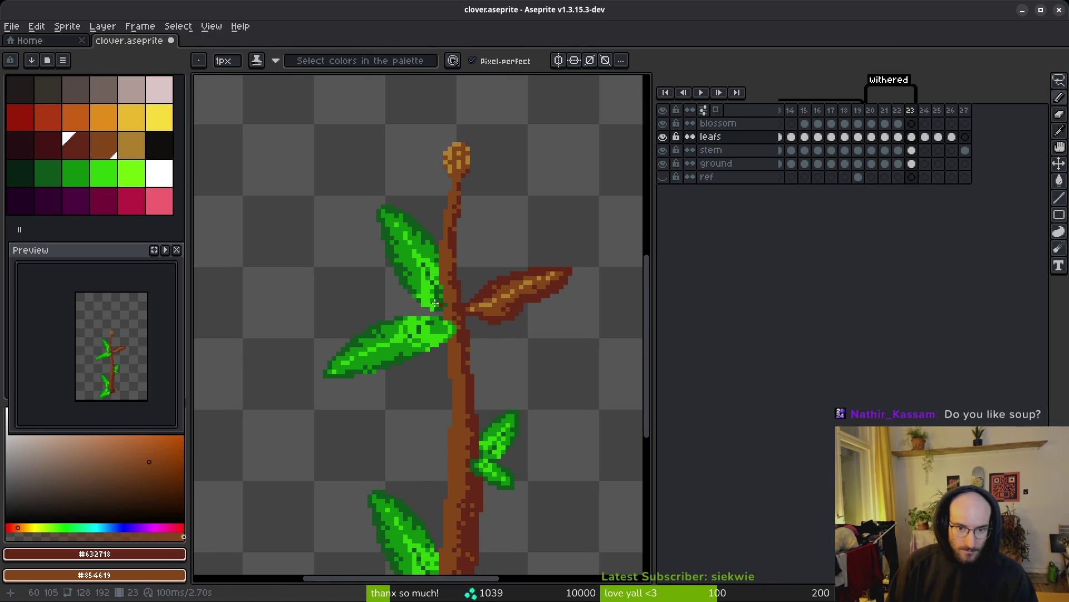
{"action": "key", "text": "e"}
{"action": "left_click", "coordinate": [451, 336]}
{"action": "mouse_move", "coordinate": [444, 333]}
{"action": "left_mouse_down"}
{"action": "mouse_move", "coordinate": [363, 327]}
{"action": "mouse_move", "coordinate": [337, 373]}
{"action": "left_mouse_up"}
{"action": "scroll", "coordinate": [494, 286], "scroll_direction": "up", "scroll_amount": 1}
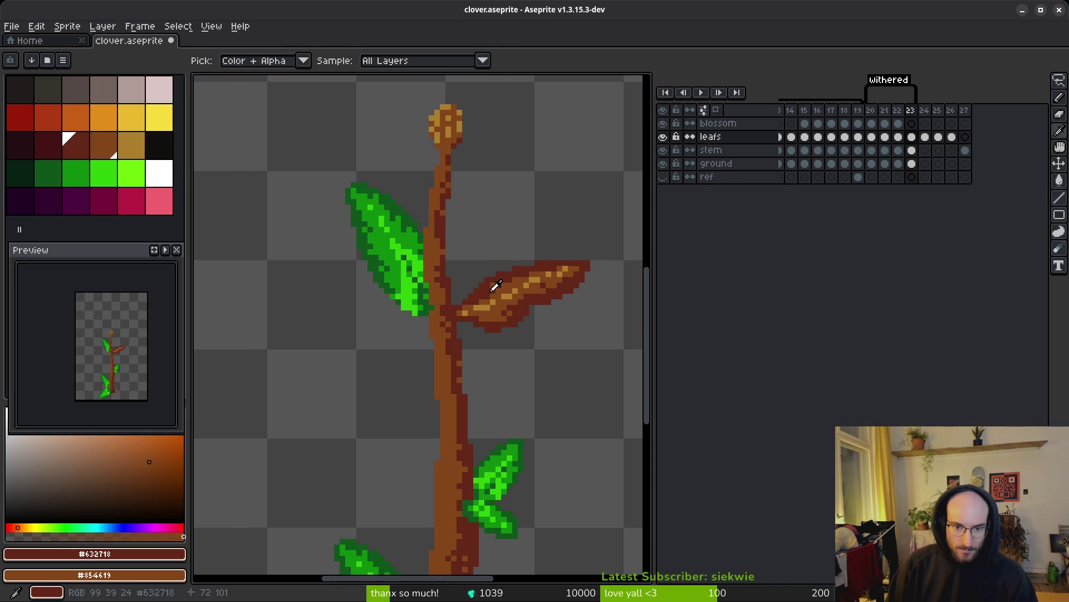
- Start a new dark-red leaf stroke from the stem junction with a 1px pencil
{"action": "key", "text": "b"}
{"action": "scroll", "coordinate": [491, 333], "scroll_direction": "up", "scroll_amount": 1}
{"action": "left_click", "coordinate": [490, 333]}
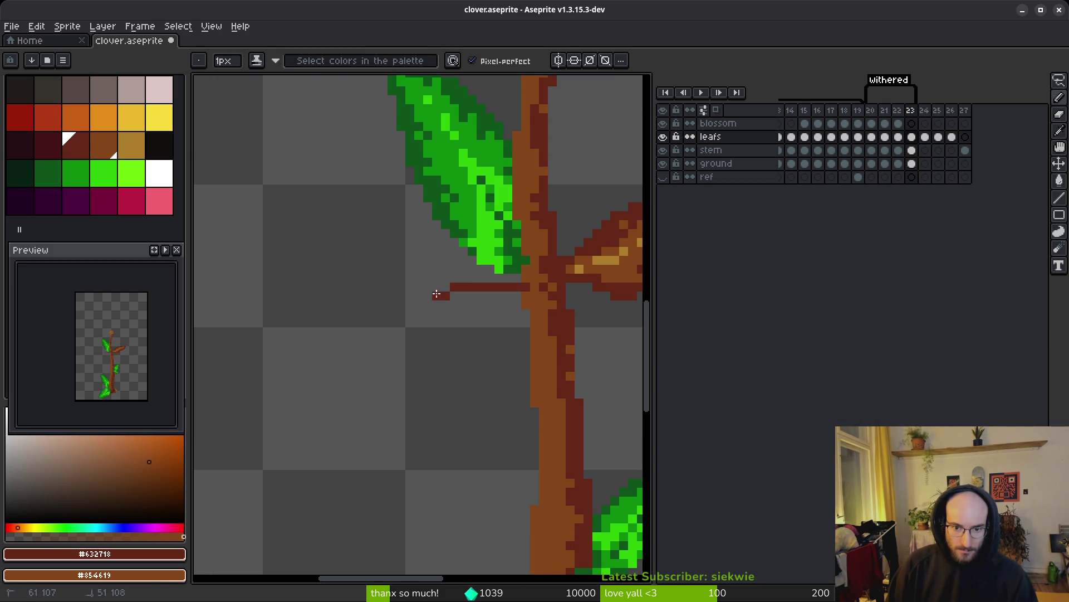
- Outline a new leaf down-left of the stem junction and fill it dark red with a lighter-brown band
{"action": "left_click_drag", "start_coordinate": [525, 271], "coordinate": [461, 308]}
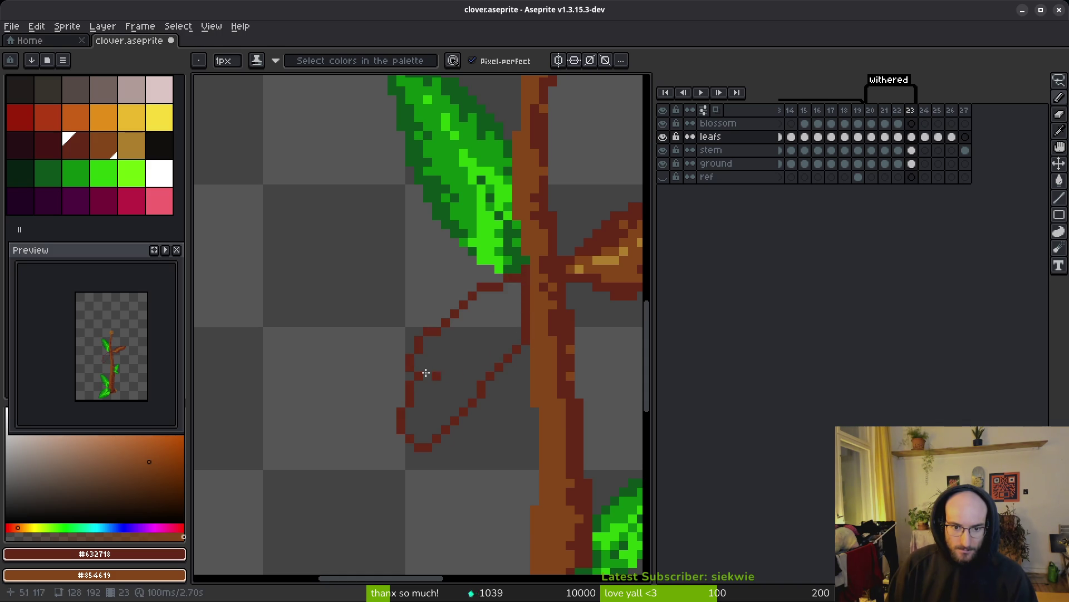
{"action": "key", "text": "g"}
{"action": "left_click", "coordinate": [466, 351]}
{"action": "key", "text": "b"}
{"action": "scroll", "coordinate": [527, 261], "scroll_direction": "up", "scroll_amount": 1}
{"action": "mouse_move", "coordinate": [526, 262]}
{"action": "left_mouse_down"}
{"action": "mouse_move", "coordinate": [379, 399]}
{"action": "mouse_move", "coordinate": [336, 495]}
{"action": "mouse_move", "coordinate": [391, 473]}
{"action": "mouse_move", "coordinate": [444, 388]}
{"action": "mouse_move", "coordinate": [501, 337]}
{"action": "mouse_move", "coordinate": [544, 272]}
{"action": "left_mouse_up"}
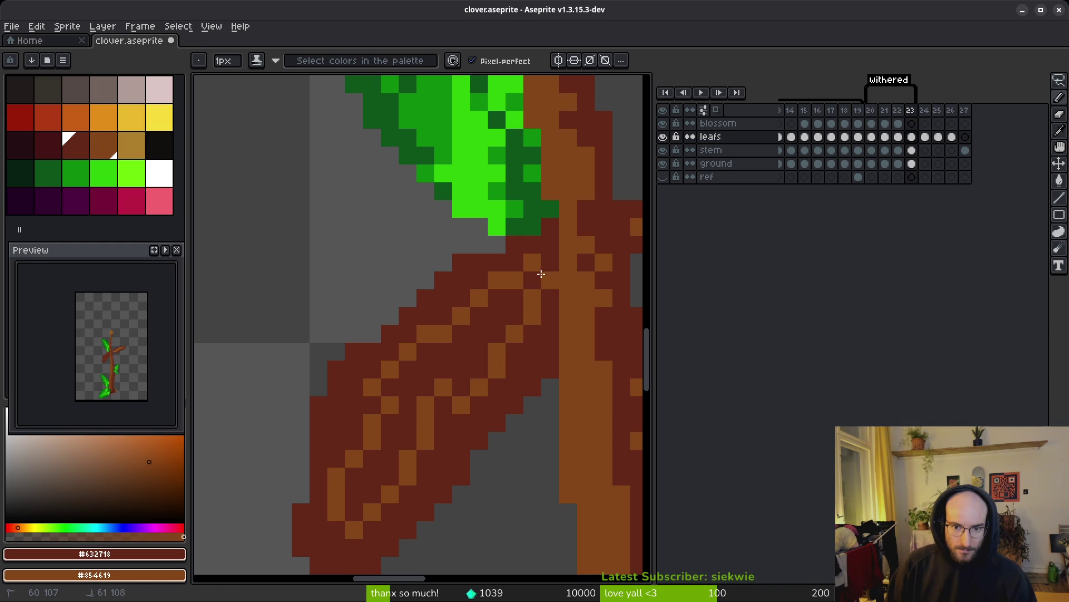
{"action": "key", "text": "g"}
{"action": "left_click", "coordinate": [478, 337]}
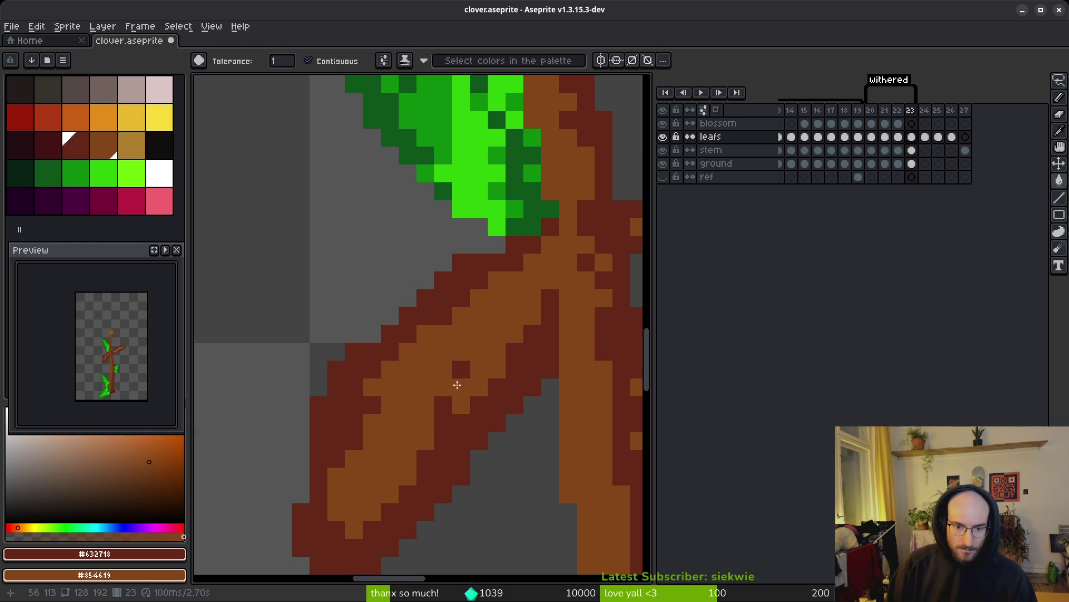
{"action": "scroll", "coordinate": [506, 423], "scroll_direction": "down", "scroll_amount": 2}
{"action": "key", "text": "b"}
- Shrink the brush and clean up the leaf edge, touching up one pixel and erasing a stray one
{"action": "scroll", "coordinate": [452, 399], "scroll_direction": "up", "scroll_amount": 3}
{"action": "key", "text": "minus"}
{"action": "key", "text": "minus"}
{"action": "key", "text": "minus"}
{"action": "key", "text": "minus"}
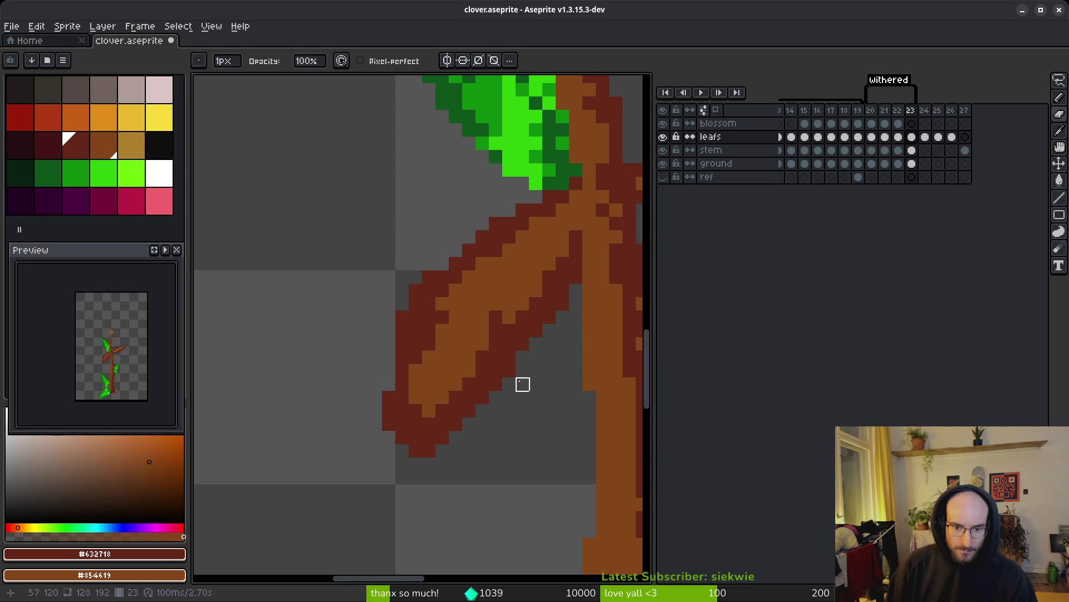
{"action": "left_click", "coordinate": [389, 438]}
{"action": "key", "text": "f"}
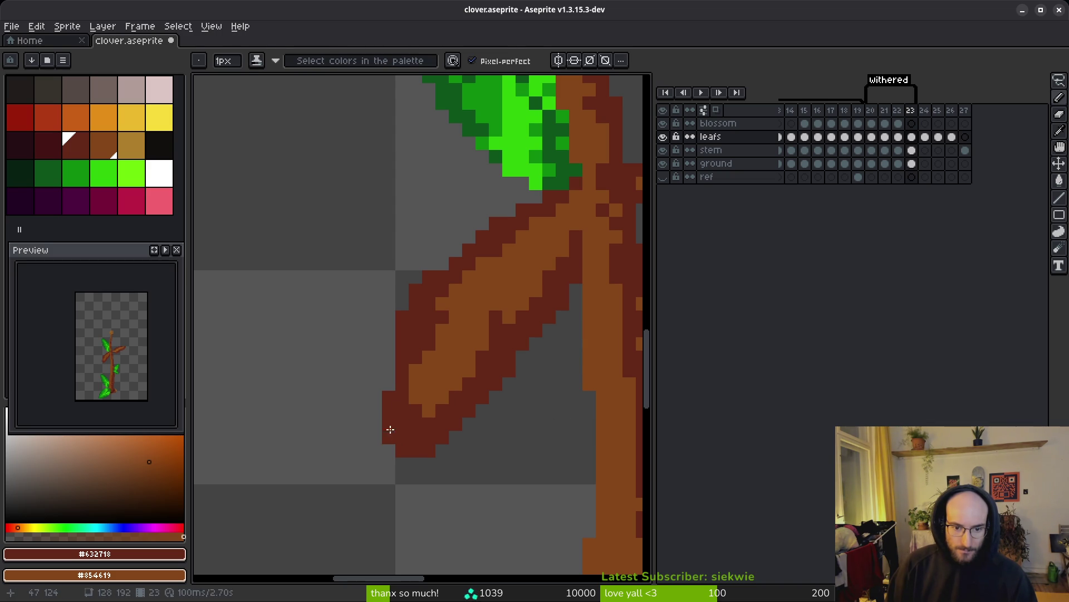
{"action": "key", "text": "e"}
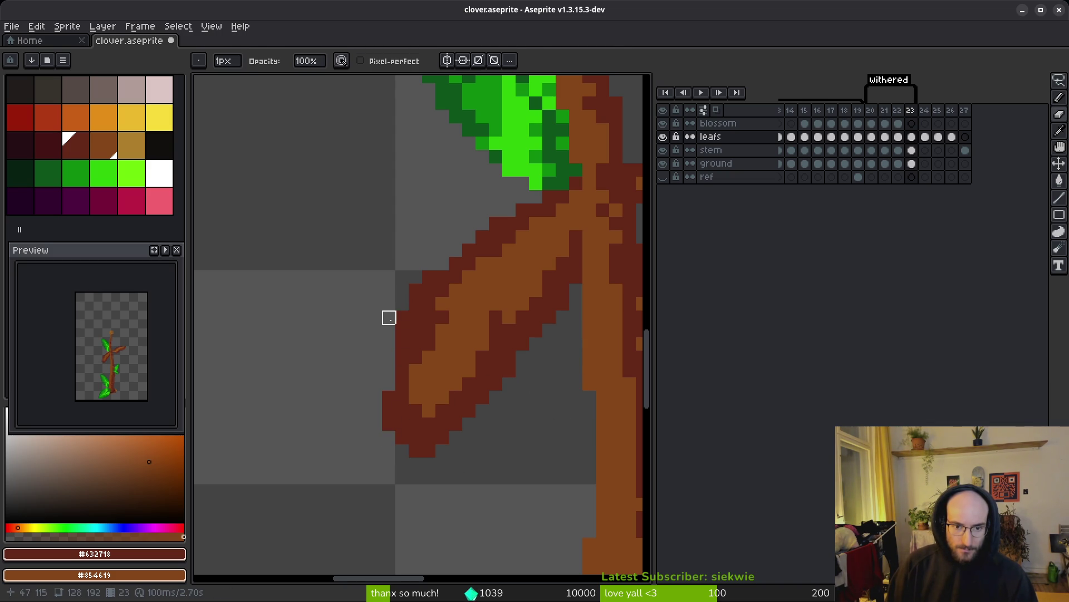
{"action": "left_click", "coordinate": [415, 290]}
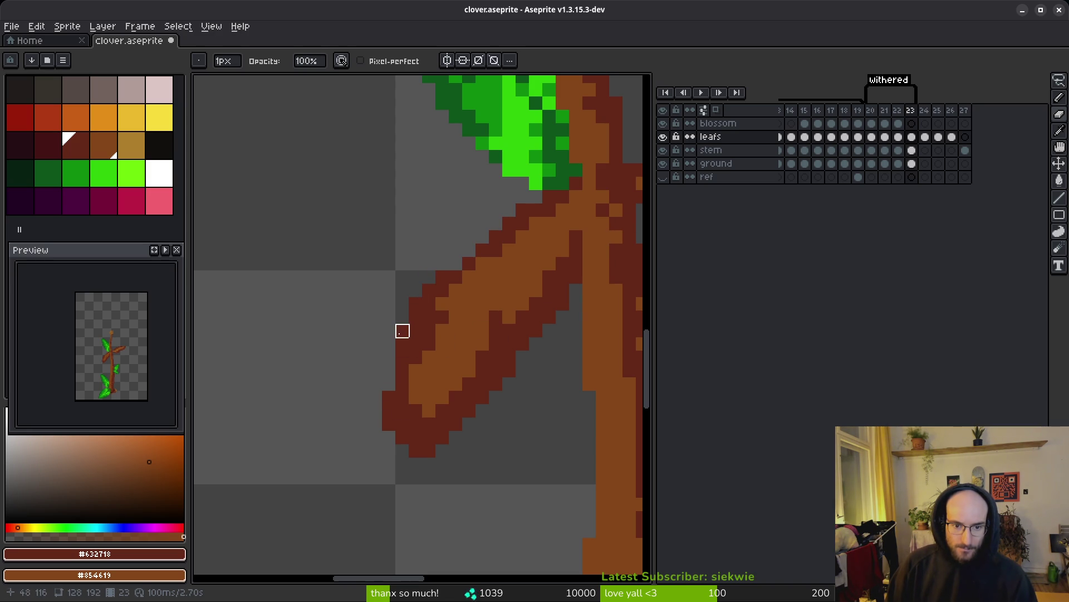
{"action": "scroll", "coordinate": [518, 374], "scroll_direction": "down", "scroll_amount": 4}
{"action": "scroll", "coordinate": [517, 387], "scroll_direction": "up", "scroll_amount": 3}
{"action": "key", "text": "b"}
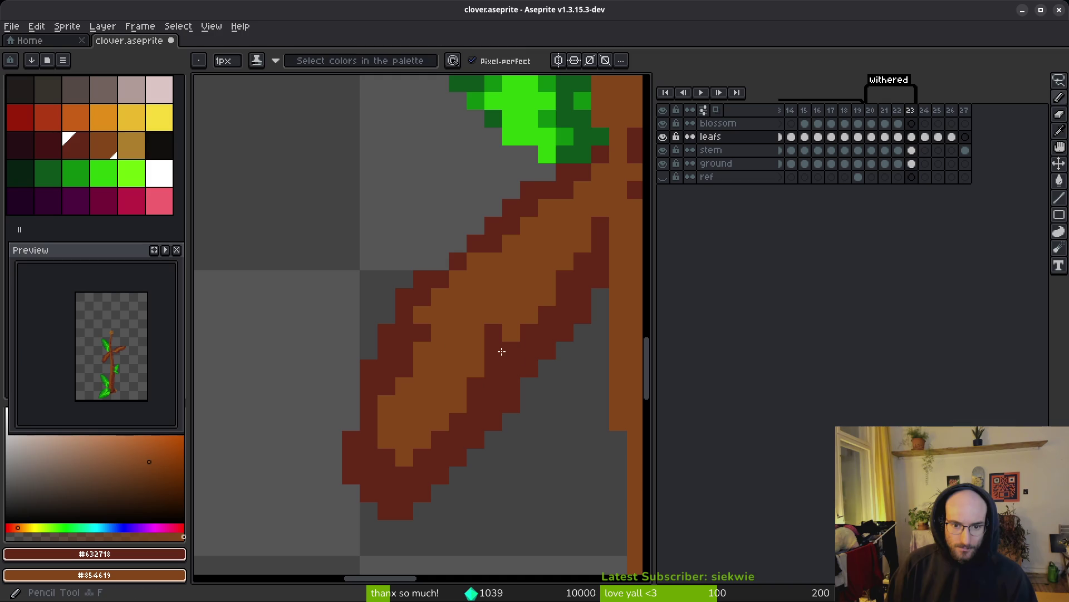
{"action": "scroll", "coordinate": [434, 356], "scroll_direction": "down", "scroll_amount": 1}
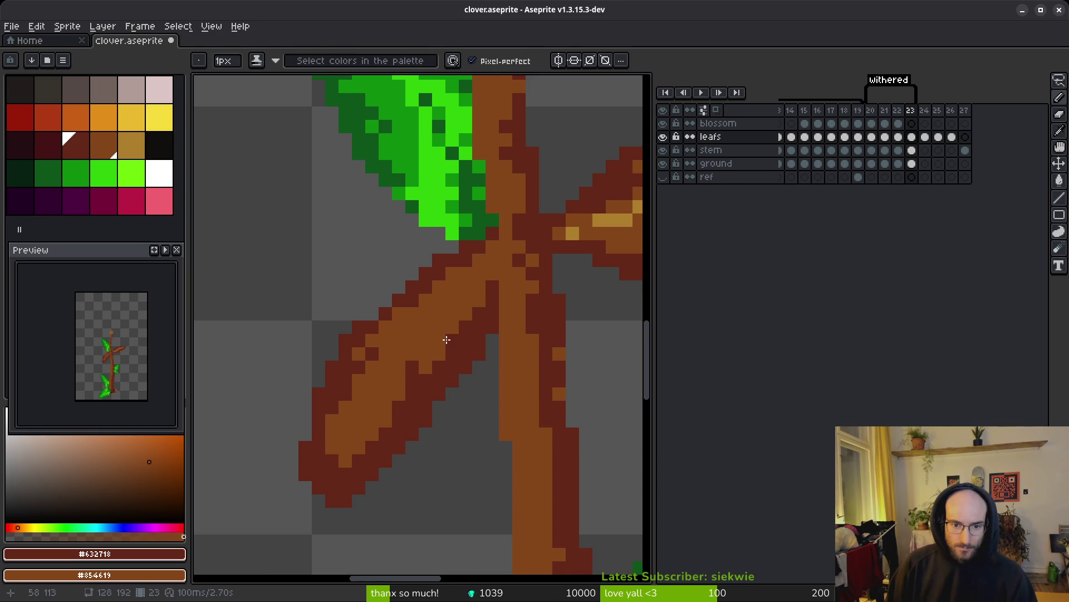
{"action": "scroll", "coordinate": [512, 297], "scroll_direction": "down", "scroll_amount": 4}
{"action": "scroll", "coordinate": [512, 297], "scroll_direction": "up", "scroll_amount": 1}
- Add ochre highlight pixels from the leaf base down its centre to the tip
{"action": "left_click", "coordinate": [535, 248], "text": "alt"}
{"action": "scroll", "coordinate": [501, 279], "scroll_direction": "up", "scroll_amount": 1}
{"action": "left_click", "coordinate": [477, 279]}
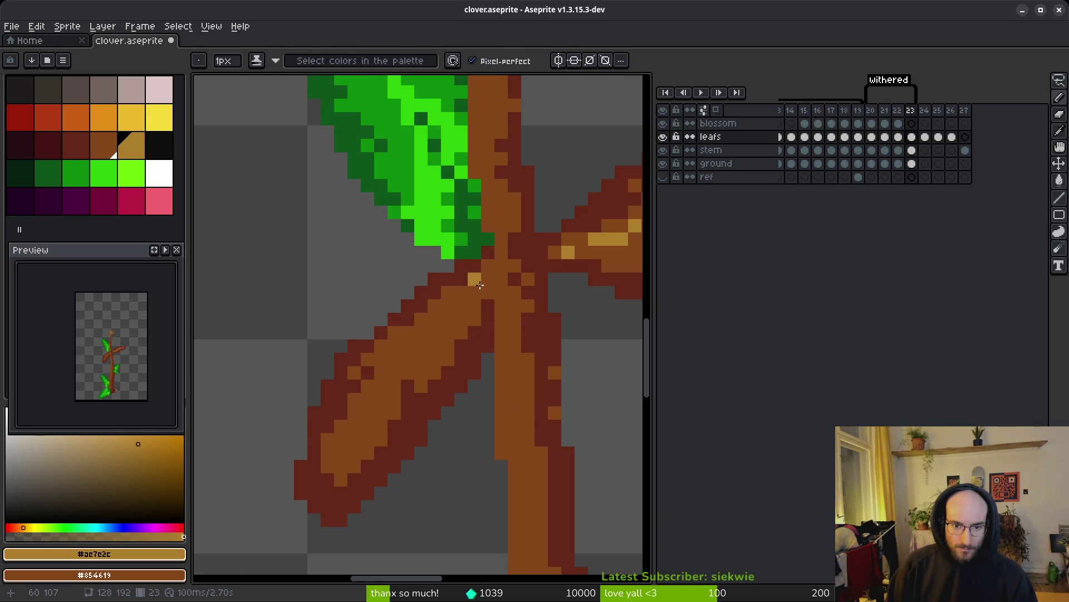
{"action": "left_click", "coordinate": [462, 292]}
{"action": "left_click", "coordinate": [449, 305]}
{"action": "left_click", "coordinate": [444, 320]}
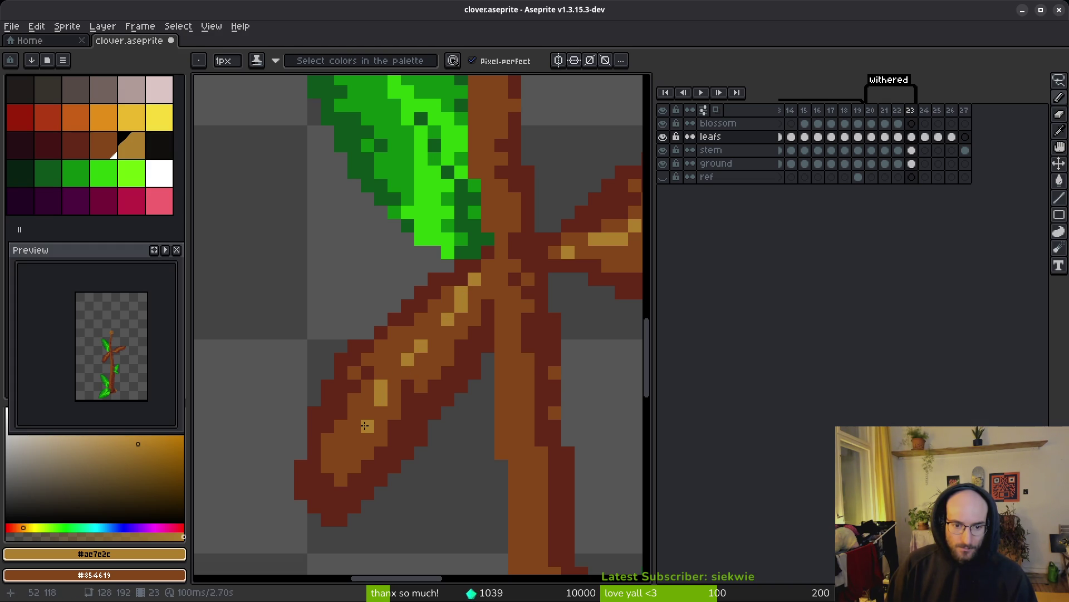
{"action": "left_click", "coordinate": [354, 439]}
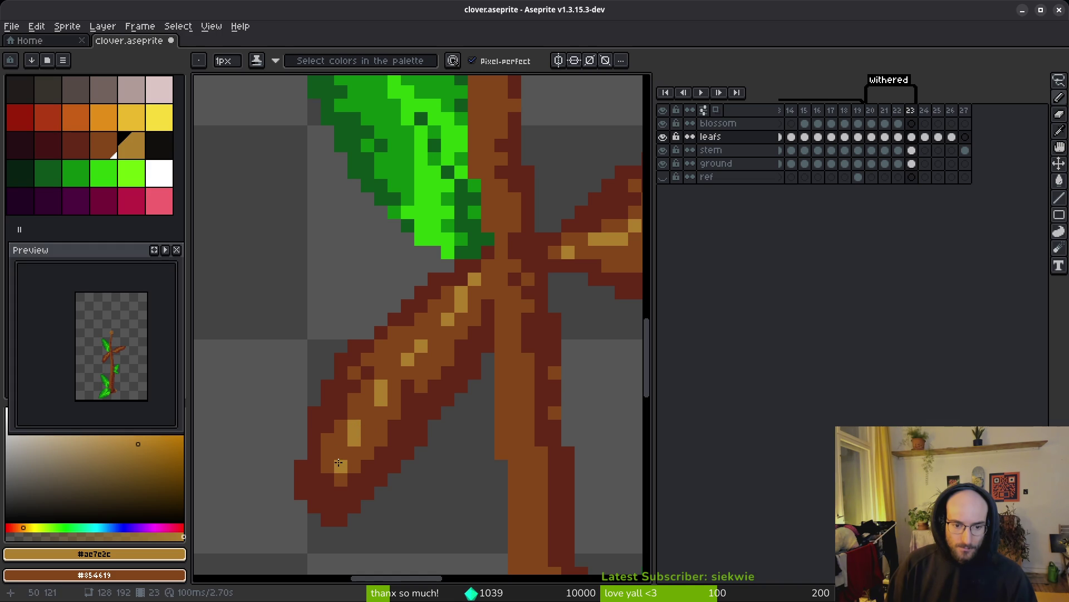
{"action": "scroll", "coordinate": [364, 415], "scroll_direction": "down", "scroll_amount": 5}
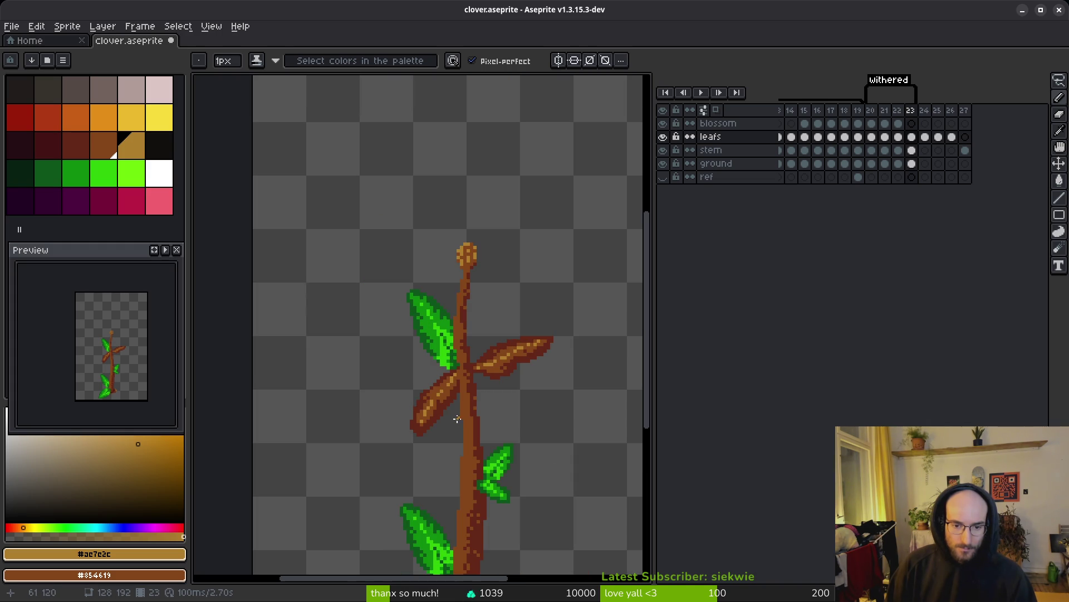
{"action": "scroll", "coordinate": [460, 419], "scroll_direction": "down", "scroll_amount": 3}
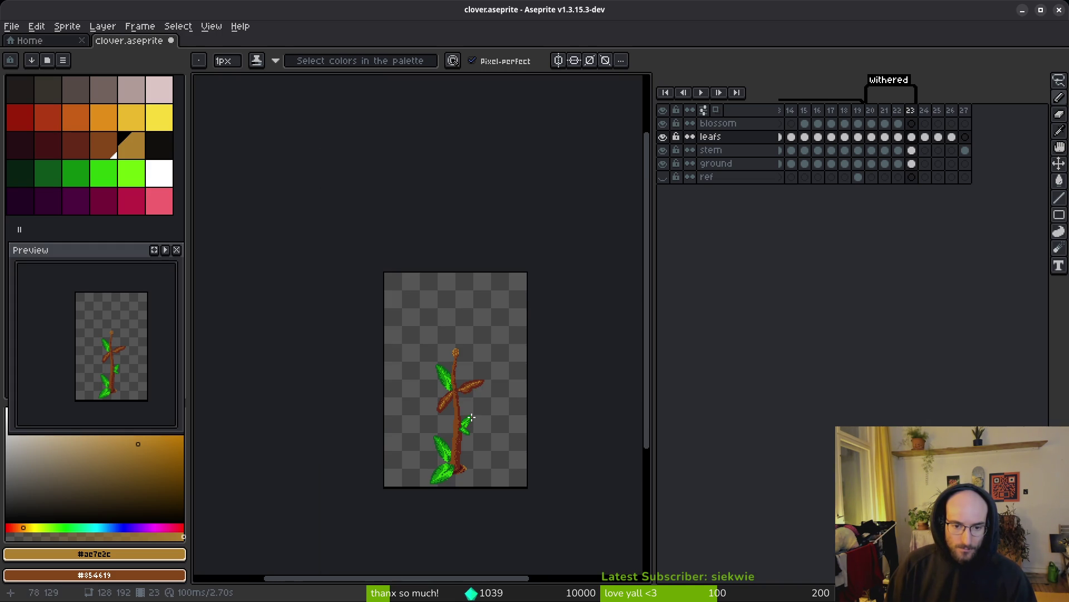
{"action": "scroll", "coordinate": [458, 391], "scroll_direction": "up", "scroll_amount": 5}
{"action": "left_click_drag", "start_coordinate": [426, 366], "coordinate": [465, 384]}
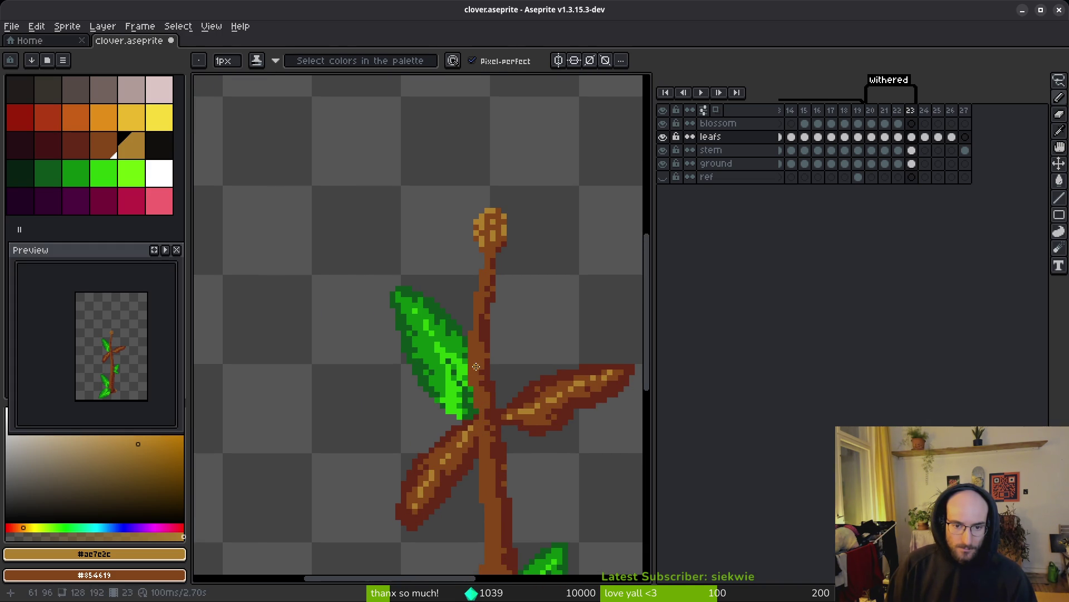
- Erase the upper-left green leaf near the stem junction
{"action": "key", "text": "e"}
{"action": "scroll", "coordinate": [465, 383], "scroll_direction": "up", "scroll_amount": 11}
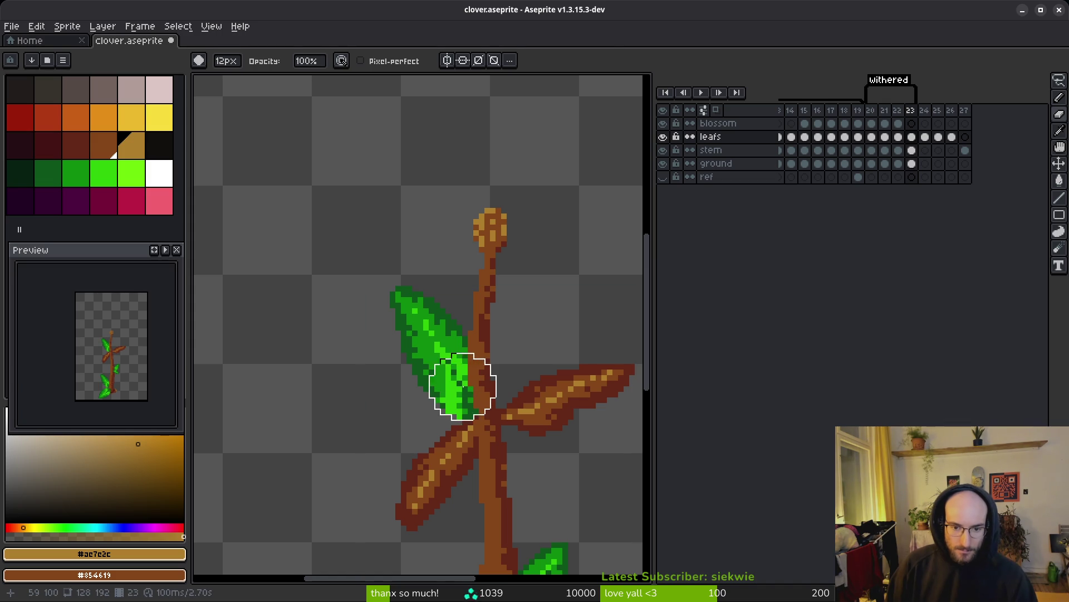
{"action": "left_click", "coordinate": [465, 382]}
{"action": "mouse_move", "coordinate": [465, 383]}
{"action": "left_mouse_down"}
{"action": "mouse_move", "coordinate": [406, 302]}
{"action": "mouse_move", "coordinate": [506, 420]}
{"action": "left_mouse_up"}
- Draw a dark-brown leaf outline reaching up-left from the stem and fill it solid dark brown
{"action": "left_click", "coordinate": [485, 415], "text": "alt"}
{"action": "key", "text": "b"}
{"action": "scroll", "coordinate": [445, 384], "scroll_direction": "up", "scroll_amount": 3}
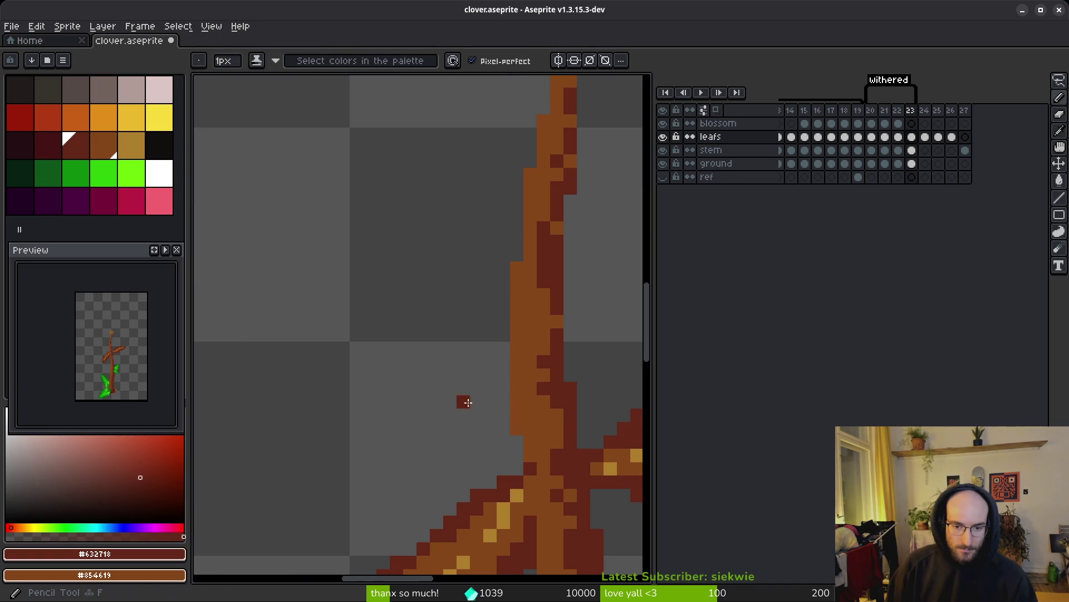
{"action": "mouse_move", "coordinate": [510, 450]}
{"action": "left_mouse_down"}
{"action": "mouse_move", "coordinate": [485, 382]}
{"action": "mouse_move", "coordinate": [416, 268]}
{"action": "left_mouse_up"}
{"action": "mouse_move", "coordinate": [341, 256]}
{"action": "left_mouse_down"}
{"action": "mouse_move", "coordinate": [282, 270]}
{"action": "mouse_move", "coordinate": [333, 365]}
{"action": "mouse_move", "coordinate": [502, 449]}
{"action": "left_mouse_up"}
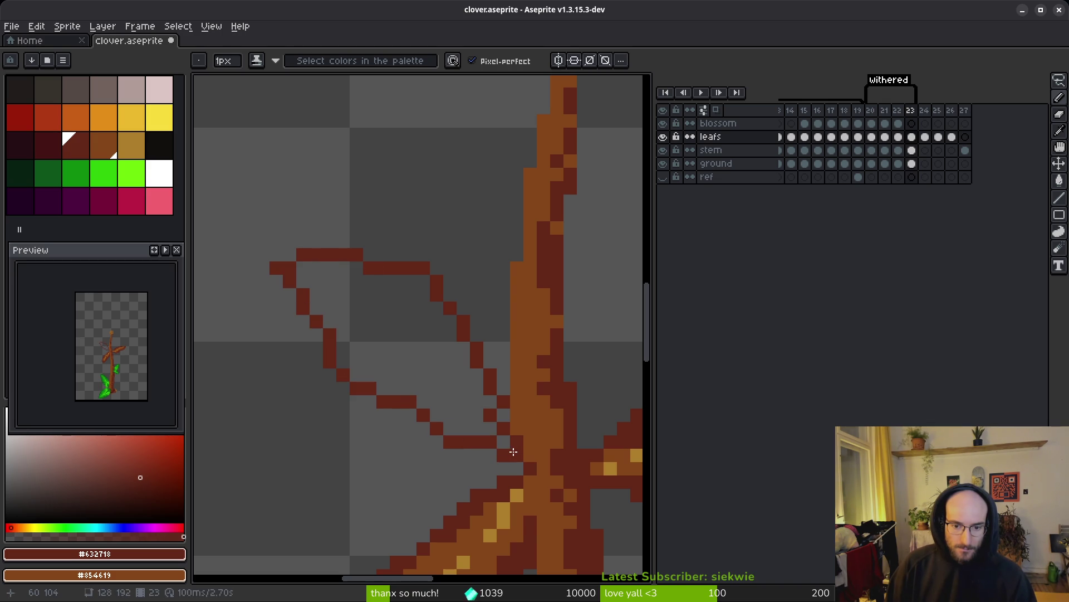
{"action": "key", "text": "plus"}
{"action": "key", "text": "plus"}
{"action": "key", "text": "plus"}
{"action": "left_click", "coordinate": [503, 407]}
{"action": "key", "text": "ctrl+z"}
{"action": "key", "text": "minus"}
{"action": "key", "text": "minus"}
{"action": "key", "text": "minus"}
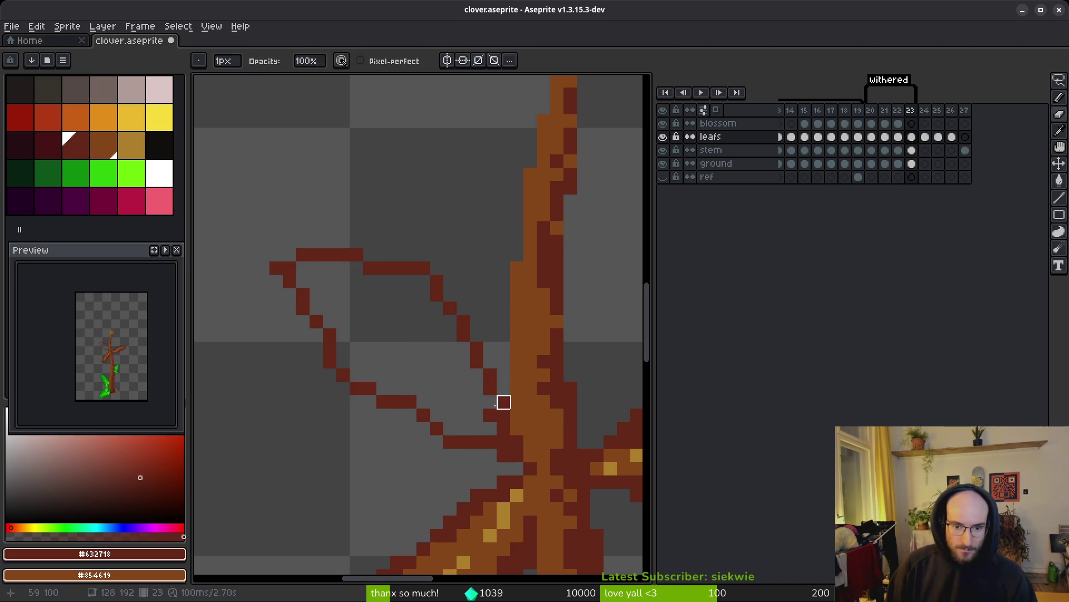
{"action": "key", "text": "g"}
{"action": "left_click", "coordinate": [438, 380]}
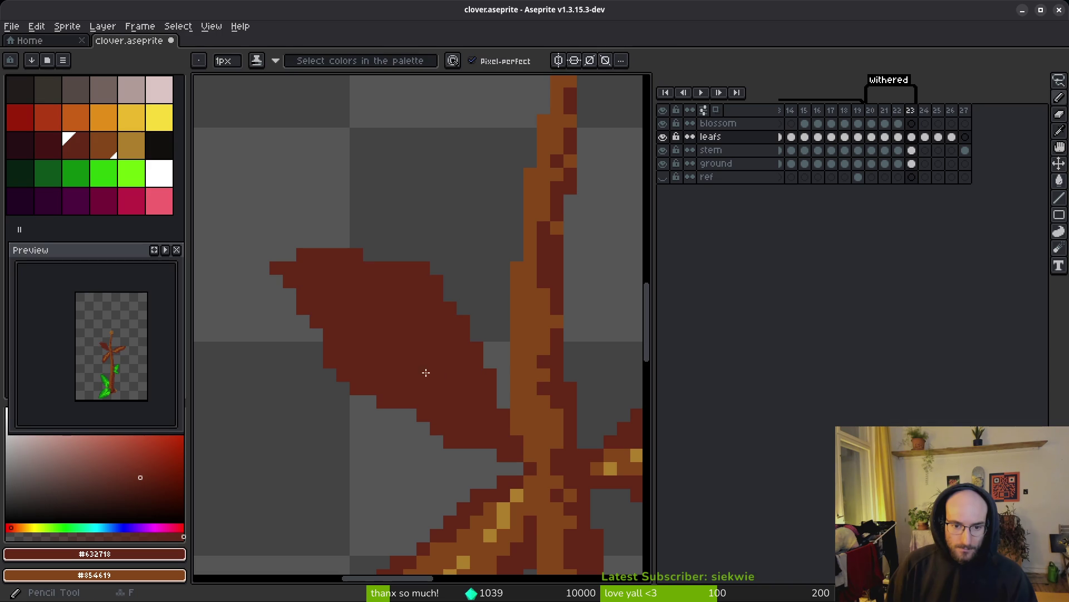
{"action": "left_click", "coordinate": [289, 294]}
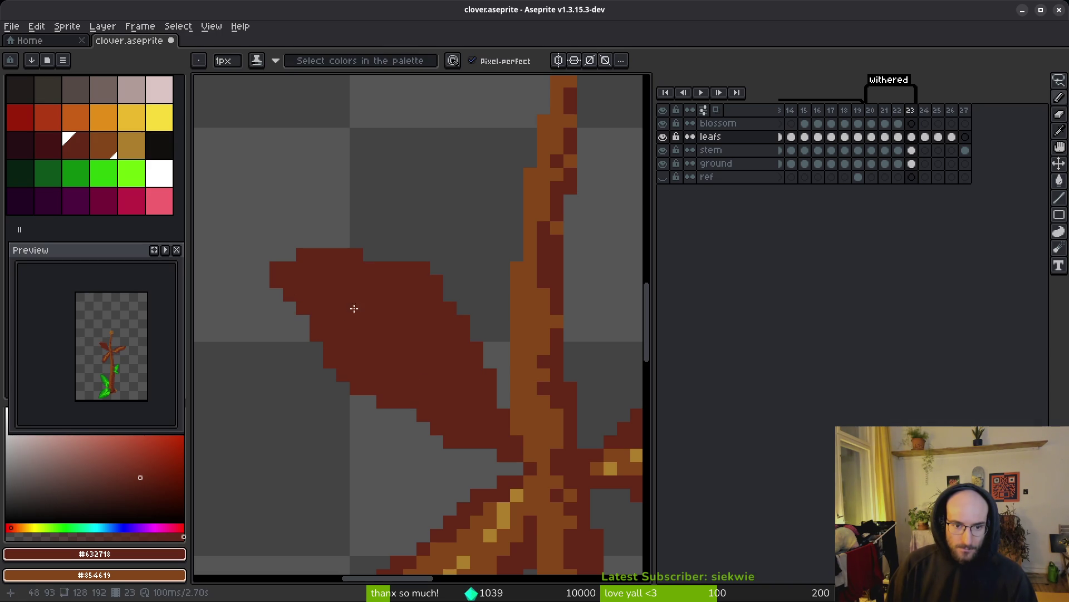
- Draw lighter-brown veins across and down the new leaf
{"action": "mouse_move", "coordinate": [316, 282]}
{"action": "left_mouse_down"}
{"action": "mouse_move", "coordinate": [385, 298]}
{"action": "mouse_move", "coordinate": [485, 425]}
{"action": "left_mouse_up"}
{"action": "left_click", "coordinate": [411, 366]}
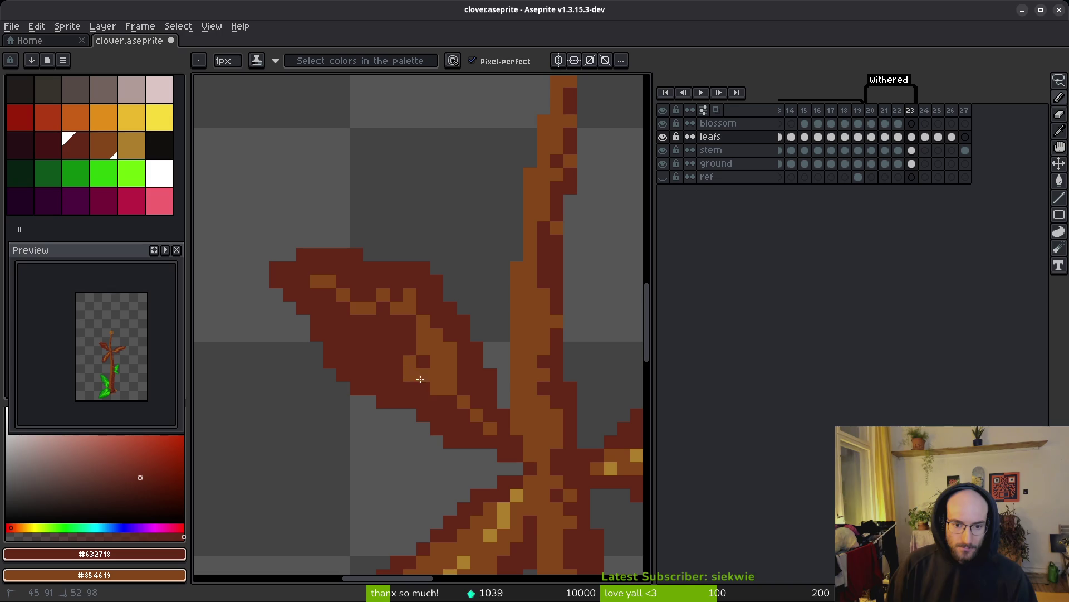
{"action": "mouse_move", "coordinate": [363, 364]}
{"action": "left_mouse_down"}
{"action": "mouse_move", "coordinate": [323, 298]}
{"action": "mouse_move", "coordinate": [412, 337]}
{"action": "left_mouse_up"}
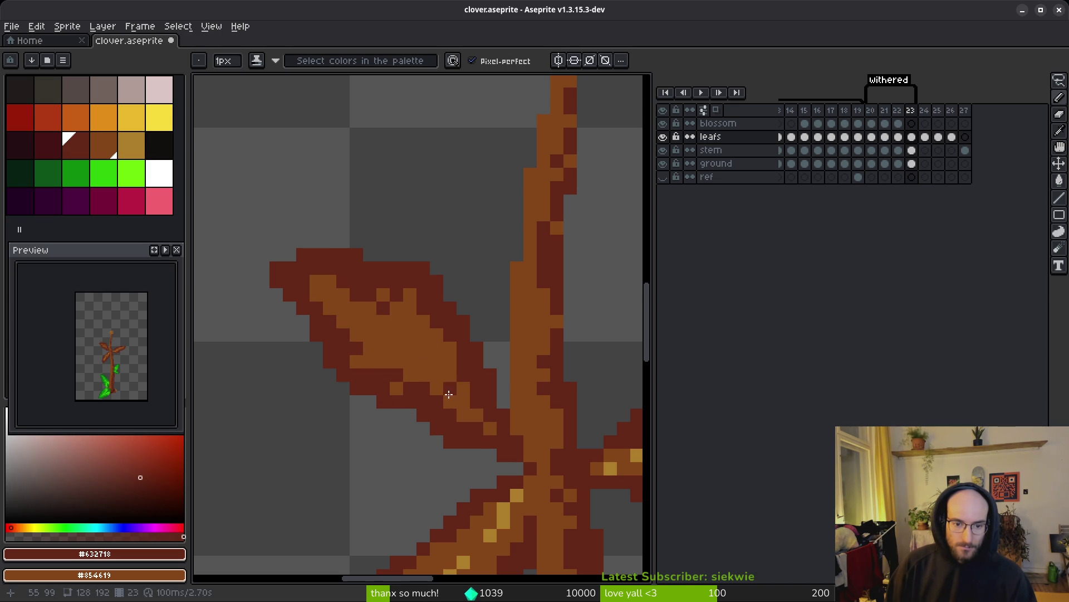
{"action": "scroll", "coordinate": [450, 393], "scroll_direction": "down", "scroll_amount": 3}
{"action": "scroll", "coordinate": [475, 412], "scroll_direction": "up", "scroll_amount": 1}
- Add golden highlight pixels along the vein to the leaf tip, then widen the palette area
{"action": "left_click", "coordinate": [557, 434], "text": "alt"}
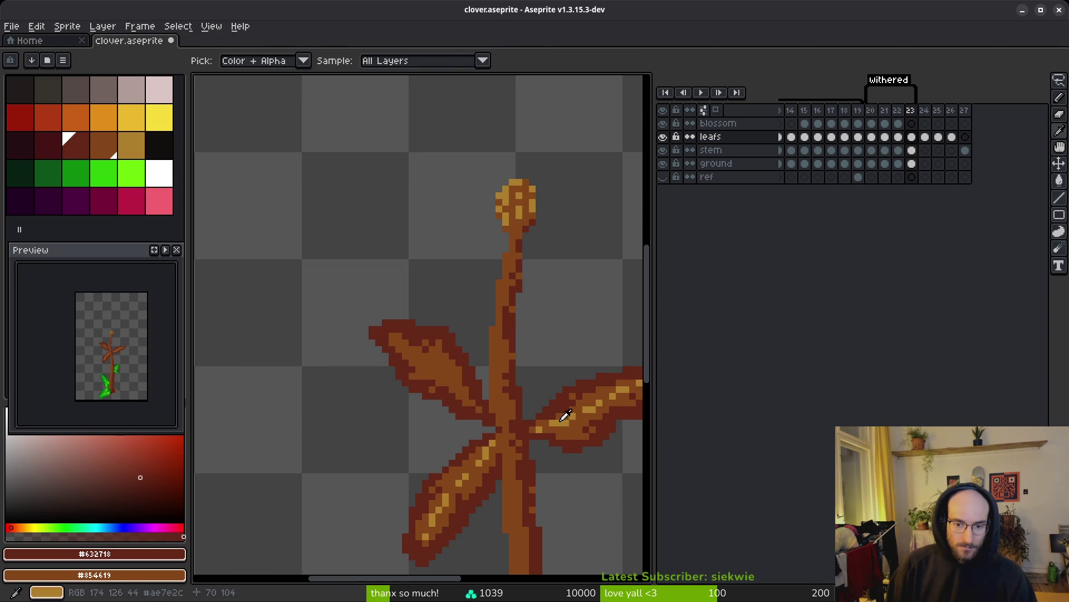
{"action": "scroll", "coordinate": [560, 426], "scroll_direction": "up", "scroll_amount": 3}
{"action": "left_click", "coordinate": [428, 418]}
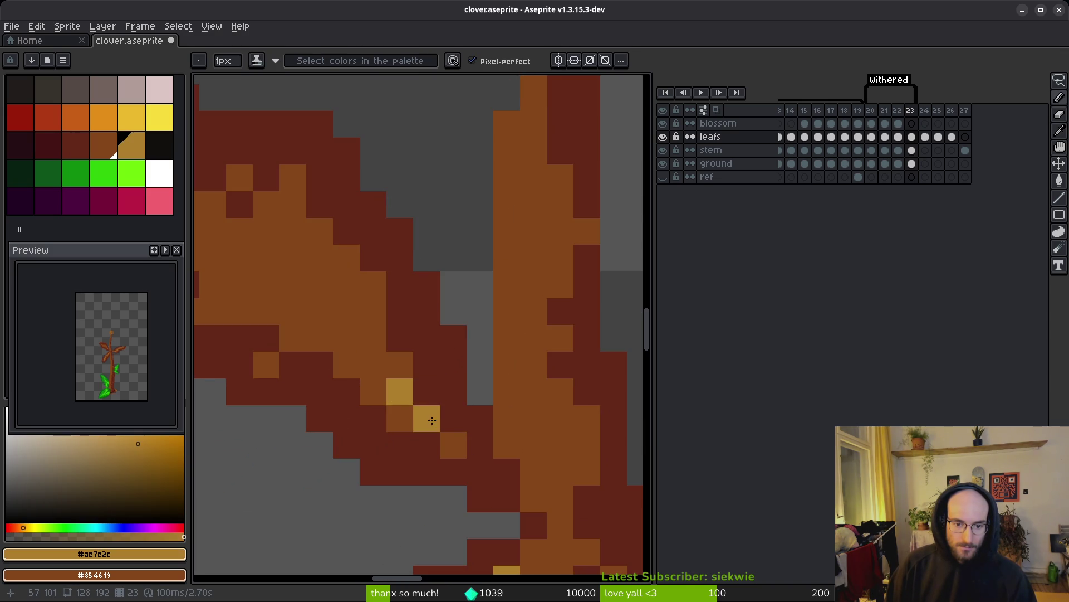
{"action": "left_click", "coordinate": [373, 365]}
{"action": "left_click_drag", "start_coordinate": [366, 336], "coordinate": [473, 417]}
{"action": "left_click", "coordinate": [452, 390]}
{"action": "left_click", "coordinate": [398, 336]}
{"action": "left_click", "coordinate": [370, 336]}
{"action": "left_click", "coordinate": [344, 309]}
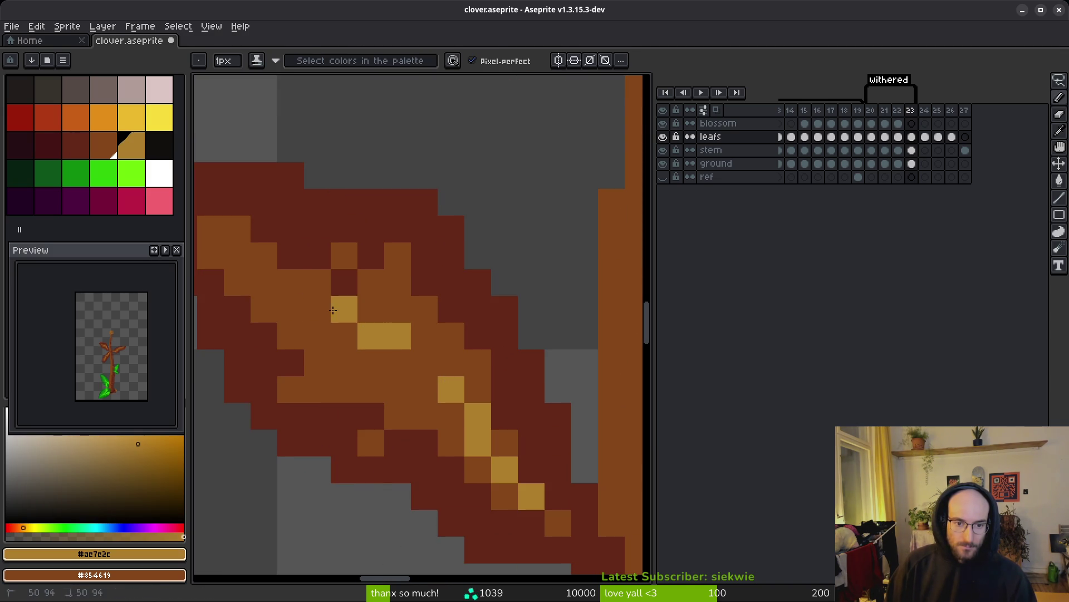
{"action": "left_click", "coordinate": [308, 282]}
{"action": "left_click", "coordinate": [260, 260]}
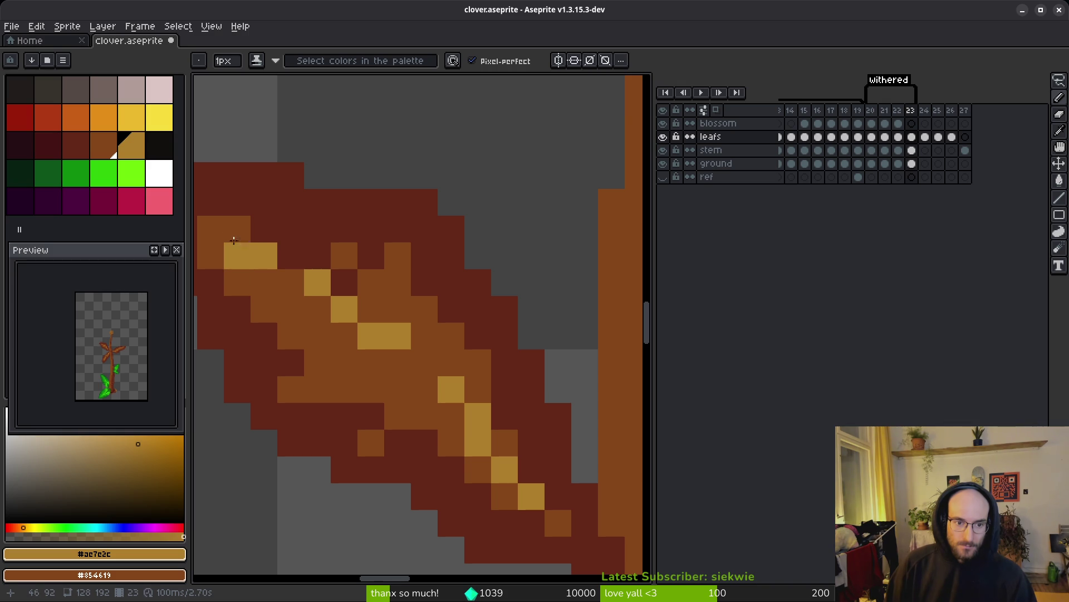
{"action": "scroll", "coordinate": [231, 239], "scroll_direction": "down", "scroll_amount": 3}
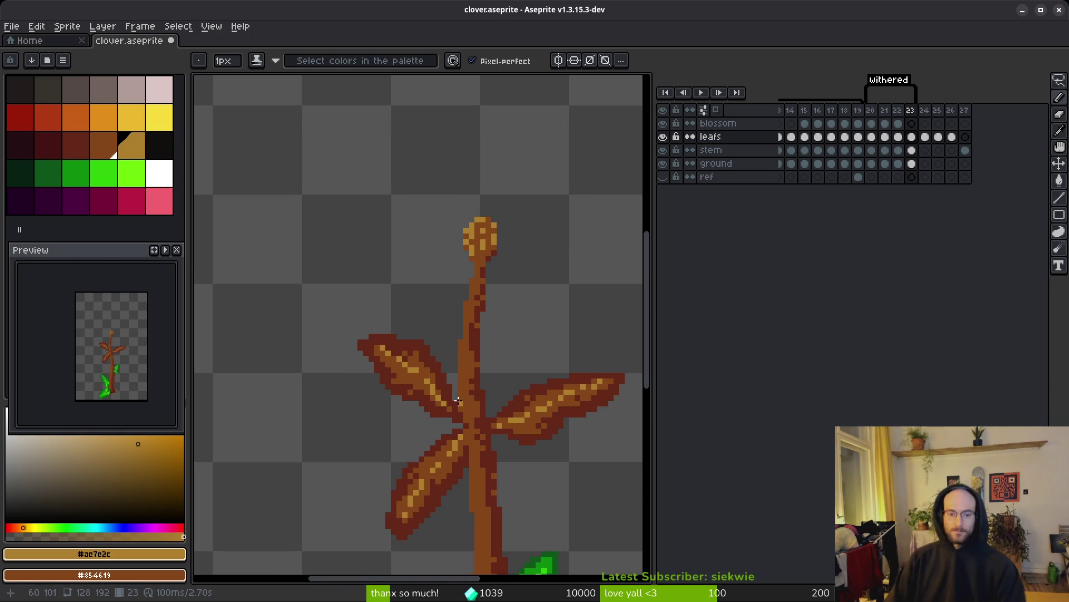
{"action": "scroll", "coordinate": [290, 279], "scroll_direction": "up", "scroll_amount": 3}
{"action": "left_click_drag", "start_coordinate": [189, 224], "coordinate": [479, 225]}
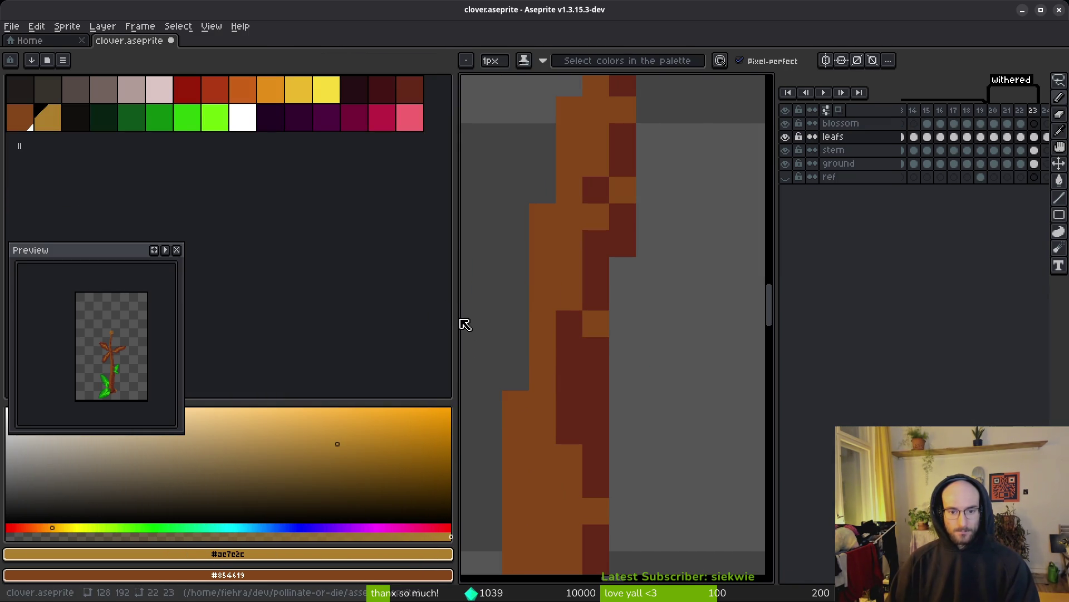
- Narrow the colour palette area back to its original width
{"action": "left_click_drag", "start_coordinate": [456, 318], "coordinate": [182, 321]}
{"action": "scroll", "coordinate": [415, 310], "scroll_direction": "down", "scroll_amount": 3}
{"action": "scroll", "coordinate": [493, 351], "scroll_direction": "up", "scroll_amount": 4}
- Undo the misplaced highlight pixel and repaint it in a new spot on the upper-left leaf
{"action": "key", "text": "ctrl+z"}
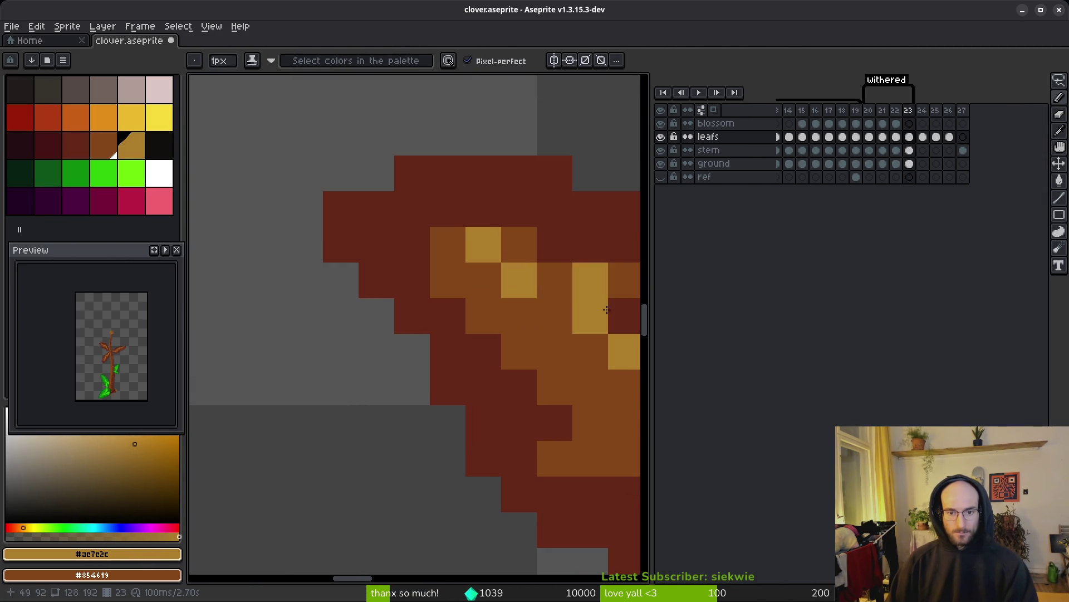
{"action": "scroll", "coordinate": [399, 269], "scroll_direction": "down", "scroll_amount": 1}
{"action": "scroll", "coordinate": [399, 269], "scroll_direction": "up", "scroll_amount": 1}
{"action": "left_click", "coordinate": [310, 195]}
{"action": "scroll", "coordinate": [310, 195], "scroll_direction": "down", "scroll_amount": 2}
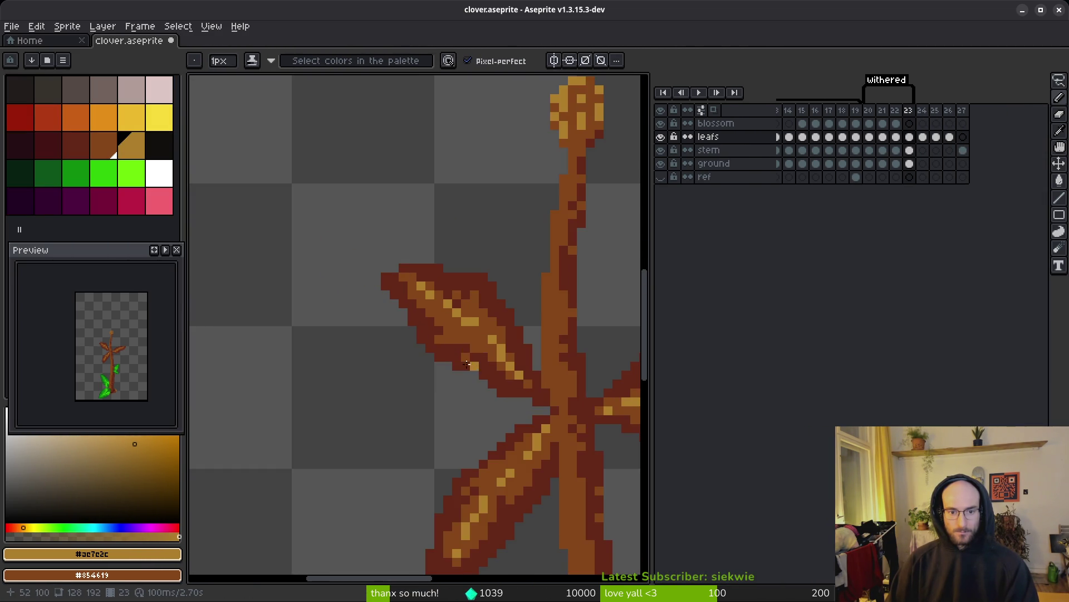
{"action": "scroll", "coordinate": [412, 284], "scroll_direction": "up", "scroll_amount": 2}
{"action": "scroll", "coordinate": [522, 390], "scroll_direction": "down", "scroll_amount": 3}
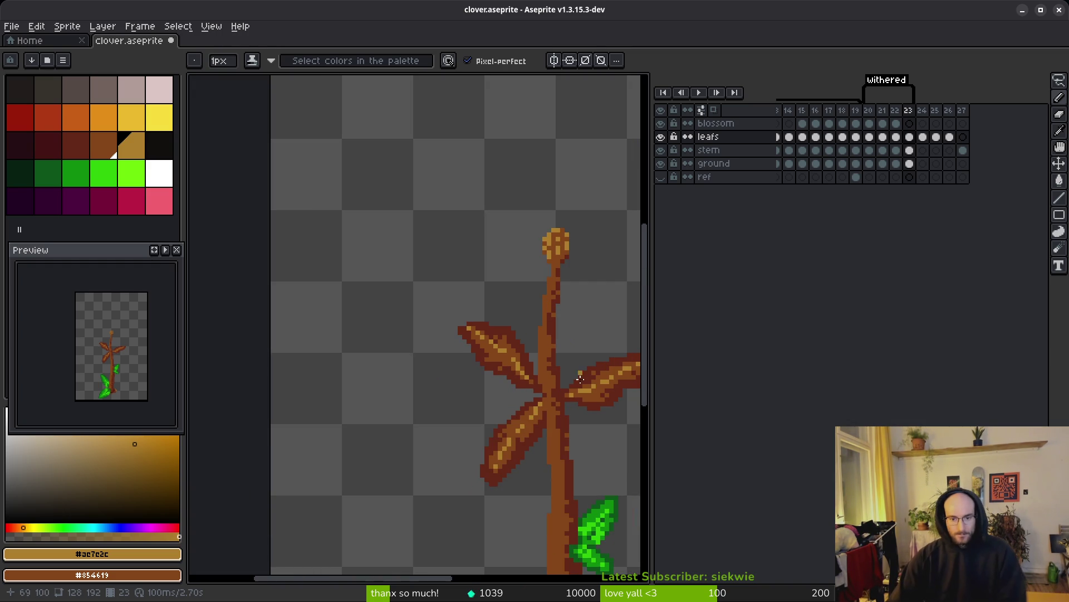
{"action": "scroll", "coordinate": [536, 345], "scroll_direction": "up", "scroll_amount": 5}
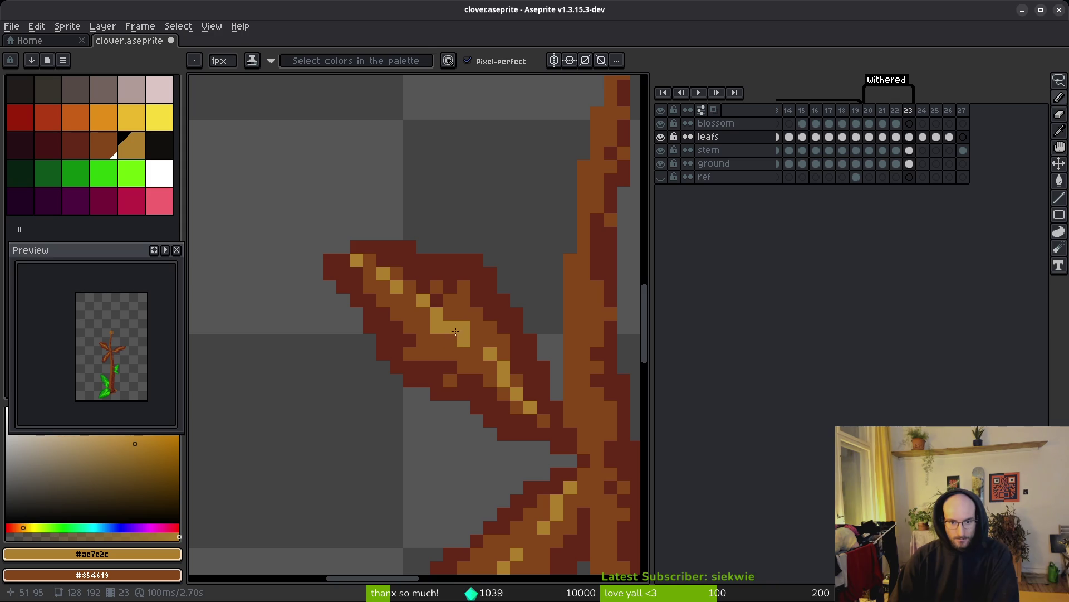
{"action": "scroll", "coordinate": [544, 368], "scroll_direction": "down", "scroll_amount": 5}
{"action": "scroll", "coordinate": [558, 430], "scroll_direction": "down", "scroll_amount": 3}
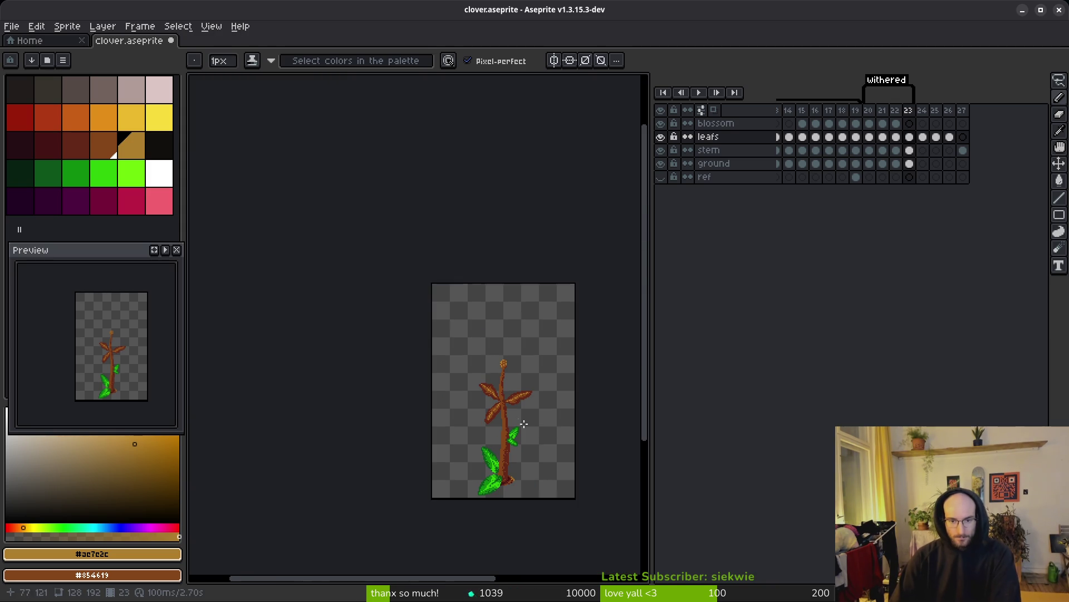
{"action": "scroll", "coordinate": [520, 435], "scroll_direction": "up", "scroll_amount": 4}
{"action": "scroll", "coordinate": [470, 306], "scroll_direction": "down", "scroll_amount": 3}
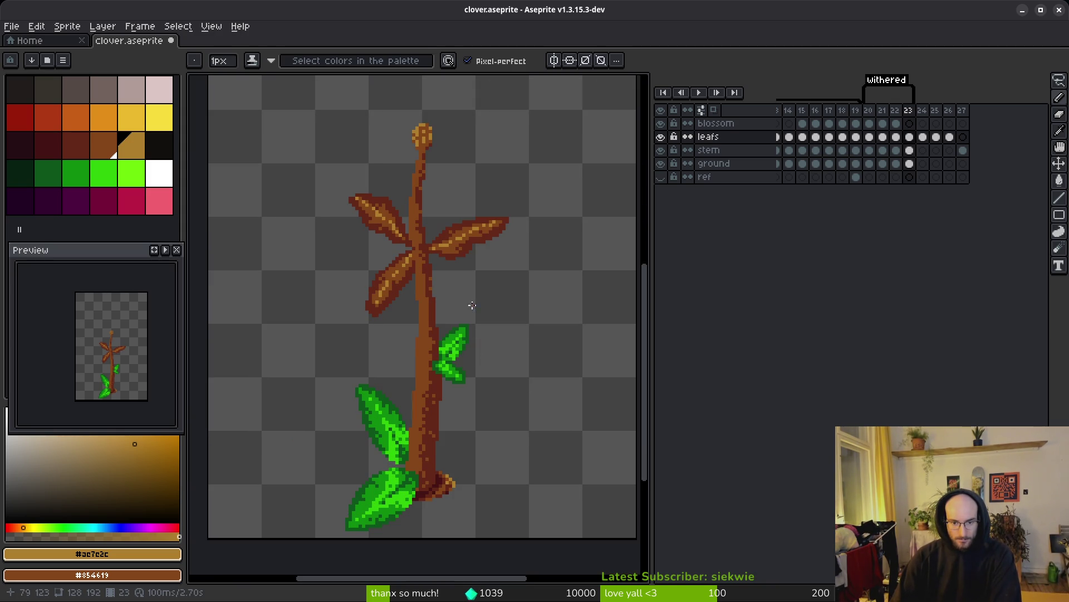
{"action": "scroll", "coordinate": [467, 350], "scroll_direction": "up", "scroll_amount": 3}
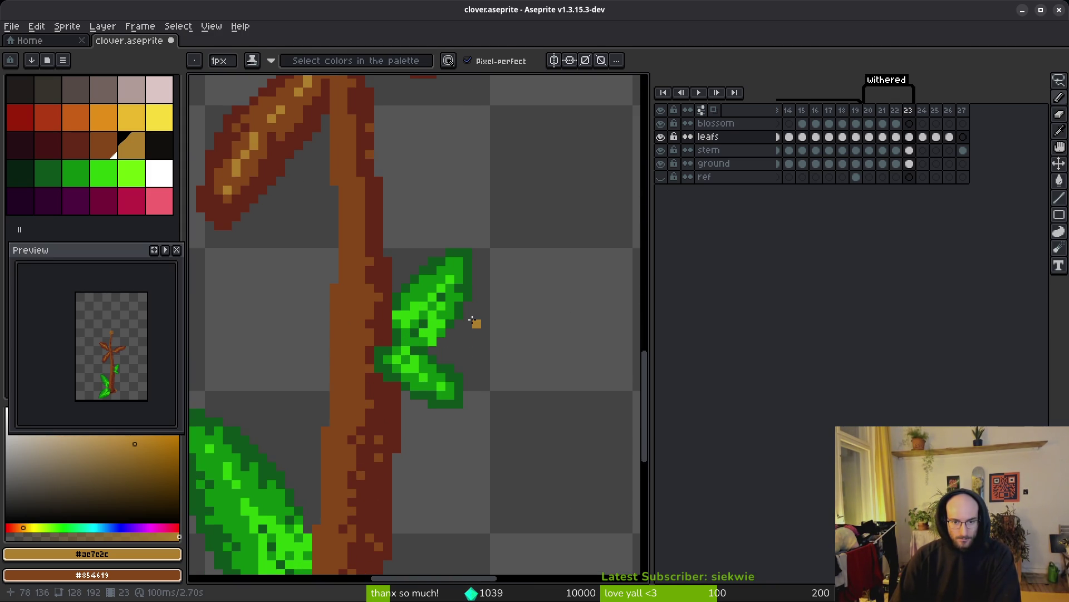
- Erase the small green leaf right of the stem and outline a dark red leaf in its place
{"action": "key", "text": "e"}
{"action": "mouse_move", "coordinate": [453, 306]}
{"action": "left_mouse_down"}
{"action": "mouse_move", "coordinate": [449, 245]}
{"action": "mouse_move", "coordinate": [433, 360]}
{"action": "mouse_move", "coordinate": [423, 361]}
{"action": "left_mouse_up"}
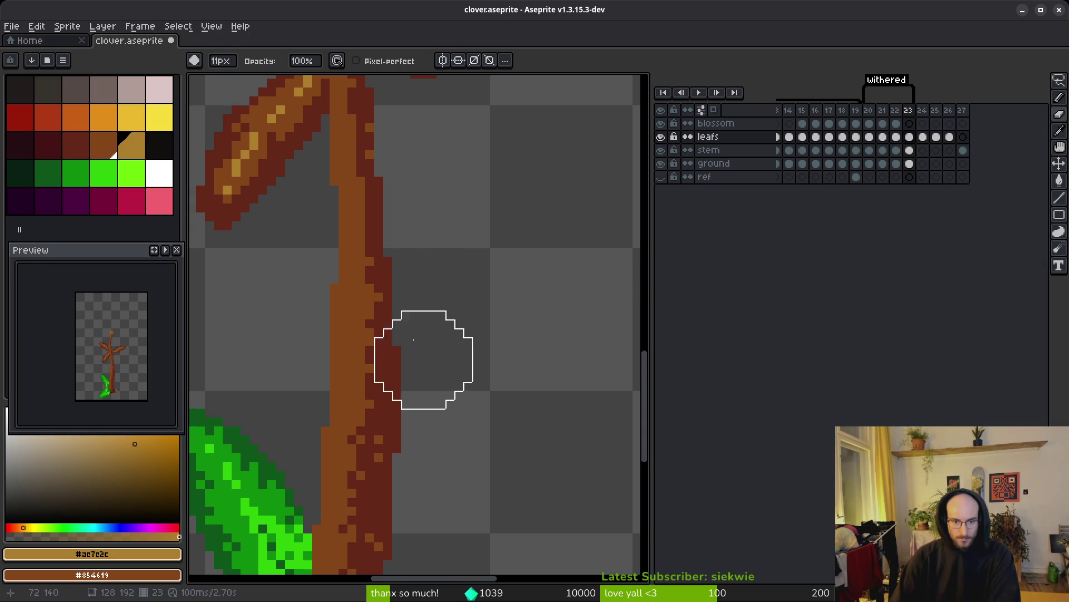
{"action": "left_click", "coordinate": [87, 154]}
{"action": "key", "text": "b"}
{"action": "left_click", "coordinate": [403, 316]}
{"action": "left_click_drag", "start_coordinate": [404, 325], "coordinate": [455, 254]}
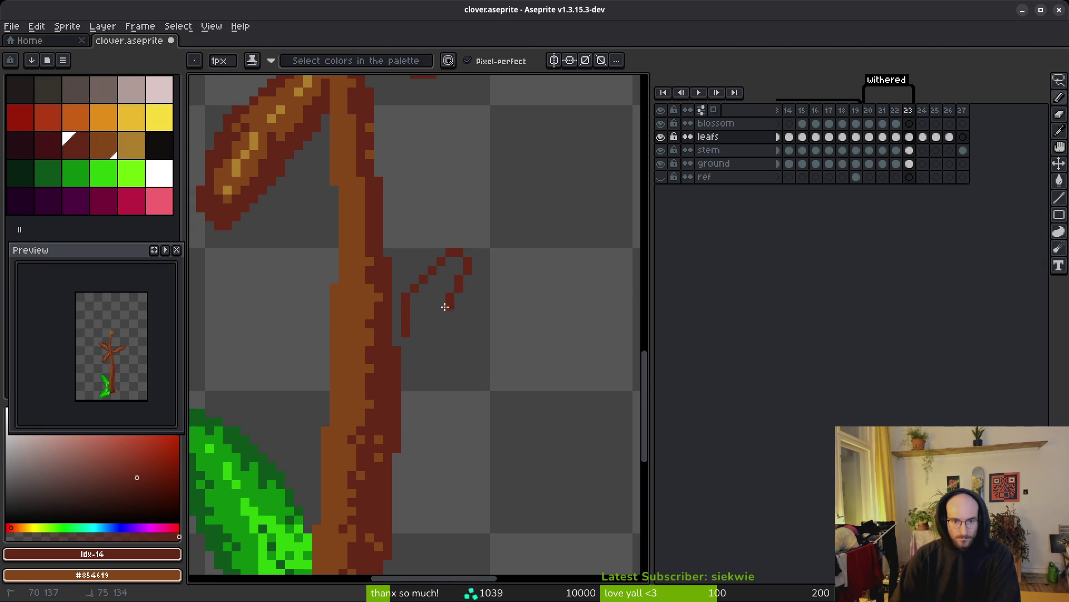
{"action": "left_click_drag", "start_coordinate": [404, 340], "coordinate": [405, 335]}
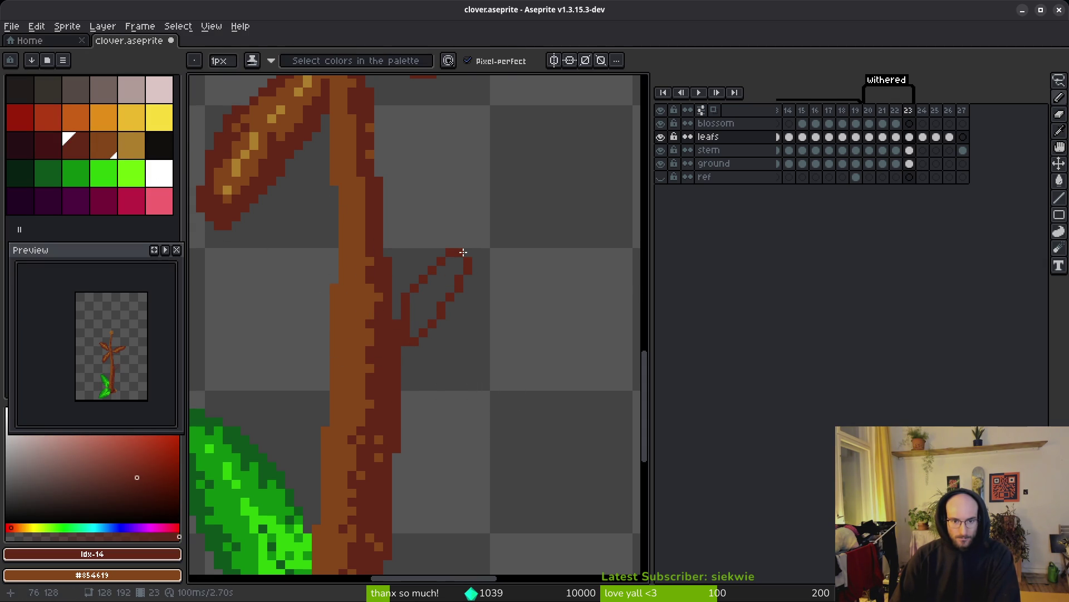
- Flood-fill the new small leaf dark red
{"action": "key", "text": "g"}
{"action": "left_click", "coordinate": [432, 289]}
{"action": "key", "text": "b"}
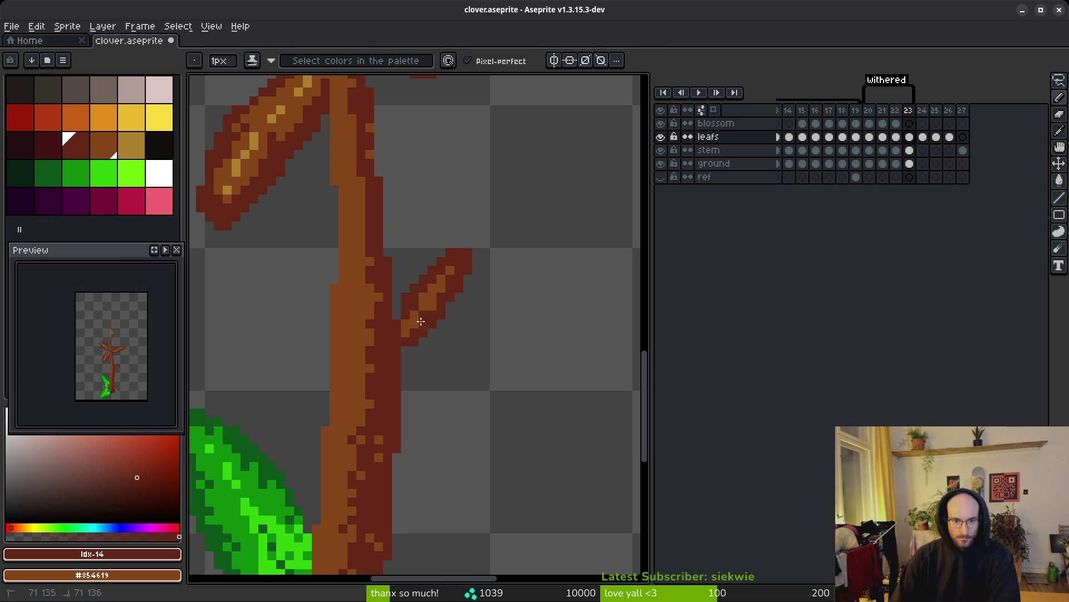
{"action": "key", "text": "e"}
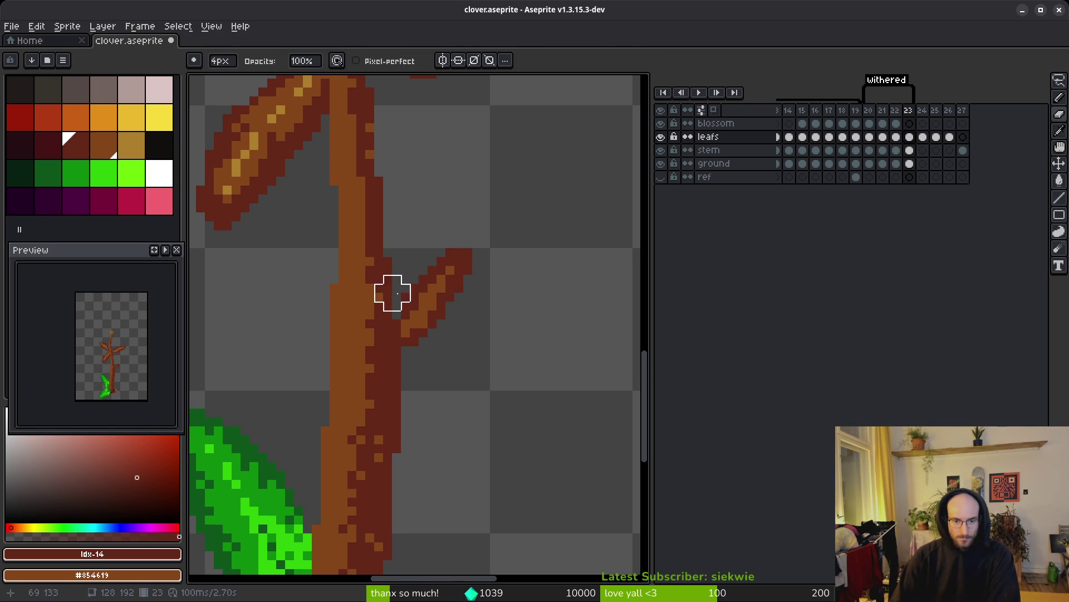
- Add golden highlight pixels along the small leaf up to its tip
{"action": "left_click", "coordinate": [132, 144]}
{"action": "key", "text": "b"}
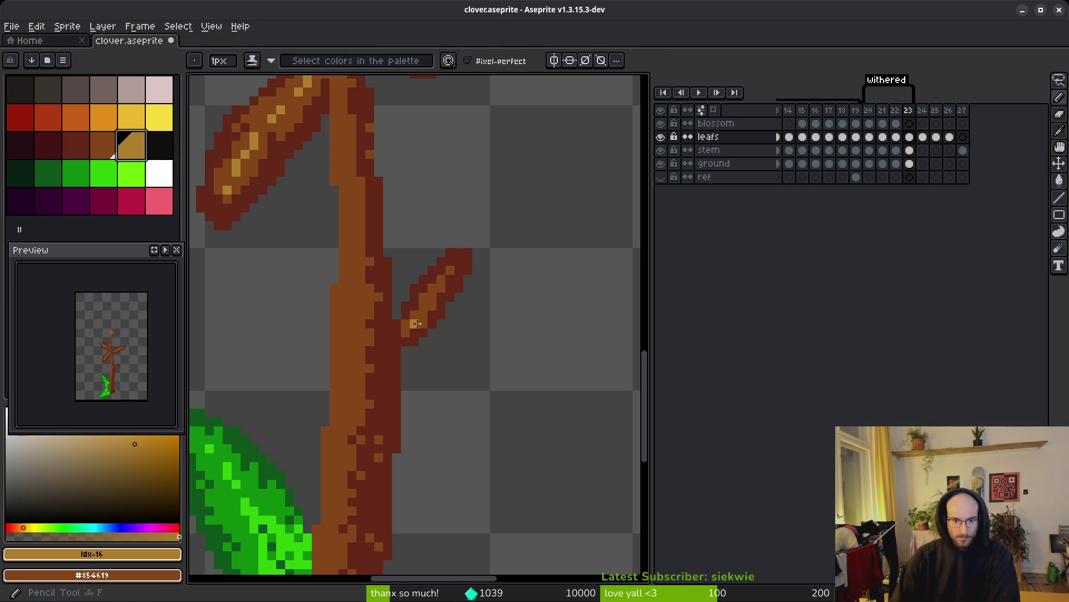
{"action": "left_click", "coordinate": [424, 297]}
{"action": "left_click", "coordinate": [432, 289]}
{"action": "left_click", "coordinate": [441, 280]}
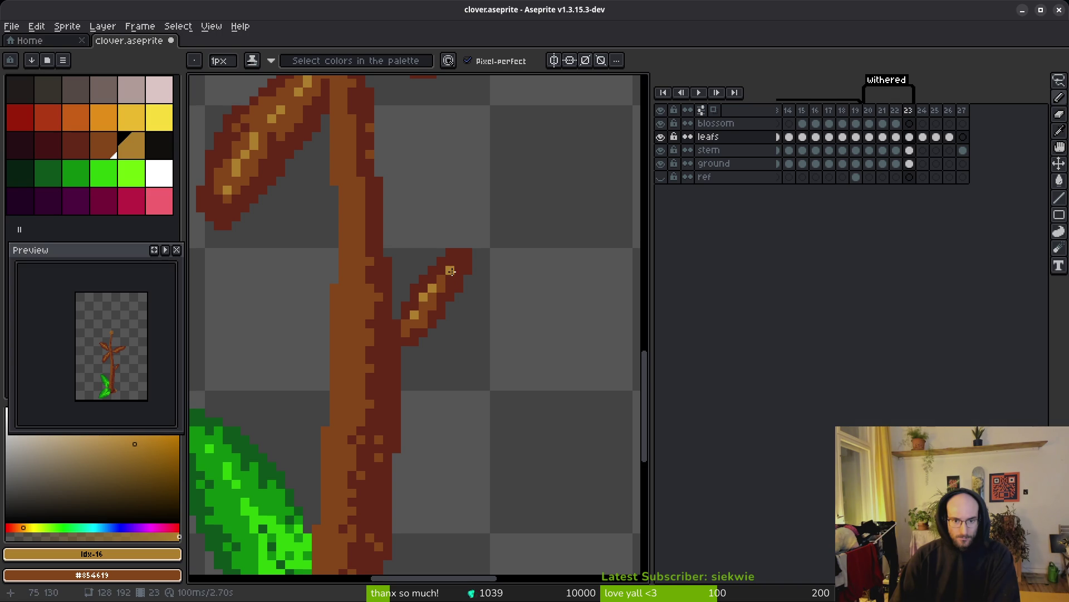
{"action": "left_click", "coordinate": [456, 266]}
{"action": "scroll", "coordinate": [453, 349], "scroll_direction": "down", "scroll_amount": 4}
{"action": "scroll", "coordinate": [436, 335], "scroll_direction": "up", "scroll_amount": 6}
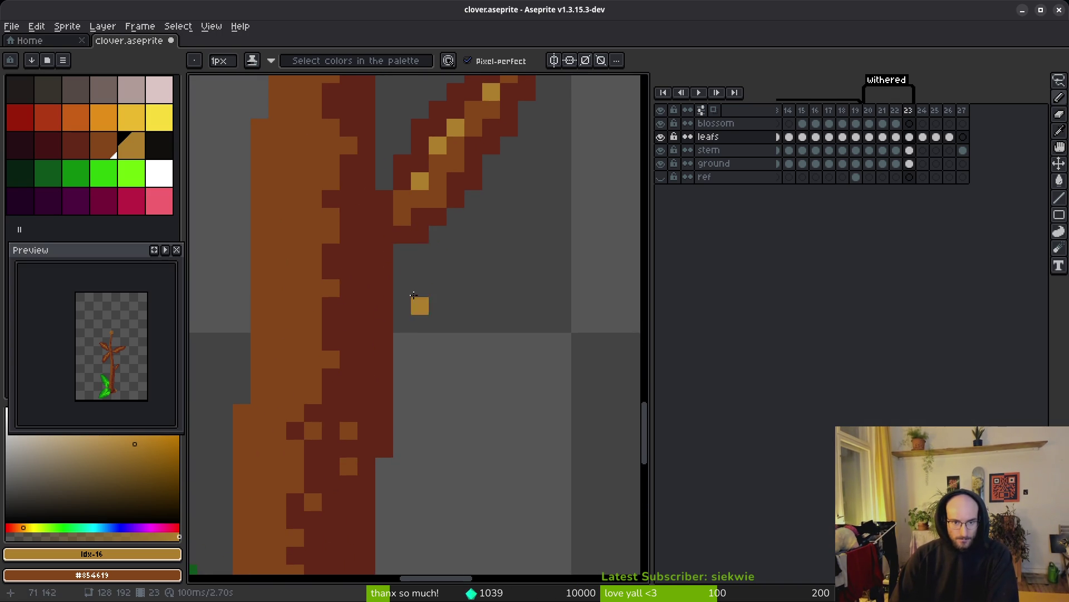
{"action": "left_click", "coordinate": [425, 219], "text": "alt"}
- Outline a second small leaf off the stem and fill it dark red
{"action": "mouse_move", "coordinate": [404, 254]}
{"action": "left_mouse_down"}
{"action": "mouse_move", "coordinate": [534, 396]}
{"action": "mouse_move", "coordinate": [460, 416]}
{"action": "mouse_move", "coordinate": [392, 273]}
{"action": "mouse_move", "coordinate": [562, 438]}
{"action": "mouse_move", "coordinate": [557, 465]}
{"action": "mouse_move", "coordinate": [418, 370]}
{"action": "mouse_move", "coordinate": [377, 260]}
{"action": "left_mouse_up"}
{"action": "key", "text": "ctrl+z"}
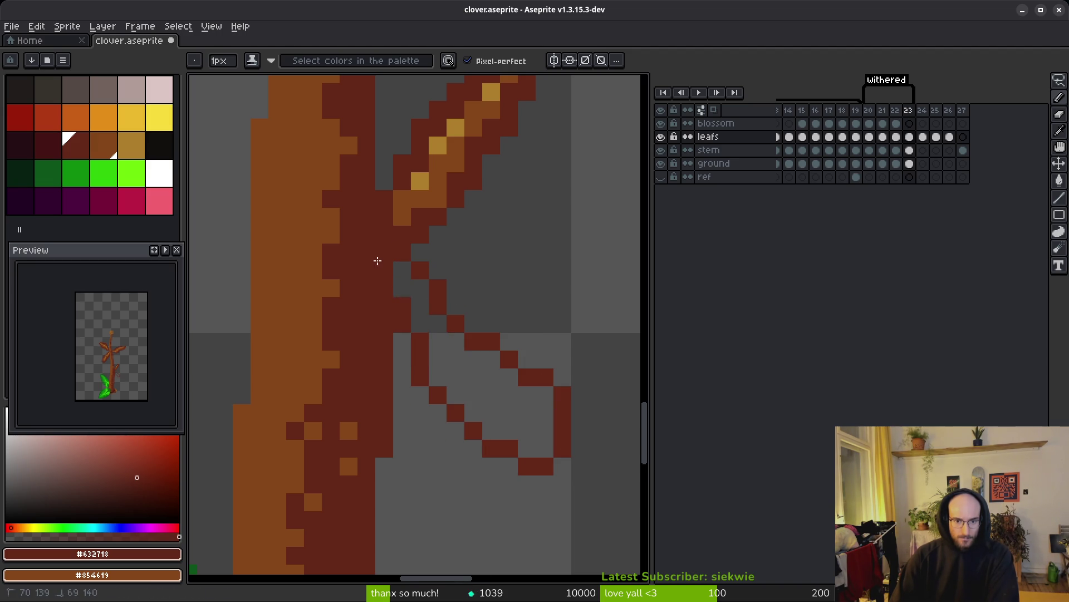
{"action": "left_click_drag", "start_coordinate": [491, 359], "coordinate": [418, 282]}
{"action": "key", "text": "ctrl+z"}
{"action": "mouse_move", "coordinate": [346, 192]}
{"action": "left_mouse_down"}
{"action": "mouse_move", "coordinate": [494, 323]}
{"action": "mouse_move", "coordinate": [504, 393]}
{"action": "mouse_move", "coordinate": [408, 385]}
{"action": "mouse_move", "coordinate": [319, 186]}
{"action": "mouse_move", "coordinate": [532, 386]}
{"action": "mouse_move", "coordinate": [513, 401]}
{"action": "mouse_move", "coordinate": [470, 406]}
{"action": "mouse_move", "coordinate": [514, 400]}
{"action": "left_mouse_up"}
{"action": "key", "text": "g"}
{"action": "left_click", "coordinate": [422, 352]}
{"action": "key", "text": "b"}
- Paint an orange midline and light orange highlight pixels along the second leaf
{"action": "mouse_move", "coordinate": [381, 264]}
{"action": "left_mouse_down"}
{"action": "mouse_move", "coordinate": [415, 334]}
{"action": "mouse_move", "coordinate": [501, 392]}
{"action": "mouse_move", "coordinate": [492, 362]}
{"action": "mouse_move", "coordinate": [461, 353]}
{"action": "mouse_move", "coordinate": [506, 388]}
{"action": "left_mouse_up"}
{"action": "left_click", "coordinate": [504, 388]}
{"action": "left_click_drag", "start_coordinate": [366, 240], "coordinate": [362, 225]}
{"action": "left_click", "coordinate": [346, 103], "text": "alt"}
{"action": "left_click_drag", "start_coordinate": [398, 301], "coordinate": [410, 301]}
{"action": "left_click", "coordinate": [453, 336]}
{"action": "left_click", "coordinate": [470, 336]}
{"action": "left_click", "coordinate": [498, 363]}
{"action": "right_click", "coordinate": [427, 311]}
{"action": "left_click", "coordinate": [383, 266]}
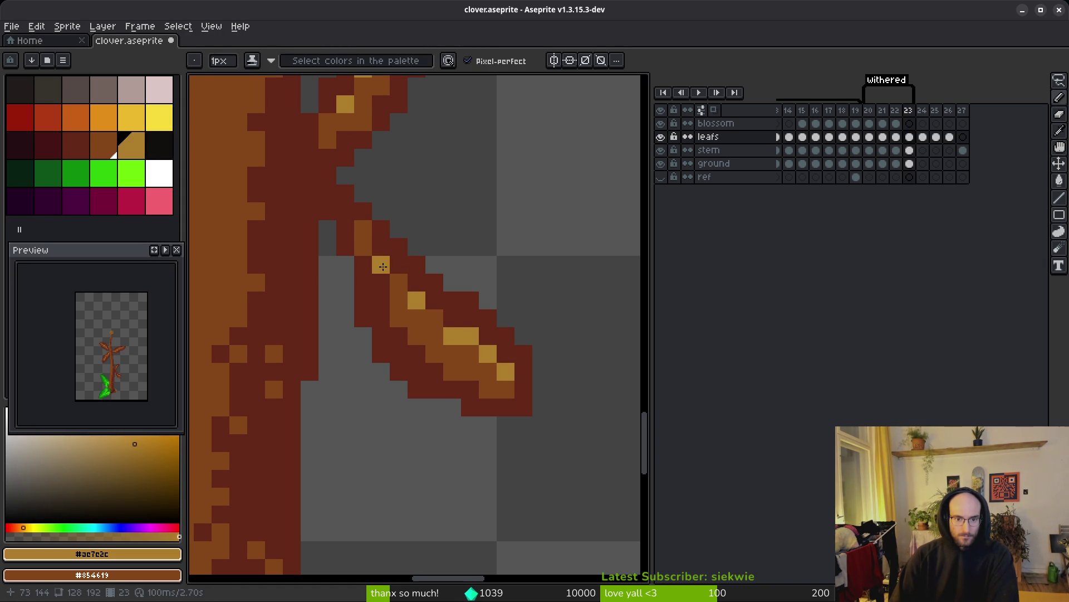
{"action": "scroll", "coordinate": [495, 362], "scroll_direction": "down", "scroll_amount": 5}
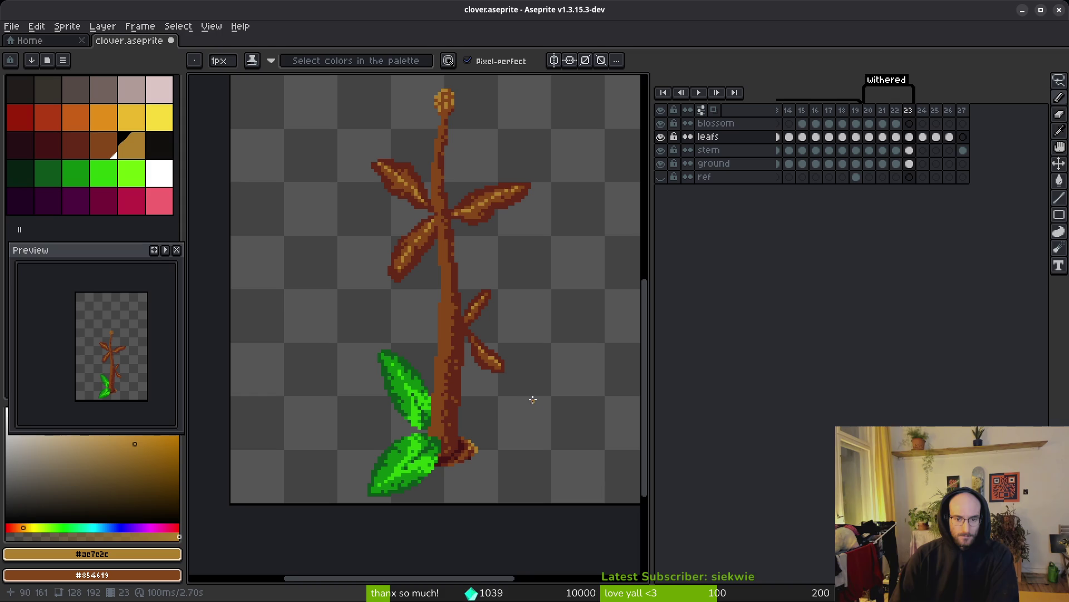
{"action": "scroll", "coordinate": [514, 396], "scroll_direction": "up", "scroll_amount": 5}
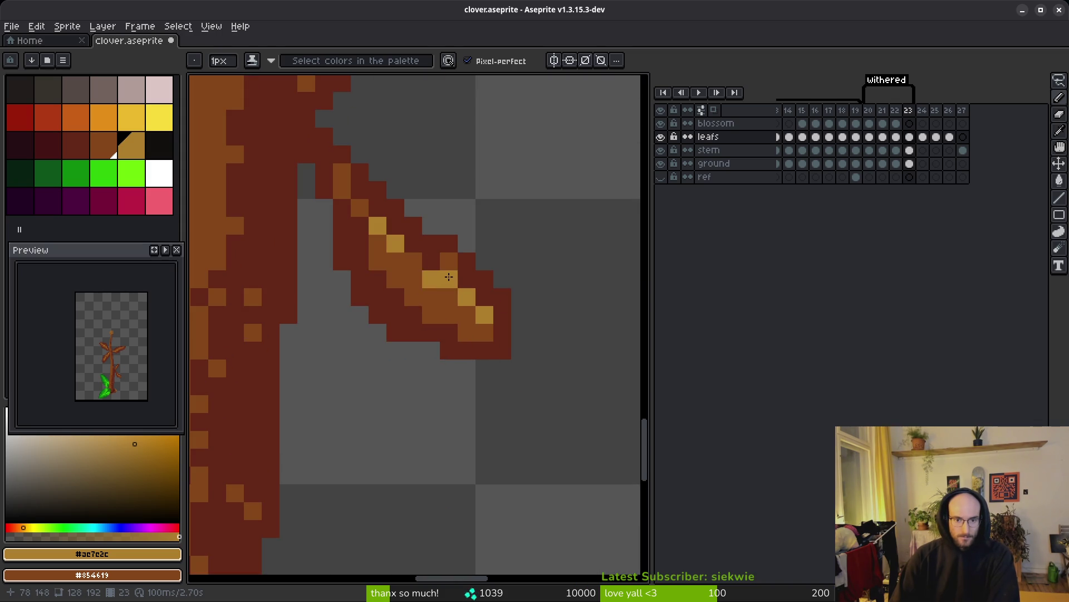
- Touch up the leaf tip and lower edge with dark red and brown pixels
{"action": "left_click", "coordinate": [449, 245], "text": "alt"}
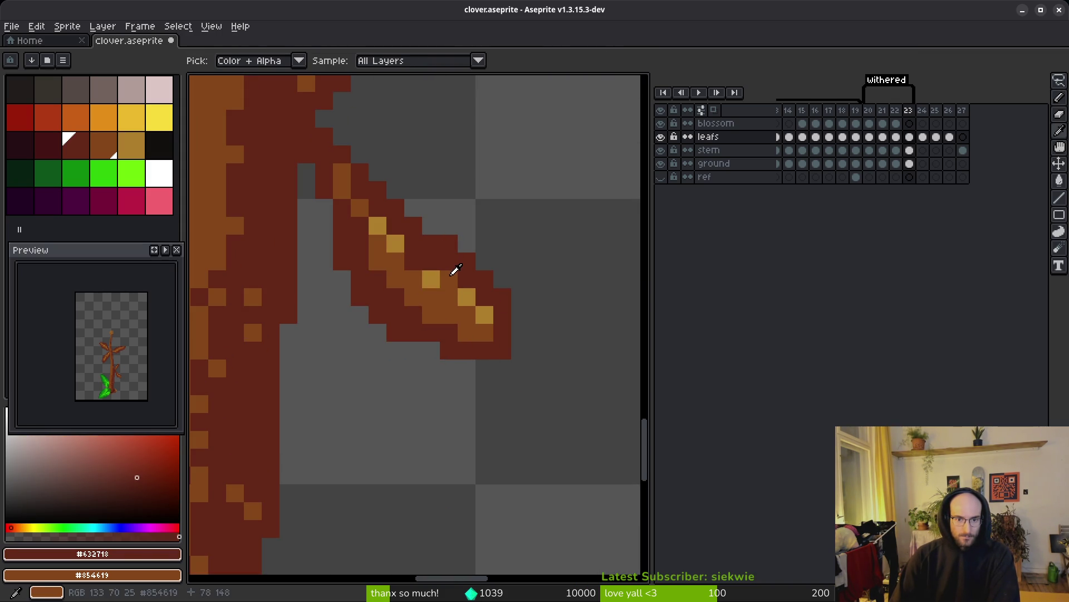
{"action": "right_click", "coordinate": [431, 261]}
{"action": "left_click", "coordinate": [526, 356]}
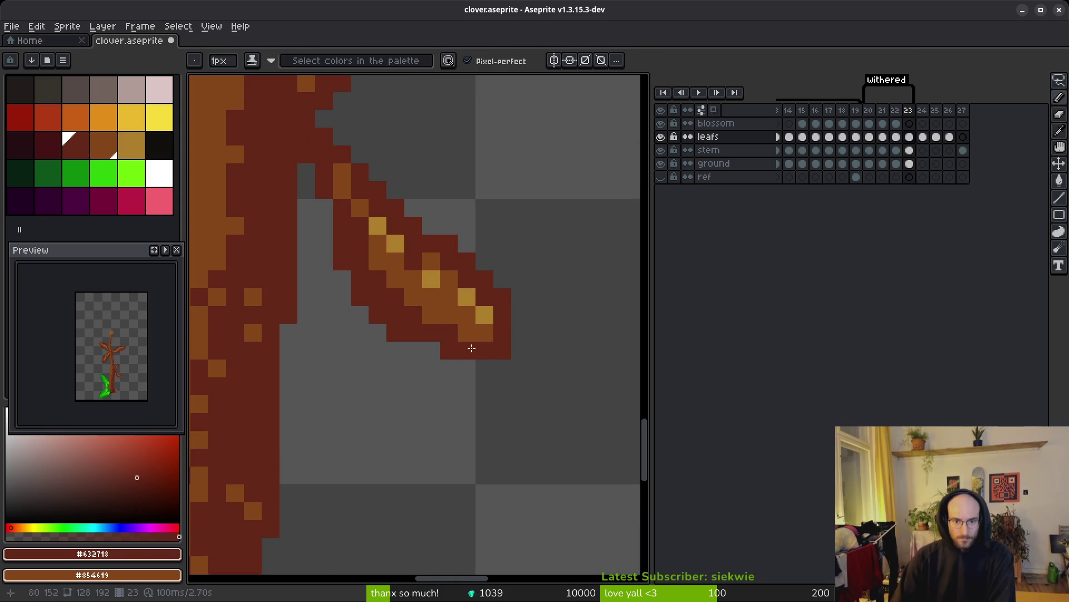
{"action": "scroll", "coordinate": [423, 292], "scroll_direction": "down", "scroll_amount": 5}
{"action": "scroll", "coordinate": [444, 326], "scroll_direction": "up", "scroll_amount": 4}
{"action": "scroll", "coordinate": [444, 326], "scroll_direction": "up", "scroll_amount": 1}
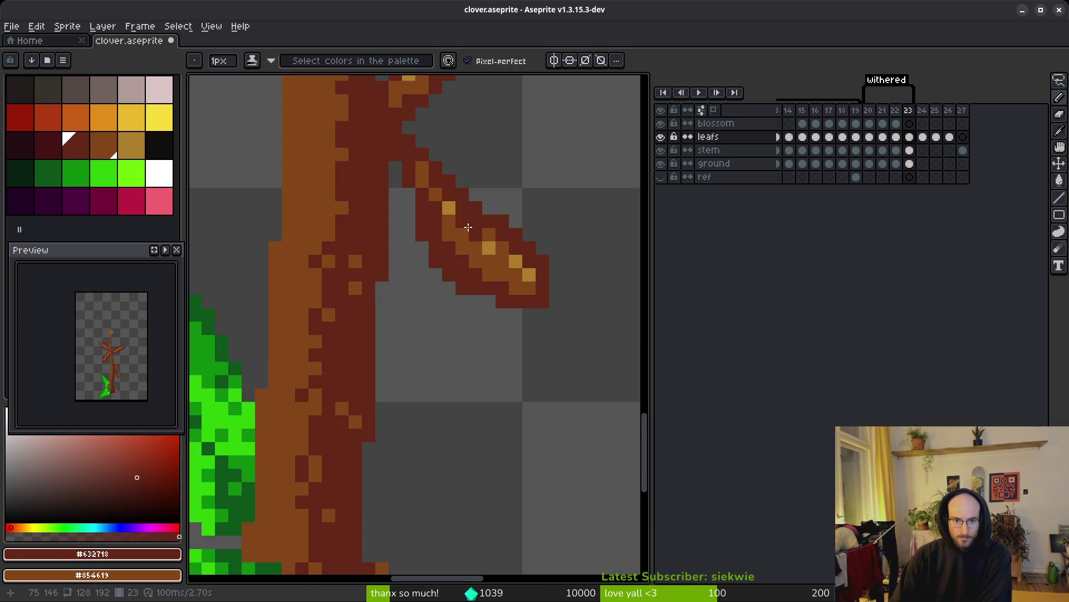
{"action": "left_click", "coordinate": [489, 275]}
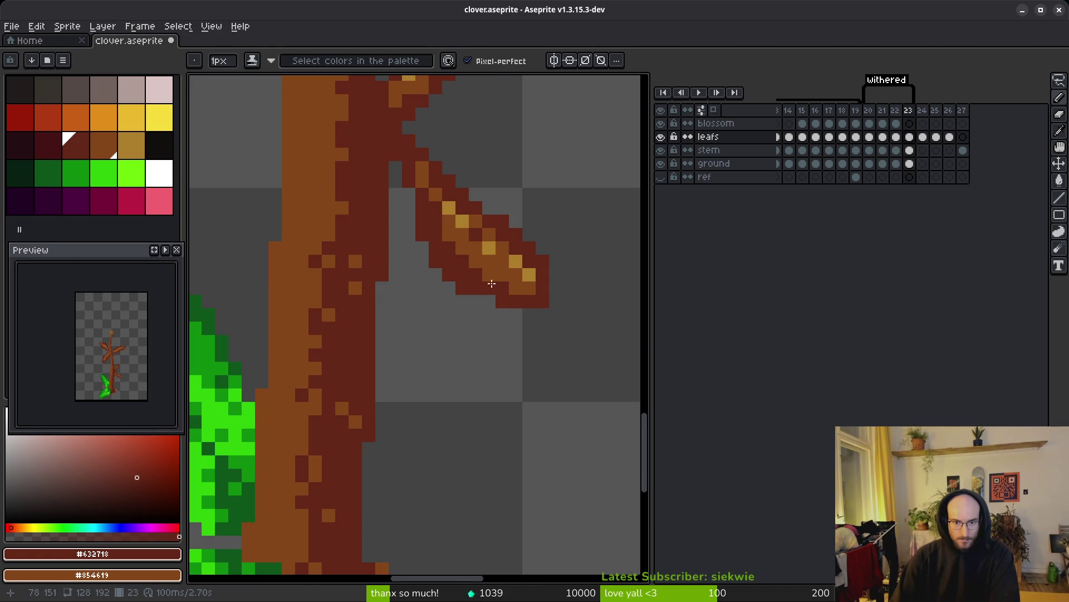
{"action": "scroll", "coordinate": [524, 340], "scroll_direction": "down", "scroll_amount": 3}
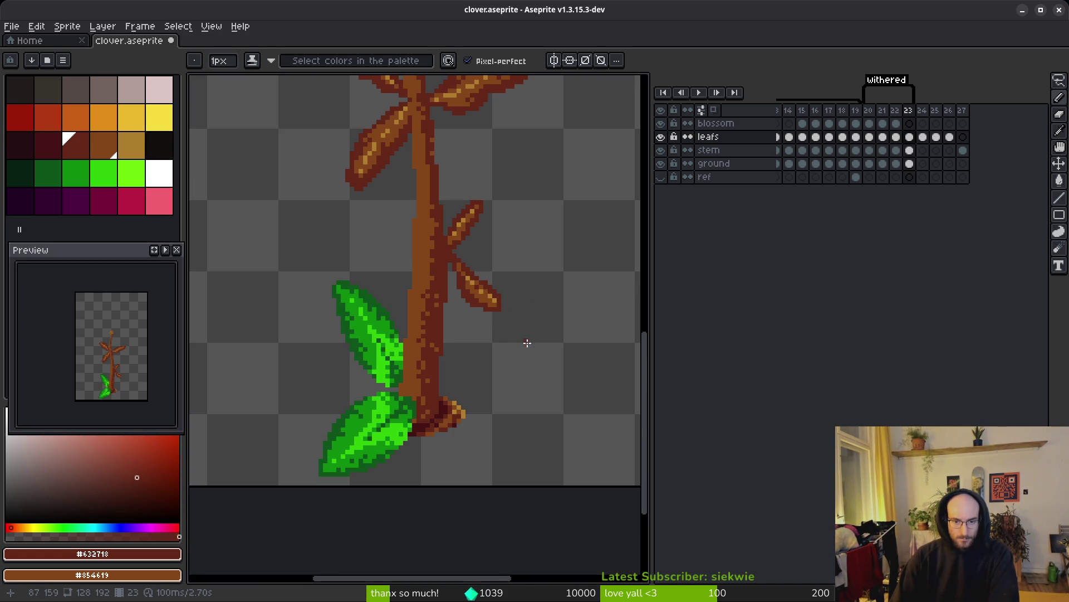
{"action": "scroll", "coordinate": [496, 316], "scroll_direction": "up", "scroll_amount": 3}
- Lasso the lower brown leaf and shift it one pixel up and left
{"action": "key", "text": "q"}
{"action": "mouse_move", "coordinate": [500, 235]}
{"action": "left_mouse_down"}
{"action": "mouse_move", "coordinate": [443, 211]}
{"action": "mouse_move", "coordinate": [387, 320]}
{"action": "mouse_move", "coordinate": [515, 268]}
{"action": "left_mouse_up"}
{"action": "left_click_drag", "start_coordinate": [462, 292], "coordinate": [443, 280]}
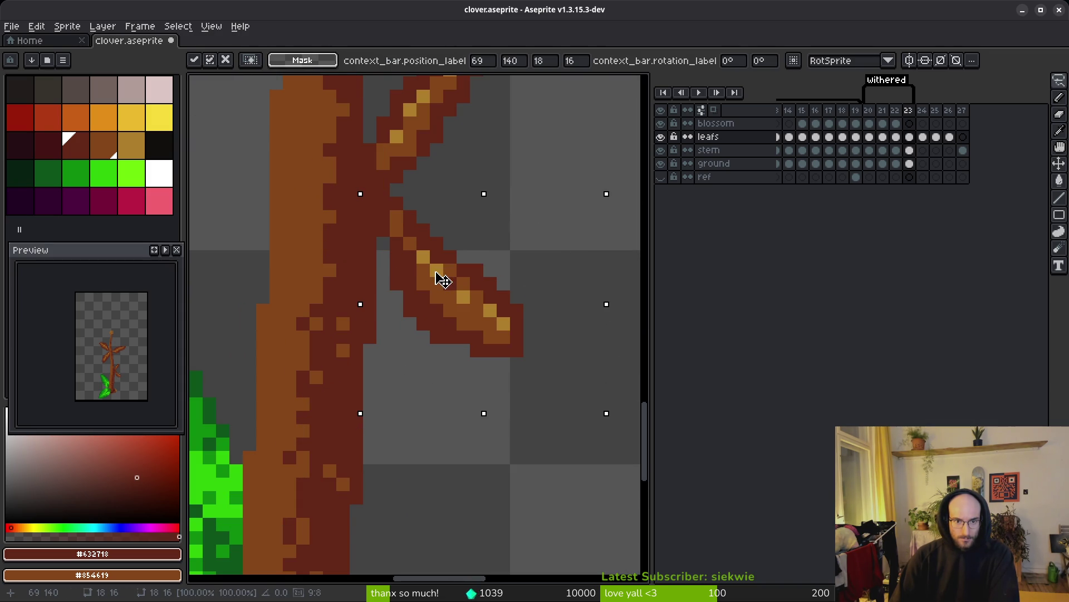
{"action": "key", "text": "ctrl+d"}
- Reselect the lower leaf and move it one more pixel up-left
{"action": "mouse_move", "coordinate": [390, 195]}
{"action": "left_mouse_down"}
{"action": "mouse_move", "coordinate": [490, 386]}
{"action": "mouse_move", "coordinate": [568, 223]}
{"action": "left_mouse_up"}
{"action": "left_click", "coordinate": [423, 278]}
{"action": "left_click_drag", "start_coordinate": [424, 278], "coordinate": [428, 262]}
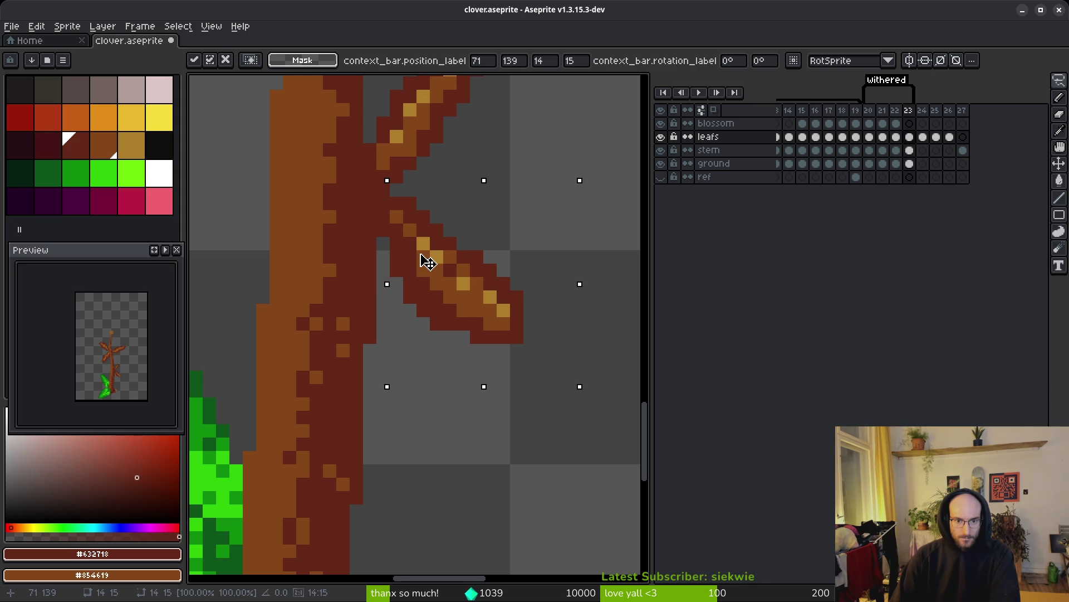
{"action": "key", "text": "ctrl+d"}
{"action": "scroll", "coordinate": [448, 202], "scroll_direction": "down", "scroll_amount": 1}
{"action": "scroll", "coordinate": [451, 222], "scroll_direction": "up", "scroll_amount": 3}
{"action": "key", "text": "b"}
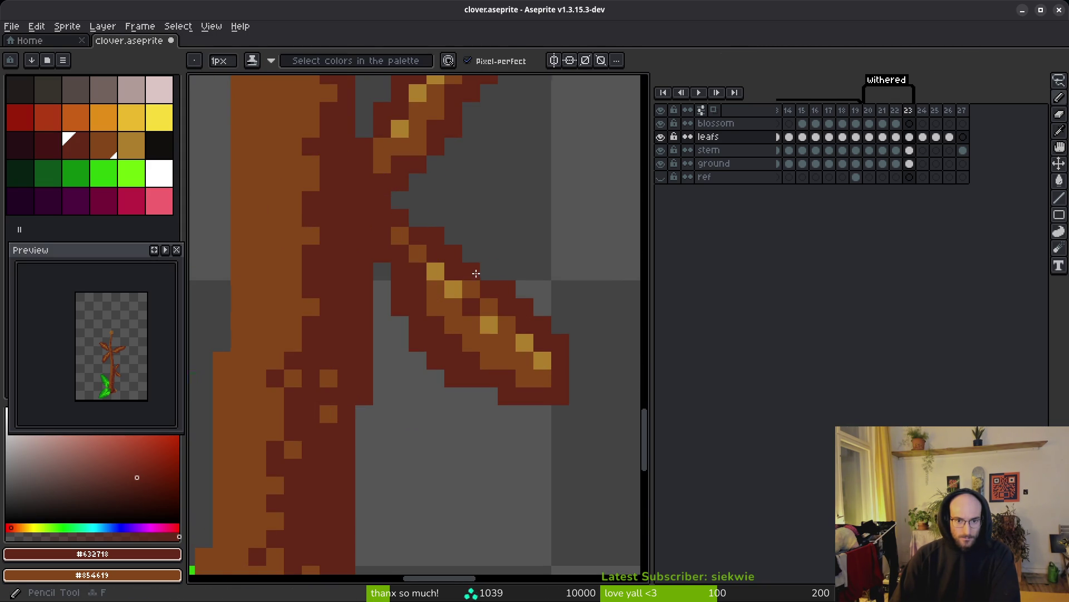
{"action": "scroll", "coordinate": [489, 328], "scroll_direction": "down", "scroll_amount": 3}
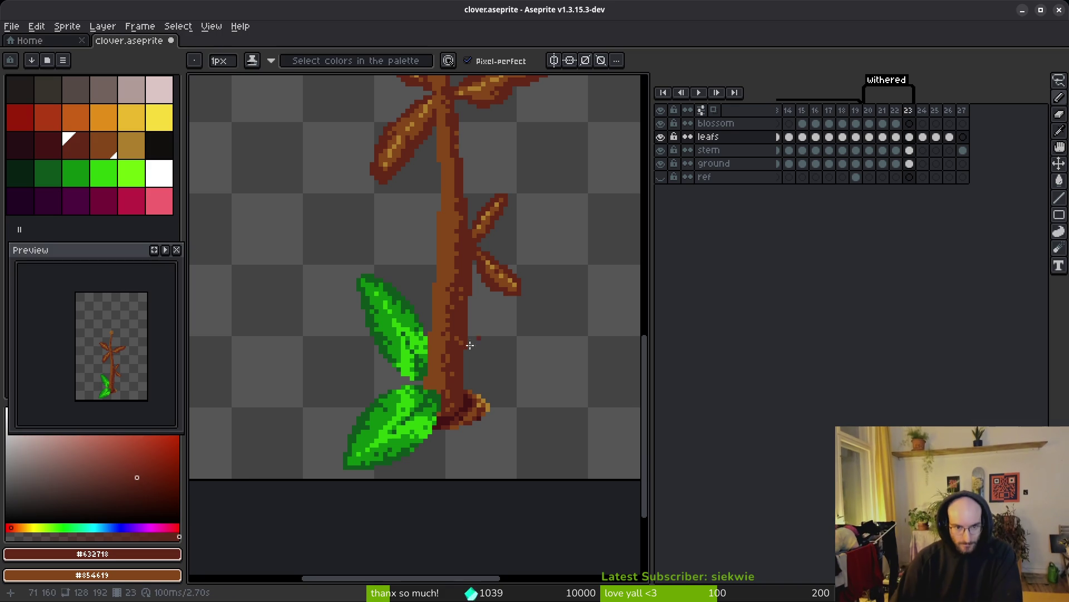
{"action": "scroll", "coordinate": [471, 359], "scroll_direction": "down", "scroll_amount": 4}
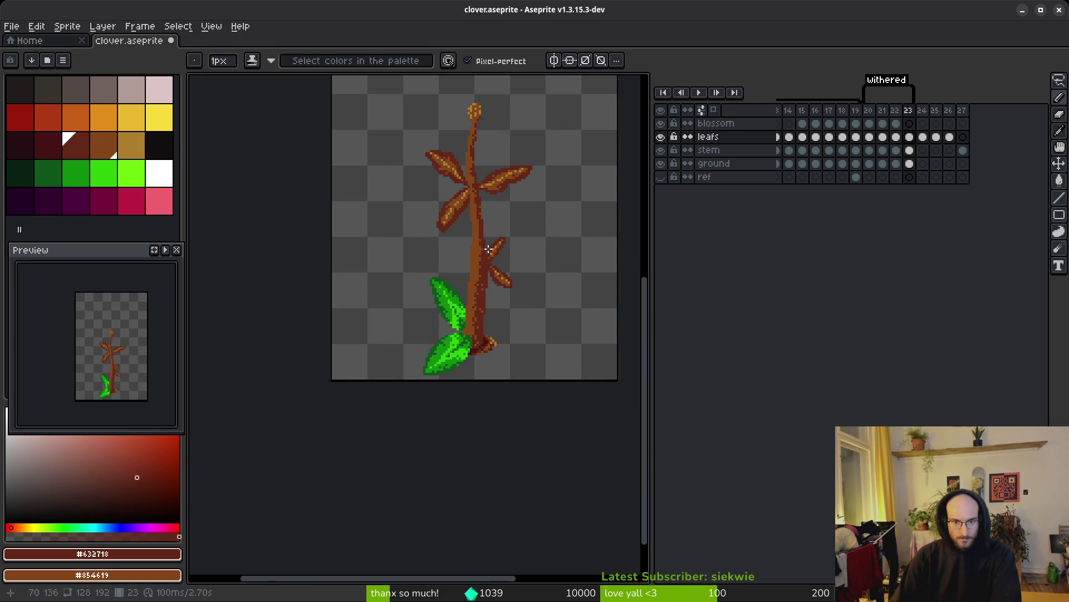
{"action": "scroll", "coordinate": [474, 266], "scroll_direction": "up", "scroll_amount": 4}
- Lasso both green lower leaves and delete them
{"action": "key", "text": "q"}
{"action": "mouse_move", "coordinate": [490, 303]}
{"action": "left_mouse_down"}
{"action": "mouse_move", "coordinate": [290, 320]}
{"action": "mouse_move", "coordinate": [506, 483]}
{"action": "mouse_move", "coordinate": [548, 328]}
{"action": "left_mouse_up"}
{"action": "key", "text": "Delete"}
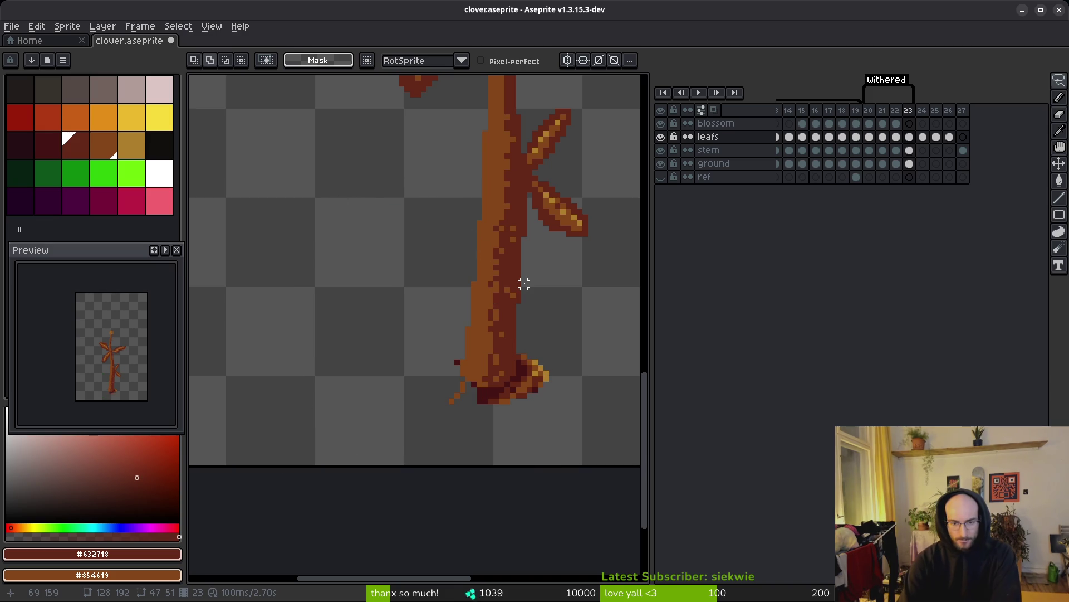
- Outline a new leaf beside the stem in dark red and fill it solid
{"action": "key", "text": "b"}
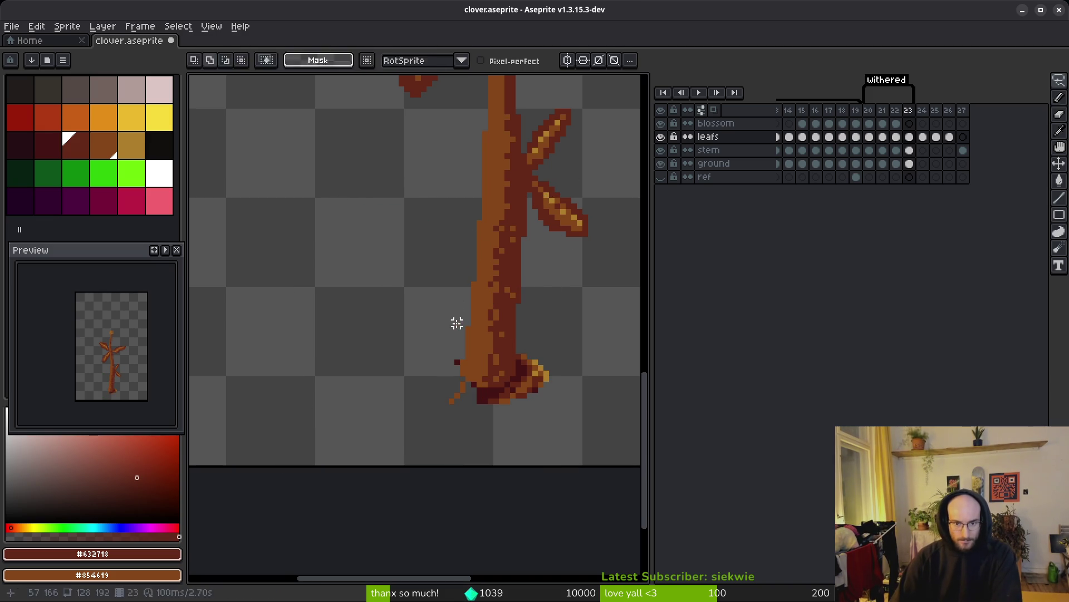
{"action": "scroll", "coordinate": [458, 312], "scroll_direction": "up", "scroll_amount": 2}
{"action": "left_click", "coordinate": [473, 320]}
{"action": "mouse_move", "coordinate": [473, 322]}
{"action": "left_mouse_down"}
{"action": "mouse_move", "coordinate": [399, 200]}
{"action": "mouse_move", "coordinate": [367, 318]}
{"action": "mouse_move", "coordinate": [443, 359]}
{"action": "left_mouse_up"}
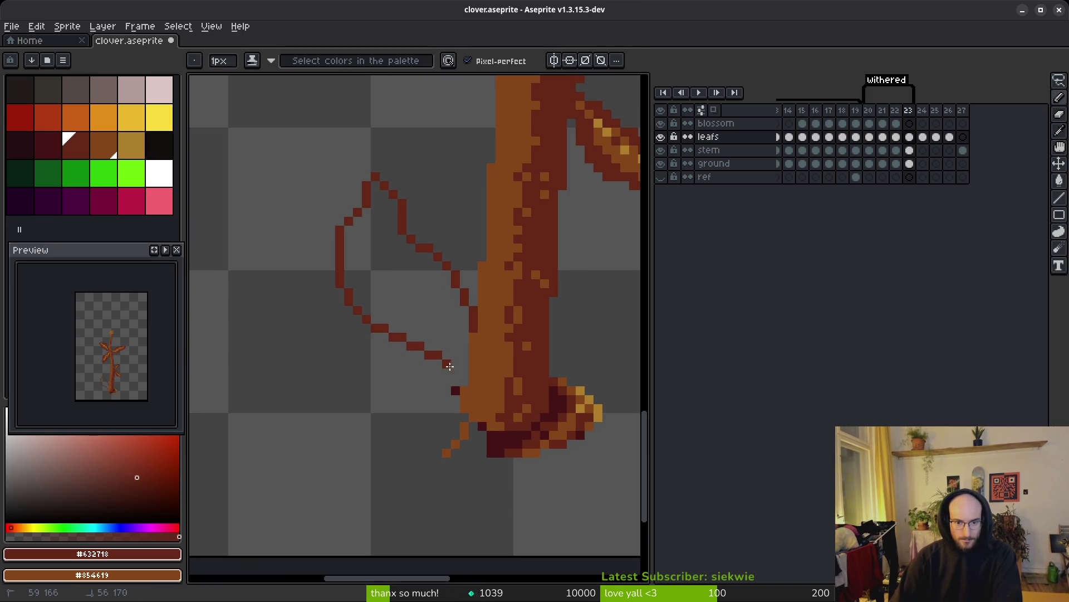
{"action": "mouse_move", "coordinate": [384, 308]}
{"action": "left_mouse_down"}
{"action": "mouse_move", "coordinate": [468, 383]}
{"action": "mouse_move", "coordinate": [469, 368]}
{"action": "left_mouse_up"}
{"action": "key", "text": "g"}
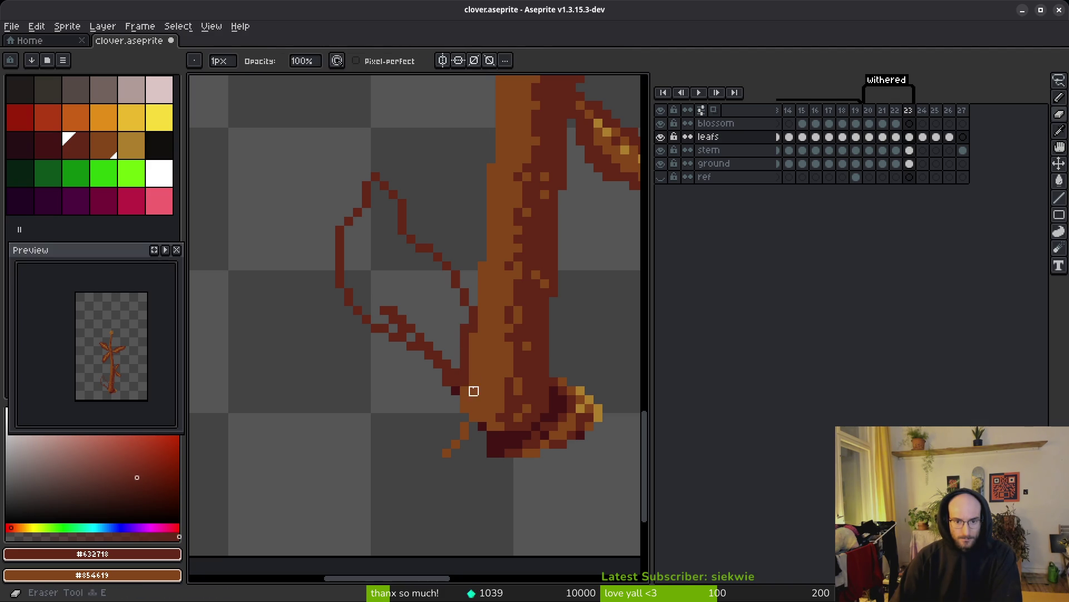
{"action": "left_click", "coordinate": [424, 312]}
{"action": "key", "text": "b"}
{"action": "left_click_drag", "start_coordinate": [410, 337], "coordinate": [394, 328]}
- Outline a second dark-red leaf curving down-left from the stem base and fill it
{"action": "scroll", "coordinate": [463, 279], "scroll_direction": "down", "scroll_amount": 2}
{"action": "scroll", "coordinate": [463, 279], "scroll_direction": "left", "scroll_amount": 2}
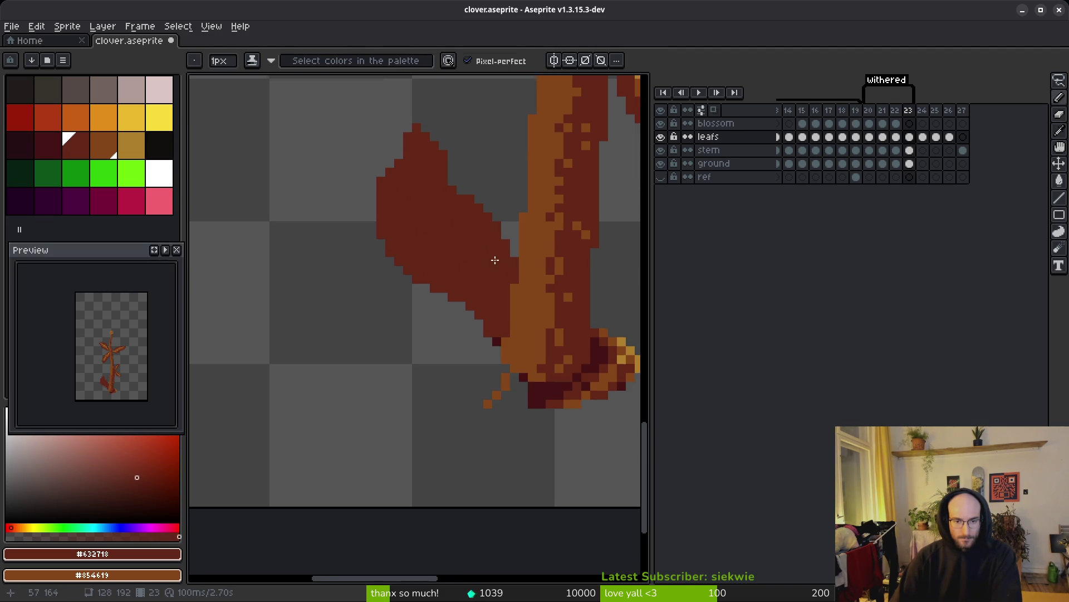
{"action": "left_click_drag", "start_coordinate": [499, 360], "coordinate": [349, 350]}
{"action": "key", "text": "ctrl+z"}
{"action": "mouse_move", "coordinate": [493, 363]}
{"action": "left_mouse_down"}
{"action": "mouse_move", "coordinate": [397, 393]}
{"action": "mouse_move", "coordinate": [319, 435]}
{"action": "mouse_move", "coordinate": [412, 477]}
{"action": "mouse_move", "coordinate": [498, 440]}
{"action": "mouse_move", "coordinate": [517, 391]}
{"action": "left_mouse_up"}
{"action": "key", "text": "g"}
{"action": "left_click", "coordinate": [461, 449]}
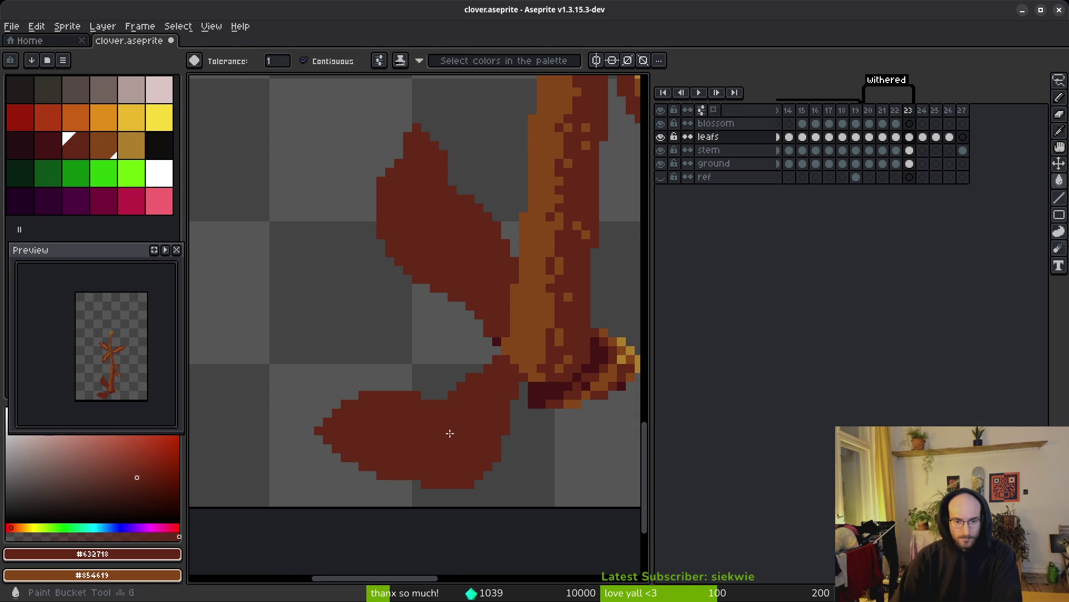
{"action": "scroll", "coordinate": [473, 439], "scroll_direction": "down", "scroll_amount": 2}
{"action": "scroll", "coordinate": [513, 433], "scroll_direction": "up", "scroll_amount": 3}
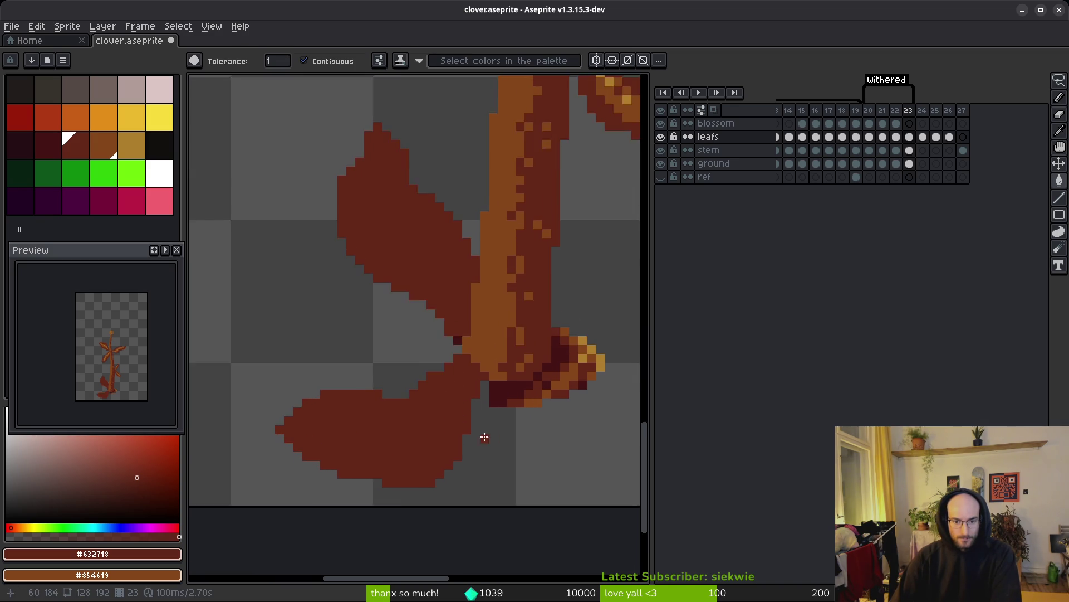
- Erase stray dark-red pixels around the lower leaf and reshape its tip
{"action": "key", "text": "b"}
{"action": "left_click_drag", "start_coordinate": [300, 348], "coordinate": [246, 384]}
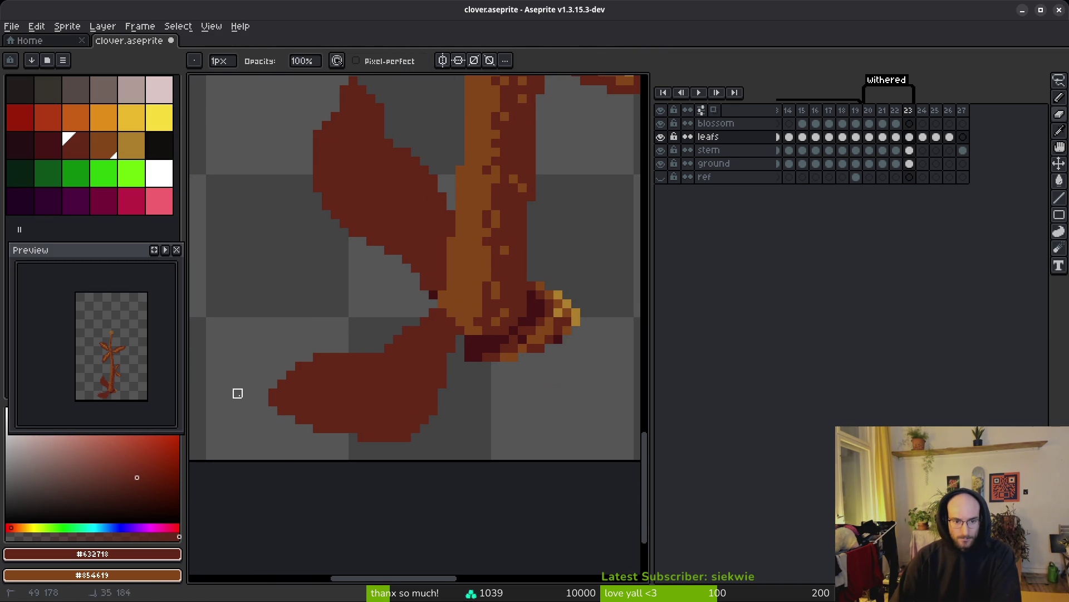
{"action": "key", "text": "e"}
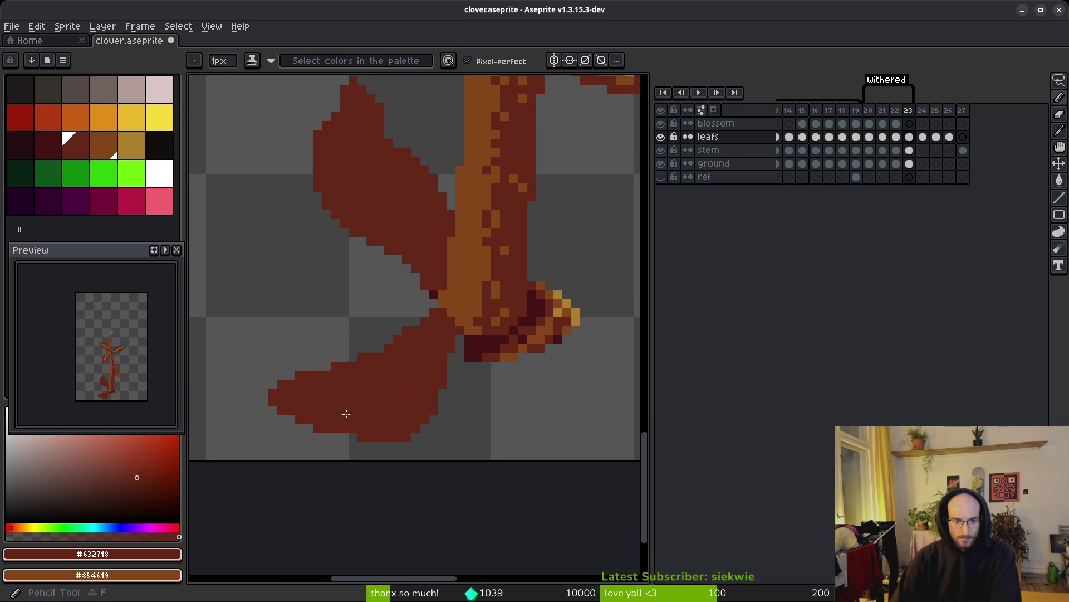
{"action": "left_click_drag", "start_coordinate": [348, 440], "coordinate": [443, 402]}
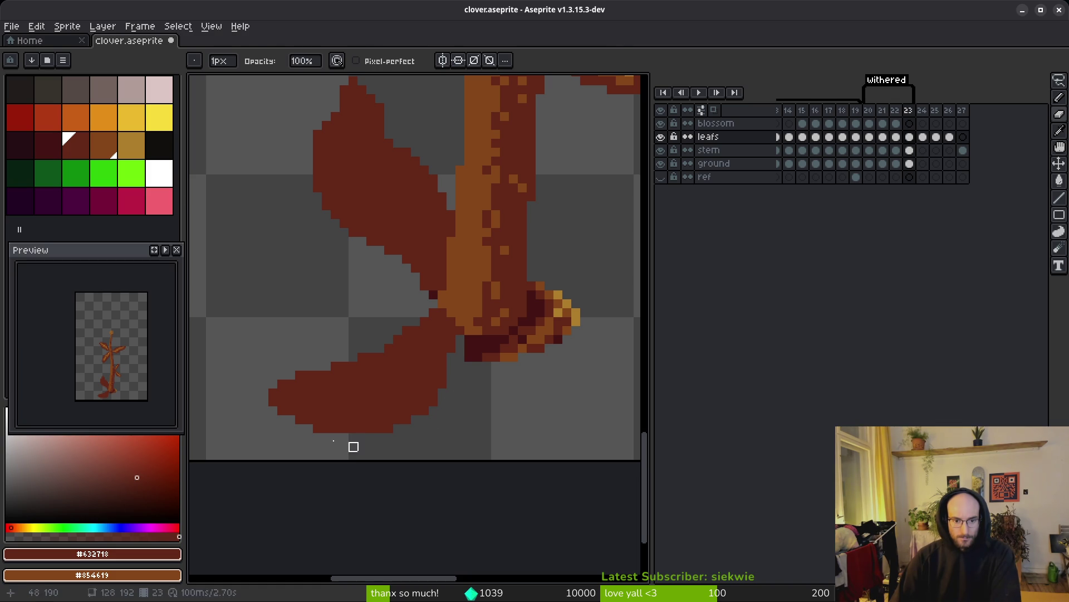
{"action": "key", "text": "b"}
{"action": "left_click", "coordinate": [273, 411]}
{"action": "left_click", "coordinate": [282, 419]}
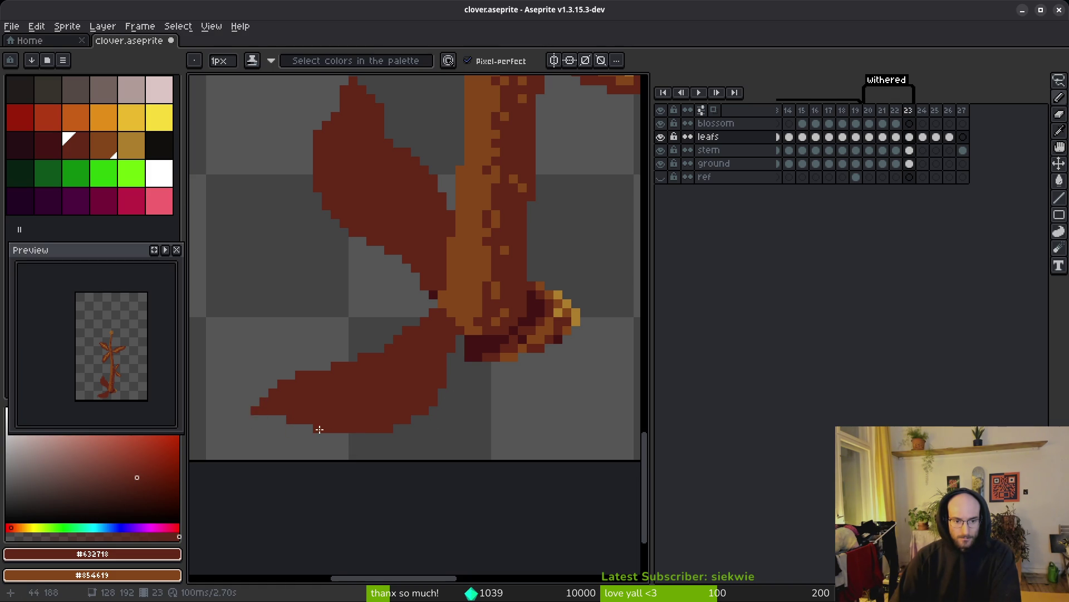
{"action": "scroll", "coordinate": [466, 399], "scroll_direction": "up", "scroll_amount": 2}
{"action": "key", "text": "ctrl+z"}
{"action": "key", "text": "ctrl+z"}
{"action": "key", "text": "ctrl+z"}
{"action": "key", "text": "ctrl+z"}
{"action": "key", "text": "ctrl+z"}
{"action": "key", "text": "ctrl+y"}
{"action": "scroll", "coordinate": [477, 327], "scroll_direction": "right", "scroll_amount": 2}
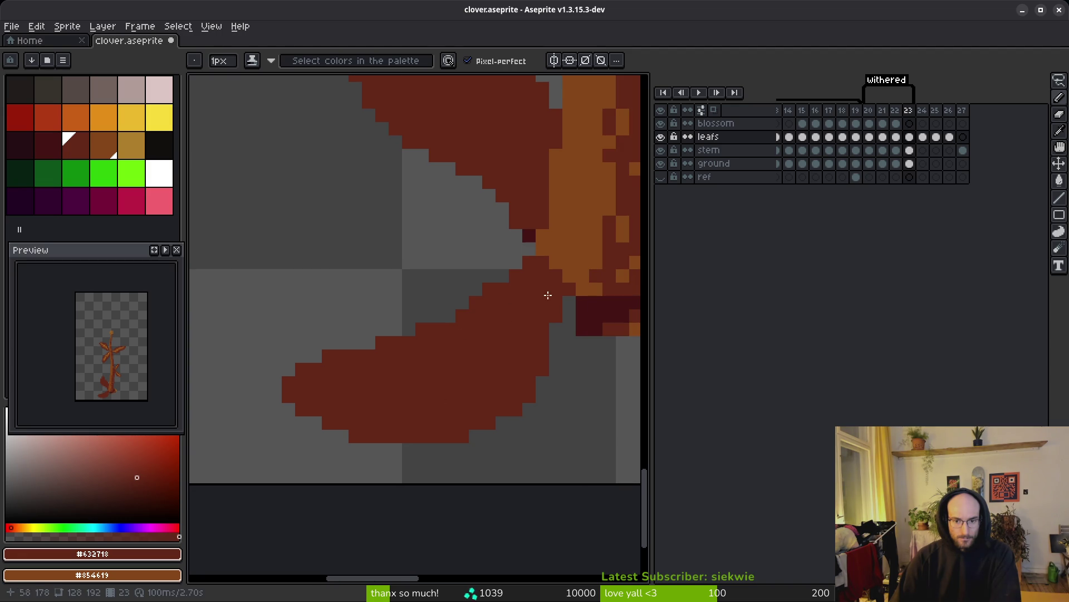
- Paint an orange inner band through the lower leaf inside its dark-red edge
{"action": "right_click", "coordinate": [466, 358], "text": "shift"}
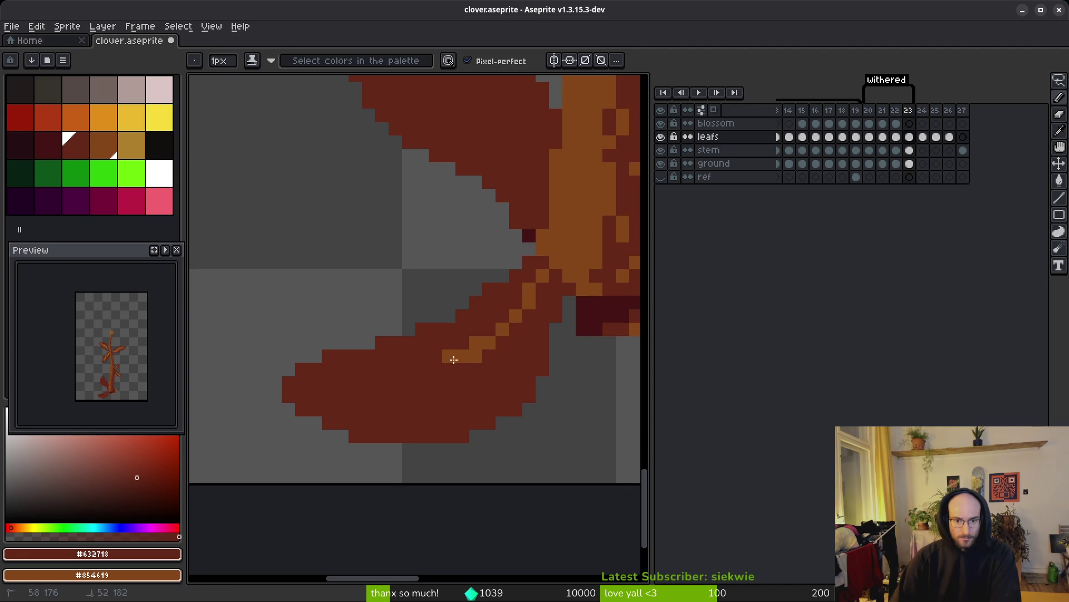
{"action": "right_click", "coordinate": [409, 356], "text": "shift"}
{"action": "mouse_move", "coordinate": [448, 356]}
{"action": "left_mouse_down"}
{"action": "mouse_move", "coordinate": [425, 358]}
{"action": "mouse_move", "coordinate": [461, 355]}
{"action": "mouse_move", "coordinate": [455, 369]}
{"action": "mouse_move", "coordinate": [351, 389]}
{"action": "mouse_move", "coordinate": [363, 384]}
{"action": "mouse_move", "coordinate": [394, 408]}
{"action": "mouse_move", "coordinate": [445, 390]}
{"action": "mouse_move", "coordinate": [498, 396]}
{"action": "mouse_move", "coordinate": [535, 299]}
{"action": "left_mouse_up"}
{"action": "left_click_drag", "start_coordinate": [504, 341], "coordinate": [508, 319]}
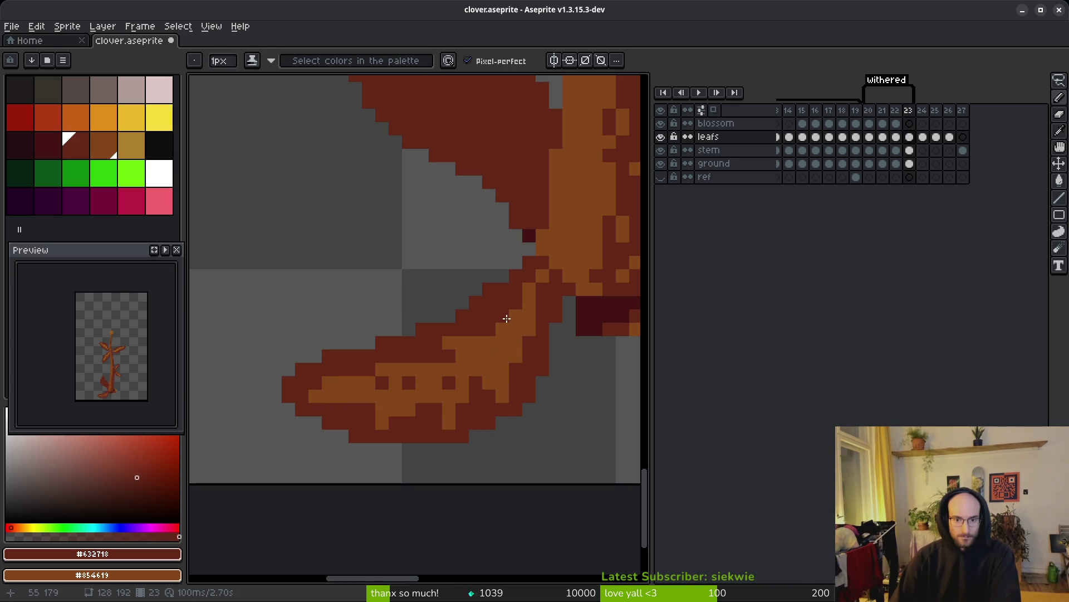
{"action": "mouse_move", "coordinate": [430, 396]}
{"action": "left_mouse_down"}
{"action": "mouse_move", "coordinate": [399, 382]}
{"action": "mouse_move", "coordinate": [480, 384]}
{"action": "left_mouse_up"}
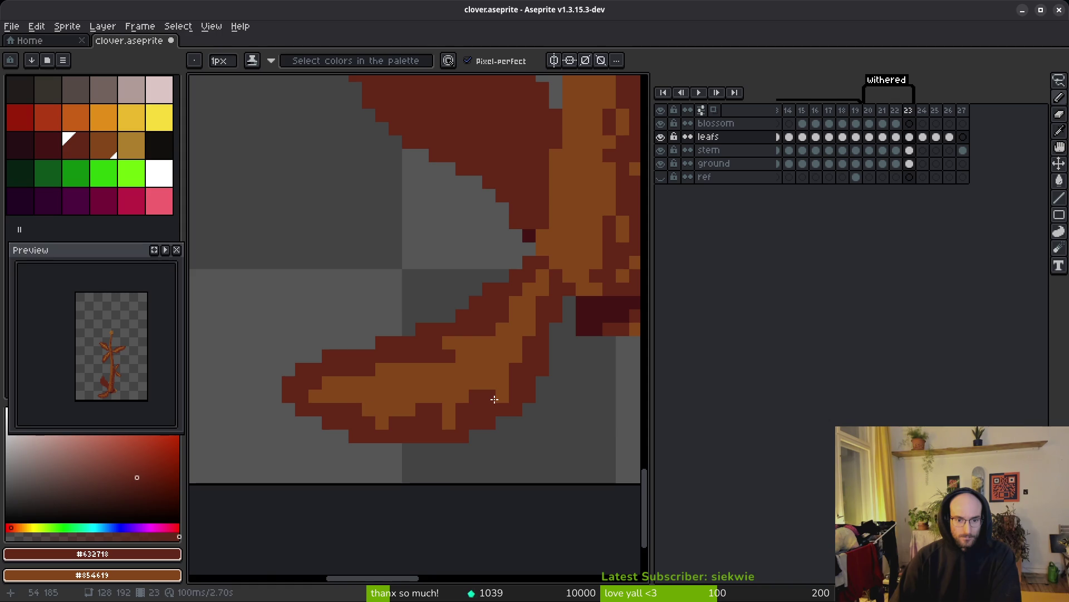
{"action": "scroll", "coordinate": [494, 400], "scroll_direction": "down", "scroll_amount": 3}
{"action": "scroll", "coordinate": [465, 369], "scroll_direction": "up", "scroll_amount": 3}
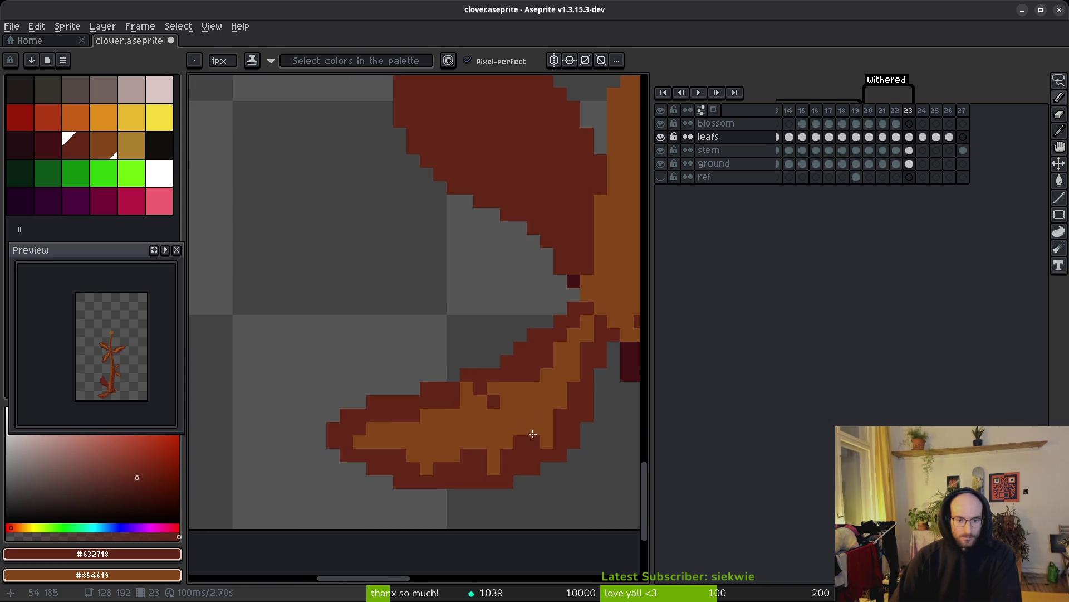
{"action": "scroll", "coordinate": [533, 436], "scroll_direction": "down", "scroll_amount": 3}
{"action": "scroll", "coordinate": [469, 292], "scroll_direction": "up", "scroll_amount": 3}
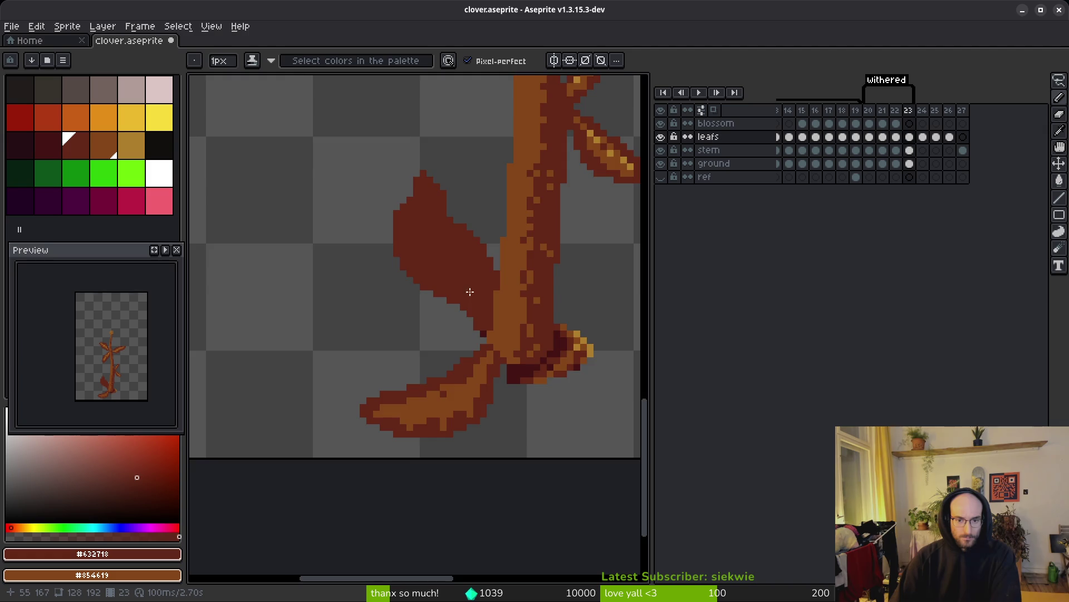
- Draw an orange vein down the upper-left leaf and fix a dark-red edge pixel
{"action": "scroll", "coordinate": [469, 291], "scroll_direction": "up", "scroll_amount": 2}
{"action": "mouse_move", "coordinate": [425, 260]}
{"action": "left_mouse_down"}
{"action": "mouse_move", "coordinate": [544, 460]}
{"action": "mouse_move", "coordinate": [409, 348]}
{"action": "mouse_move", "coordinate": [412, 257]}
{"action": "mouse_move", "coordinate": [416, 345]}
{"action": "mouse_move", "coordinate": [509, 405]}
{"action": "mouse_move", "coordinate": [508, 424]}
{"action": "left_mouse_up"}
{"action": "left_click", "coordinate": [518, 447]}
{"action": "key", "text": "ctrl+z"}
{"action": "key", "text": "ctrl+z"}
{"action": "left_click", "coordinate": [556, 454]}
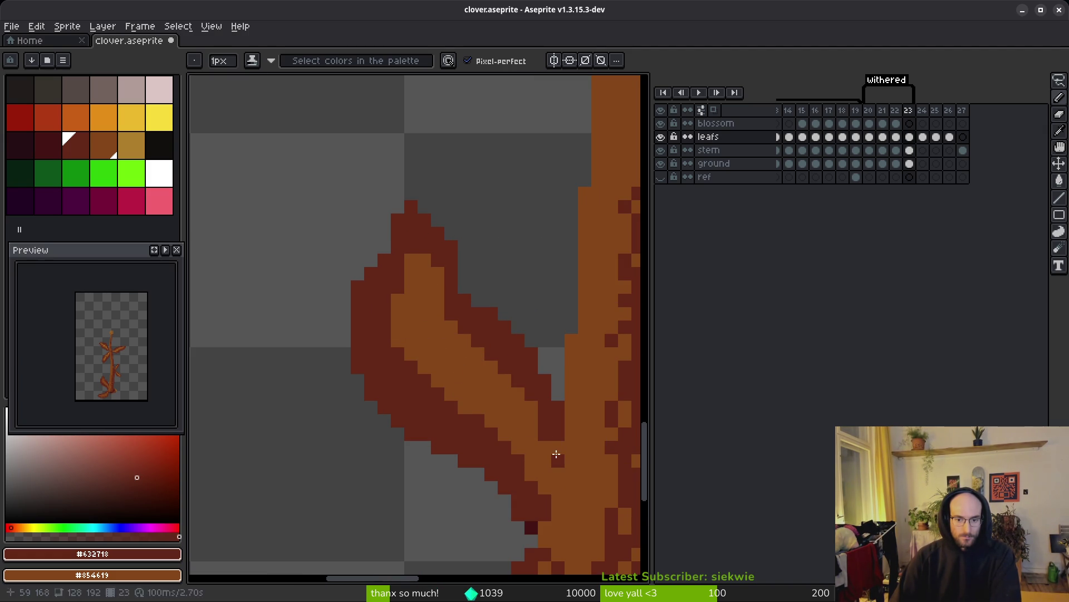
- Dot dark-red veins and specks into the upper leaf's orange band
{"action": "left_click_drag", "start_coordinate": [491, 367], "coordinate": [505, 393]}
{"action": "left_click_drag", "start_coordinate": [411, 354], "coordinate": [438, 393]}
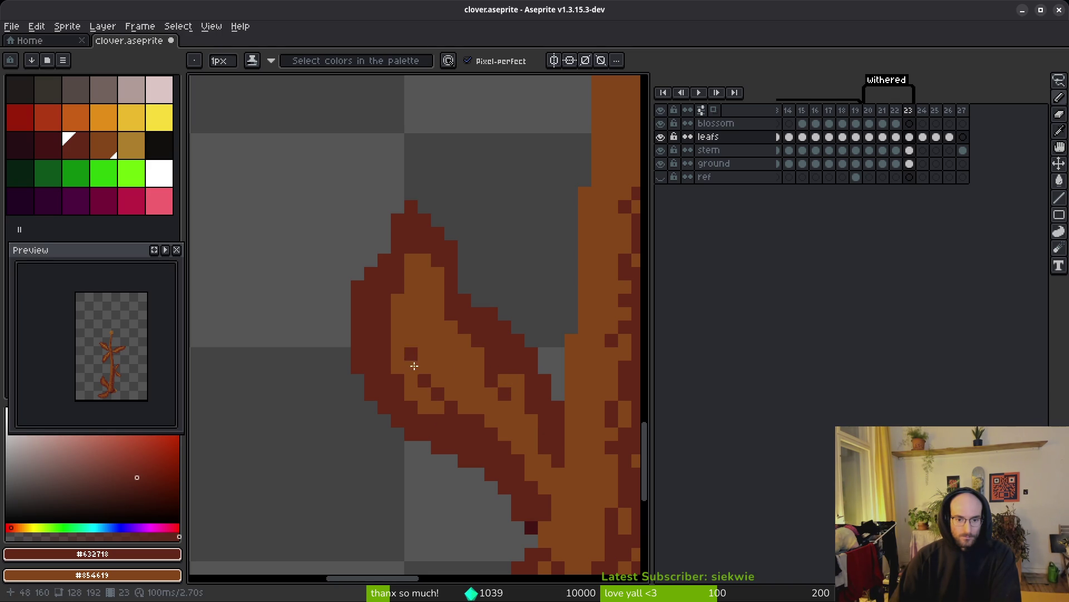
{"action": "left_click_drag", "start_coordinate": [388, 323], "coordinate": [409, 351]}
{"action": "mouse_move", "coordinate": [394, 316]}
{"action": "left_mouse_down"}
{"action": "mouse_move", "coordinate": [425, 377]}
{"action": "mouse_move", "coordinate": [392, 368]}
{"action": "mouse_move", "coordinate": [401, 351]}
{"action": "mouse_move", "coordinate": [497, 419]}
{"action": "left_mouse_up"}
{"action": "key", "text": "ctrl+z"}
{"action": "key", "text": "ctrl+z"}
{"action": "key", "text": "ctrl+z"}
{"action": "left_click", "coordinate": [460, 398]}
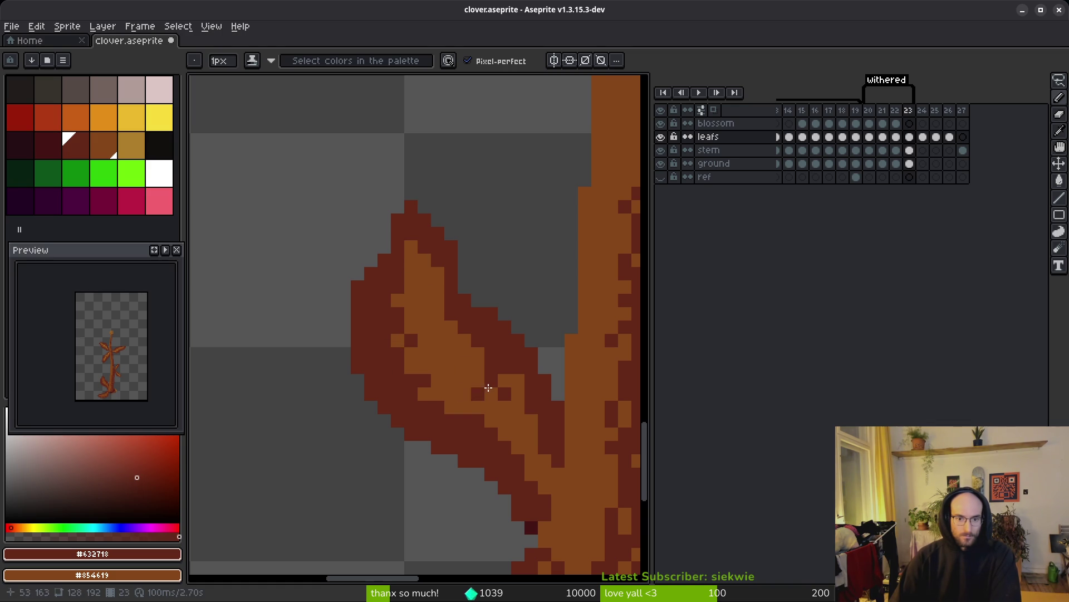
{"action": "scroll", "coordinate": [477, 389], "scroll_direction": "down", "scroll_amount": 3}
{"action": "scroll", "coordinate": [471, 314], "scroll_direction": "up", "scroll_amount": 3}
{"action": "scroll", "coordinate": [511, 368], "scroll_direction": "down", "scroll_amount": 3}
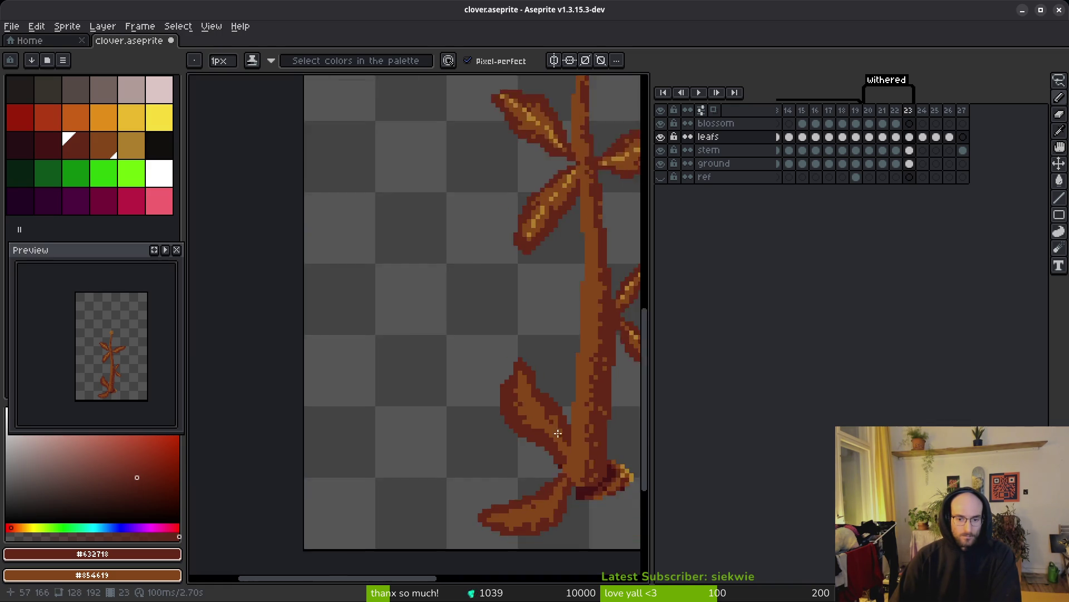
{"action": "scroll", "coordinate": [506, 382], "scroll_direction": "up", "scroll_amount": 4}
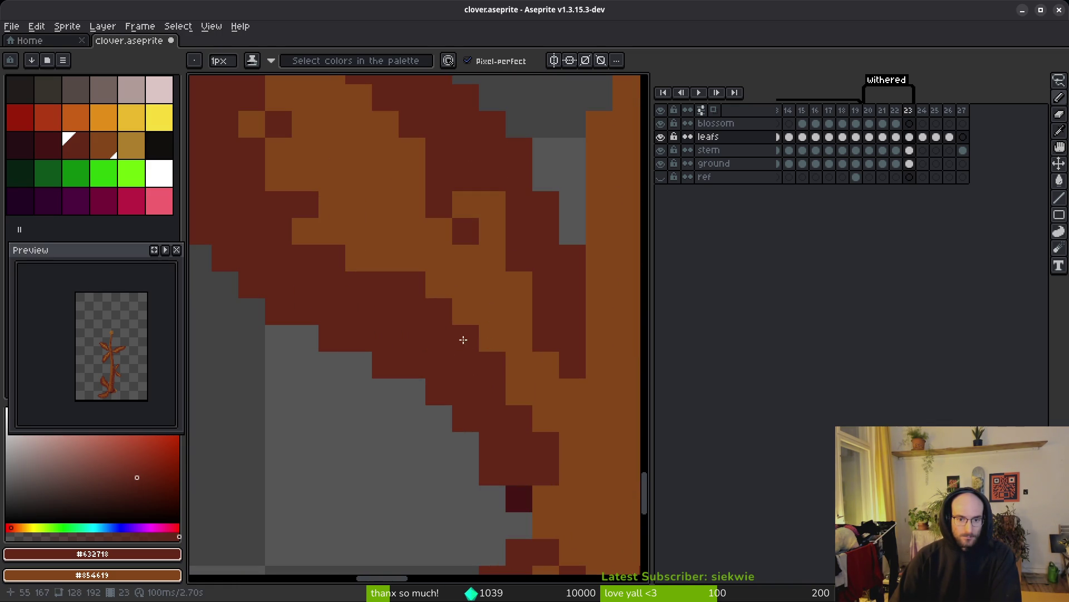
- Paint orange over part of the upper leaf's dark-red edge band
{"action": "left_click_drag", "start_coordinate": [472, 347], "coordinate": [412, 311]}
{"action": "scroll", "coordinate": [566, 418], "scroll_direction": "down", "scroll_amount": 5}
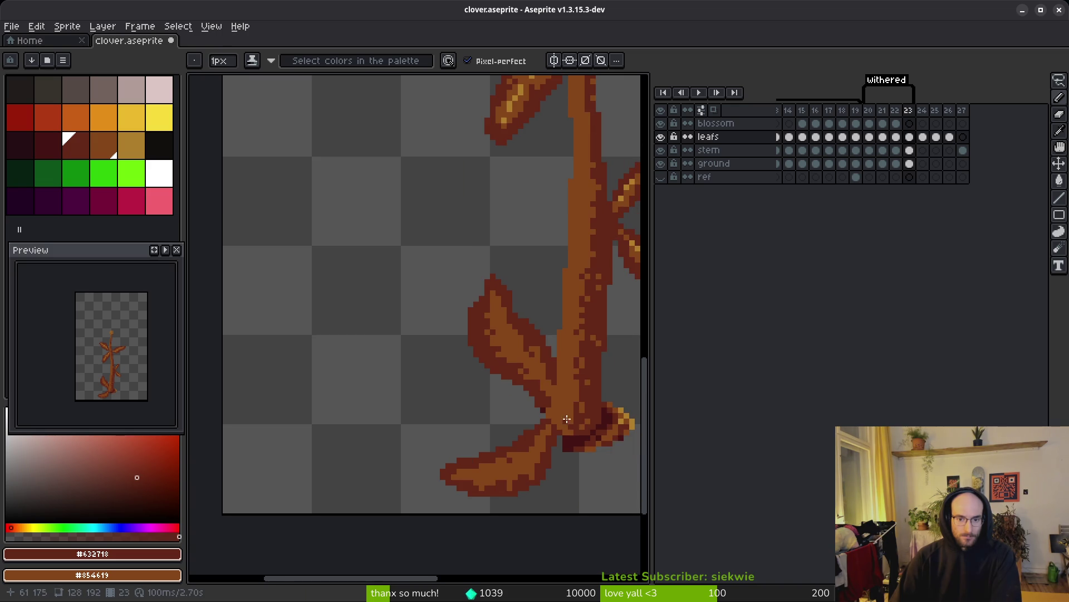
{"action": "scroll", "coordinate": [504, 254], "scroll_direction": "up", "scroll_amount": 1}
{"action": "scroll", "coordinate": [448, 380], "scroll_direction": "up", "scroll_amount": 1}
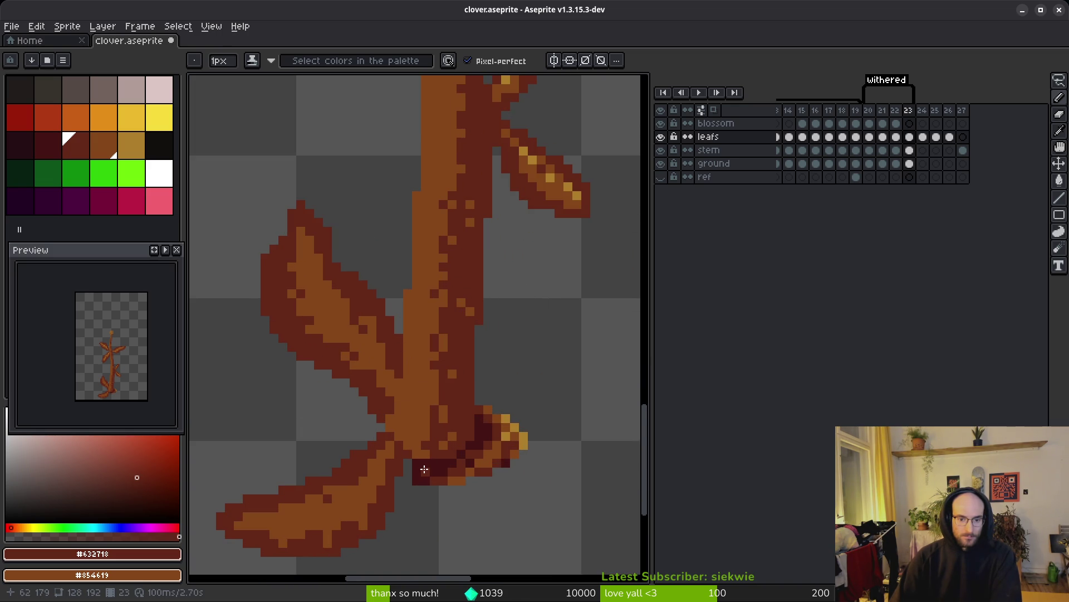
{"action": "left_click", "coordinate": [909, 164]}
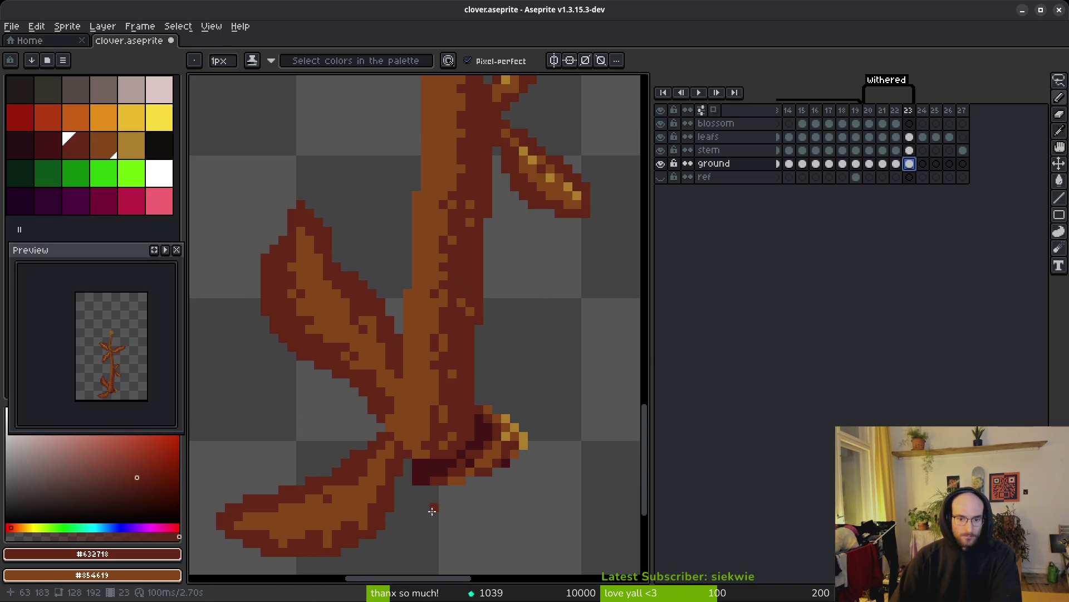
- Shade the stem base with the darkest red and outline the leaf's left edge dark red
{"action": "left_click", "coordinate": [418, 472], "text": "alt"}
{"action": "left_click", "coordinate": [408, 478]}
{"action": "left_click", "coordinate": [398, 480]}
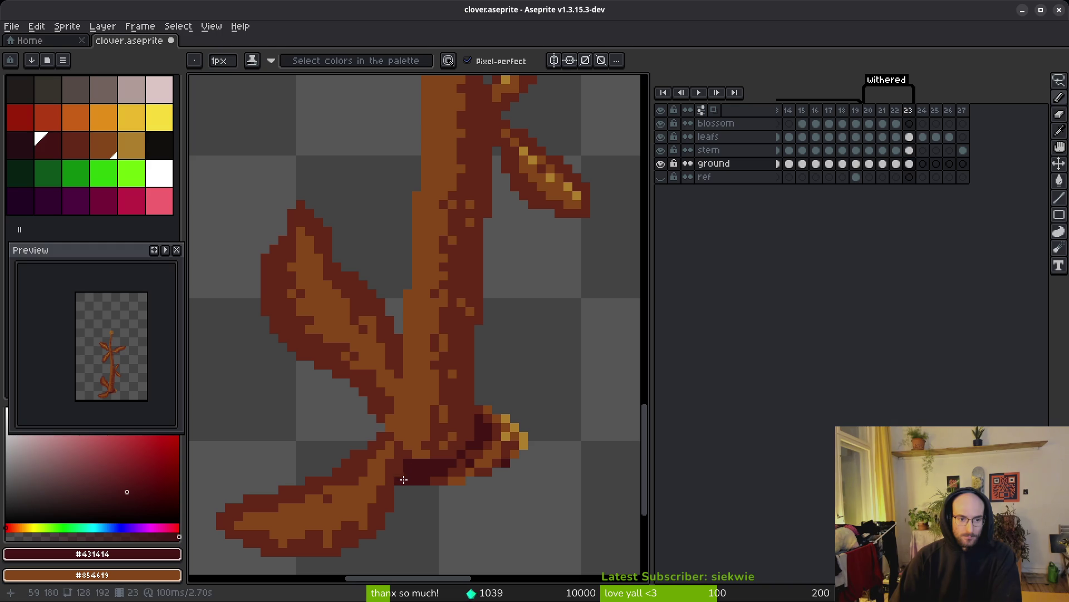
{"action": "right_click", "coordinate": [363, 430]}
{"action": "left_click", "coordinate": [471, 460], "text": "alt"}
{"action": "mouse_move", "coordinate": [367, 434]}
{"action": "left_mouse_down"}
{"action": "mouse_move", "coordinate": [355, 421]}
{"action": "mouse_move", "coordinate": [346, 448]}
{"action": "mouse_move", "coordinate": [372, 425]}
{"action": "mouse_move", "coordinate": [365, 409]}
{"action": "left_mouse_up"}
- Retouch the leaf's left-edge pixels in darkest red, lighter brown and mid dark-red
{"action": "left_click", "coordinate": [420, 469], "text": "alt"}
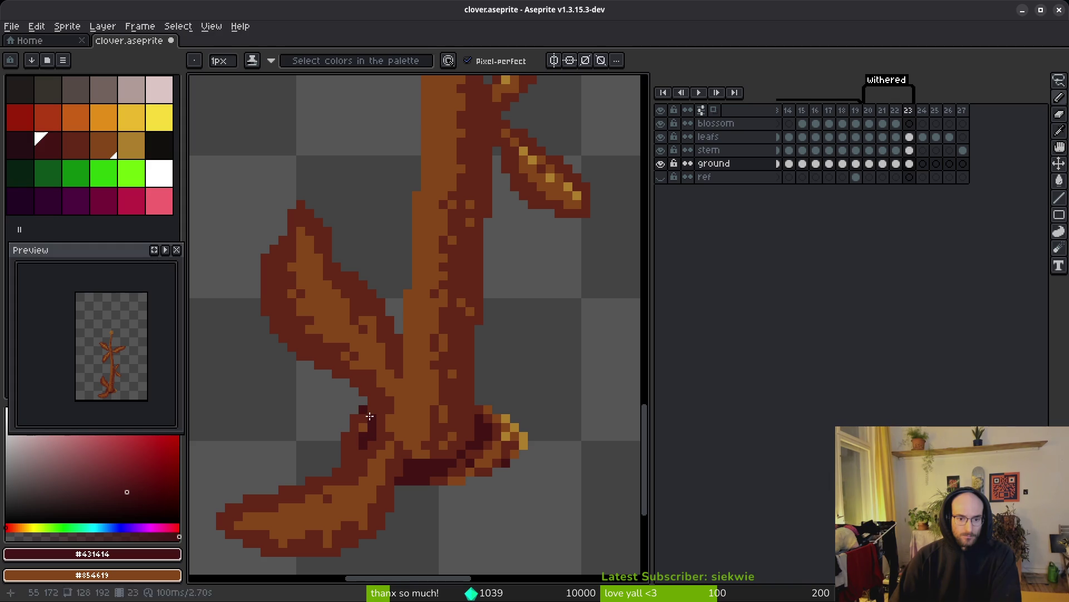
{"action": "left_click", "coordinate": [354, 440]}
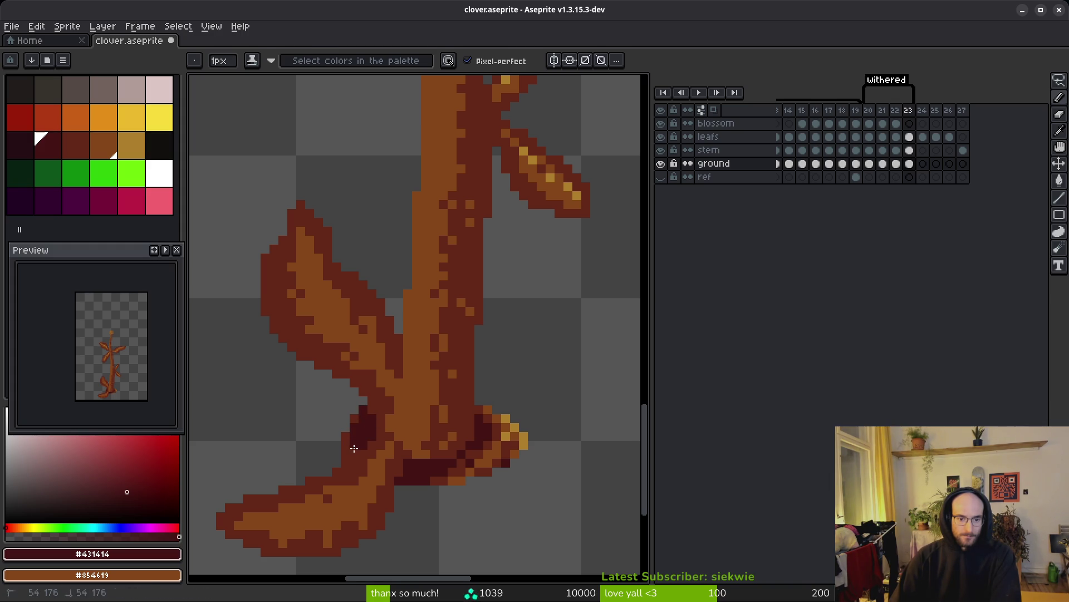
{"action": "left_click", "coordinate": [345, 436], "text": "alt"}
{"action": "left_click", "coordinate": [364, 426]}
{"action": "left_click", "coordinate": [370, 420]}
{"action": "left_click", "coordinate": [358, 432], "text": "alt"}
{"action": "left_click", "coordinate": [362, 448]}
{"action": "left_click", "coordinate": [376, 401], "text": "alt"}
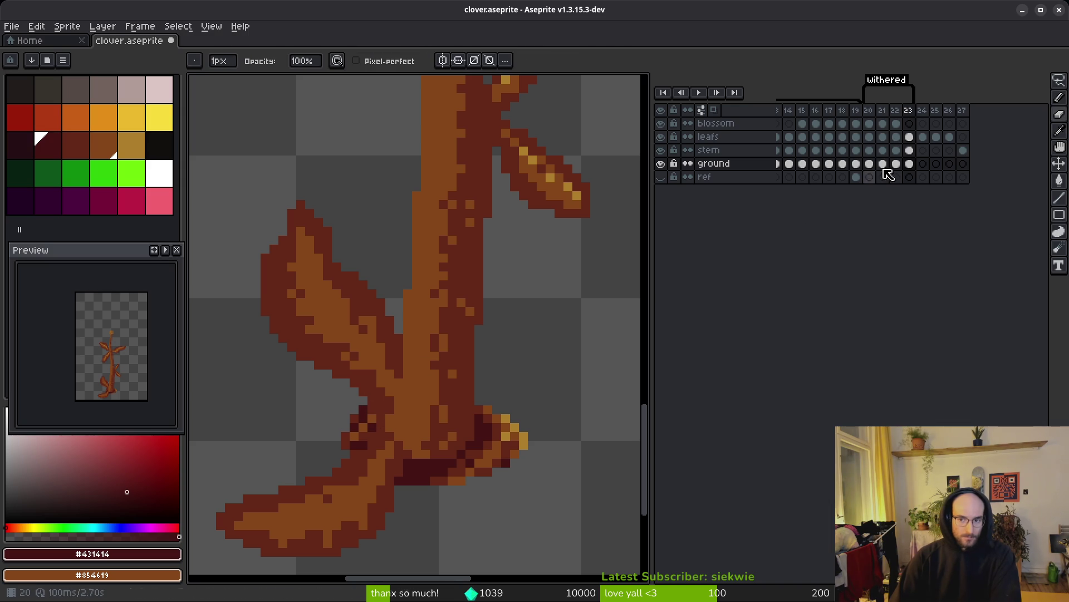
- On the ground layer's frame 23, repaint the dark stem-base pixels in brown
{"action": "left_click", "coordinate": [910, 150]}
{"action": "left_click", "coordinate": [910, 137]}
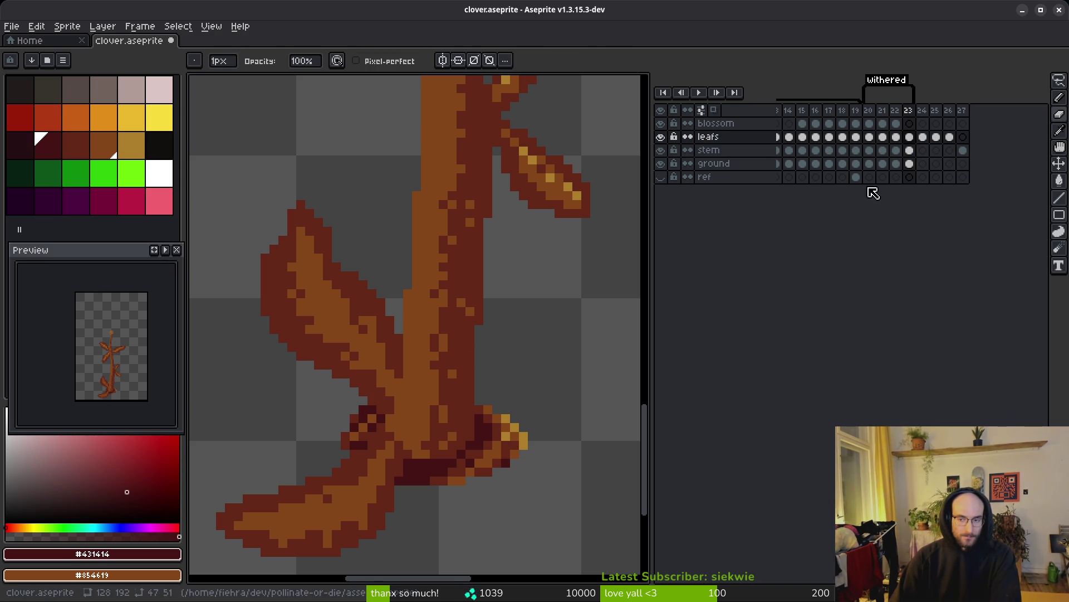
{"action": "left_click", "coordinate": [910, 164]}
{"action": "key", "text": "f"}
{"action": "left_click", "coordinate": [356, 416]}
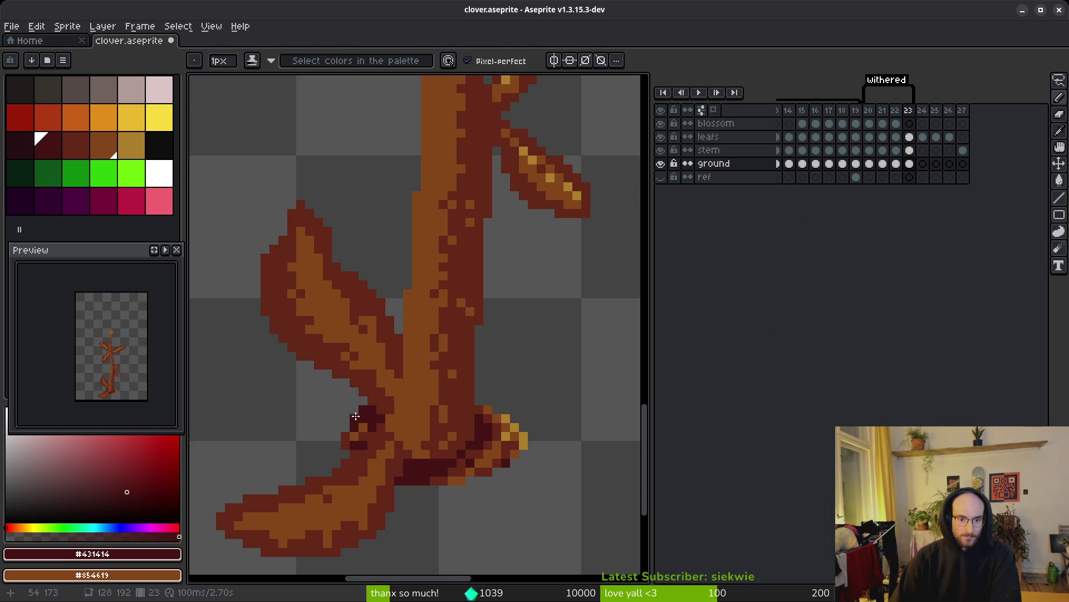
{"action": "left_click", "coordinate": [364, 430], "text": "alt"}
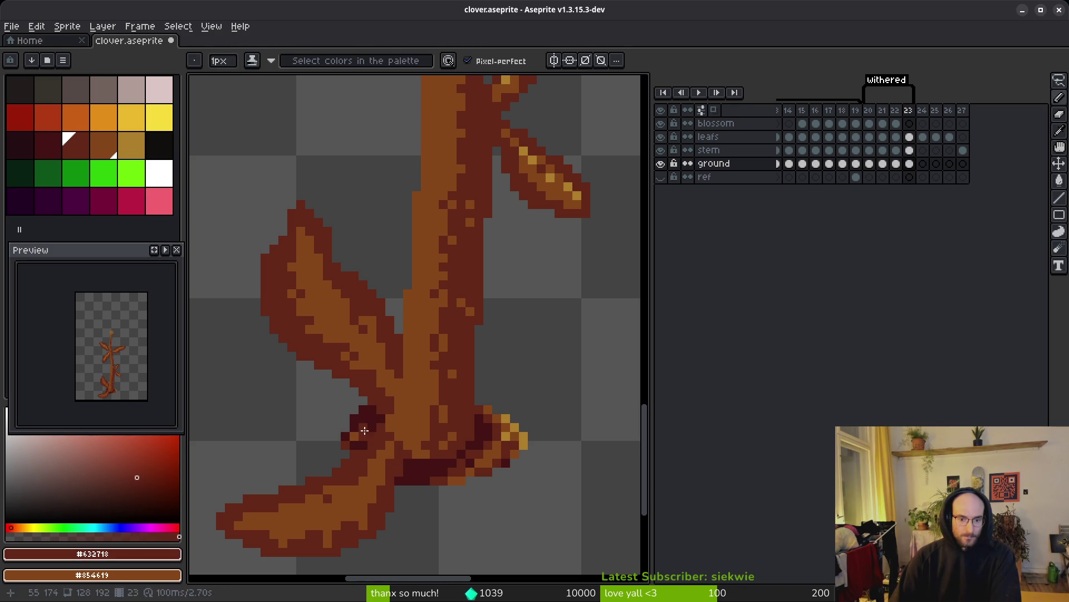
{"action": "left_click", "coordinate": [508, 439], "text": "alt"}
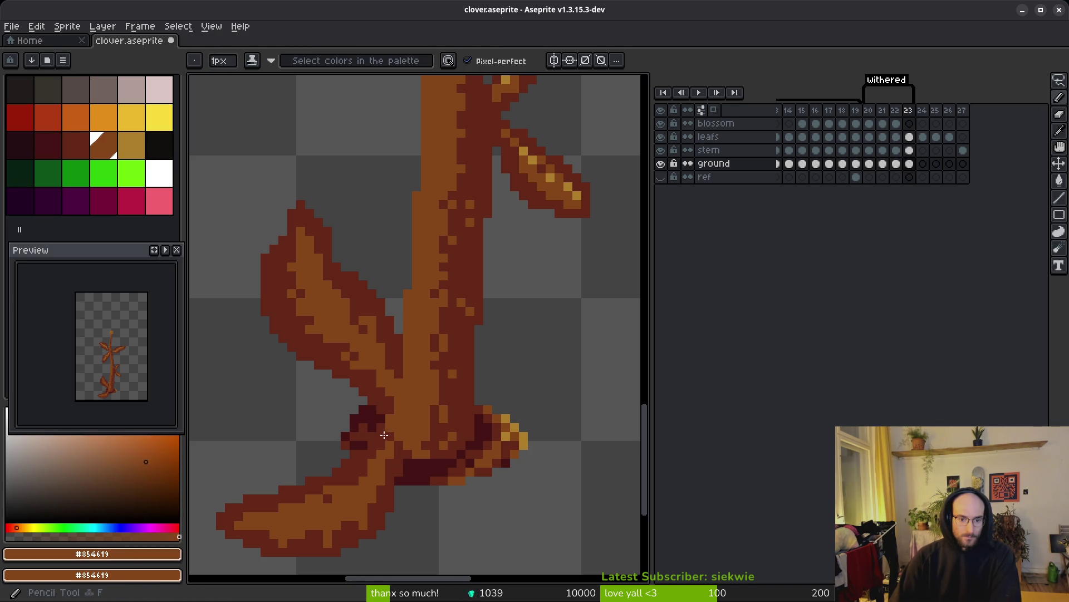
{"action": "left_click", "coordinate": [370, 428]}
{"action": "left_click", "coordinate": [363, 434]}
{"action": "left_click", "coordinate": [355, 444]}
{"action": "left_click", "coordinate": [378, 444]}
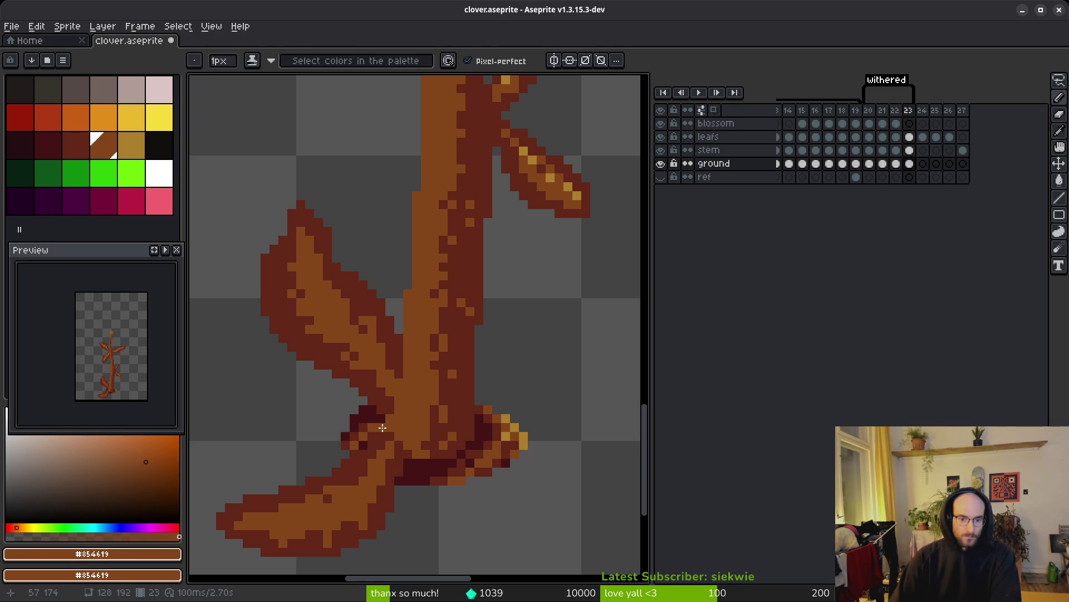
{"action": "left_click", "coordinate": [366, 443], "text": "alt"}
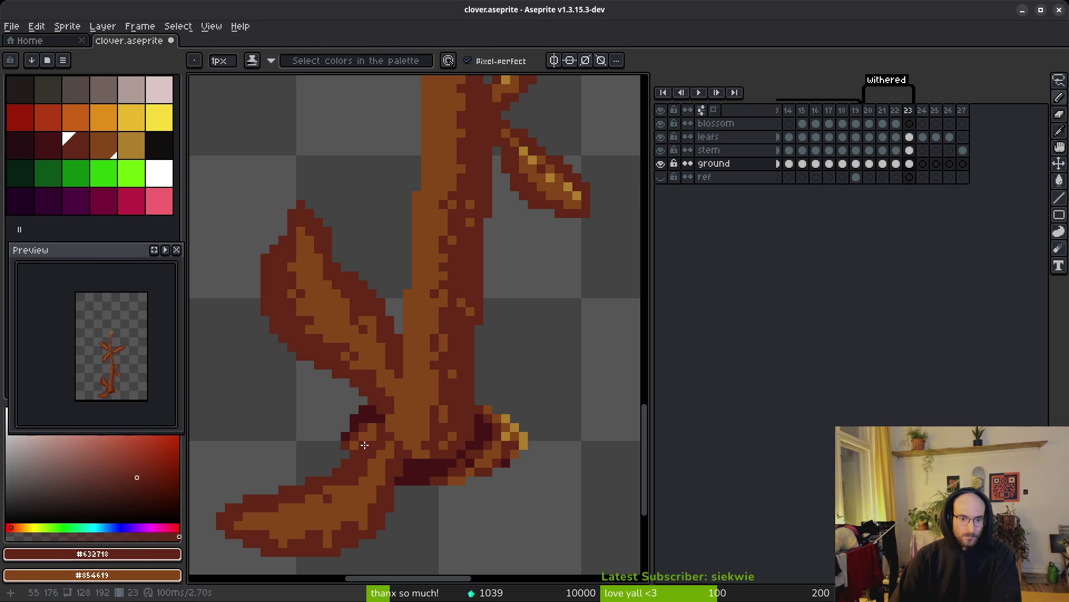
- Save clover.aseprite
{"action": "scroll", "coordinate": [436, 418], "scroll_direction": "down", "scroll_amount": 2}
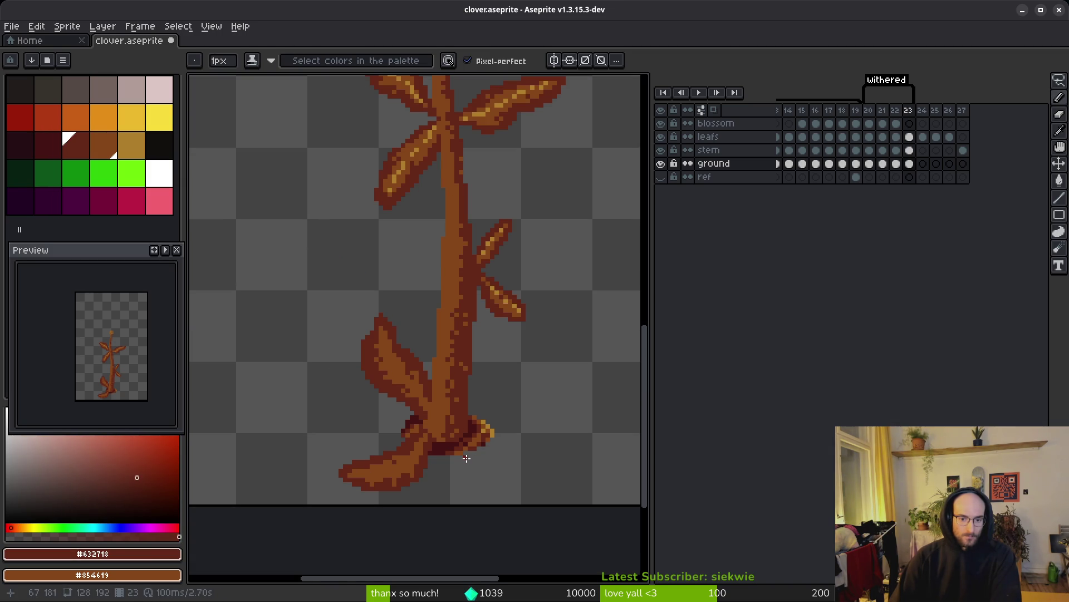
{"action": "scroll", "coordinate": [442, 444], "scroll_direction": "up", "scroll_amount": 4}
{"action": "key", "text": "ctrl+s"}
{"action": "scroll", "coordinate": [442, 447], "scroll_direction": "down", "scroll_amount": 4}
{"action": "scroll", "coordinate": [423, 443], "scroll_direction": "up", "scroll_amount": 4}
{"action": "scroll", "coordinate": [406, 441], "scroll_direction": "down", "scroll_amount": 3}
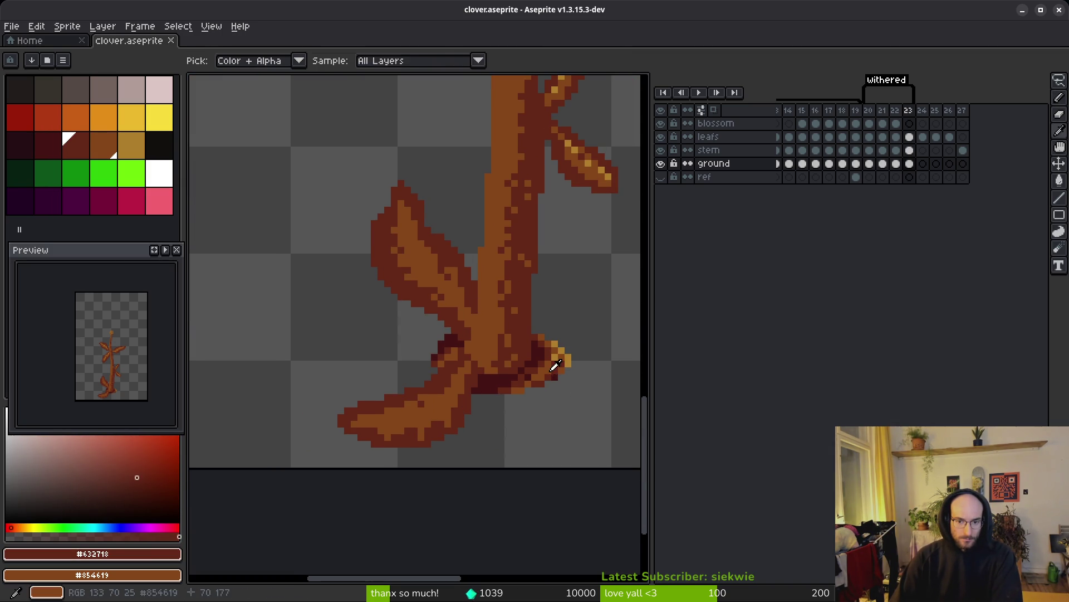
- Choose the light-orange highlight colour and activate the leafs layer on frame 23
{"action": "left_click", "coordinate": [555, 366], "text": "alt"}
{"action": "scroll", "coordinate": [555, 365], "scroll_direction": "up", "scroll_amount": 2}
{"action": "scroll", "coordinate": [587, 177], "scroll_direction": "down", "scroll_amount": 3}
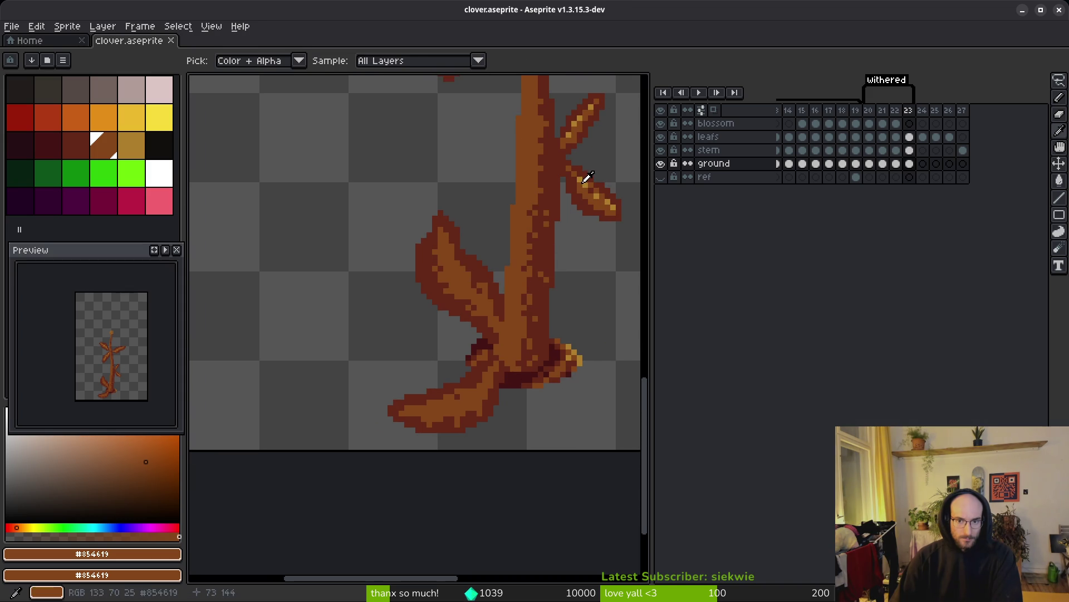
{"action": "left_click", "coordinate": [580, 172], "text": "alt"}
{"action": "scroll", "coordinate": [437, 301], "scroll_direction": "up", "scroll_amount": 2}
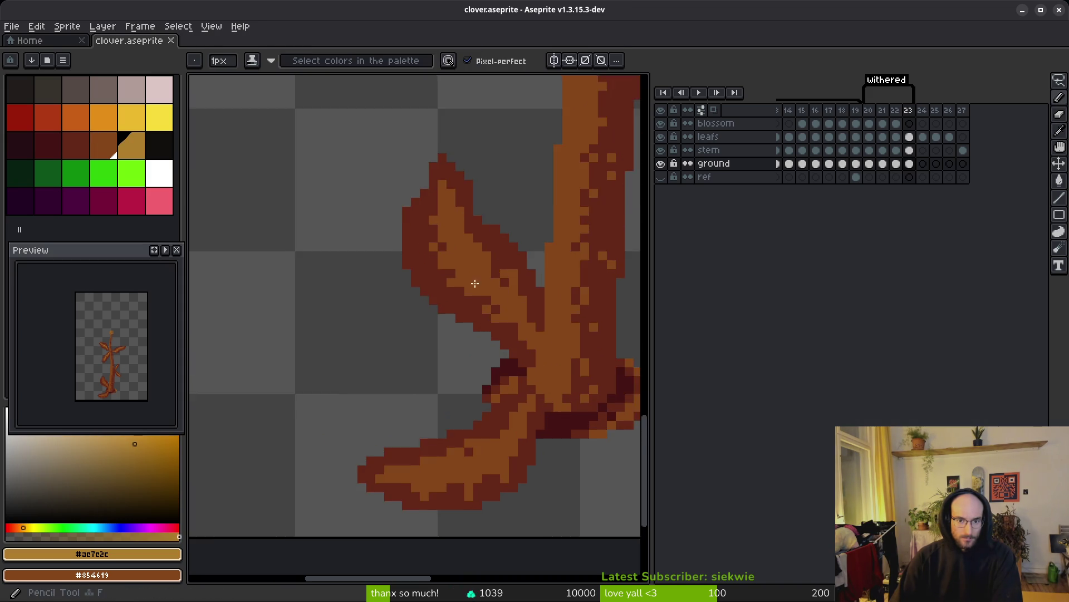
{"action": "scroll", "coordinate": [436, 300], "scroll_direction": "up", "scroll_amount": 3}
{"action": "left_click", "coordinate": [131, 145]}
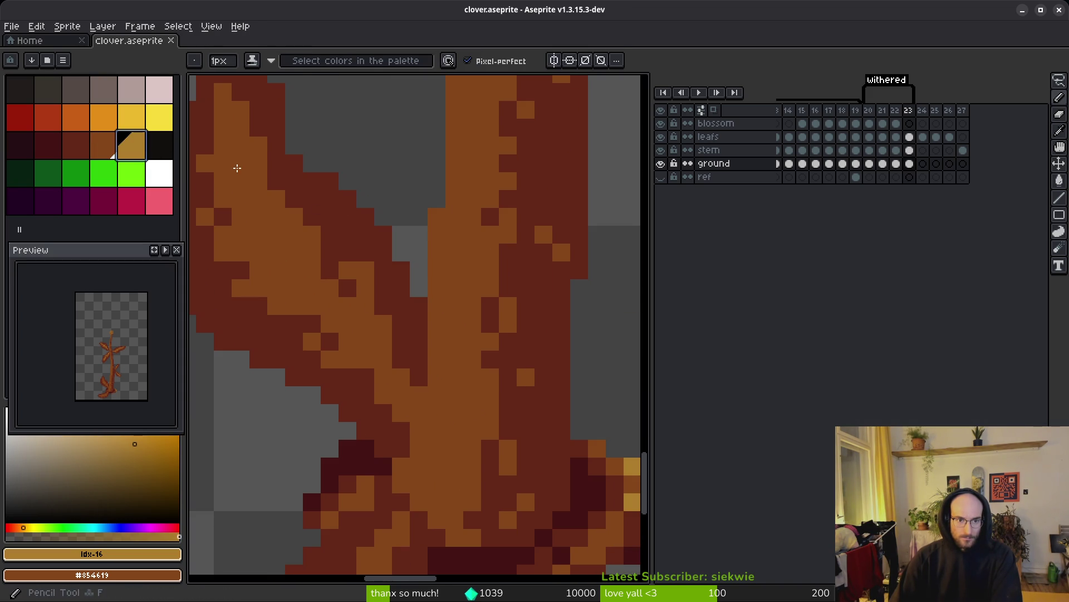
{"action": "left_click", "coordinate": [912, 138]}
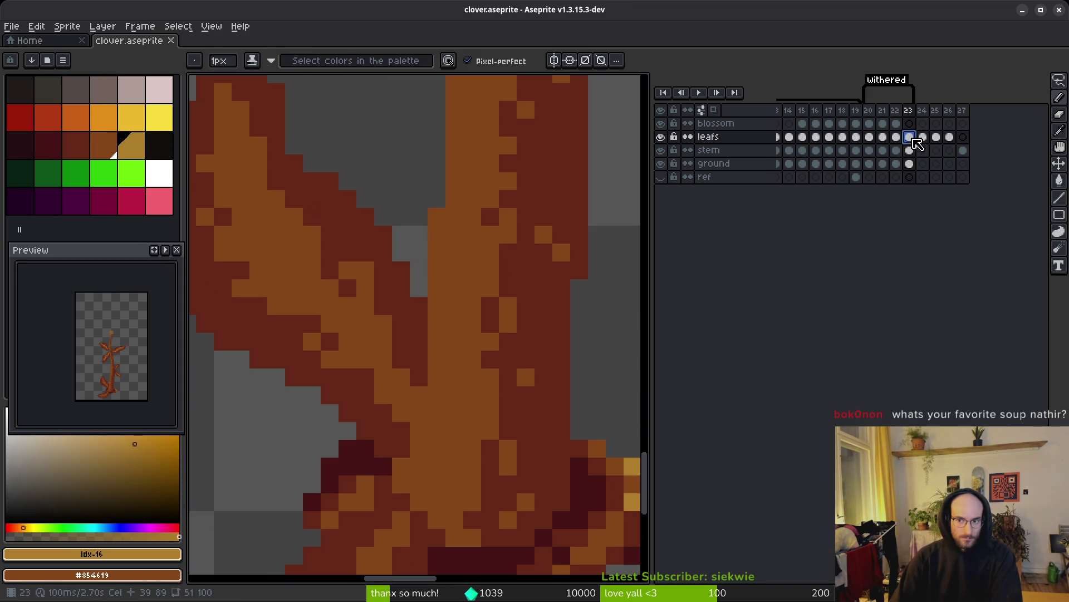
- Pencil a light-orange highlight vein down the left leaf toward the stem
{"action": "left_click", "coordinate": [434, 454]}
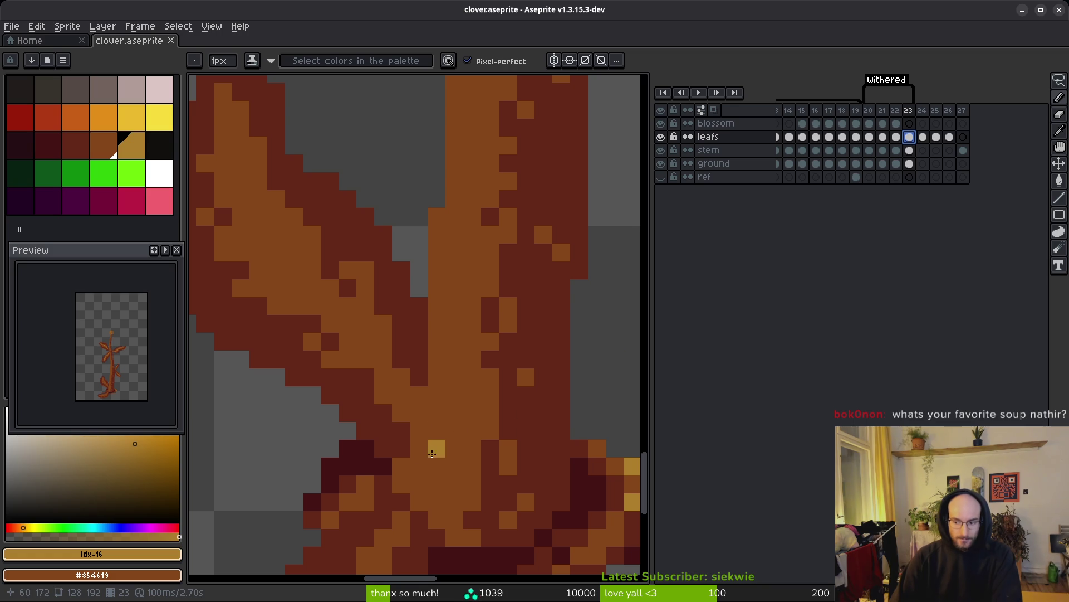
{"action": "scroll", "coordinate": [334, 406], "scroll_direction": "up", "scroll_amount": 3}
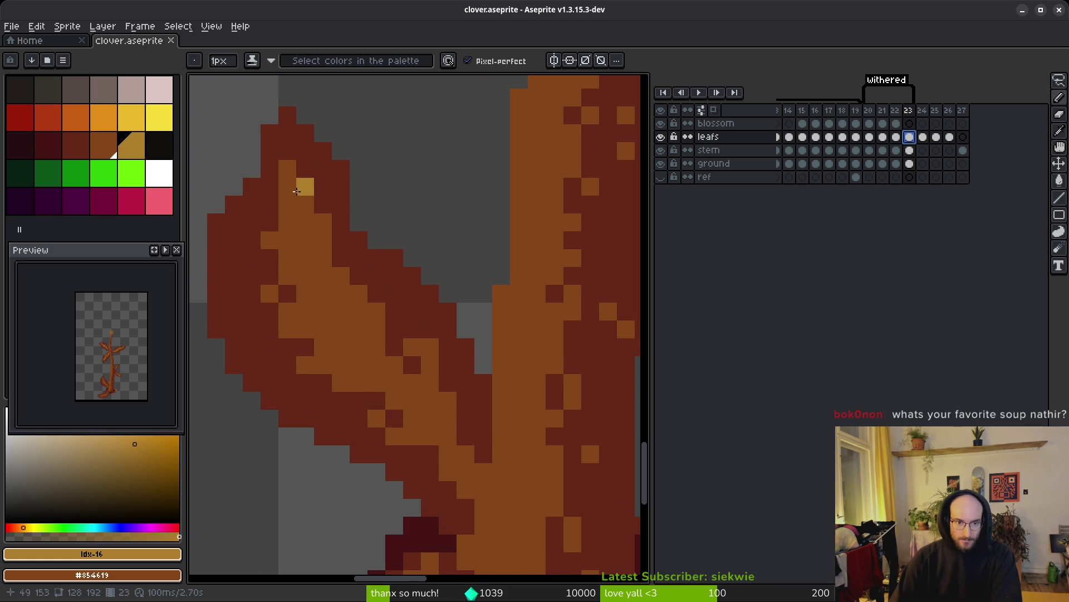
{"action": "mouse_move", "coordinate": [288, 168]}
{"action": "left_mouse_down"}
{"action": "mouse_move", "coordinate": [305, 189]}
{"action": "mouse_move", "coordinate": [304, 223]}
{"action": "mouse_move", "coordinate": [323, 259]}
{"action": "mouse_move", "coordinate": [323, 240]}
{"action": "mouse_move", "coordinate": [341, 329]}
{"action": "mouse_move", "coordinate": [357, 334]}
{"action": "left_mouse_up"}
{"action": "left_click", "coordinate": [359, 347]}
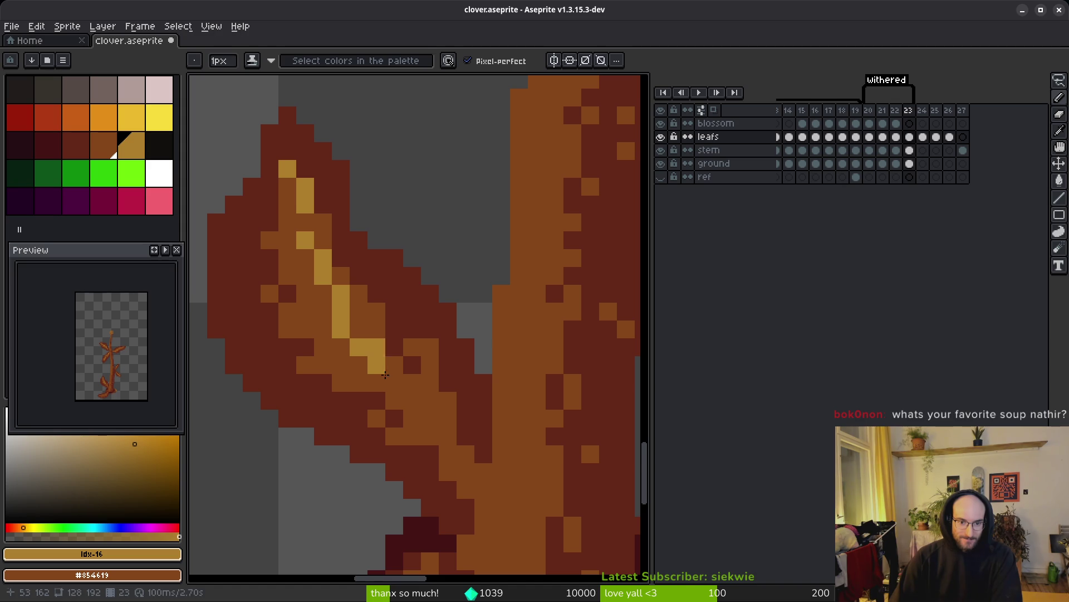
{"action": "left_click_drag", "start_coordinate": [413, 412], "coordinate": [381, 380]}
{"action": "left_click", "coordinate": [385, 369]}
{"action": "left_click", "coordinate": [418, 404]}
{"action": "left_click", "coordinate": [437, 422]}
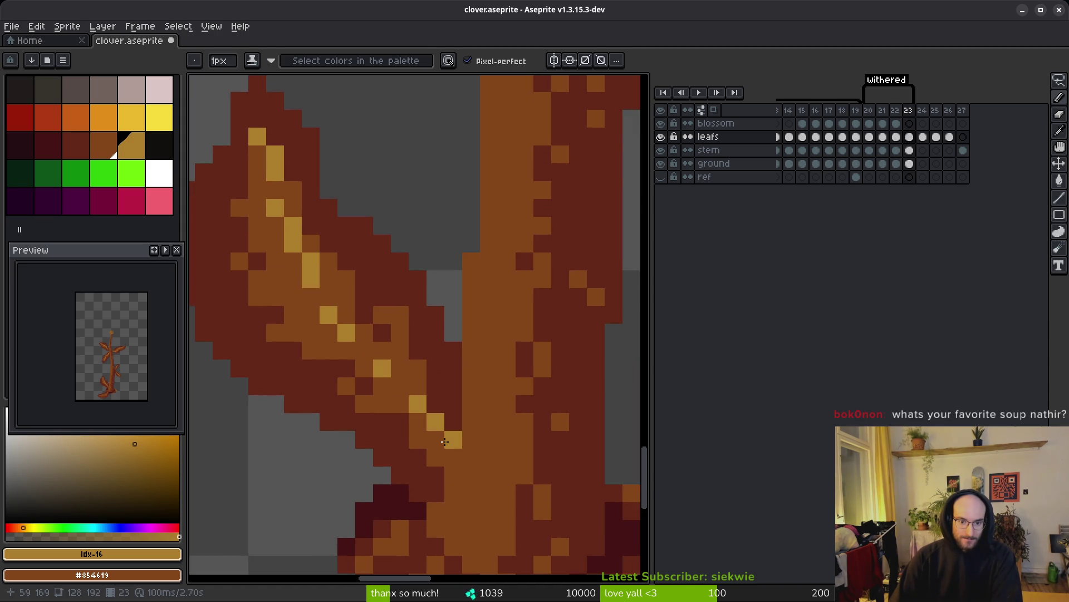
{"action": "scroll", "coordinate": [441, 441], "scroll_direction": "down", "scroll_amount": 3}
{"action": "scroll", "coordinate": [473, 454], "scroll_direction": "up", "scroll_amount": 3}
- Add light-orange highlight streaks along the bottom leaf and save the file
{"action": "left_click", "coordinate": [508, 330]}
{"action": "left_click", "coordinate": [507, 343]}
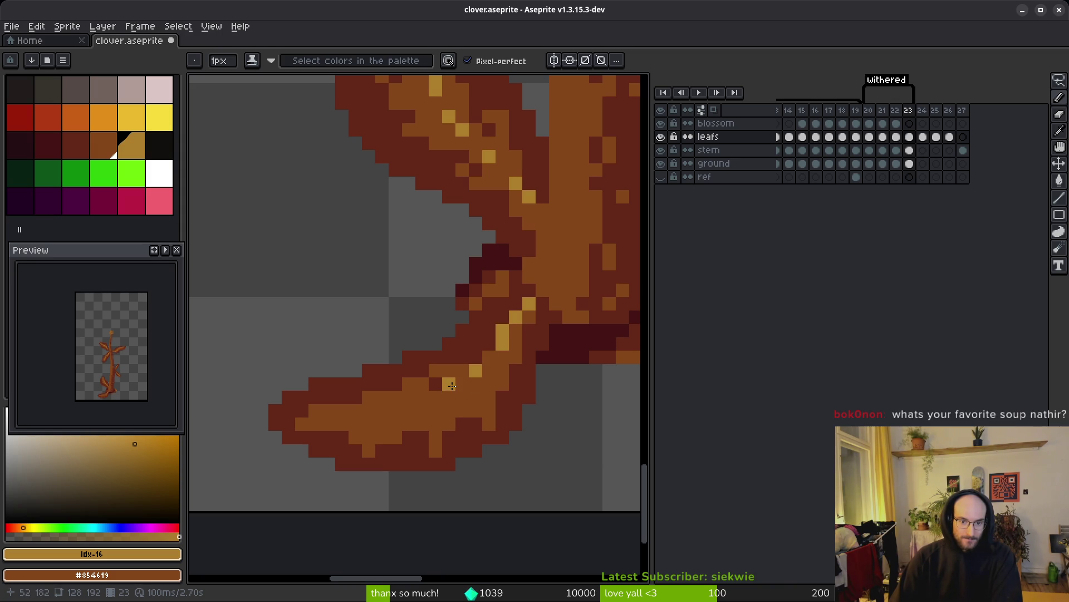
{"action": "left_click", "coordinate": [435, 397]}
{"action": "left_click", "coordinate": [422, 397]}
{"action": "left_click", "coordinate": [395, 411]}
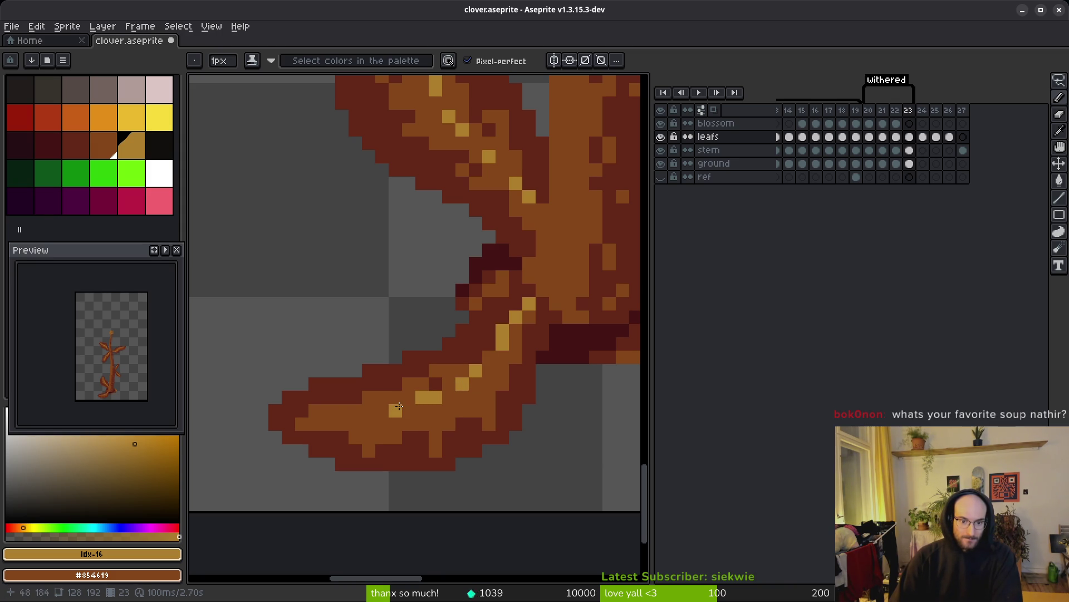
{"action": "left_click_drag", "start_coordinate": [369, 410], "coordinate": [342, 410]}
{"action": "left_click", "coordinate": [286, 421]}
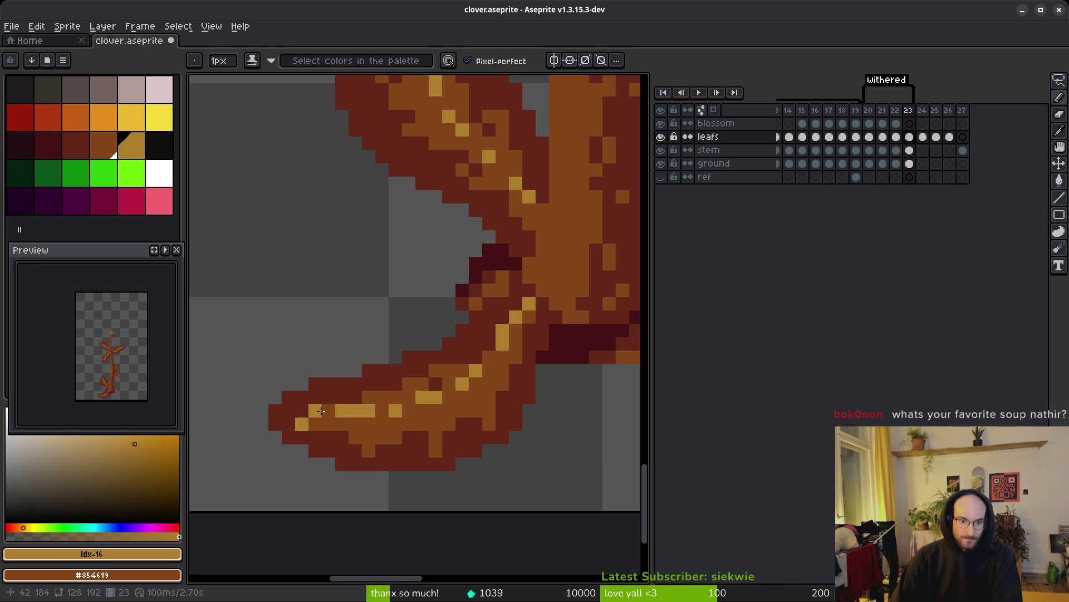
{"action": "scroll", "coordinate": [321, 410], "scroll_direction": "down", "scroll_amount": 5}
{"action": "mouse_move", "coordinate": [540, 449]}
{"action": "left_mouse_down"}
{"action": "mouse_move", "coordinate": [515, 395]}
{"action": "mouse_move", "coordinate": [526, 364]}
{"action": "mouse_move", "coordinate": [506, 383]}
{"action": "left_mouse_up"}
{"action": "key", "text": "ctrl+s"}
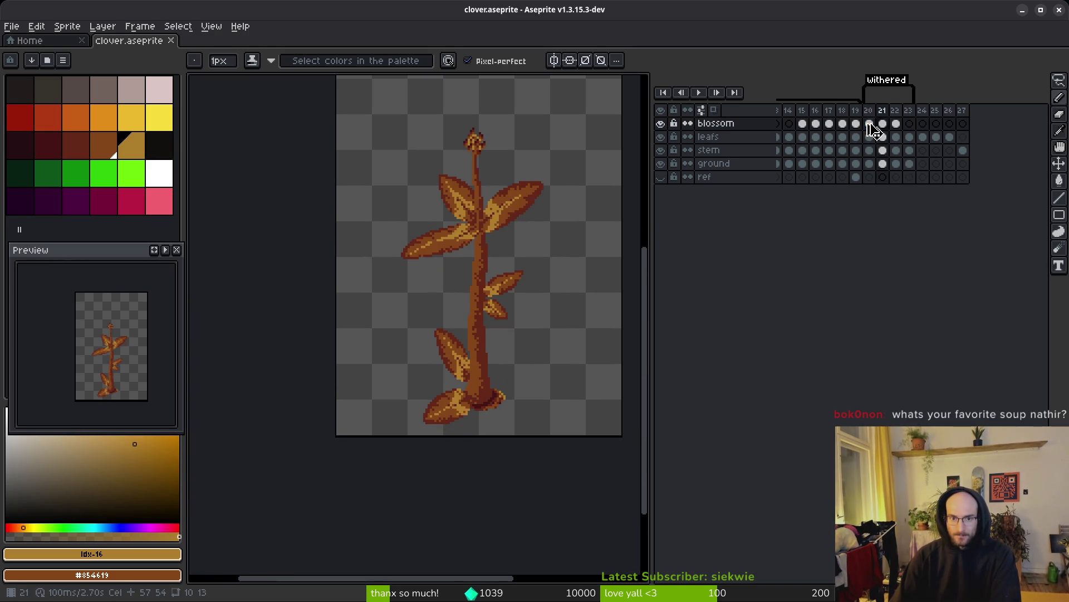
- Lasso the withered blossom on frame 22's blossom layer and cut it out
{"action": "left_click", "coordinate": [896, 123]}
{"action": "scroll", "coordinate": [497, 260], "scroll_direction": "up", "scroll_amount": 3}
{"action": "scroll", "coordinate": [497, 260], "scroll_direction": "up", "scroll_amount": 2}
{"action": "key", "text": "q"}
{"action": "mouse_move", "coordinate": [490, 206]}
{"action": "left_mouse_down"}
{"action": "mouse_move", "coordinate": [377, 322]}
{"action": "mouse_move", "coordinate": [472, 184]}
{"action": "left_mouse_up"}
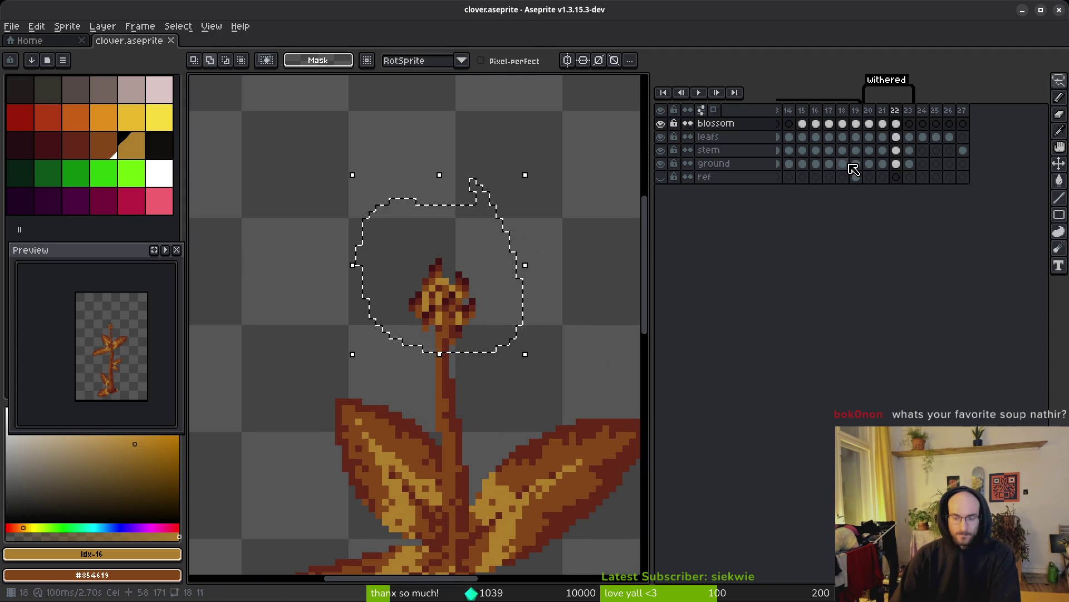
{"action": "key", "text": "ctrl+x"}
- Paste the blossom into frame 23 and place it on top of the stem
{"action": "left_click", "coordinate": [908, 125]}
{"action": "key", "text": "ctrl+v"}
{"action": "left_click_drag", "start_coordinate": [470, 282], "coordinate": [483, 346]}
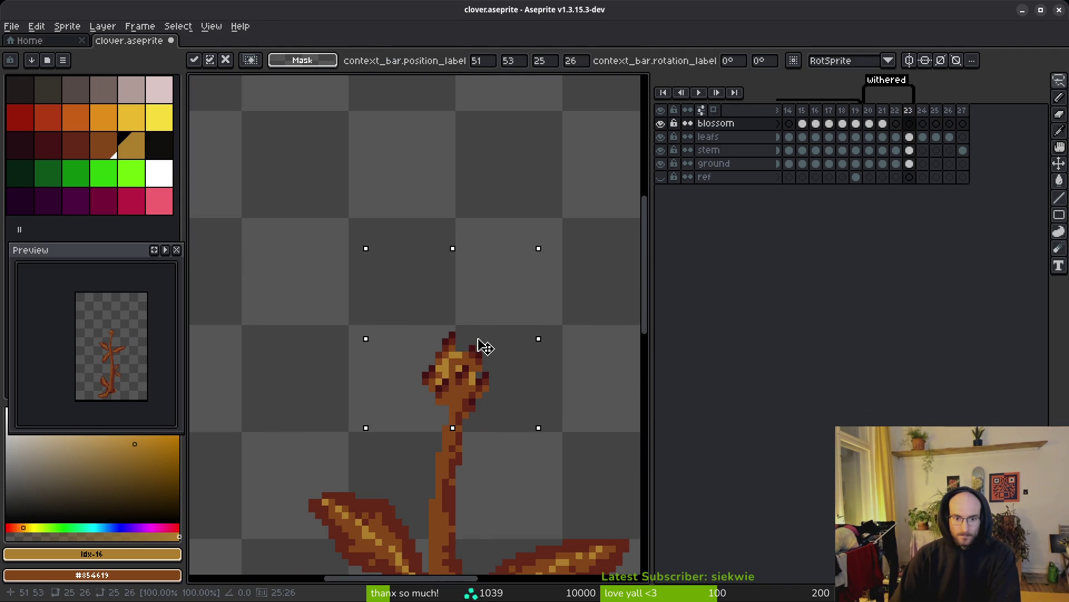
{"action": "key", "text": "ctrl+d"}
{"action": "scroll", "coordinate": [492, 348], "scroll_direction": "down", "scroll_amount": 2}
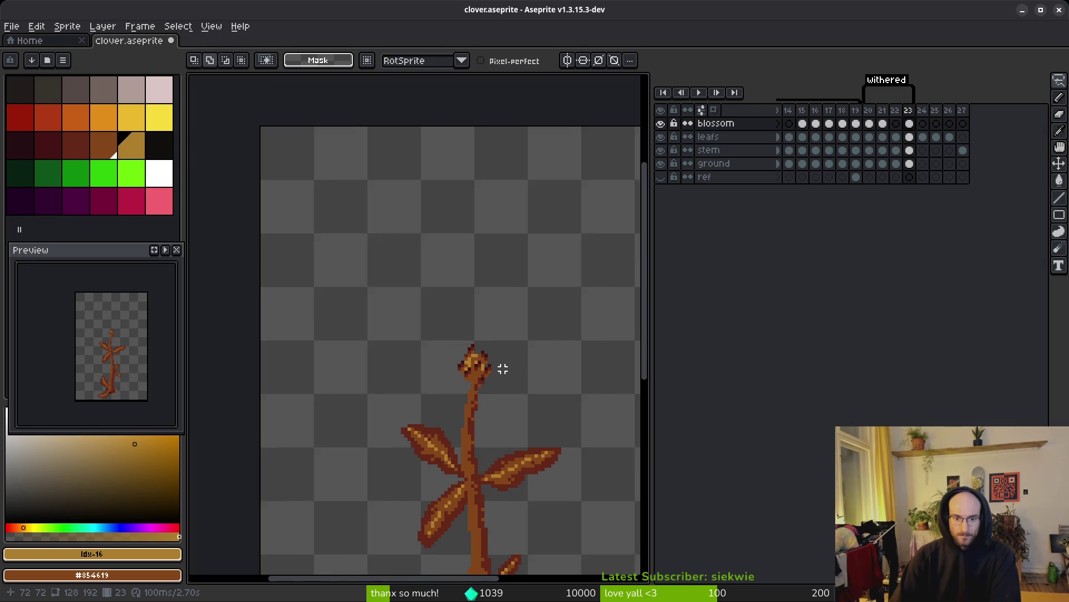
{"action": "scroll", "coordinate": [500, 379], "scroll_direction": "up", "scroll_amount": 2}
{"action": "scroll", "coordinate": [476, 390], "scroll_direction": "up", "scroll_amount": 2}
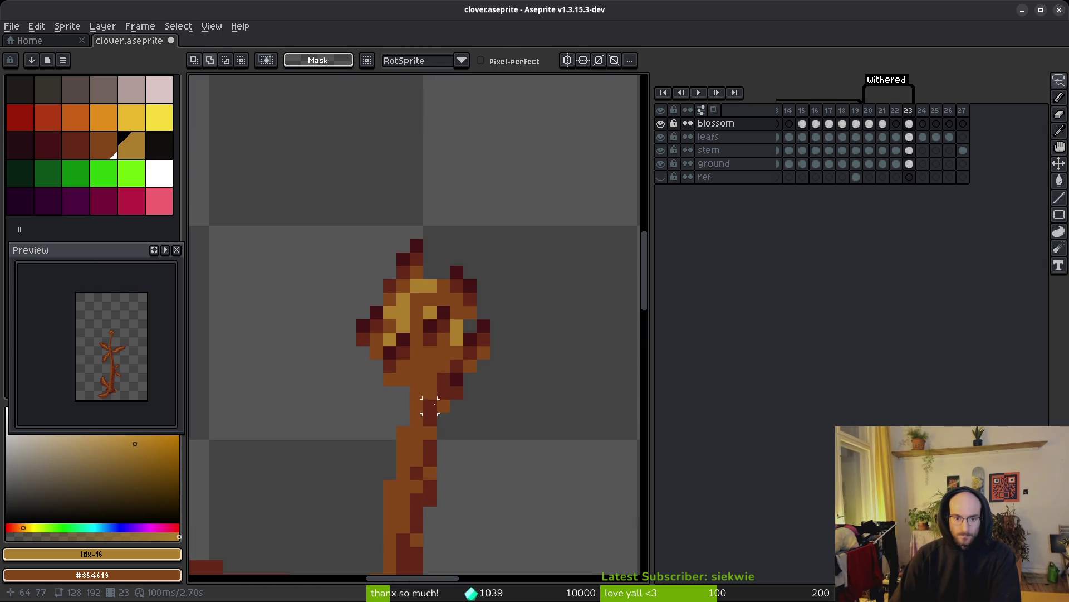
{"action": "key", "text": "e"}
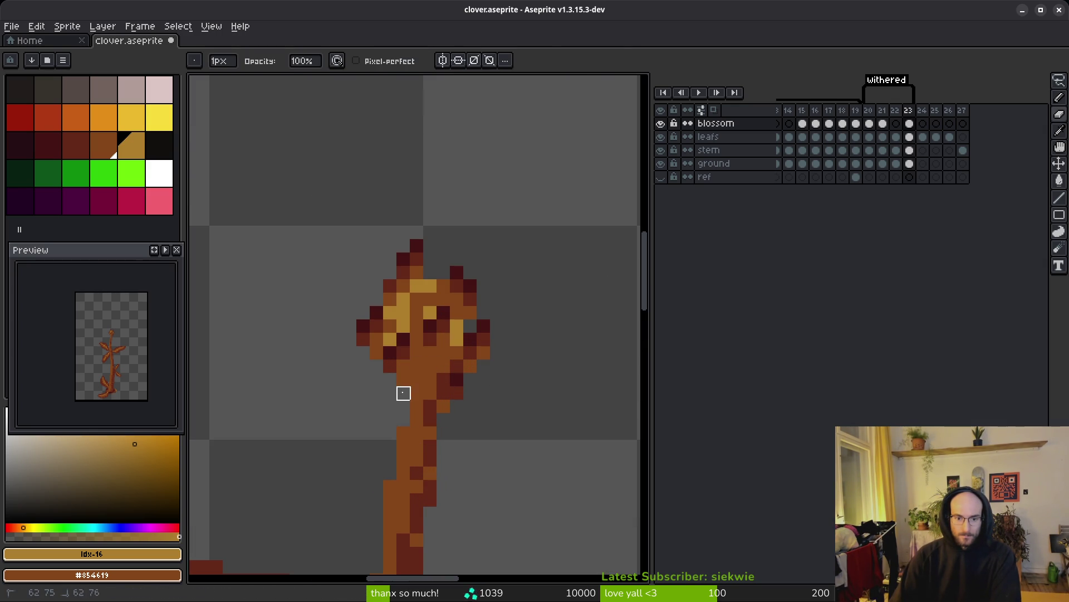
- Hide the blossom layer and darken pixels on frame 23's stem head
{"action": "left_click", "coordinate": [661, 123]}
{"action": "left_click", "coordinate": [431, 342], "text": "alt"}
{"action": "left_click", "coordinate": [446, 370], "text": "alt"}
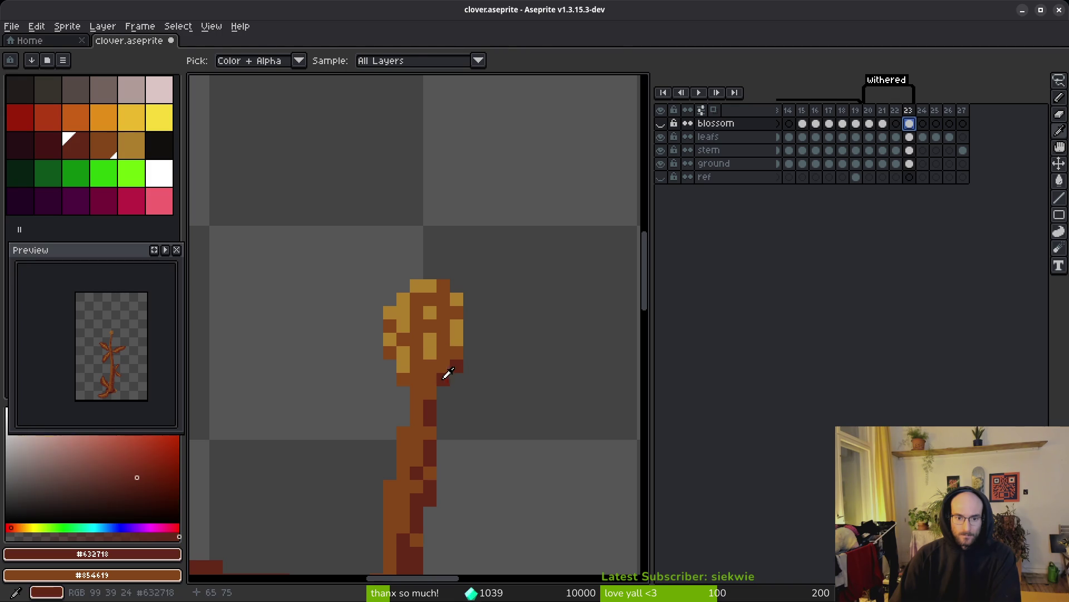
{"action": "left_click", "coordinate": [909, 137]}
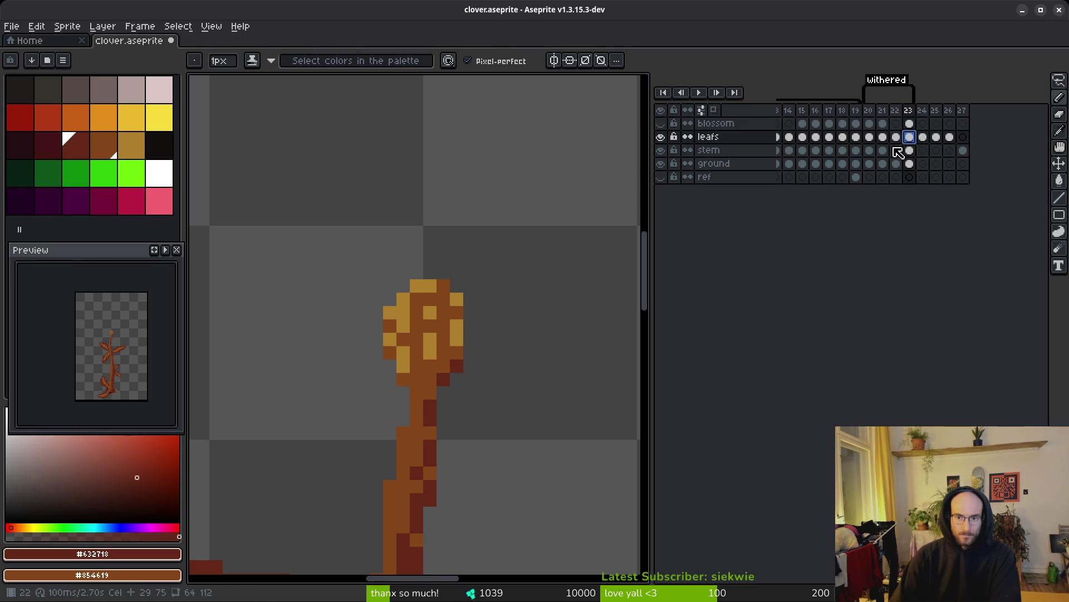
{"action": "left_click", "coordinate": [909, 150]}
{"action": "left_click", "coordinate": [400, 381]}
{"action": "left_click", "coordinate": [455, 376]}
- Try a dark-red pixel on the stem head, then undo that stroke
{"action": "left_click", "coordinate": [402, 365], "text": "alt"}
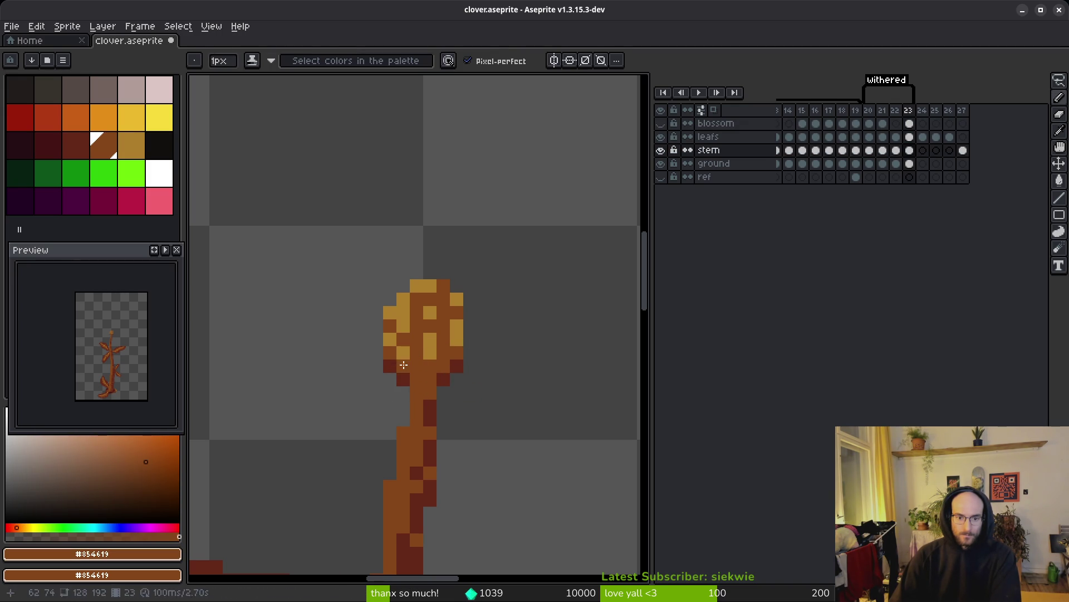
{"action": "left_click", "coordinate": [454, 375], "text": "alt"}
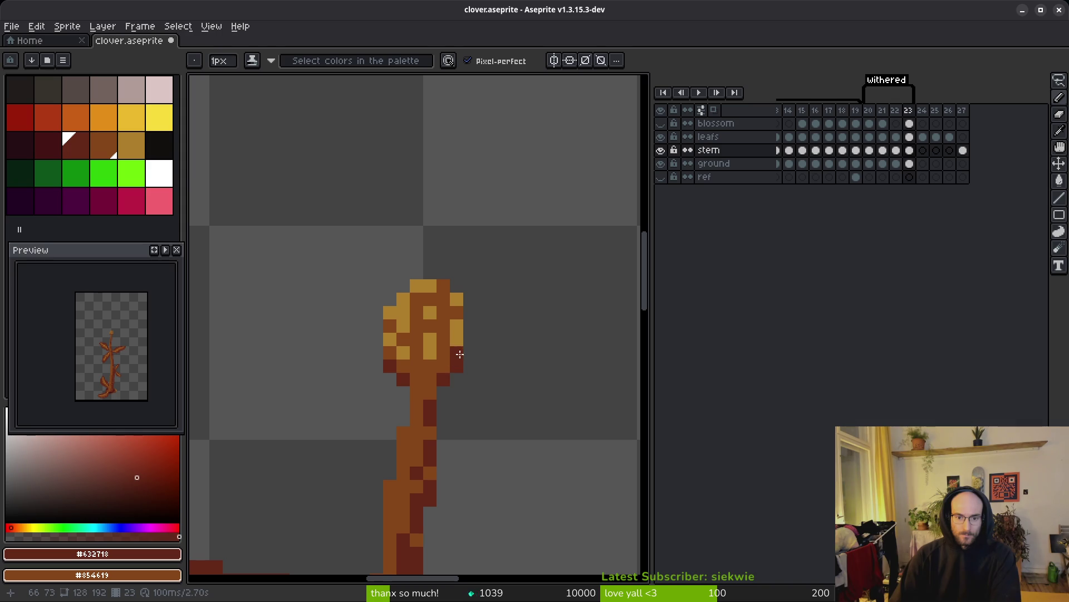
{"action": "left_click", "coordinate": [456, 352]}
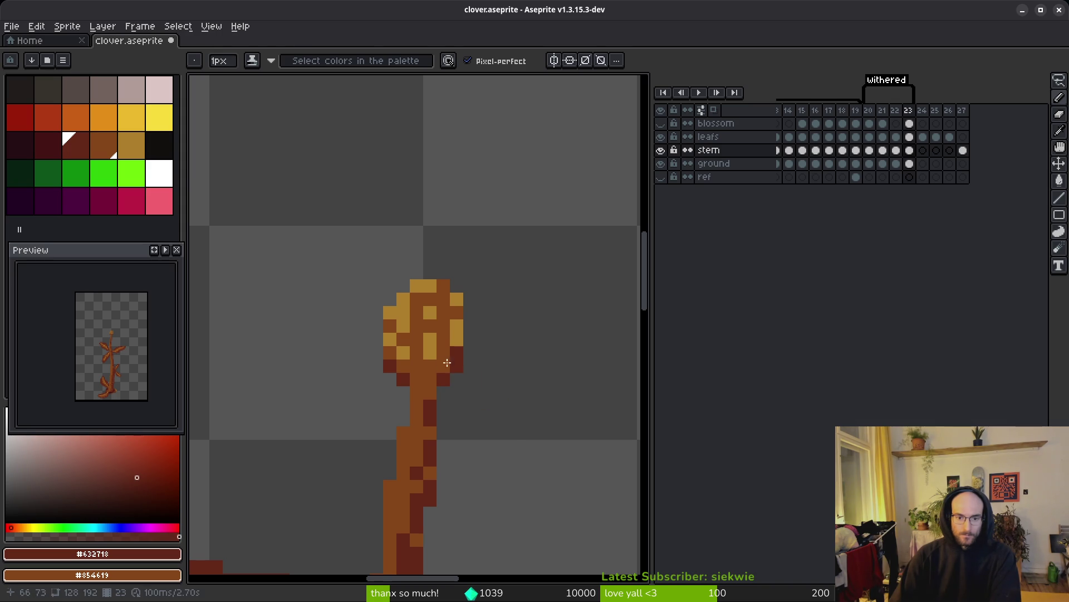
{"action": "left_click", "coordinate": [450, 369], "text": "alt"}
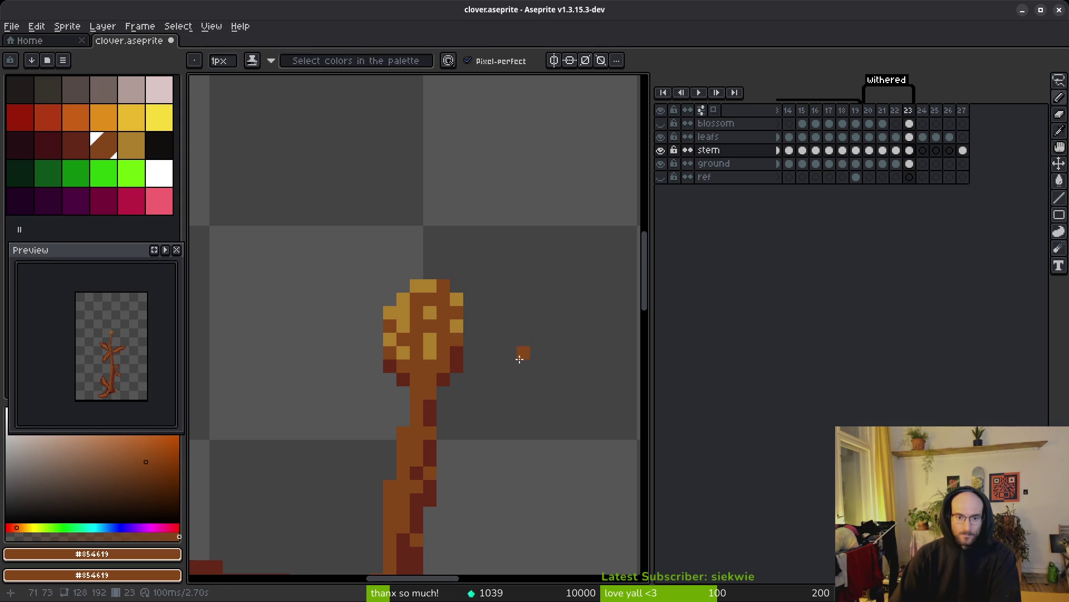
{"action": "key", "text": "ctrl+z"}
{"action": "key", "text": "ctrl+z"}
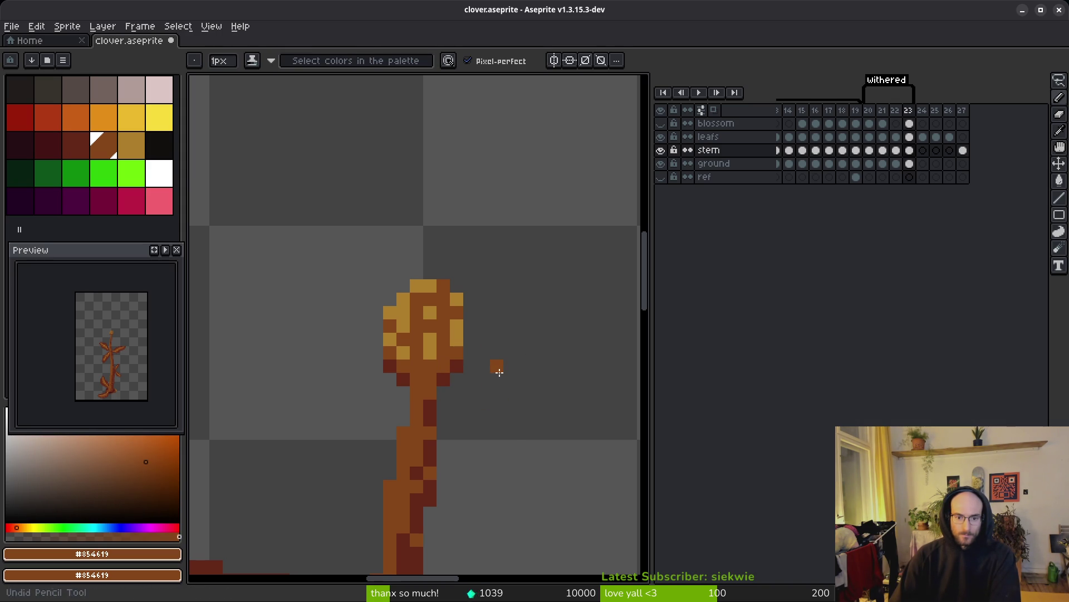
- Show the blossom layer again and sample dark reds #632718 and #431414 from it
{"action": "left_click", "coordinate": [660, 123]}
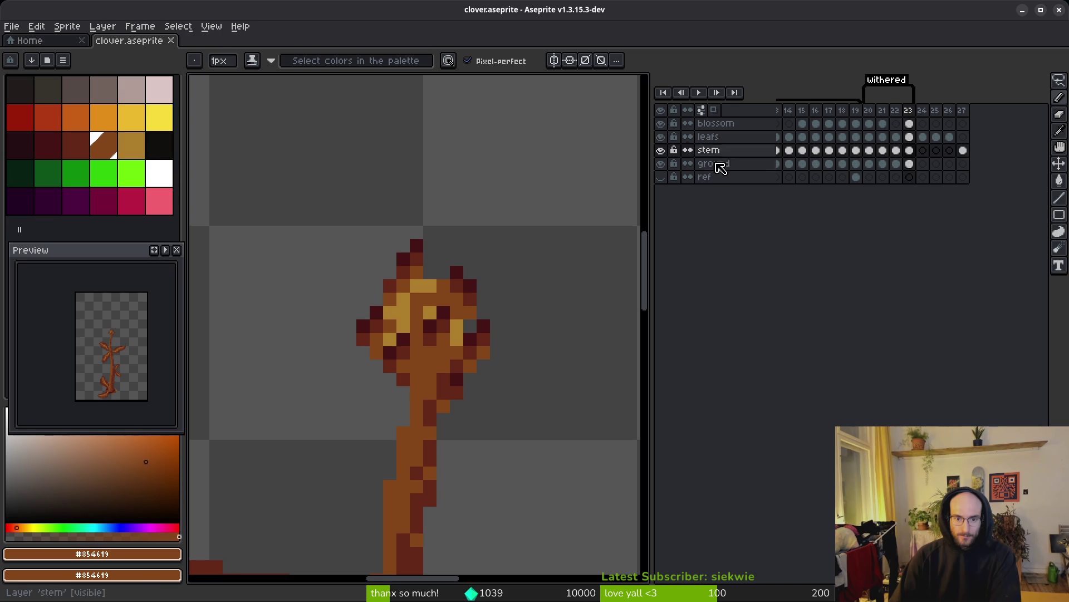
{"action": "key", "text": "e"}
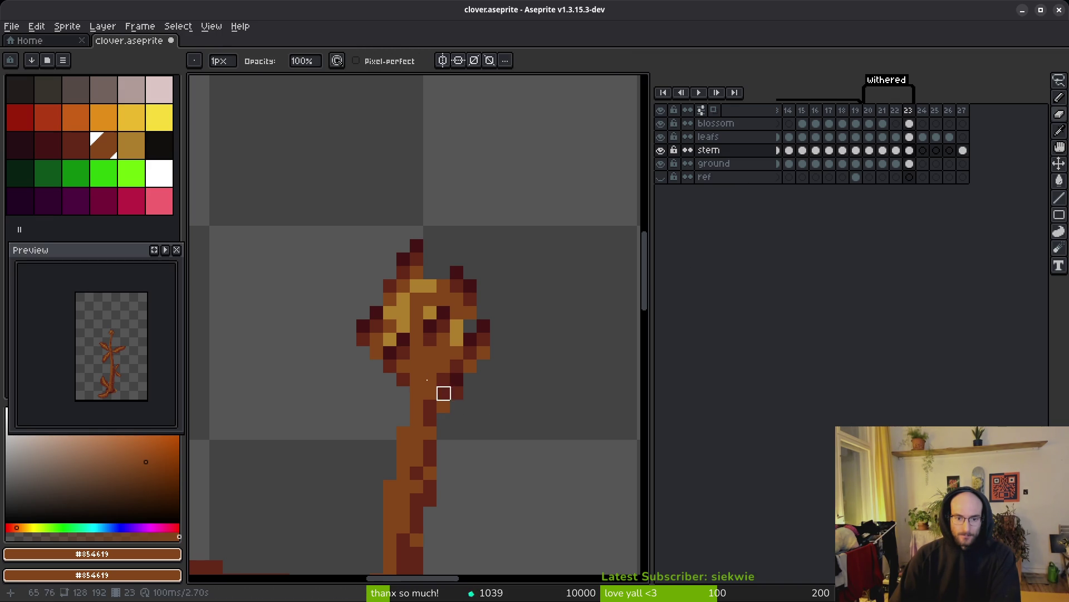
{"action": "scroll", "coordinate": [510, 286], "scroll_direction": "down", "scroll_amount": 5}
{"action": "scroll", "coordinate": [523, 346], "scroll_direction": "up", "scroll_amount": 2}
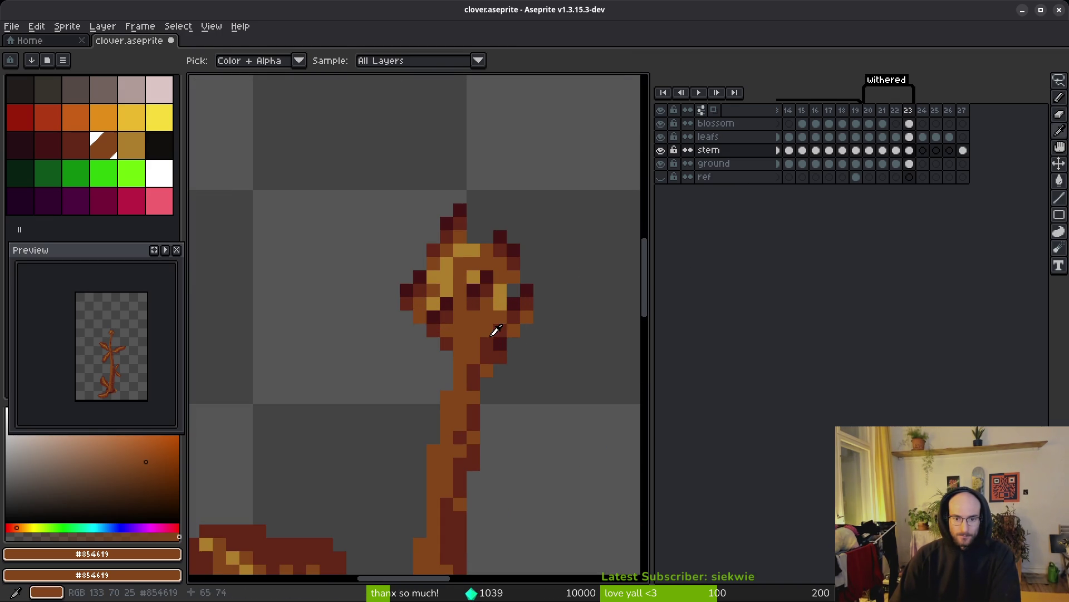
{"action": "left_click", "coordinate": [490, 334], "text": "alt"}
{"action": "key", "text": "b"}
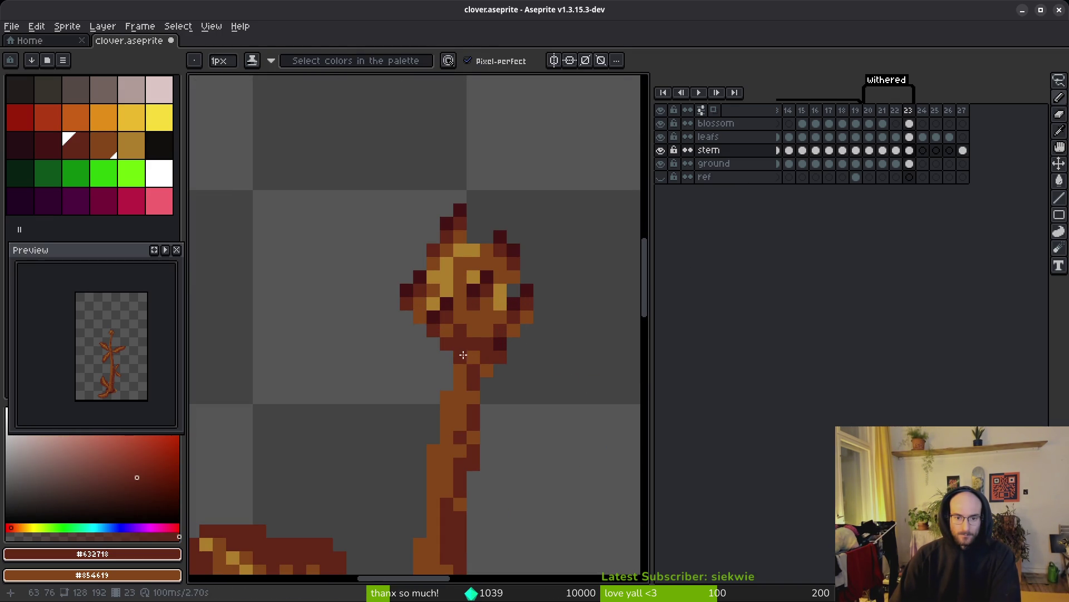
{"action": "scroll", "coordinate": [548, 384], "scroll_direction": "down", "scroll_amount": 5}
{"action": "scroll", "coordinate": [555, 389], "scroll_direction": "up", "scroll_amount": 5}
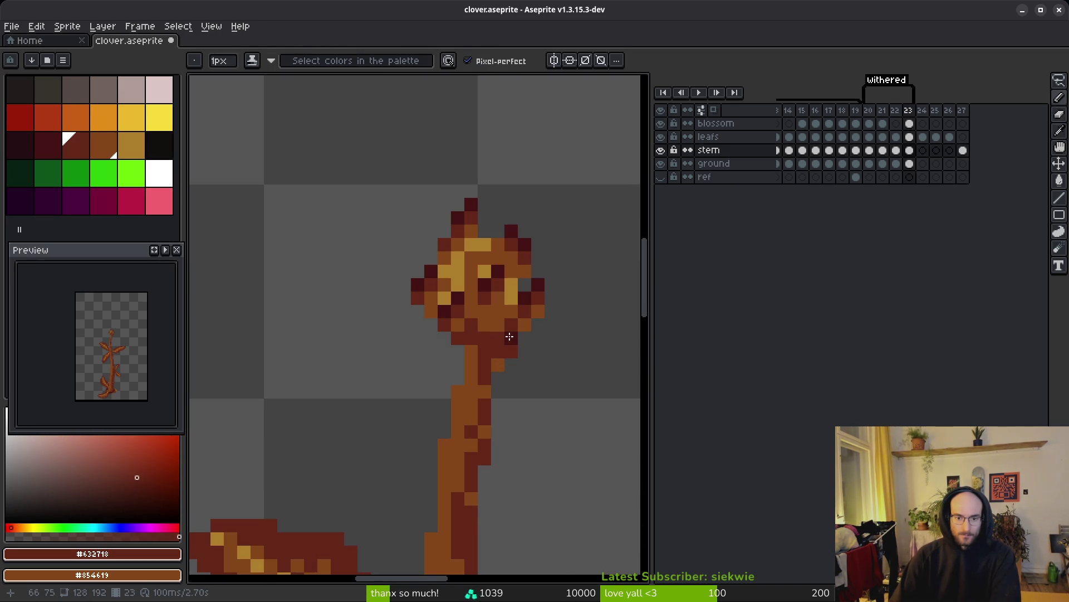
{"action": "left_click", "coordinate": [510, 337], "text": "alt"}
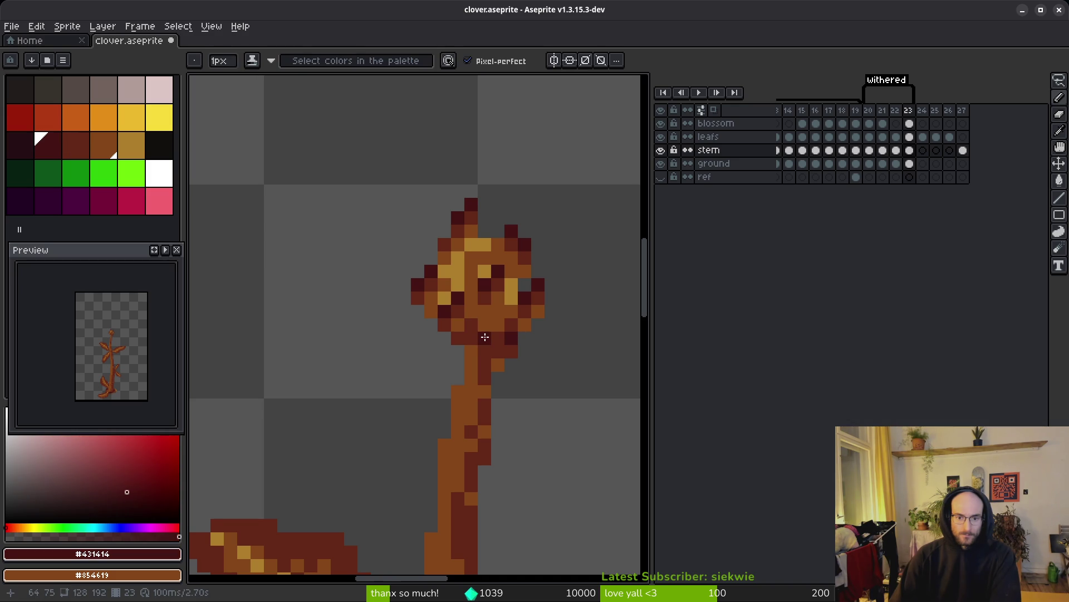
{"action": "scroll", "coordinate": [549, 323], "scroll_direction": "down", "scroll_amount": 5}
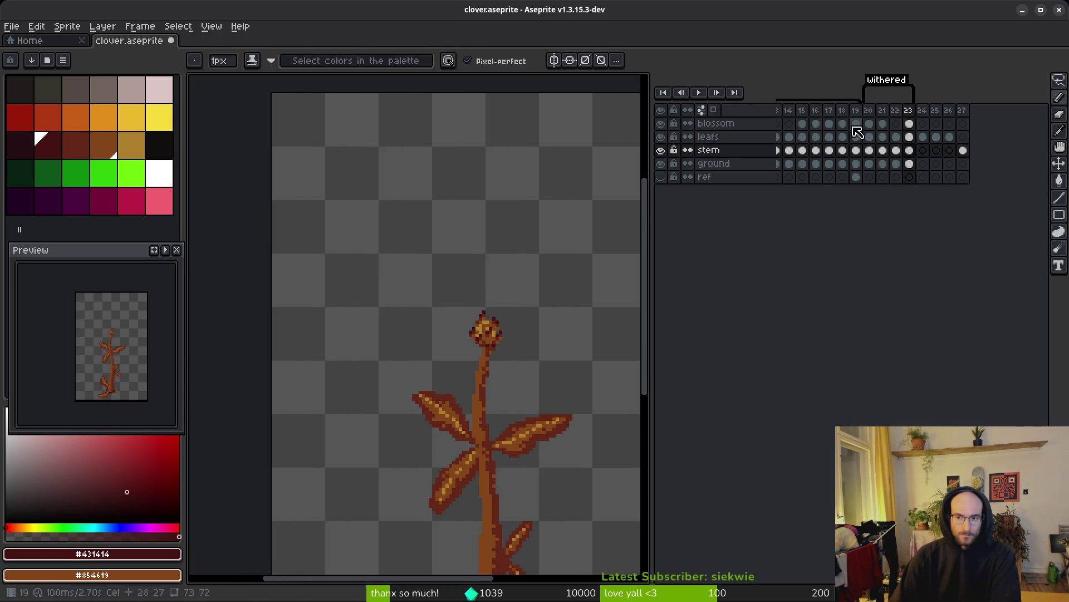
- Delete frames 20–22 across all layers and save the clover file
{"action": "left_click_drag", "start_coordinate": [869, 110], "coordinate": [895, 110]}
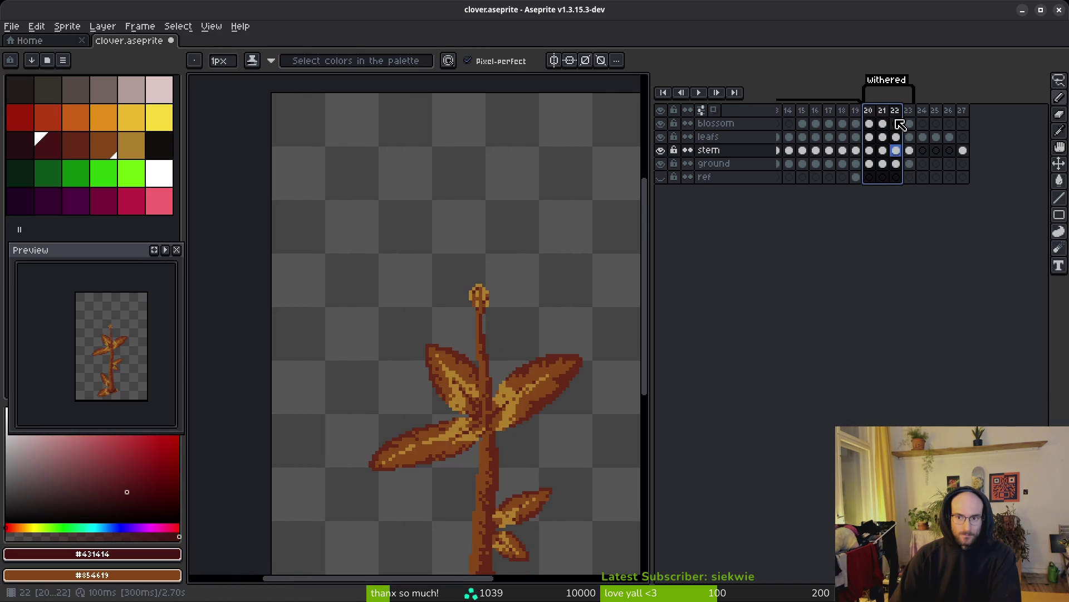
{"action": "key", "text": "Delete"}
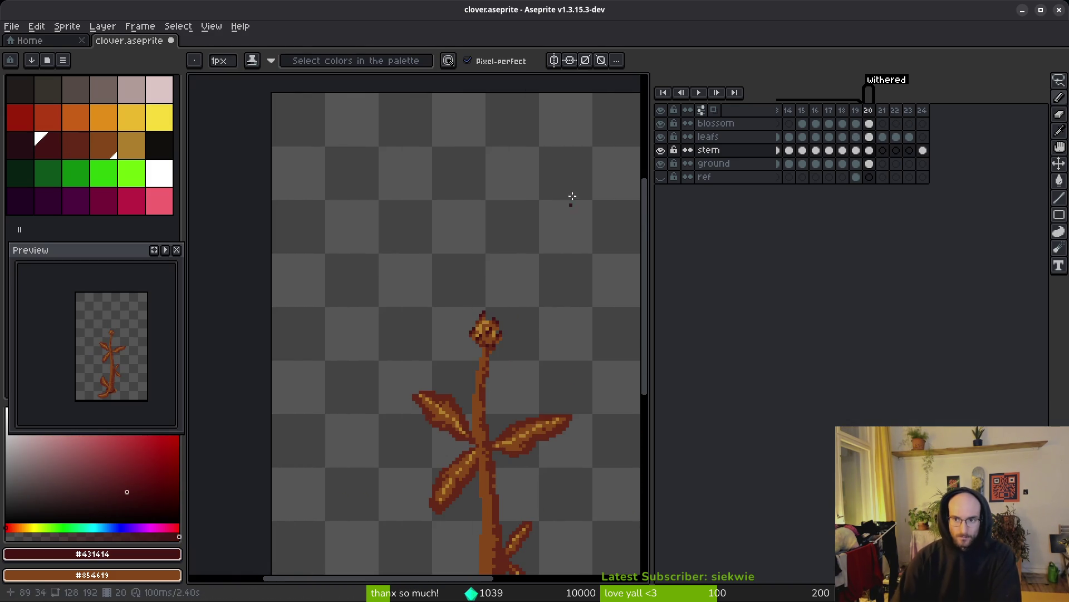
{"action": "key", "text": "ctrl+s"}
{"action": "scroll", "coordinate": [535, 317], "scroll_direction": "down", "scroll_amount": 4}
{"action": "scroll", "coordinate": [489, 322], "scroll_direction": "up", "scroll_amount": 3}
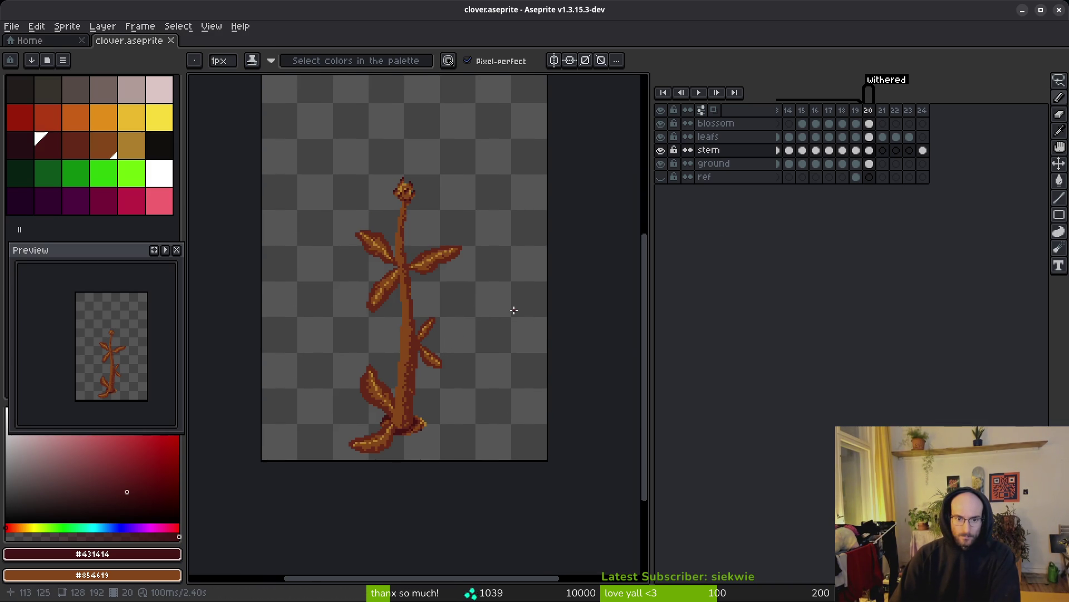
{"action": "left_click_drag", "start_coordinate": [481, 329], "coordinate": [475, 342]}
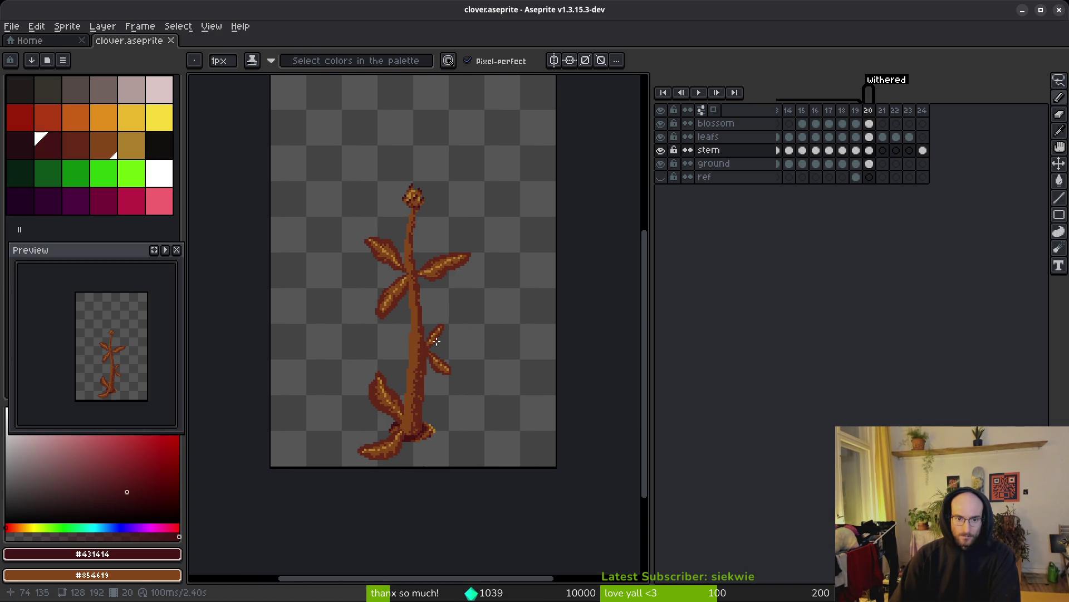
{"action": "scroll", "coordinate": [436, 341], "scroll_direction": "up", "scroll_amount": 4}
- On frame 20's stem cel, paint three golden #ac7c2c highlight pixels down the stem
{"action": "left_click", "coordinate": [432, 353], "text": "alt"}
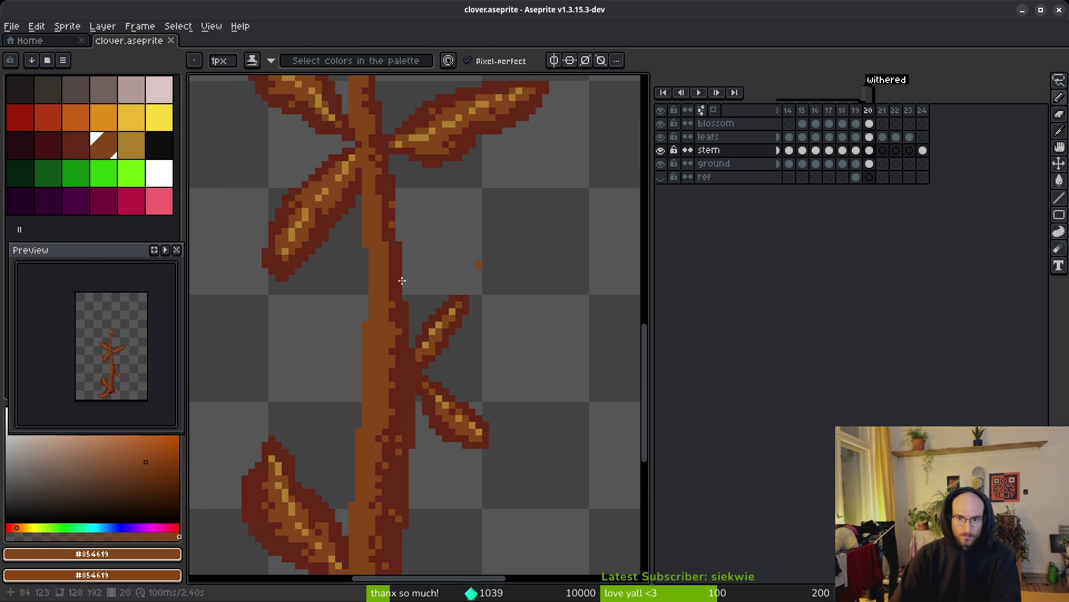
{"action": "scroll", "coordinate": [451, 270], "scroll_direction": "up", "scroll_amount": 1}
{"action": "left_click", "coordinate": [870, 150]}
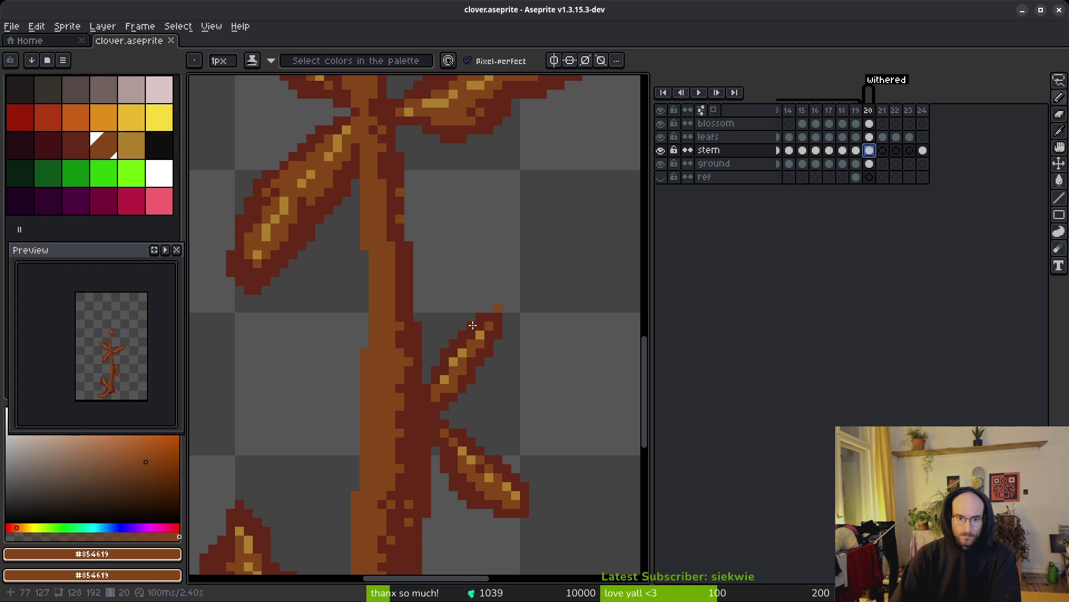
{"action": "left_click", "coordinate": [453, 359], "text": "alt"}
{"action": "left_click", "coordinate": [363, 357]}
{"action": "left_click", "coordinate": [365, 379]}
{"action": "left_click", "coordinate": [373, 415]}
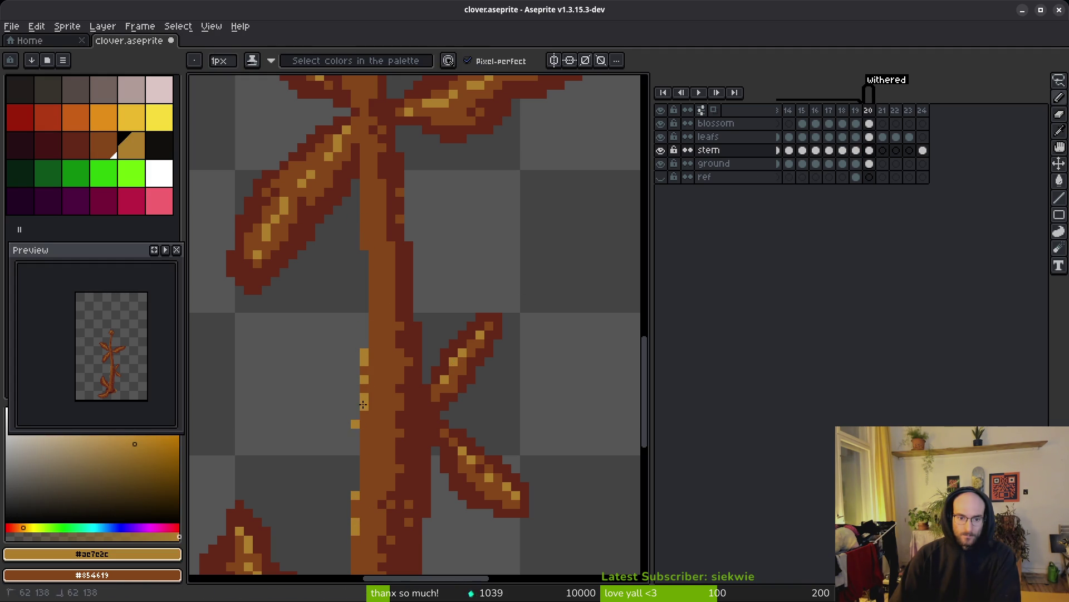
- Add more golden highlight pixels lower down and along the stem's left edge
{"action": "scroll", "coordinate": [357, 428], "scroll_direction": "down", "scroll_amount": 3}
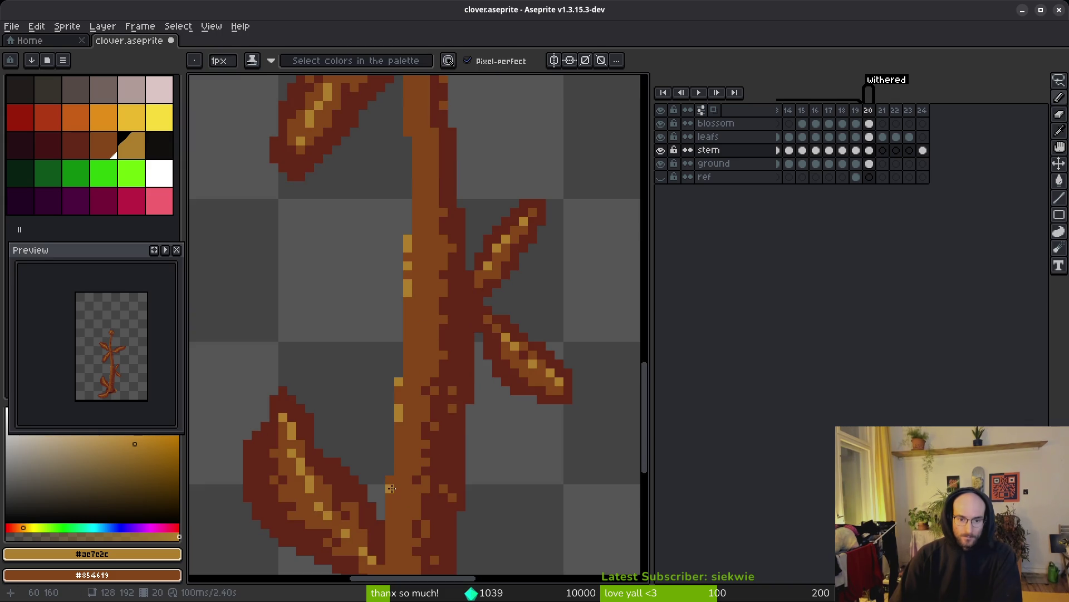
{"action": "left_click", "coordinate": [397, 462]}
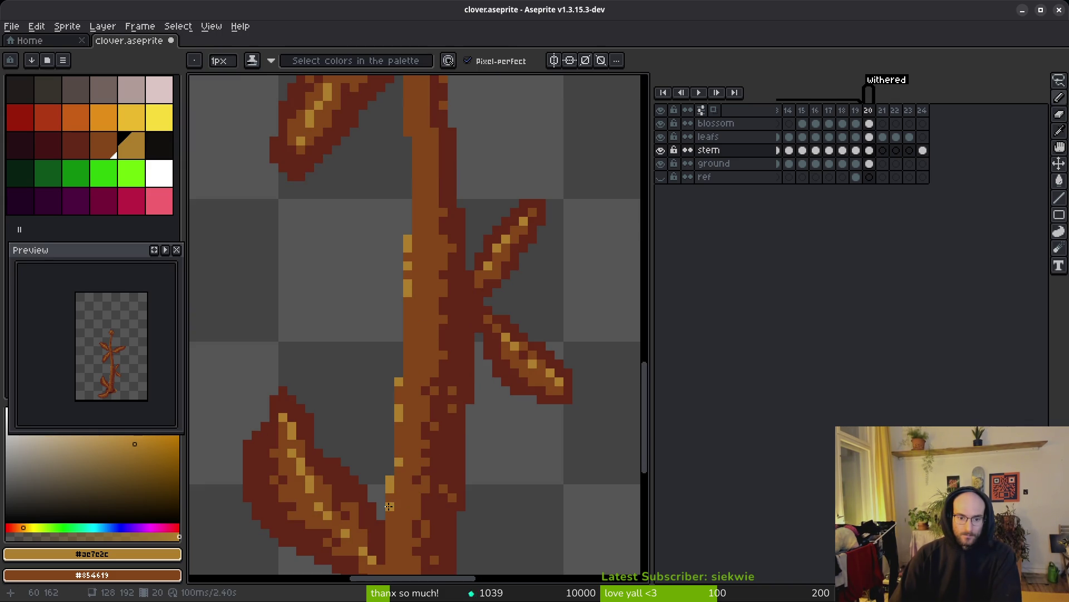
{"action": "scroll", "coordinate": [389, 506], "scroll_direction": "down", "scroll_amount": 2}
{"action": "scroll", "coordinate": [414, 417], "scroll_direction": "up", "scroll_amount": 4}
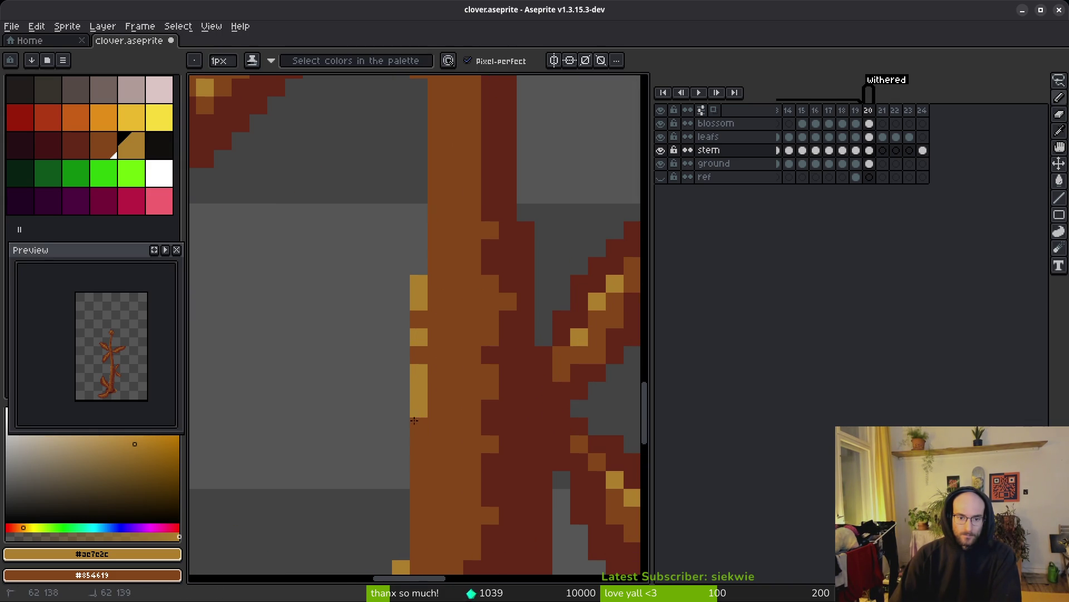
{"action": "scroll", "coordinate": [414, 416], "scroll_direction": "up", "scroll_amount": 4}
{"action": "left_click", "coordinate": [454, 285]}
{"action": "left_click", "coordinate": [454, 267]}
{"action": "left_click", "coordinate": [453, 231]}
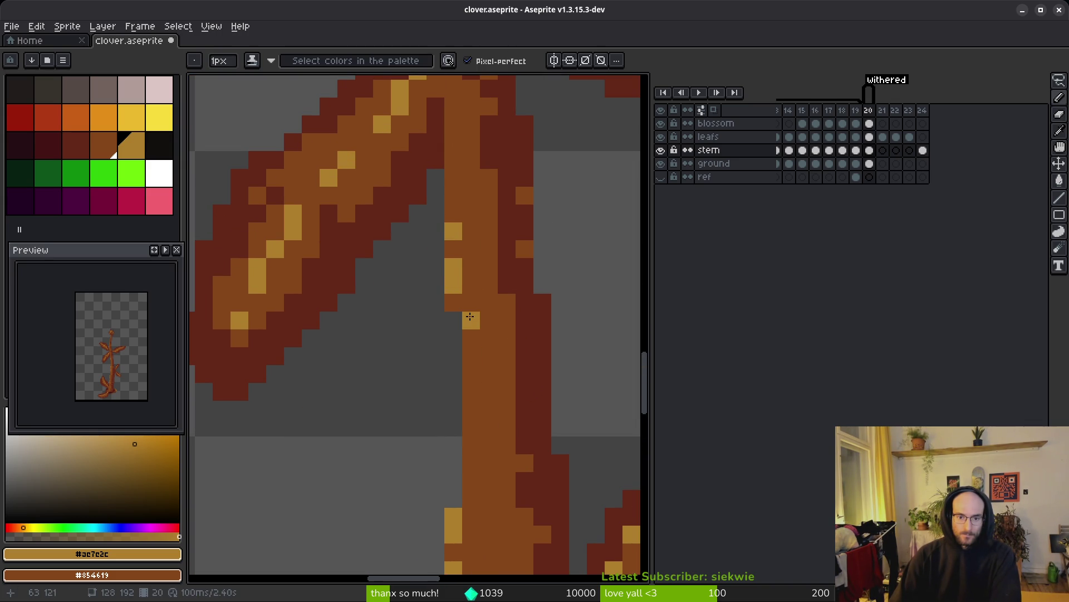
{"action": "scroll", "coordinate": [471, 249], "scroll_direction": "down", "scroll_amount": 1}
{"action": "scroll", "coordinate": [480, 247], "scroll_direction": "up", "scroll_amount": 3}
{"action": "scroll", "coordinate": [480, 247], "scroll_direction": "down", "scroll_amount": 2}
{"action": "scroll", "coordinate": [454, 266], "scroll_direction": "up", "scroll_amount": 2}
{"action": "left_click", "coordinate": [463, 269]}
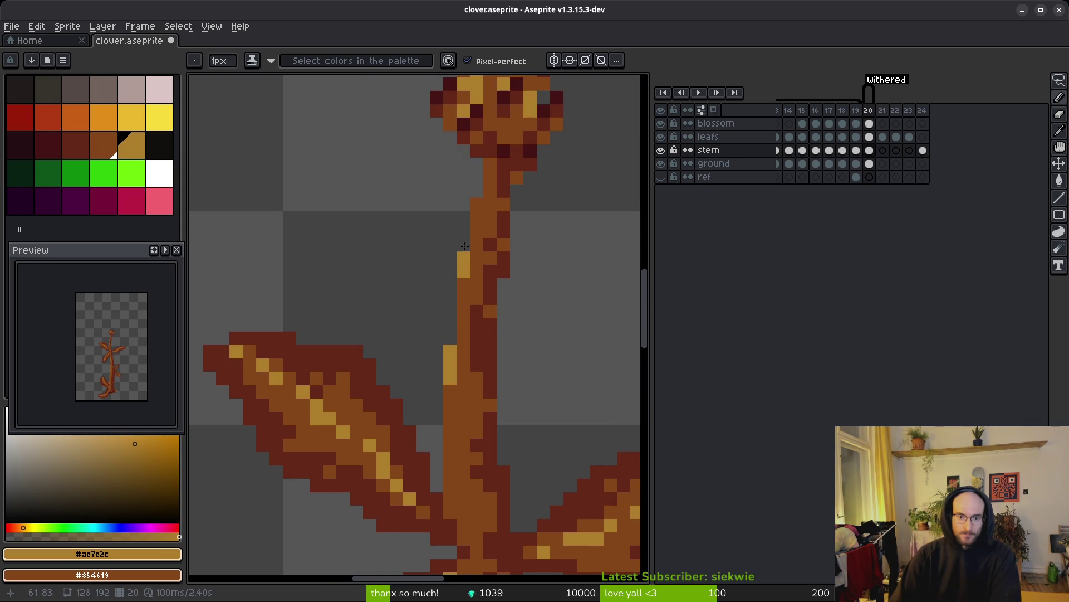
{"action": "left_click", "coordinate": [464, 291]}
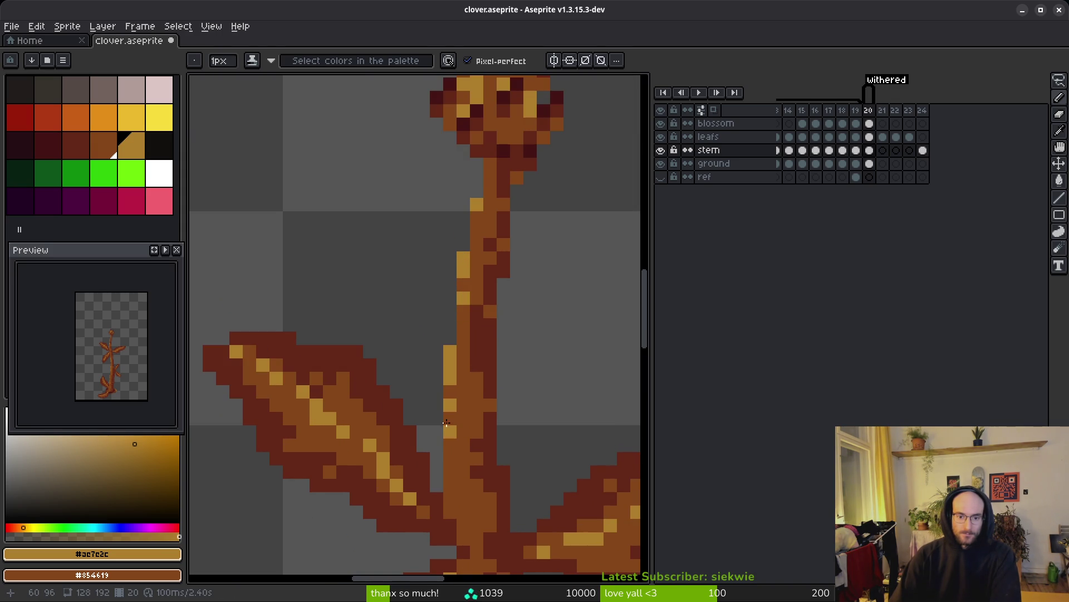
{"action": "scroll", "coordinate": [428, 275], "scroll_direction": "down", "scroll_amount": 2}
{"action": "scroll", "coordinate": [407, 290], "scroll_direction": "up", "scroll_amount": 2}
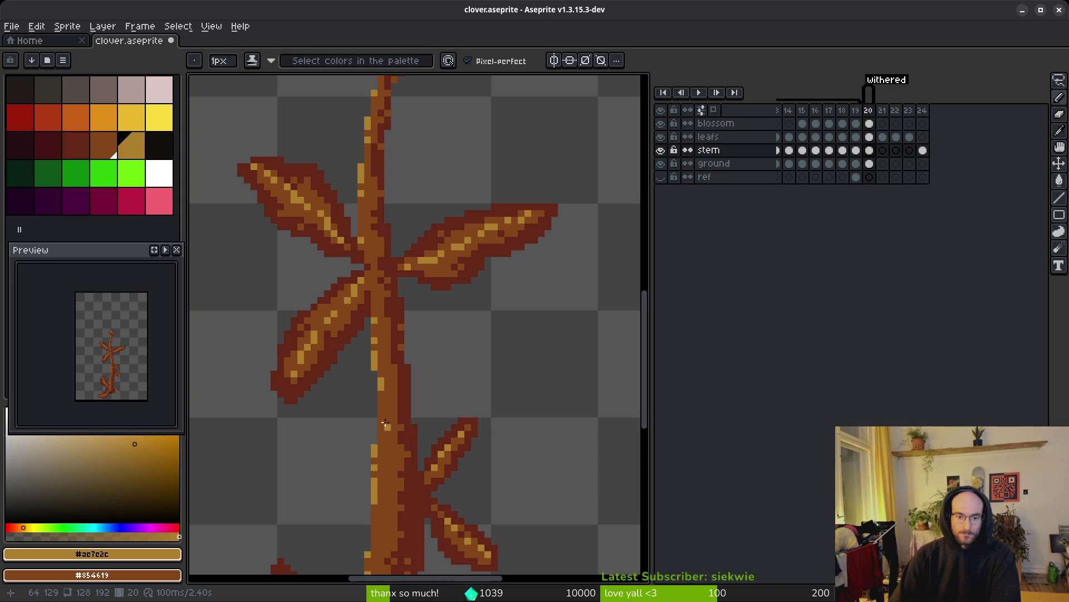
{"action": "scroll", "coordinate": [390, 412], "scroll_direction": "up", "scroll_amount": 2}
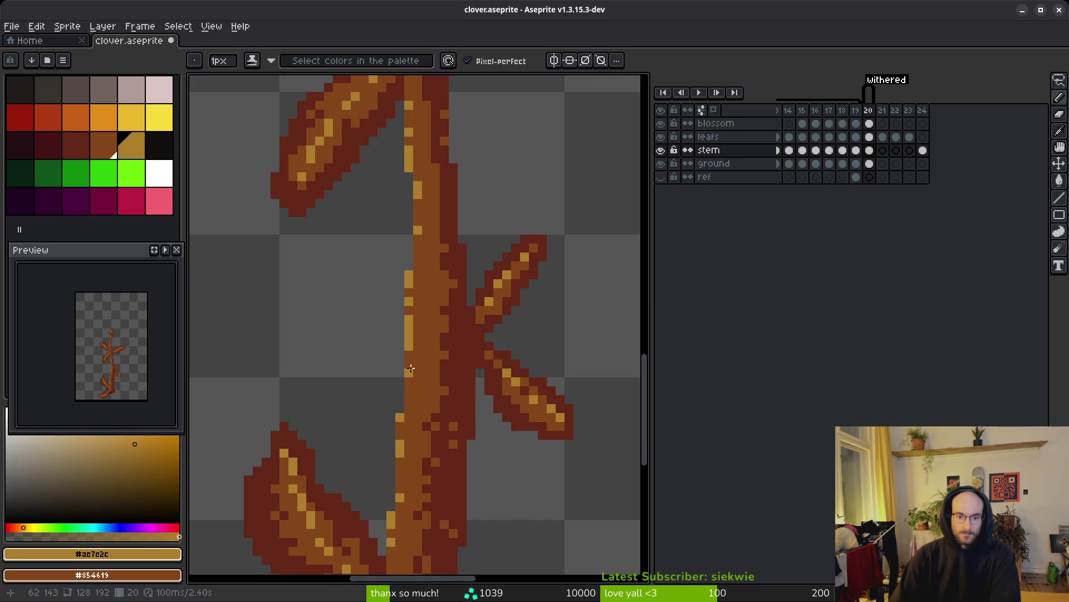
{"action": "scroll", "coordinate": [409, 379], "scroll_direction": "down", "scroll_amount": 2}
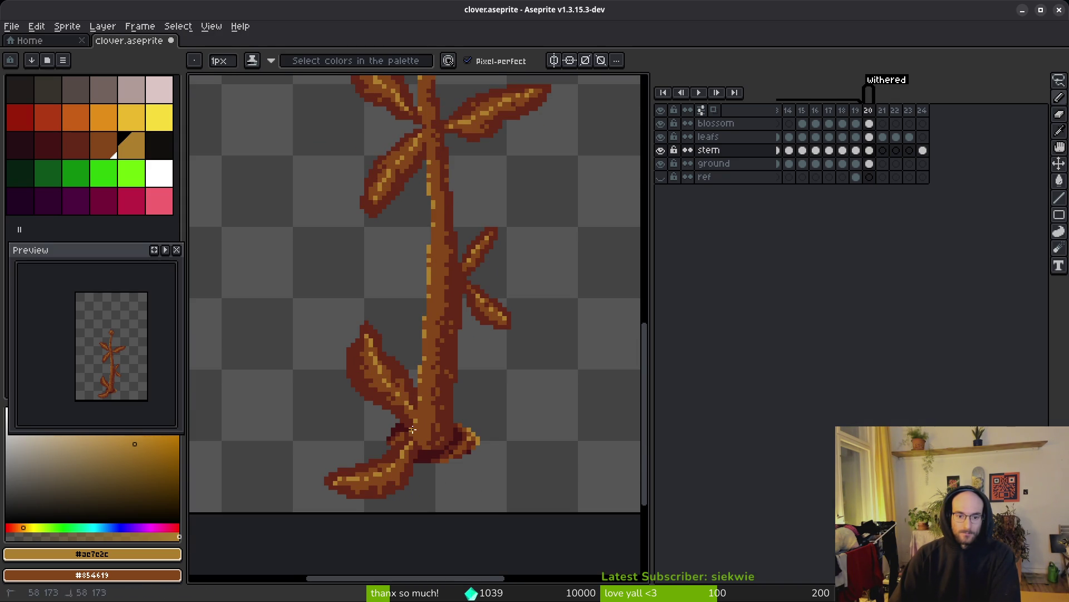
{"action": "scroll", "coordinate": [409, 424], "scroll_direction": "up", "scroll_amount": 2}
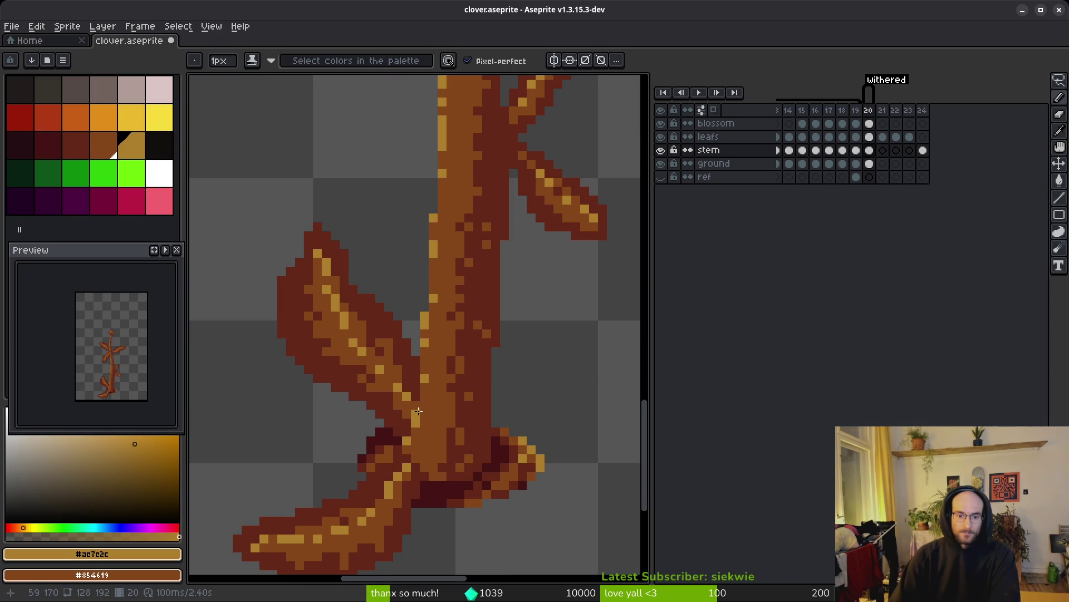
{"action": "scroll", "coordinate": [505, 431], "scroll_direction": "down", "scroll_amount": 3}
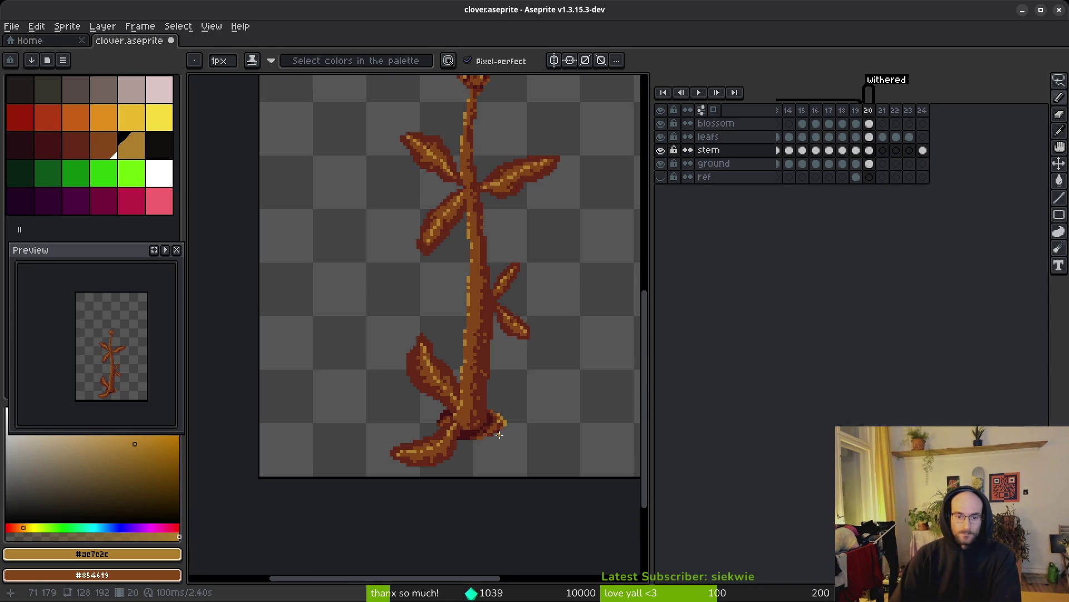
{"action": "scroll", "coordinate": [435, 392], "scroll_direction": "up", "scroll_amount": 2}
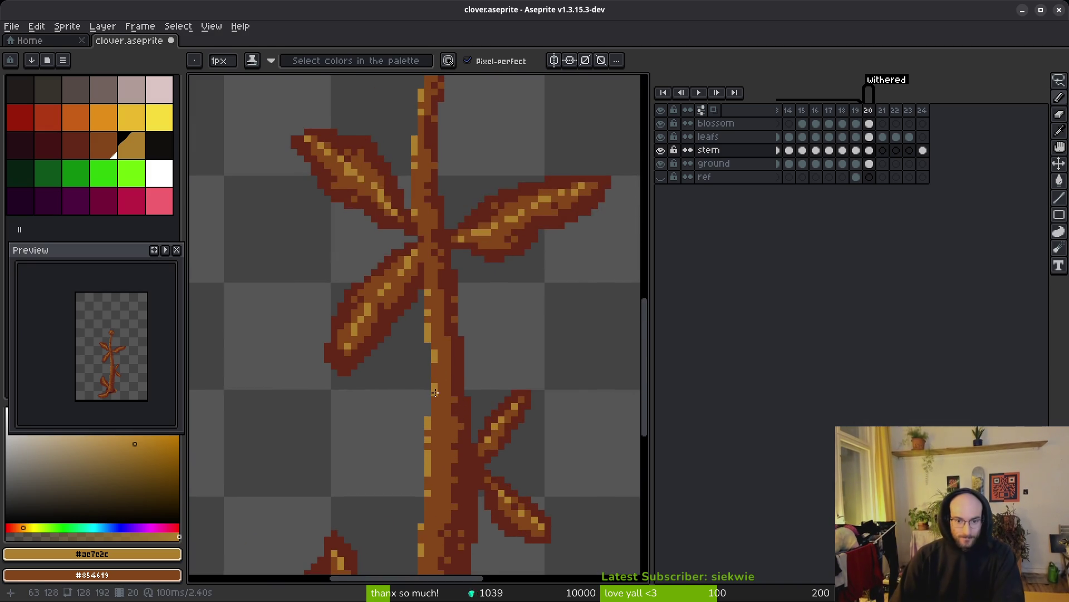
{"action": "scroll", "coordinate": [435, 392], "scroll_direction": "down", "scroll_amount": 1}
{"action": "scroll", "coordinate": [416, 241], "scroll_direction": "up", "scroll_amount": 1}
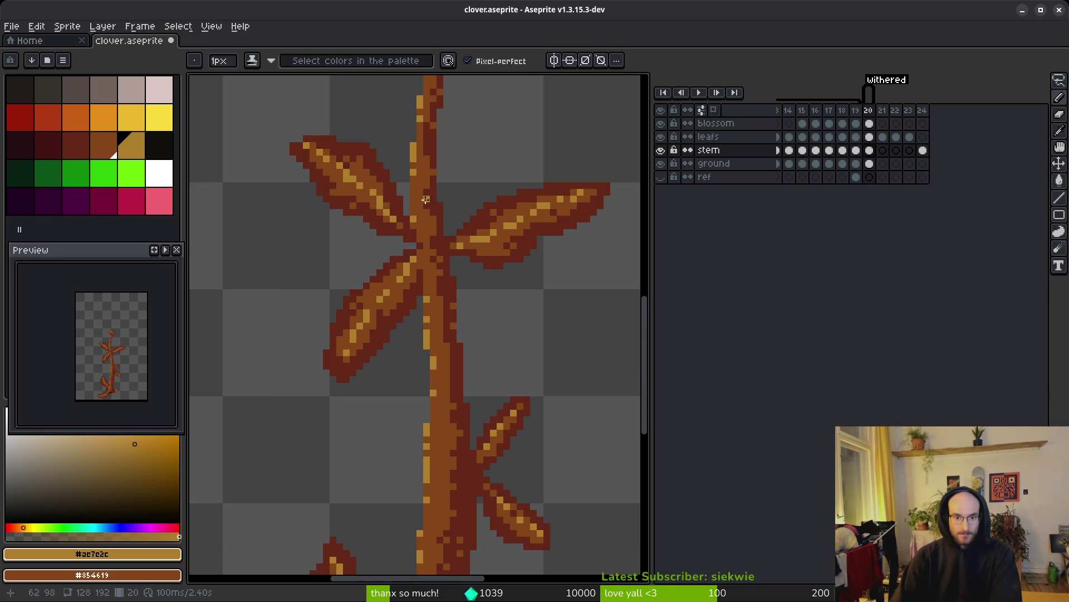
{"action": "scroll", "coordinate": [423, 279], "scroll_direction": "down", "scroll_amount": 2}
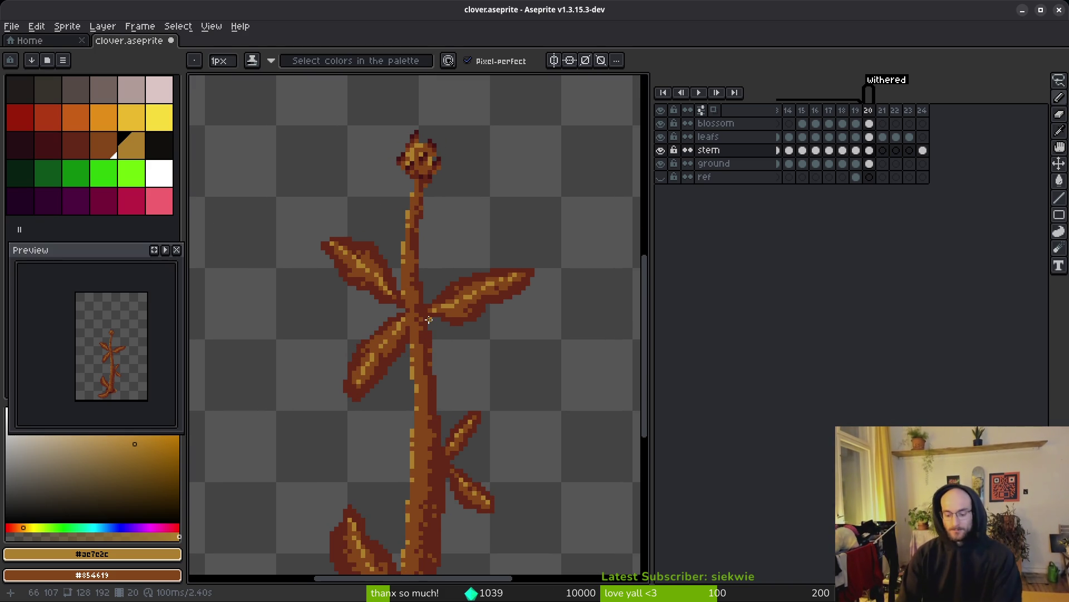
- Undo the stray orange pixel on the canvas and zoom out
{"action": "left_click", "coordinate": [590, 140]}
{"action": "key", "text": "ctrl+z"}
{"action": "scroll", "coordinate": [892, 147], "scroll_direction": "left", "scroll_amount": 5}
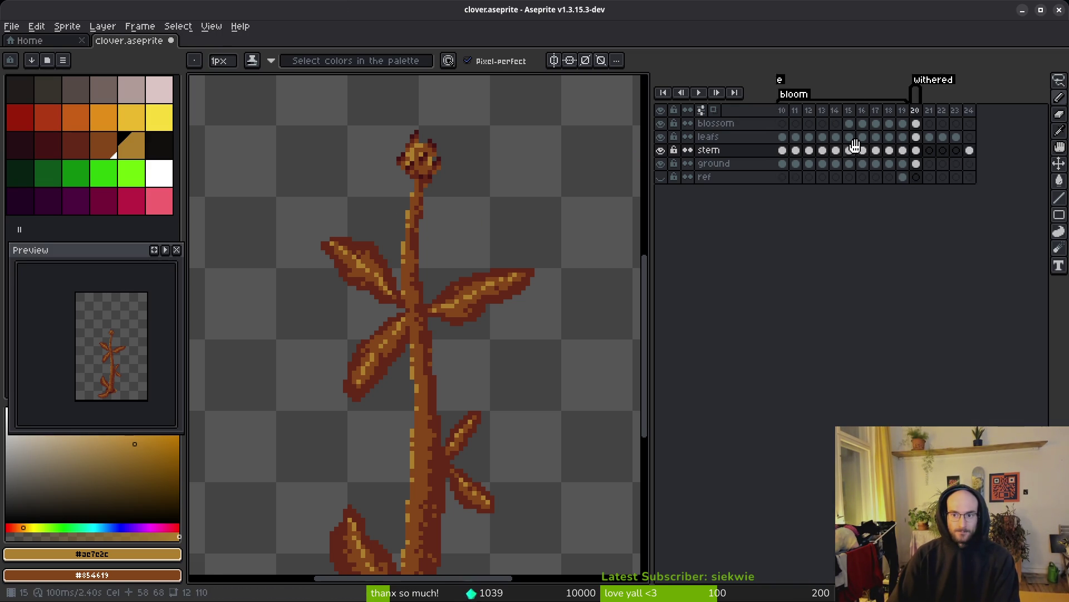
{"action": "scroll", "coordinate": [923, 152], "scroll_direction": "left", "scroll_amount": 3}
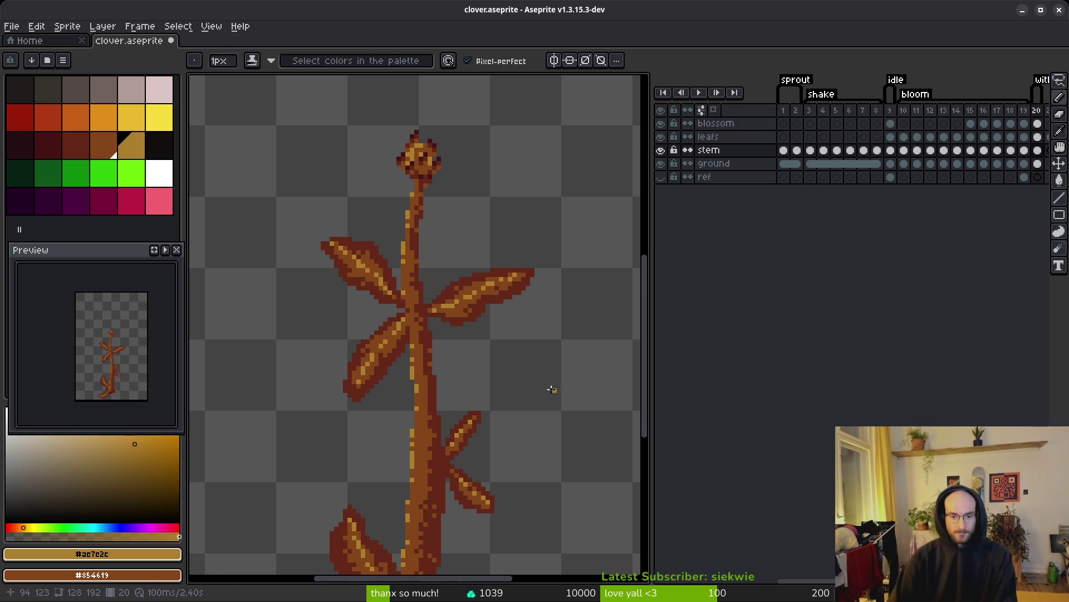
{"action": "scroll", "coordinate": [446, 320], "scroll_direction": "down", "scroll_amount": 3}
{"action": "scroll", "coordinate": [444, 231], "scroll_direction": "down", "scroll_amount": 4}
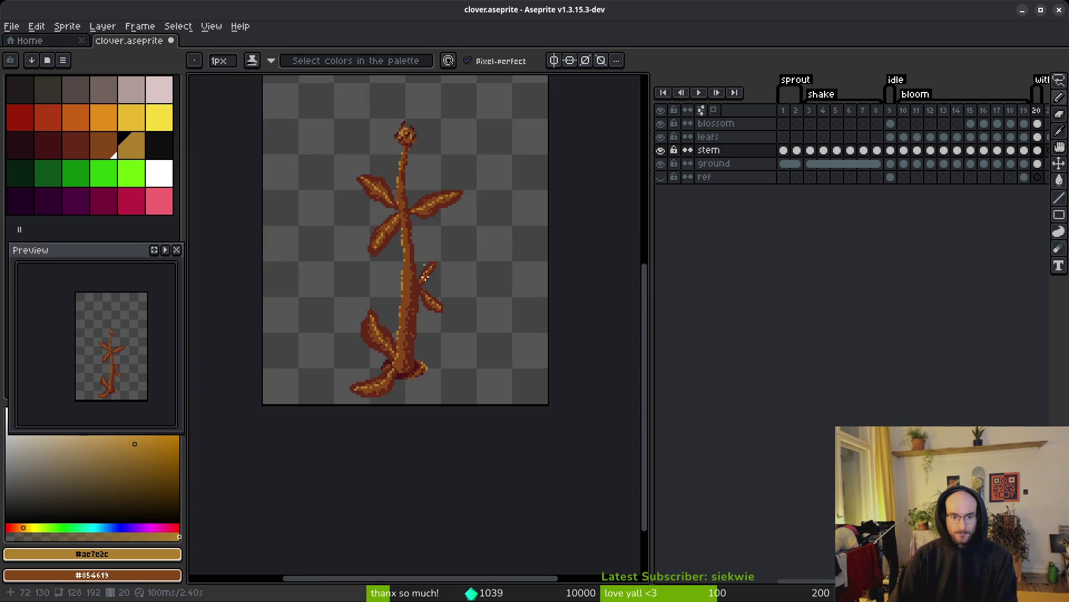
- Save clover.aseprite and open the Export Sprite Sheet settings
{"action": "key", "text": "ctrl+s"}
{"action": "left_click_drag", "start_coordinate": [438, 338], "coordinate": [438, 353]}
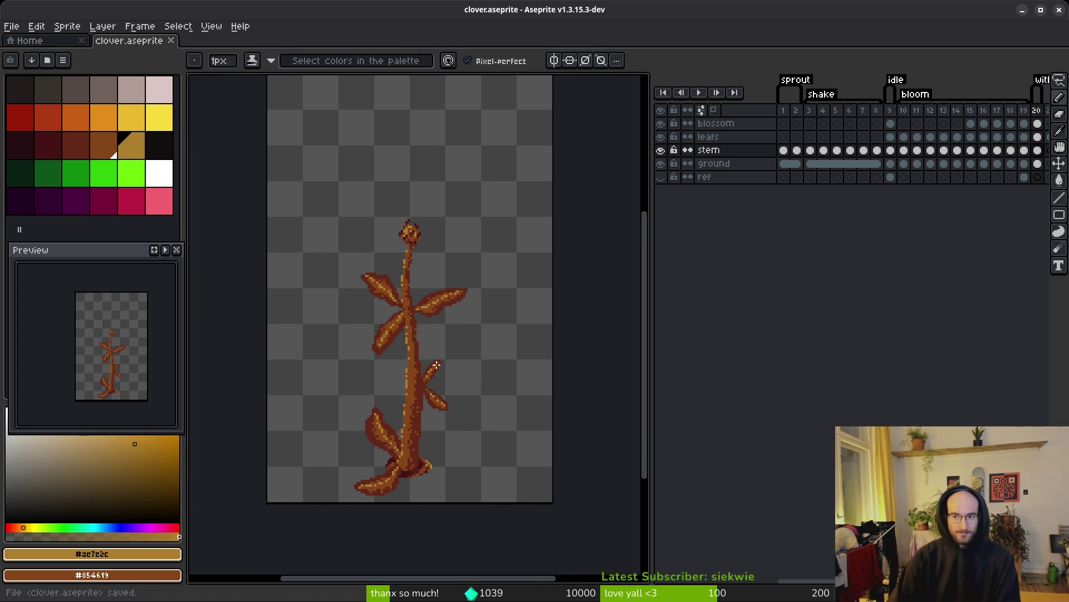
{"action": "key", "text": "ctrl+e"}
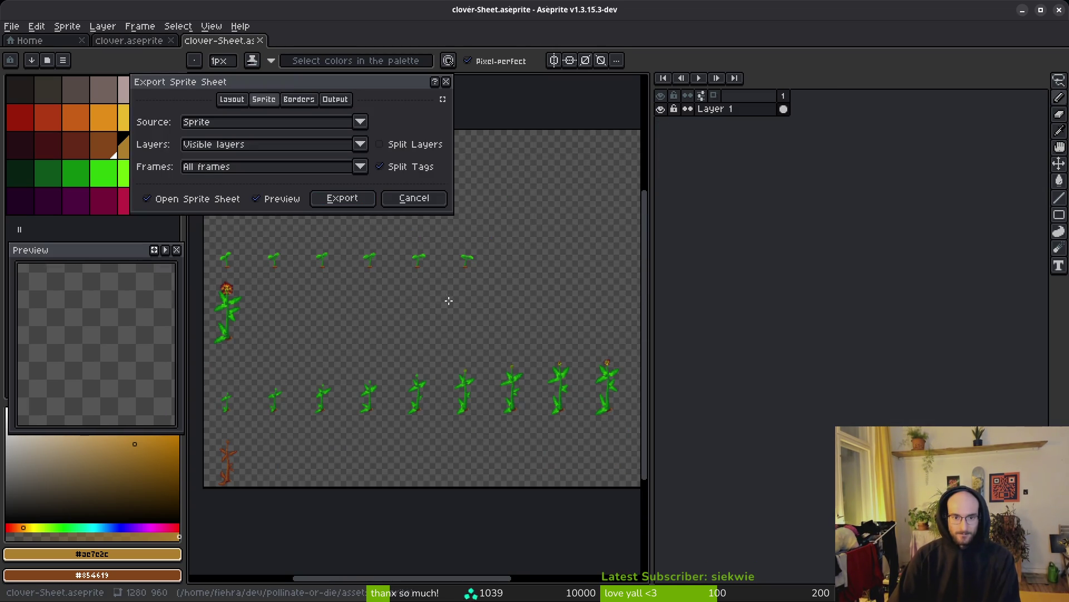
- Confirm the sprite sheet export and browse to the assets/art/objects folder
{"action": "left_click", "coordinate": [345, 198]}
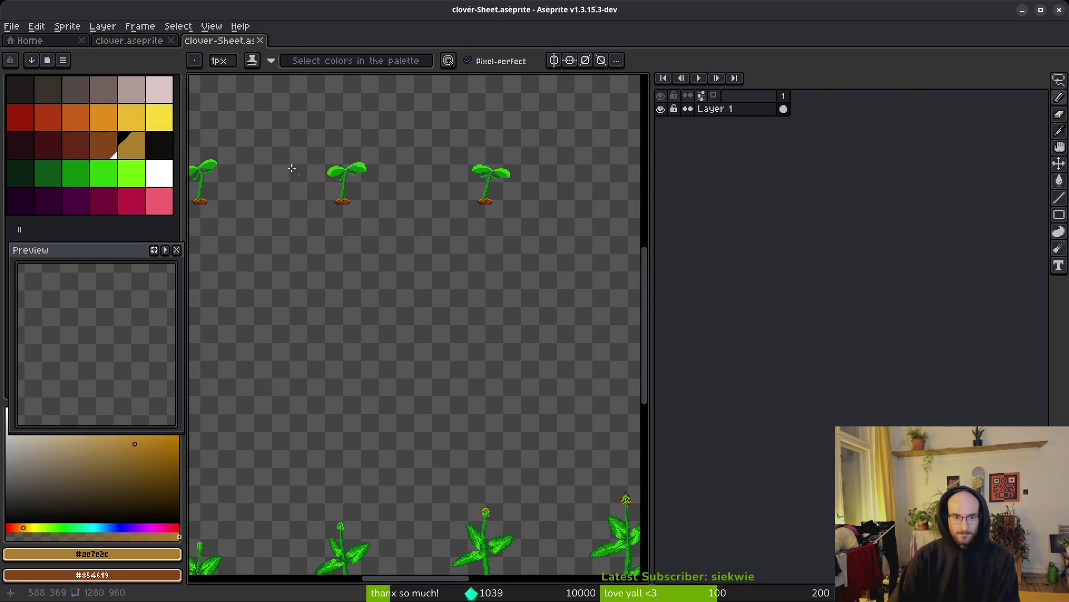
{"action": "key", "text": "ctrl+alt+shift+s"}
{"action": "left_click", "coordinate": [269, 50]}
{"action": "left_click", "coordinate": [281, 65]}
{"action": "left_click", "coordinate": [53, 49]}
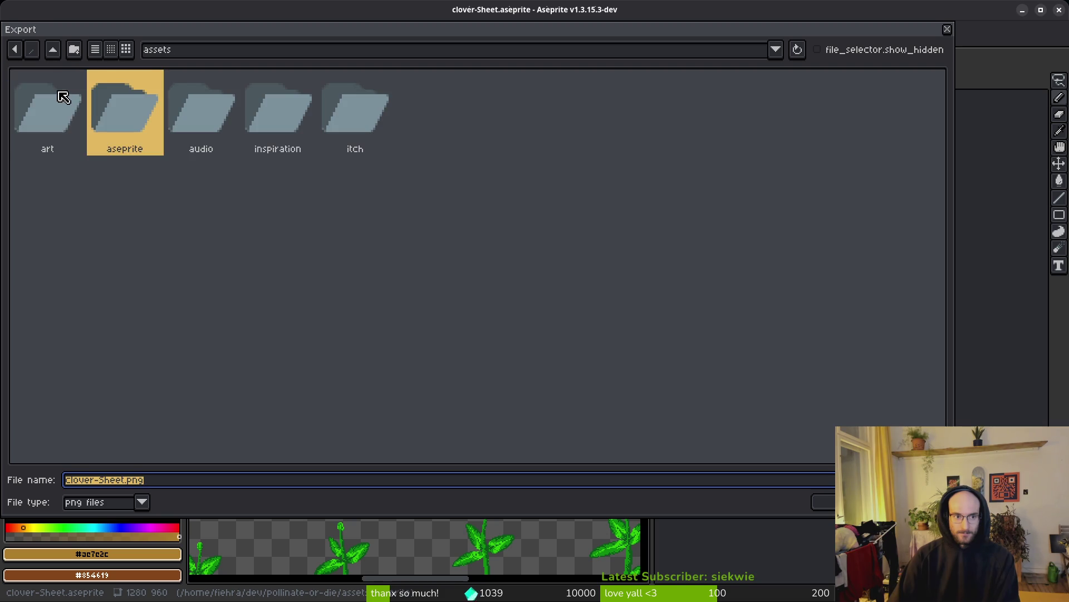
{"action": "left_click", "coordinate": [59, 99]}
{"action": "double_click", "coordinate": [66, 113]}
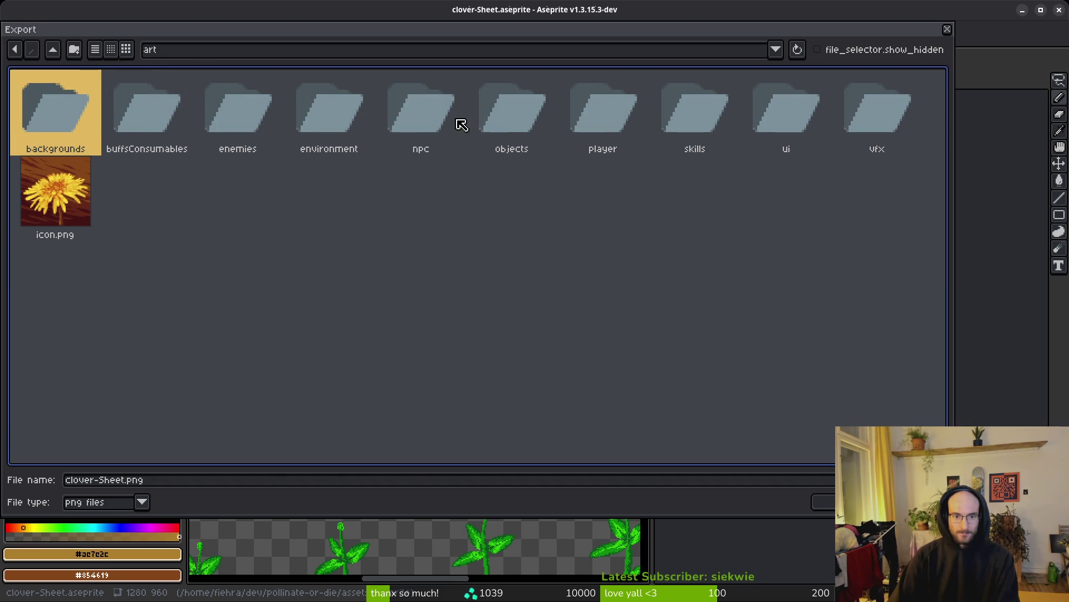
{"action": "double_click", "coordinate": [537, 114]}
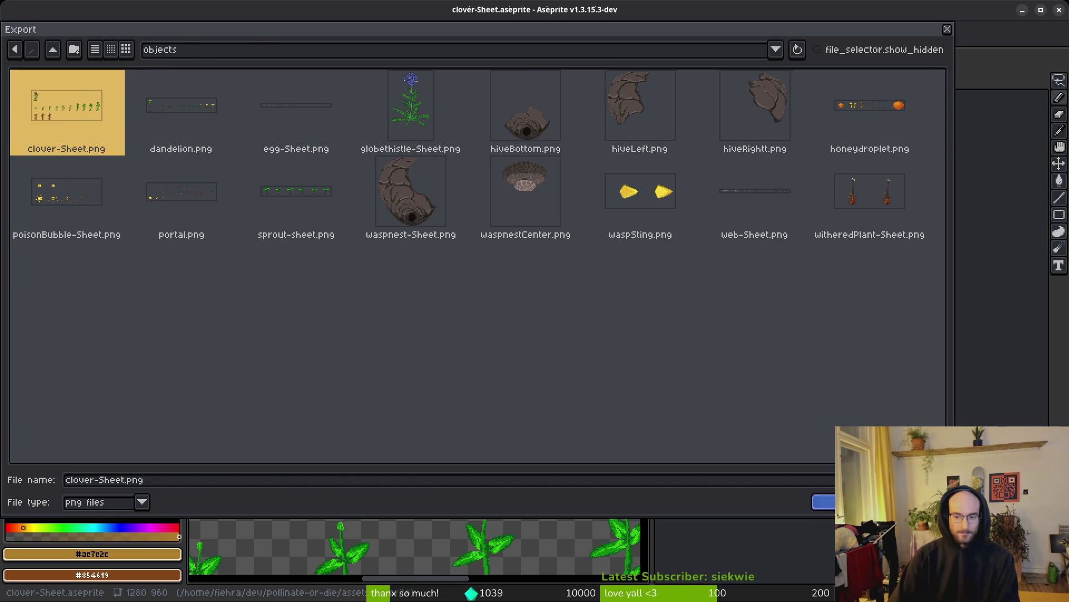
- Export as clover-Sheet.png, overwriting the existing file
{"action": "key", "text": "Return"}
{"action": "left_click", "coordinate": [449, 337]}
{"action": "left_click", "coordinate": [177, 178]}
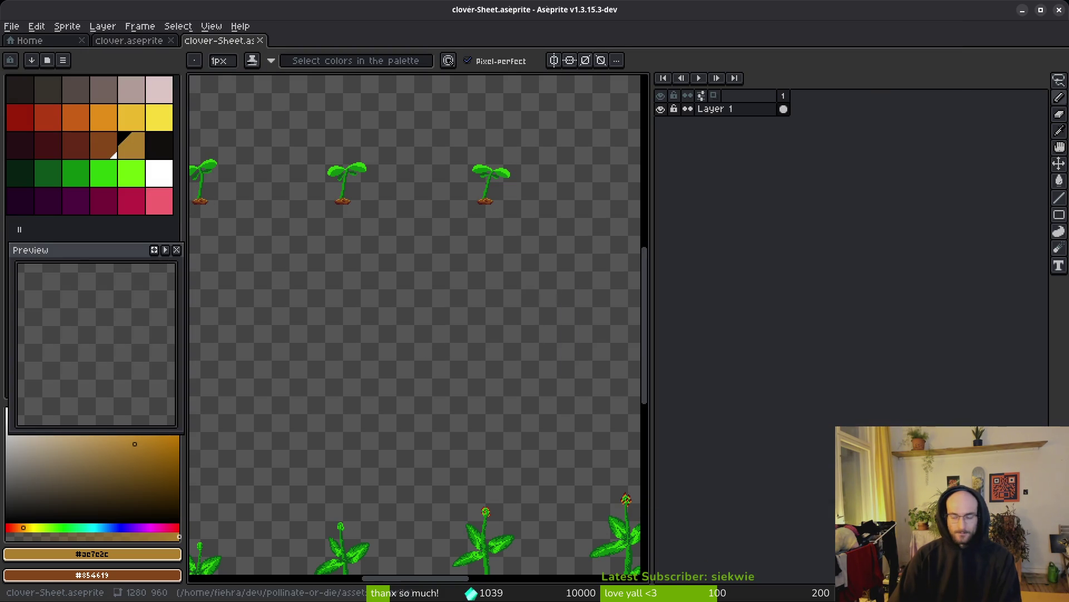
{"action": "key", "text": "alt+Tab"}
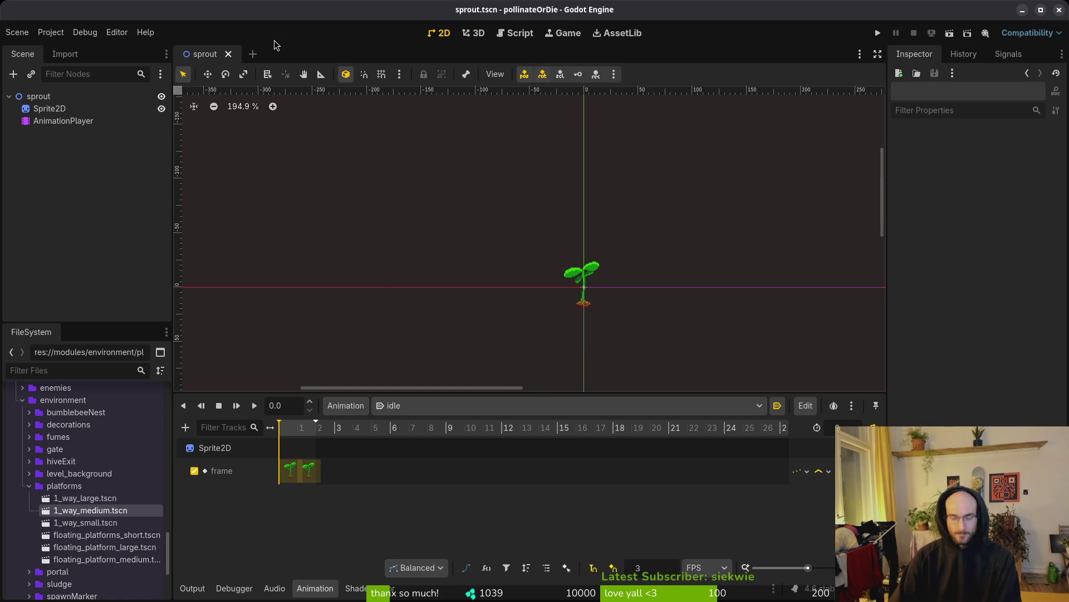
- Open level_1_5.tscn via quick scene search for 'l1_5'
{"action": "key", "text": "ctrl+shift+o"}
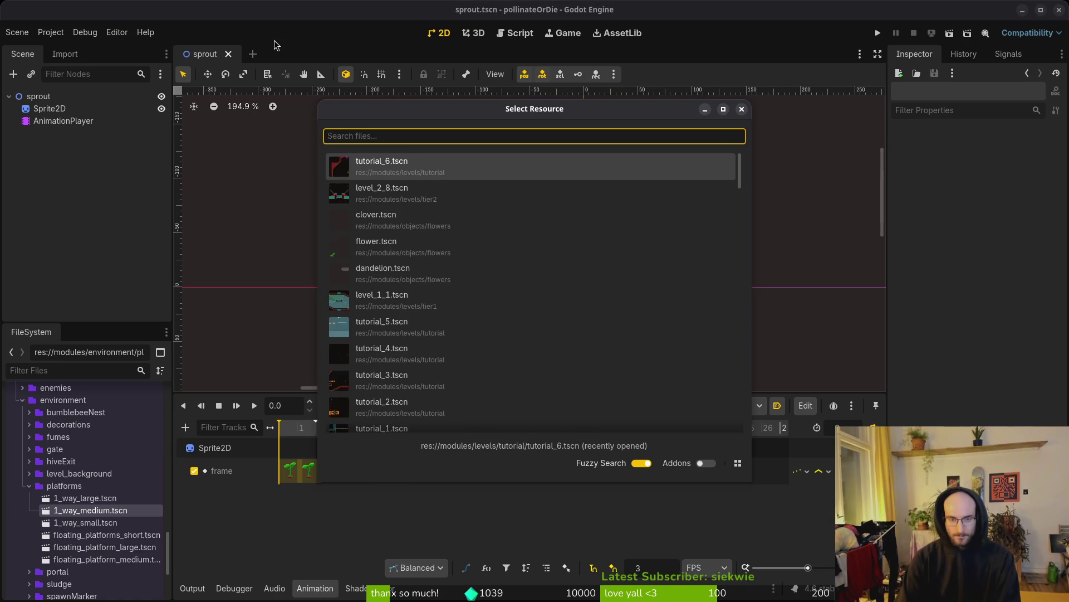
{"action": "type", "text": "l1_5"}
{"action": "key", "text": "Return"}
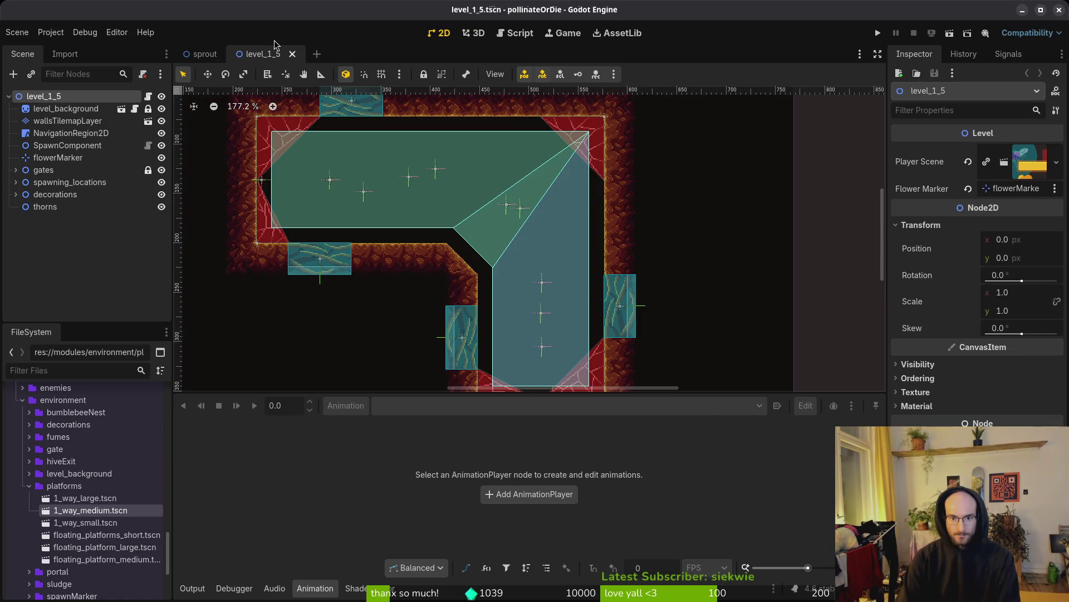
- Delete the web2x3 decoration, undo the deletion, and reselect web2x3
{"action": "scroll", "coordinate": [530, 248], "scroll_direction": "up", "scroll_amount": 5}
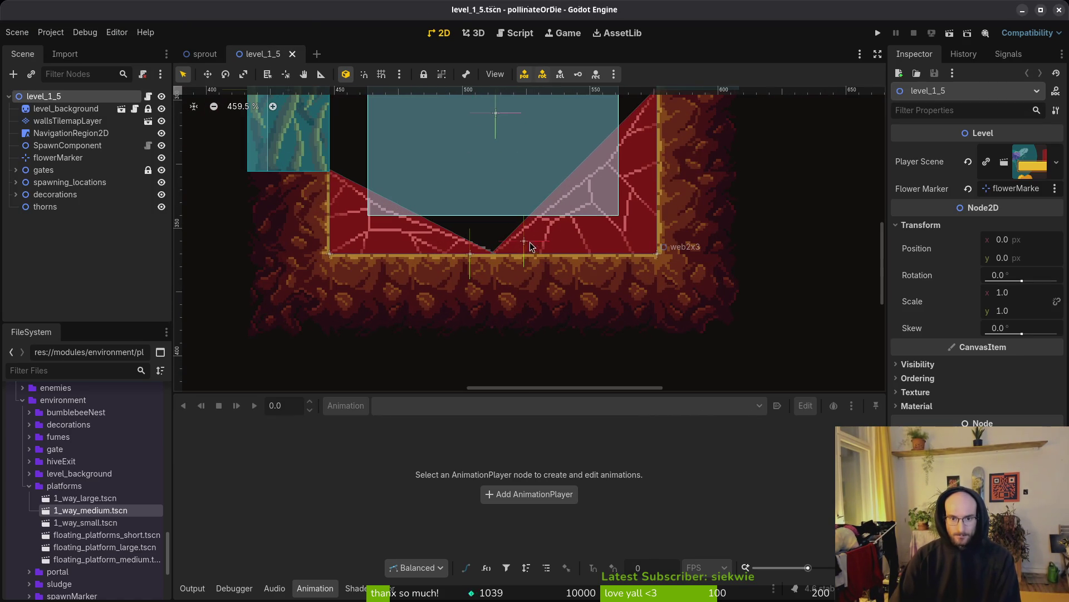
{"action": "left_click", "coordinate": [530, 248]}
{"action": "key", "text": "Delete"}
{"action": "key", "text": "Return"}
{"action": "key", "text": "ctrl+z"}
{"action": "left_click", "coordinate": [532, 248]}
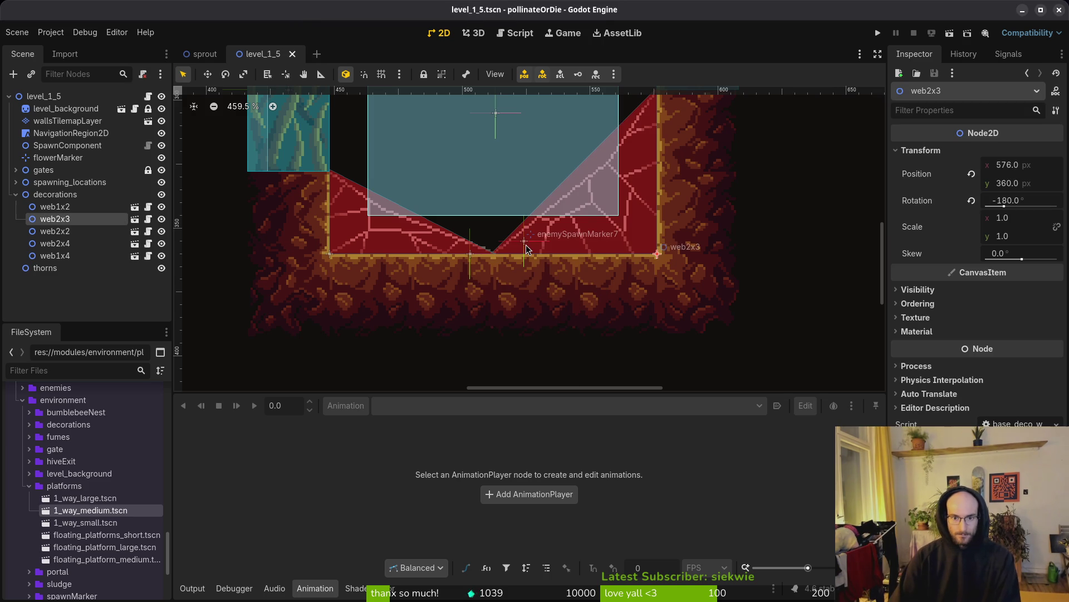
- Expand spawning_locations and inspect each wave2 spawn marker
{"action": "left_click", "coordinate": [15, 194]}
{"action": "left_click", "coordinate": [16, 183]}
{"action": "left_click", "coordinate": [22, 206]}
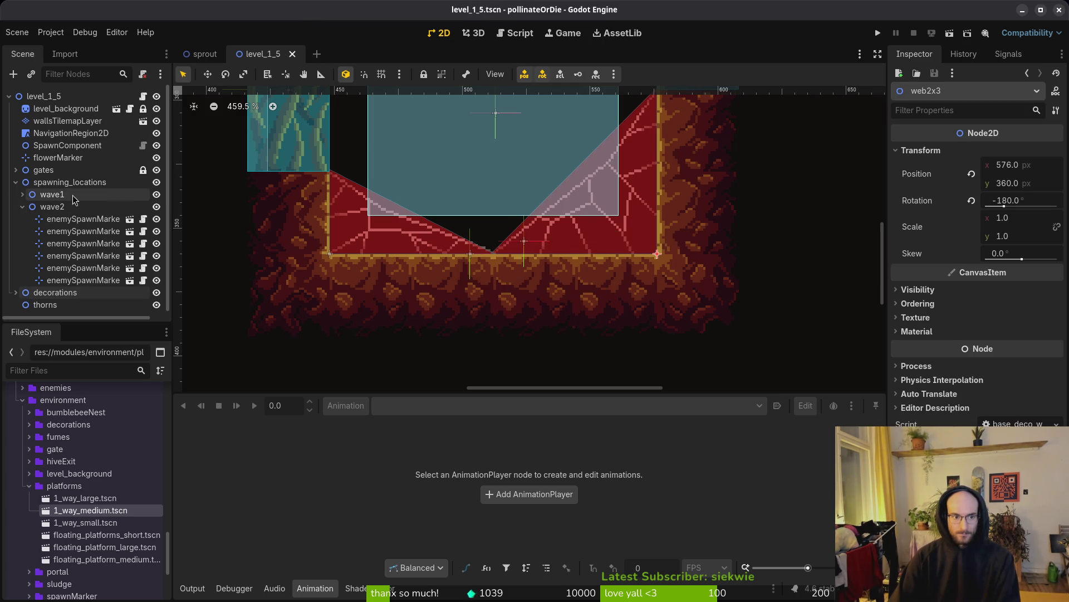
{"action": "left_click", "coordinate": [157, 207]}
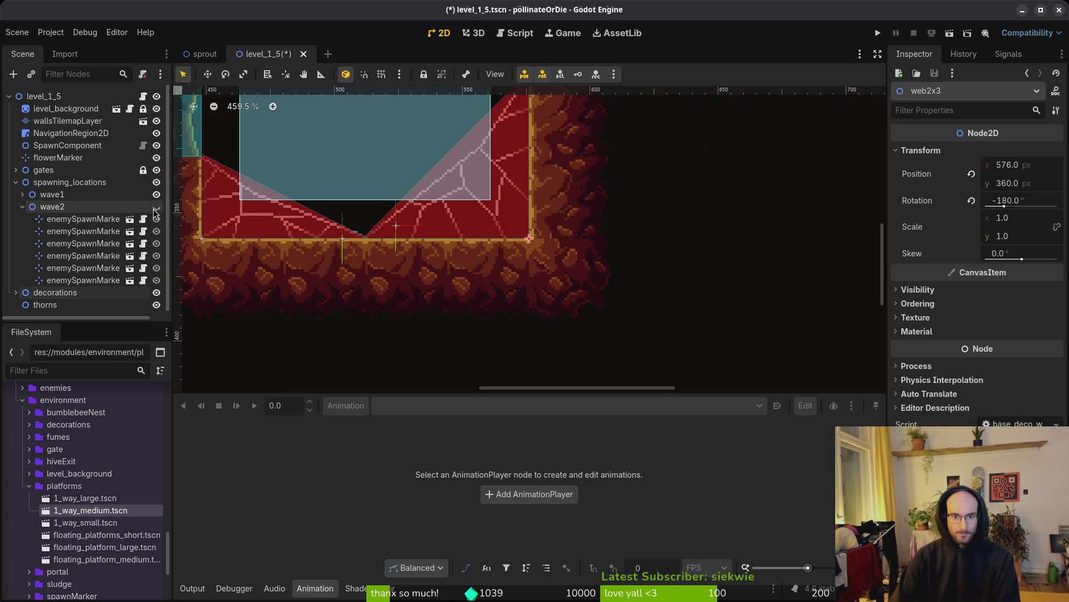
{"action": "left_click", "coordinate": [92, 231]}
{"action": "left_click", "coordinate": [96, 244]}
{"action": "left_click", "coordinate": [101, 256]}
{"action": "left_click", "coordinate": [98, 268]}
{"action": "left_click", "coordinate": [95, 280]}
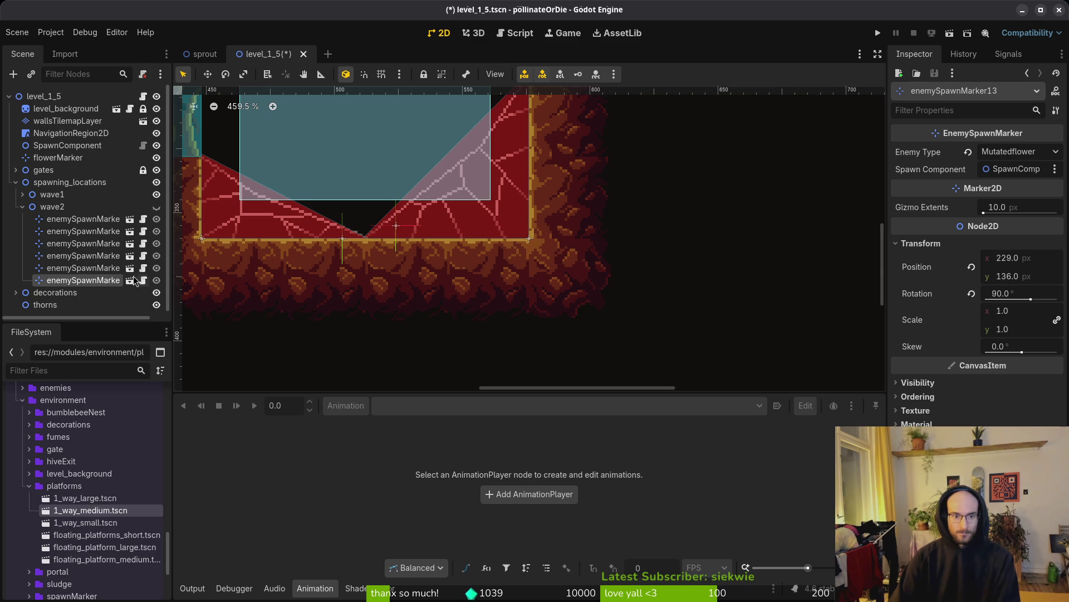
{"action": "left_click", "coordinate": [68, 220]}
{"action": "left_click", "coordinate": [157, 206]}
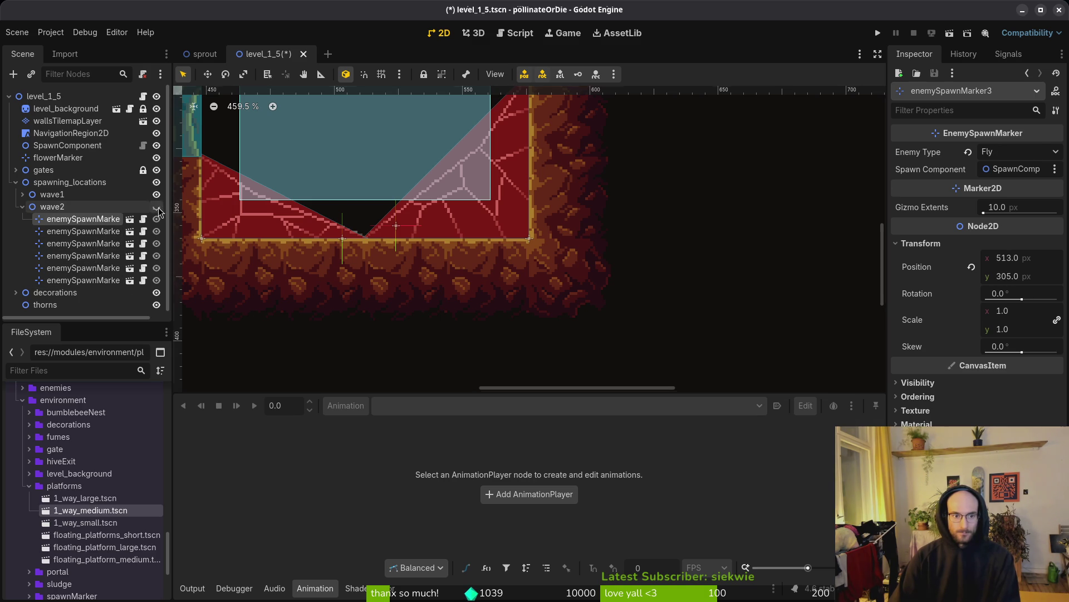
{"action": "left_click", "coordinate": [23, 206]}
- Delete enemySpawnMarker9 from wave1
{"action": "left_click", "coordinate": [22, 194]}
{"action": "left_click", "coordinate": [84, 208]}
{"action": "left_click", "coordinate": [94, 231]}
{"action": "left_click", "coordinate": [85, 243]}
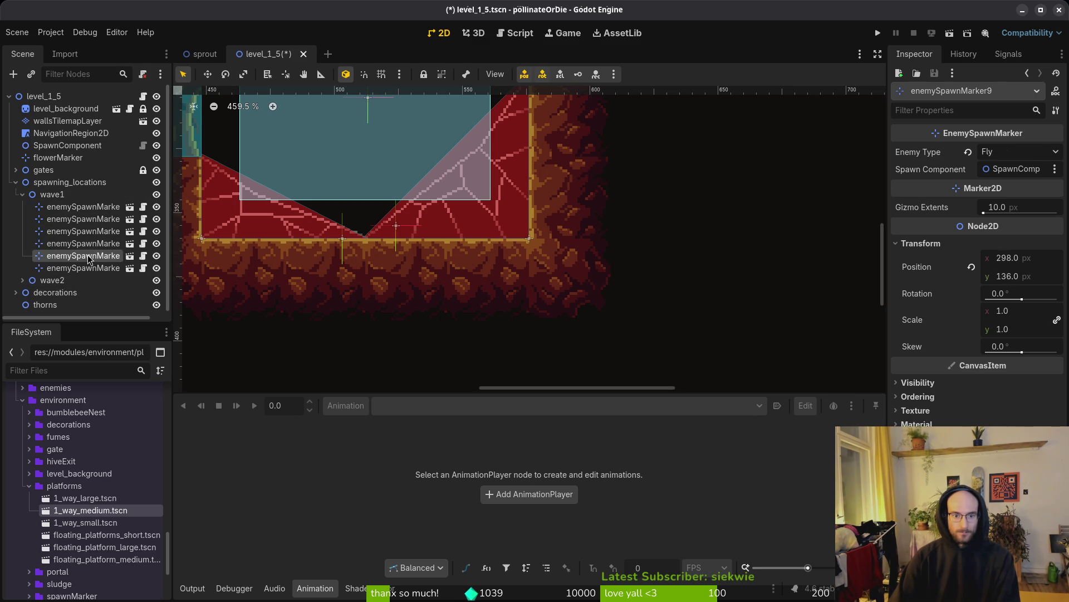
{"action": "key", "text": "Delete"}
{"action": "key", "text": "Return"}
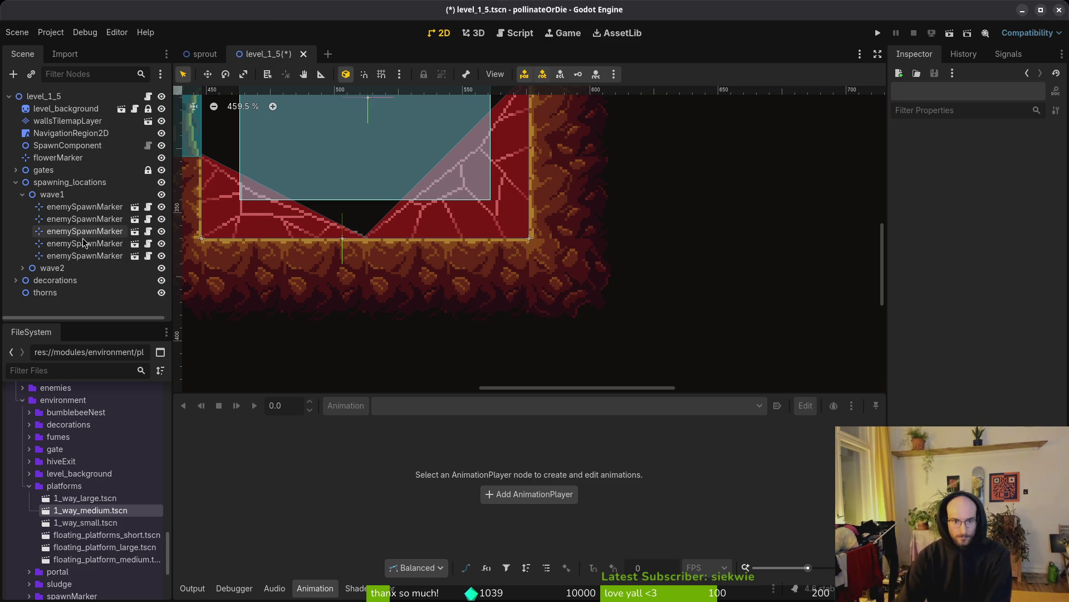
- Check the vertical shaft's lowest spawn marker, collapse the wave groups, and save the level
{"action": "left_click_drag", "start_coordinate": [570, 304], "coordinate": [701, 364]}
{"action": "scroll", "coordinate": [701, 364], "scroll_direction": "down", "scroll_amount": 3}
{"action": "left_click_drag", "start_coordinate": [693, 151], "coordinate": [437, 246]}
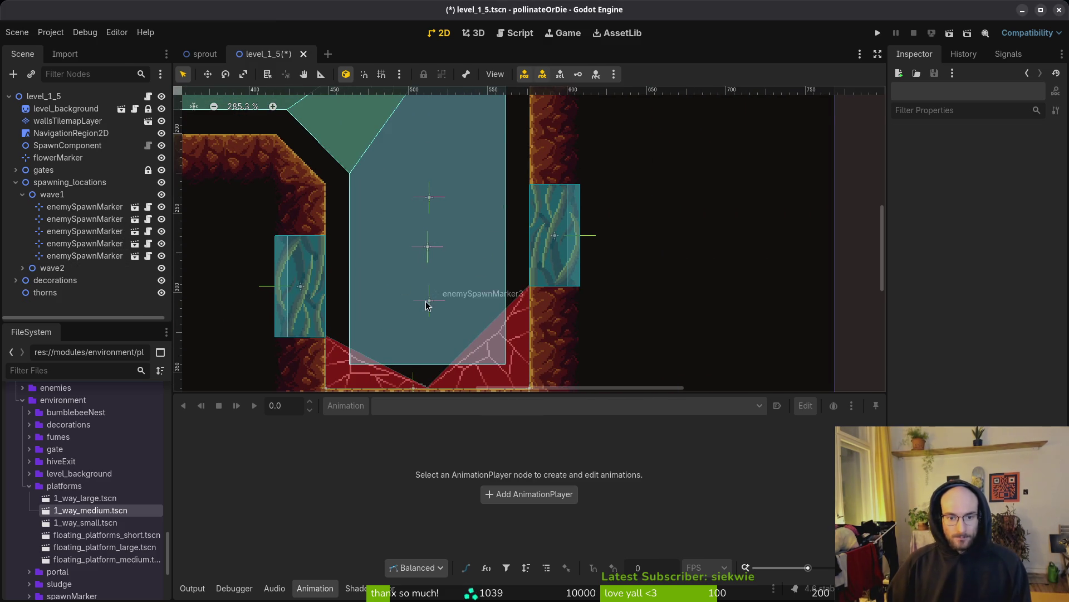
{"action": "left_click", "coordinate": [424, 305]}
{"action": "left_click", "coordinate": [430, 322]}
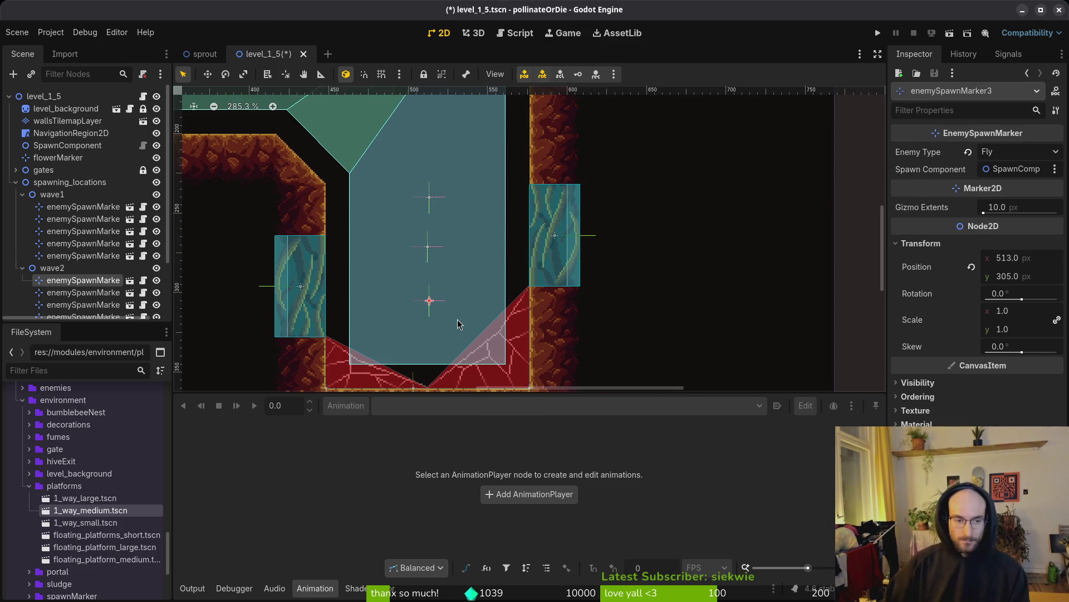
{"action": "left_click", "coordinate": [22, 268]}
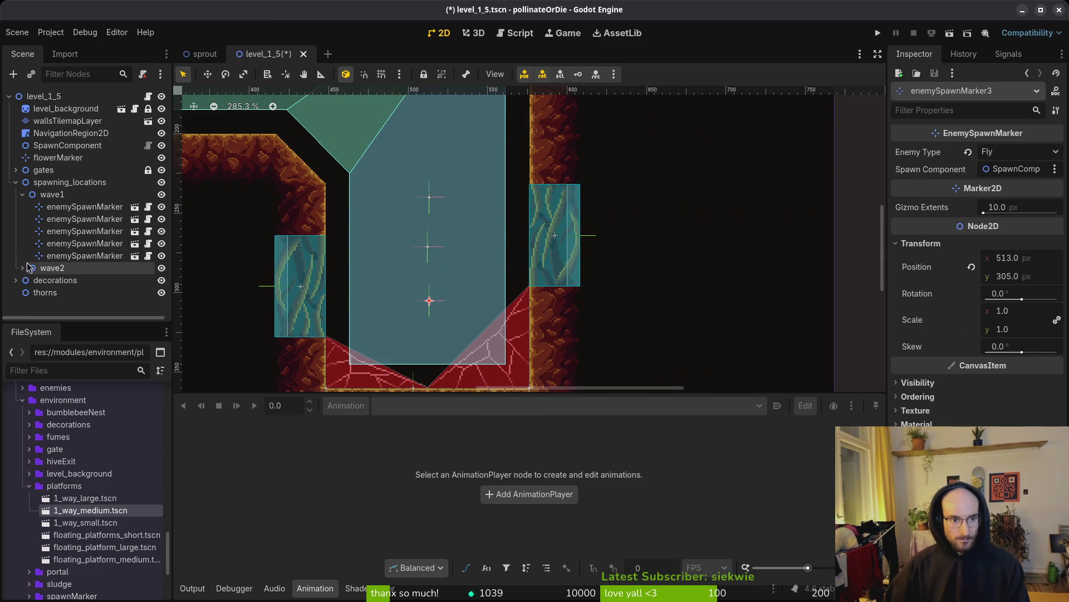
{"action": "left_click", "coordinate": [22, 194]}
{"action": "key", "text": "ctrl+s"}
{"action": "scroll", "coordinate": [489, 275], "scroll_direction": "down", "scroll_amount": 5}
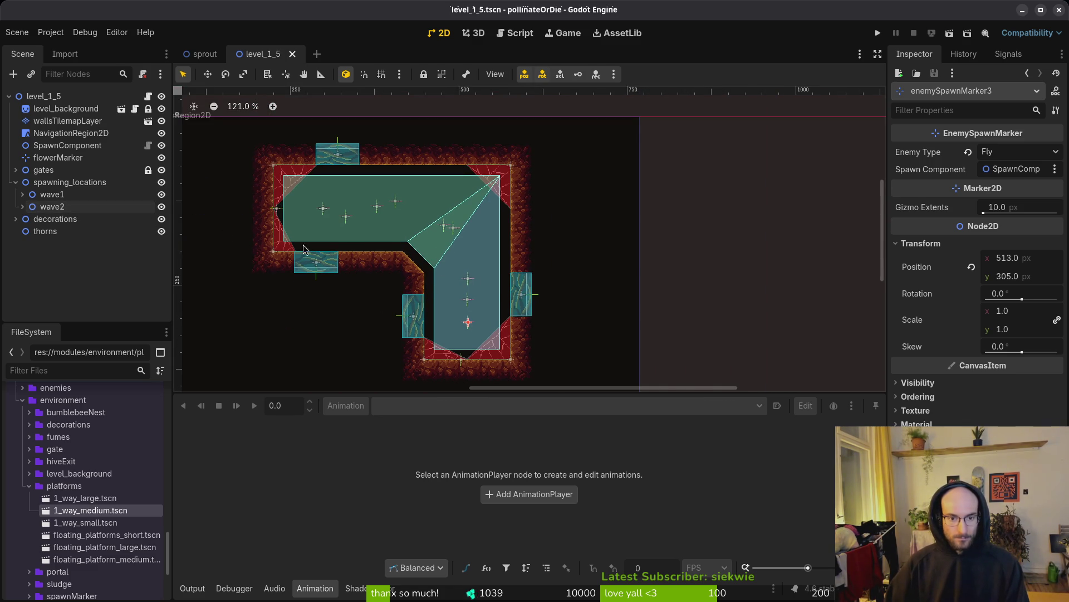
{"action": "scroll", "coordinate": [419, 266], "scroll_direction": "up", "scroll_amount": 5}
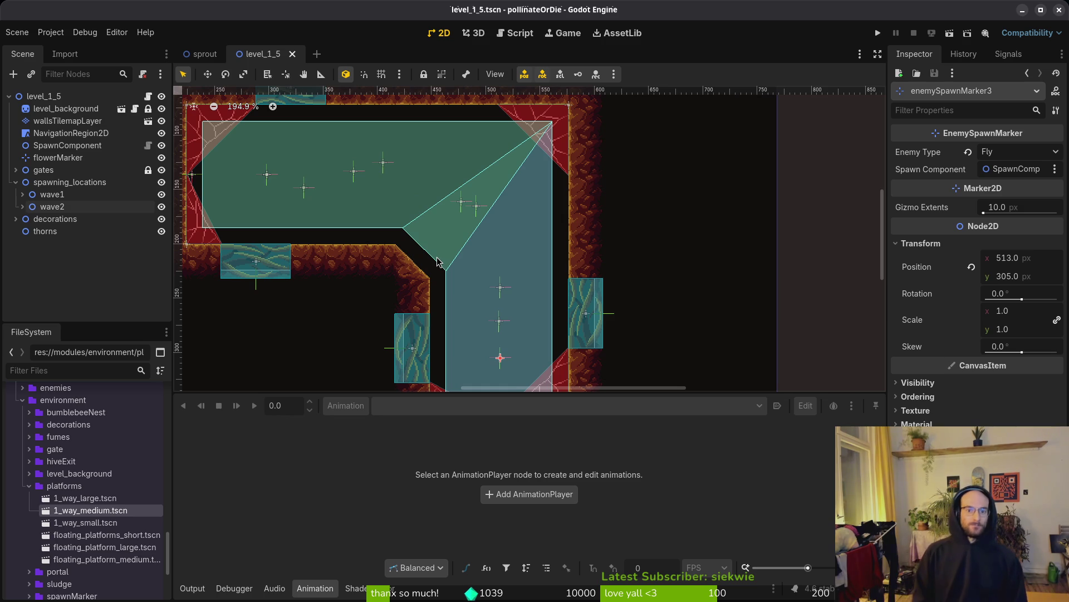
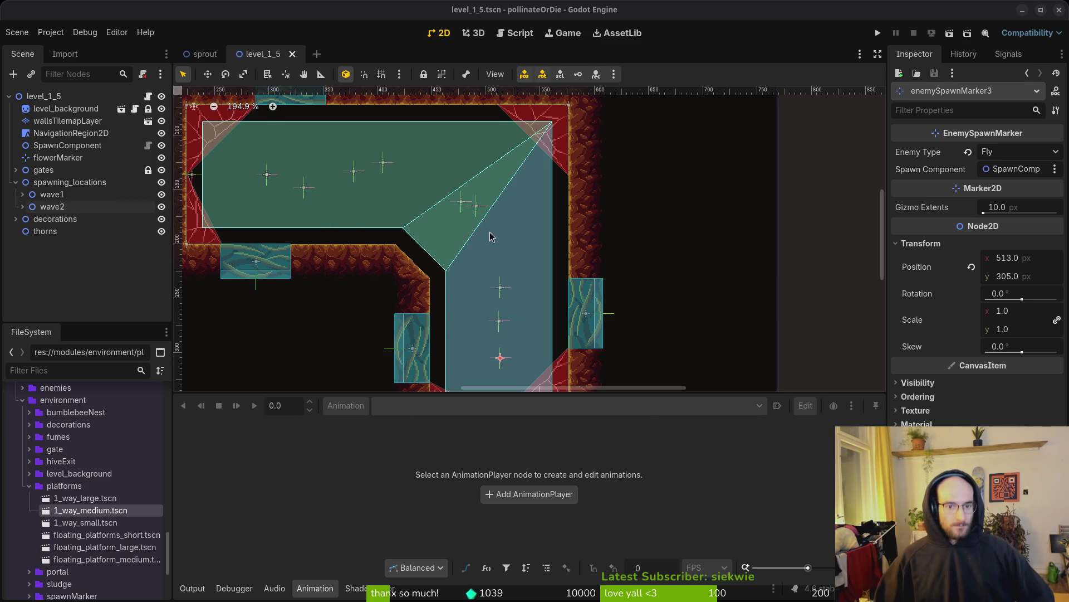
- Undo the accidental move of the web1x4 decoration, restoring it to 448, 360
{"action": "scroll", "coordinate": [547, 205], "scroll_direction": "down", "scroll_amount": 3}
{"action": "scroll", "coordinate": [552, 251], "scroll_direction": "up", "scroll_amount": 2}
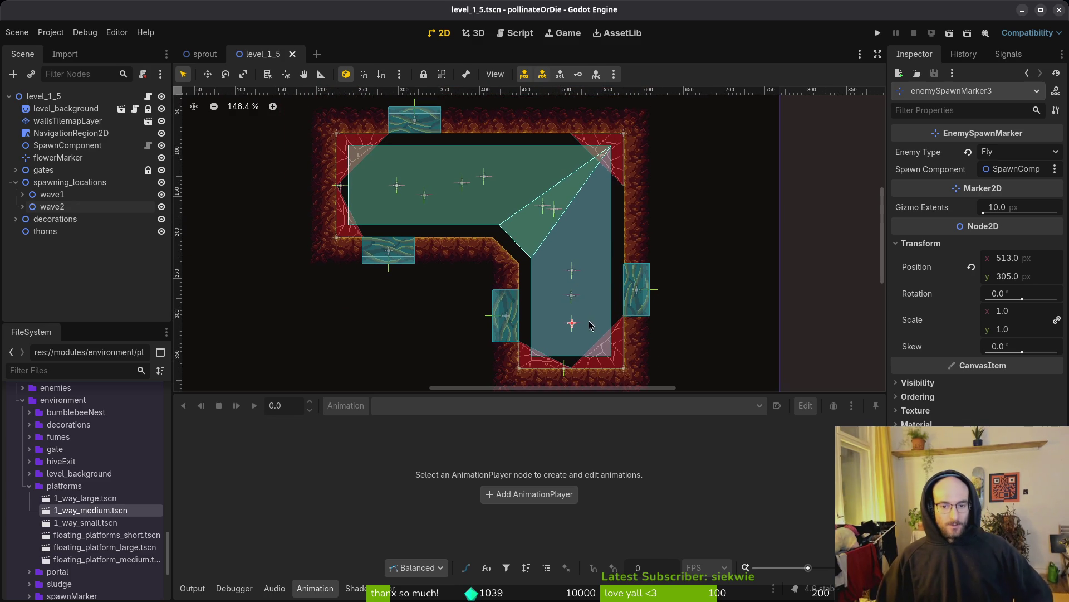
{"action": "left_click", "coordinate": [15, 182]}
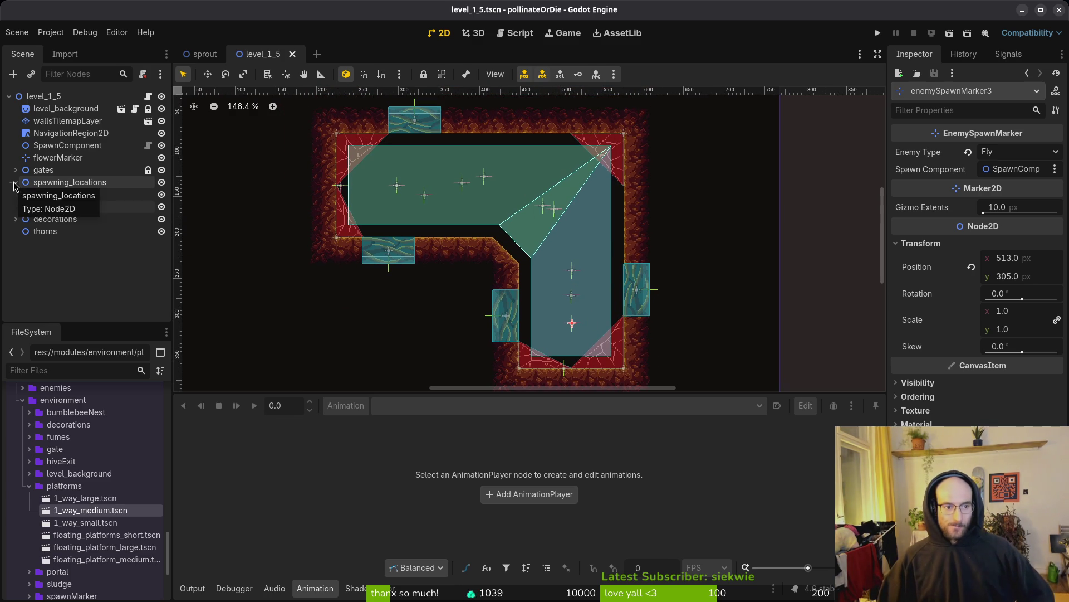
{"action": "scroll", "coordinate": [569, 370], "scroll_direction": "up", "scroll_amount": 5}
{"action": "left_click", "coordinate": [562, 367]}
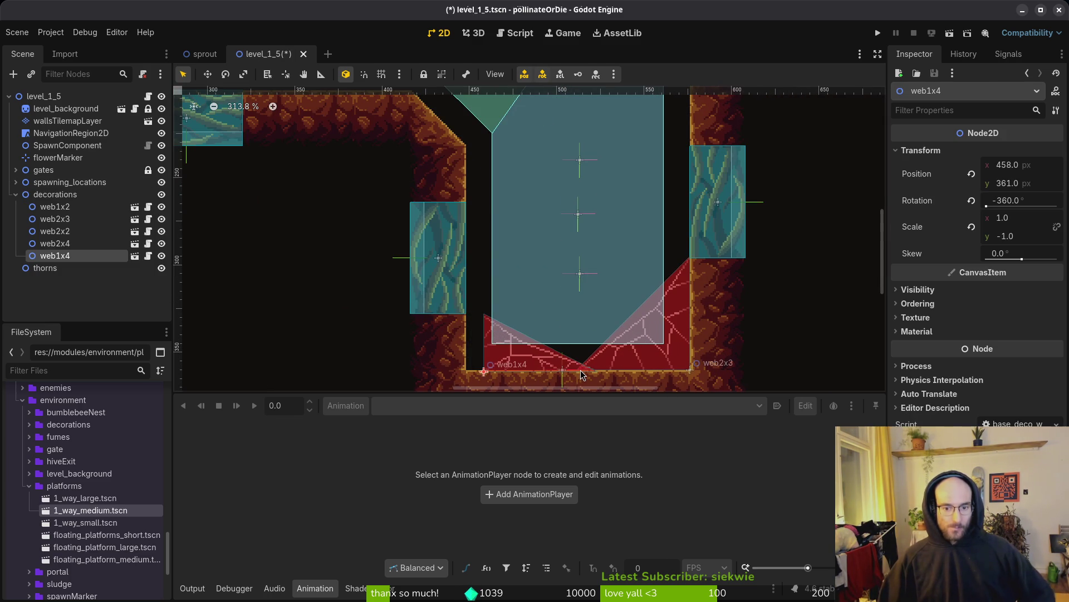
{"action": "key", "text": "ctrl+z"}
- Nudge flowerMarker right to about x 512 and save level_1_5
{"action": "scroll", "coordinate": [537, 164], "scroll_direction": "up", "scroll_amount": 5}
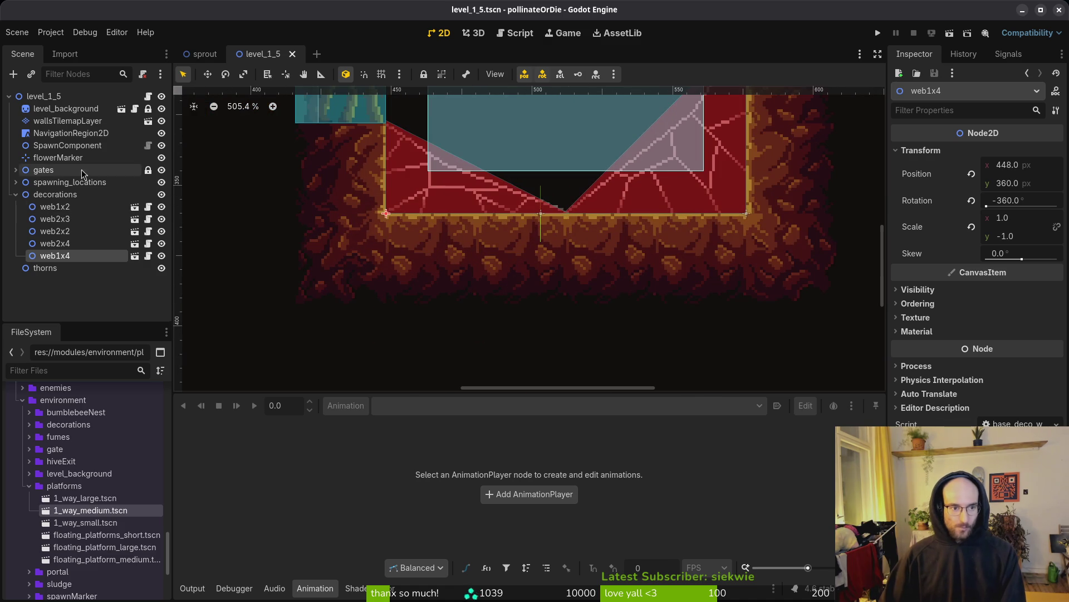
{"action": "left_click", "coordinate": [58, 158]}
{"action": "key", "text": "f"}
{"action": "key", "text": "Right"}
{"action": "key", "text": "Right"}
{"action": "key", "text": "Right"}
{"action": "key", "text": "ctrl+s"}
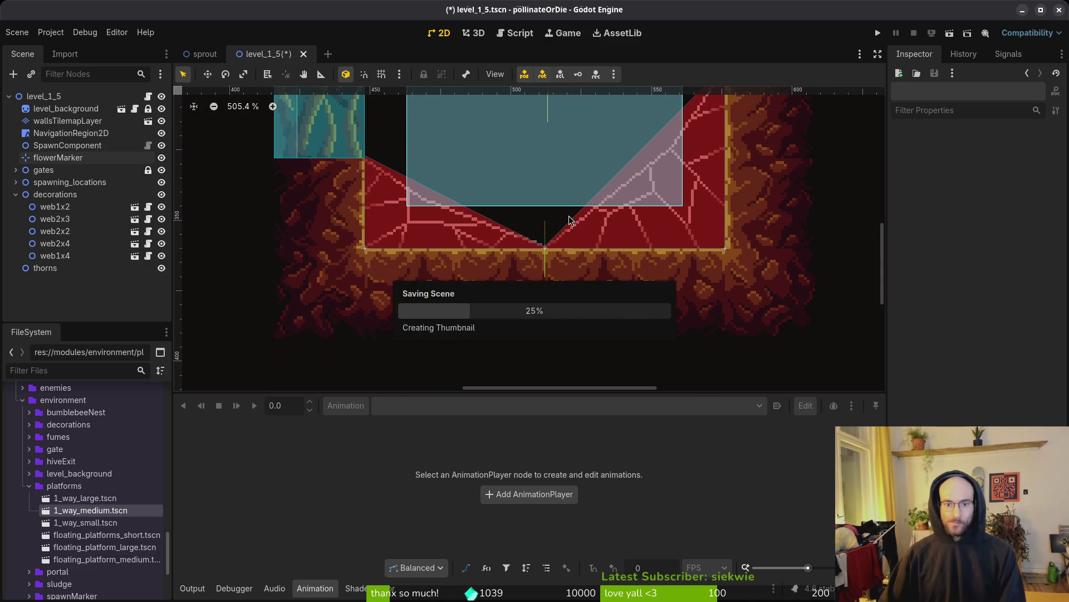
- Collapse the decorations group and close the level_1_5 scene
{"action": "scroll", "coordinate": [584, 226], "scroll_direction": "down", "scroll_amount": 2}
{"action": "scroll", "coordinate": [557, 289], "scroll_direction": "down", "scroll_amount": 3}
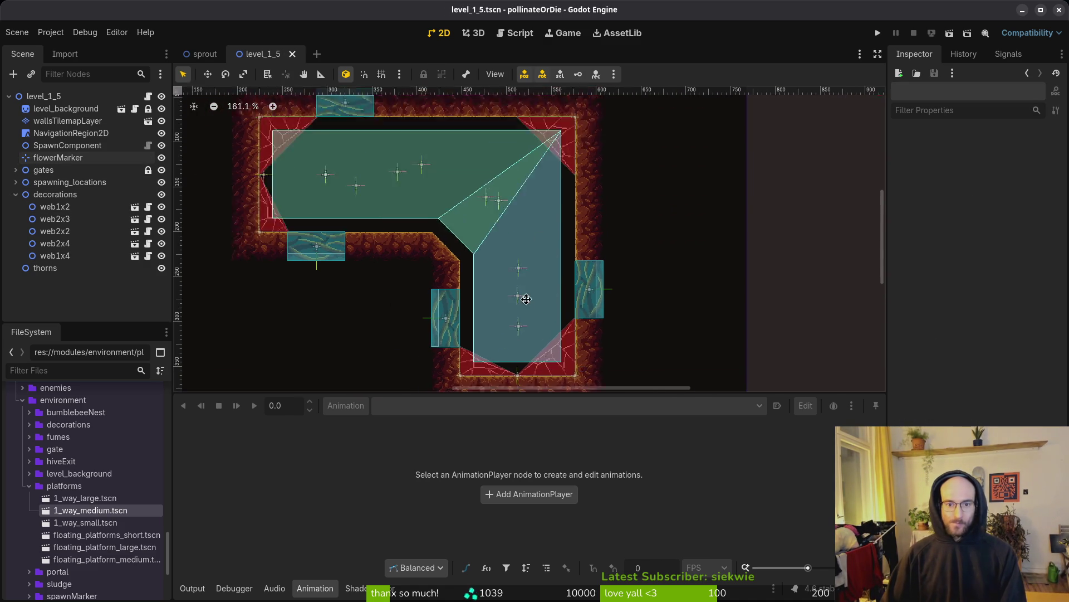
{"action": "left_click", "coordinate": [15, 194]}
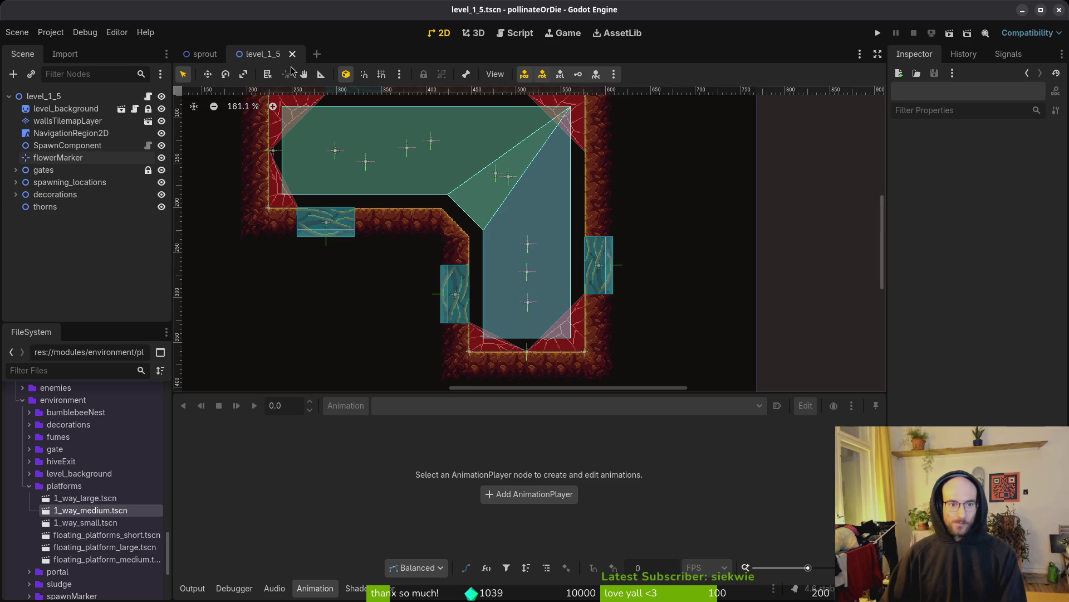
{"action": "left_click", "coordinate": [292, 54]}
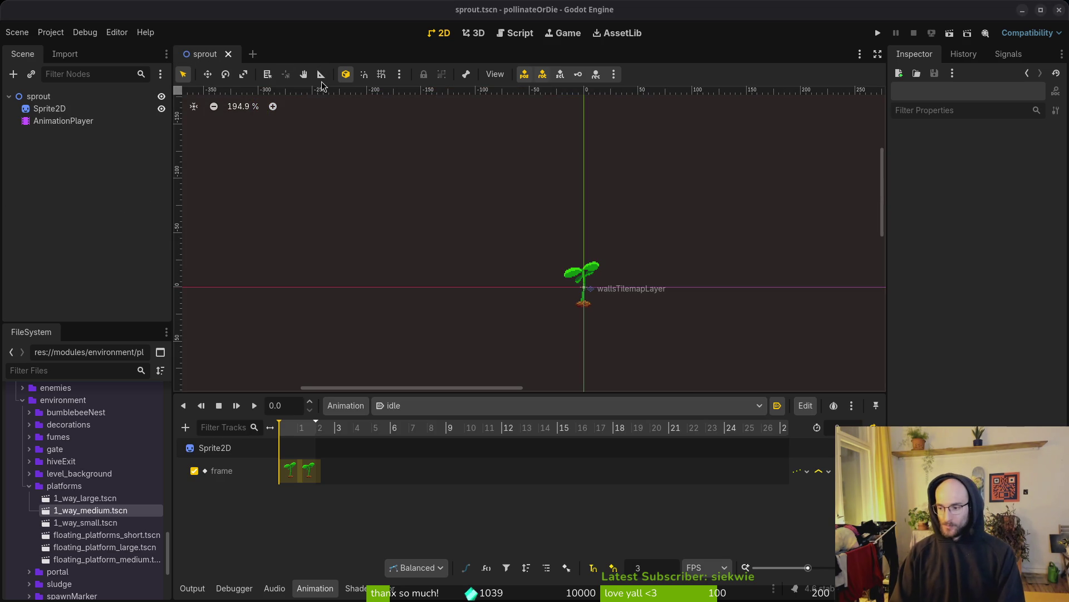
- Stage level_1_5.tscn in tig after reviewing its diff
{"action": "key", "text": "alt+Tab"}
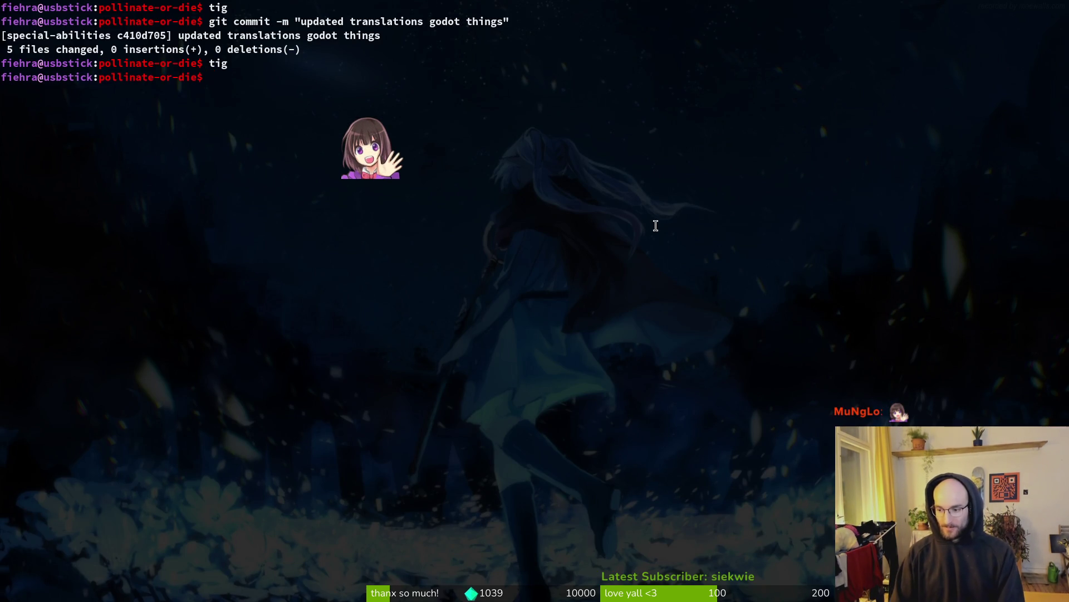
{"action": "key", "text": "Up"}
{"action": "key", "text": "Return"}
{"action": "key", "text": "Down"}
{"action": "key", "text": "Down"}
{"action": "key", "text": "Down"}
{"action": "key", "text": "Return"}
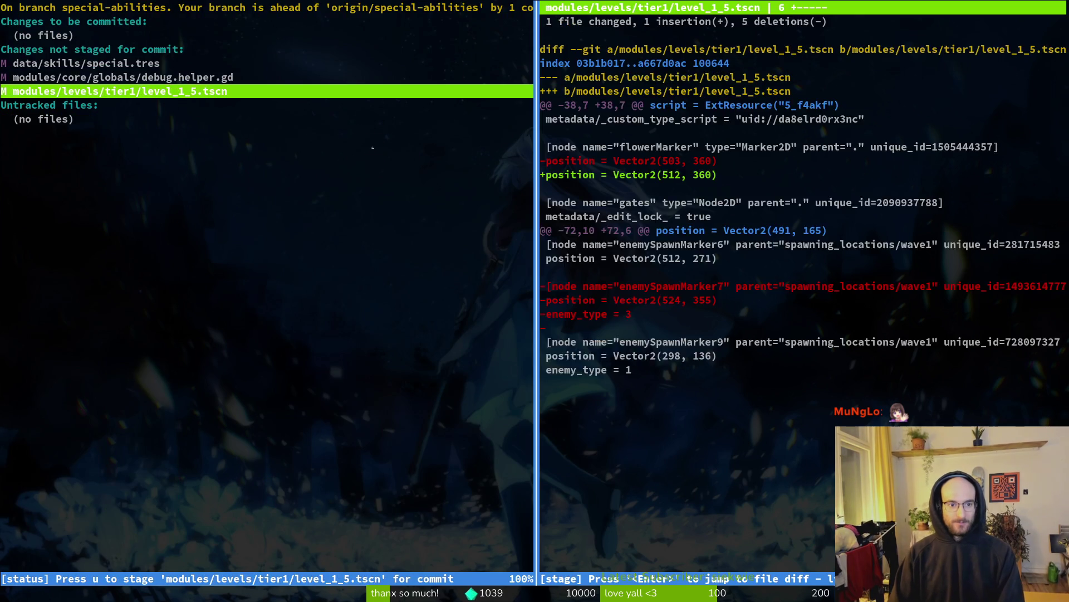
{"action": "key", "text": "u"}
{"action": "key", "text": "Up"}
- Commit as "removed mutatedflower as it is hard to see behind withered flower" and git push
{"action": "type", "text": "qgit commit "}
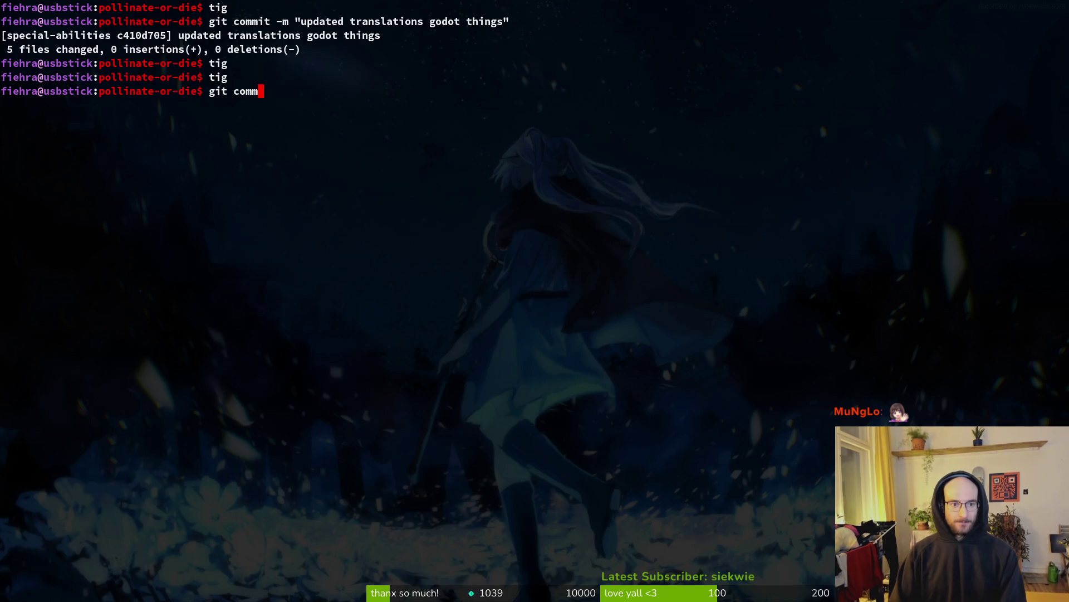
{"action": "type", "text": "removed "}
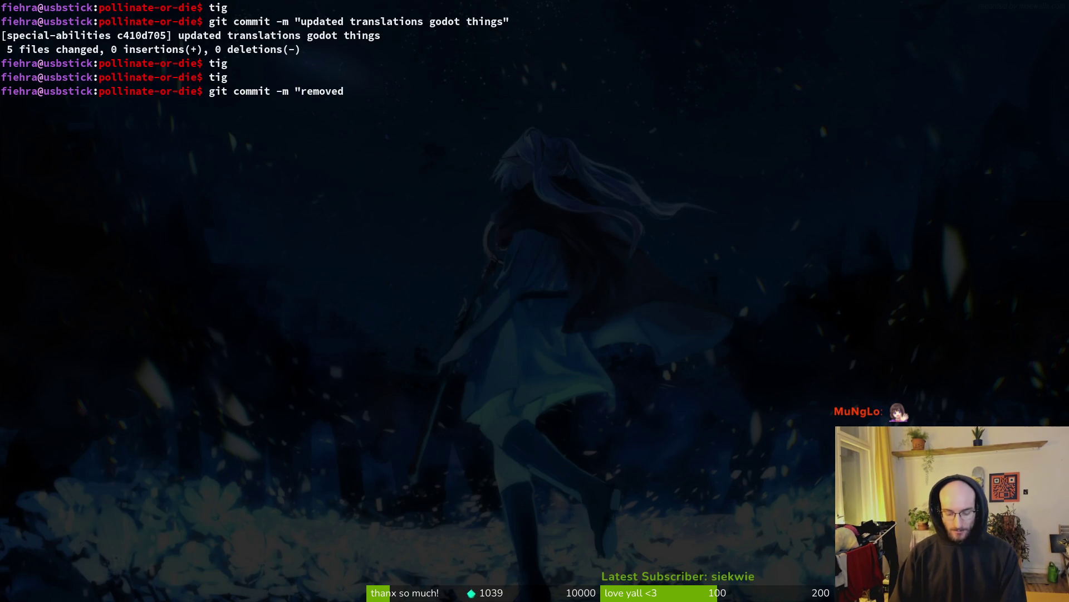
{"action": "type", "text": "lower as its hard"}
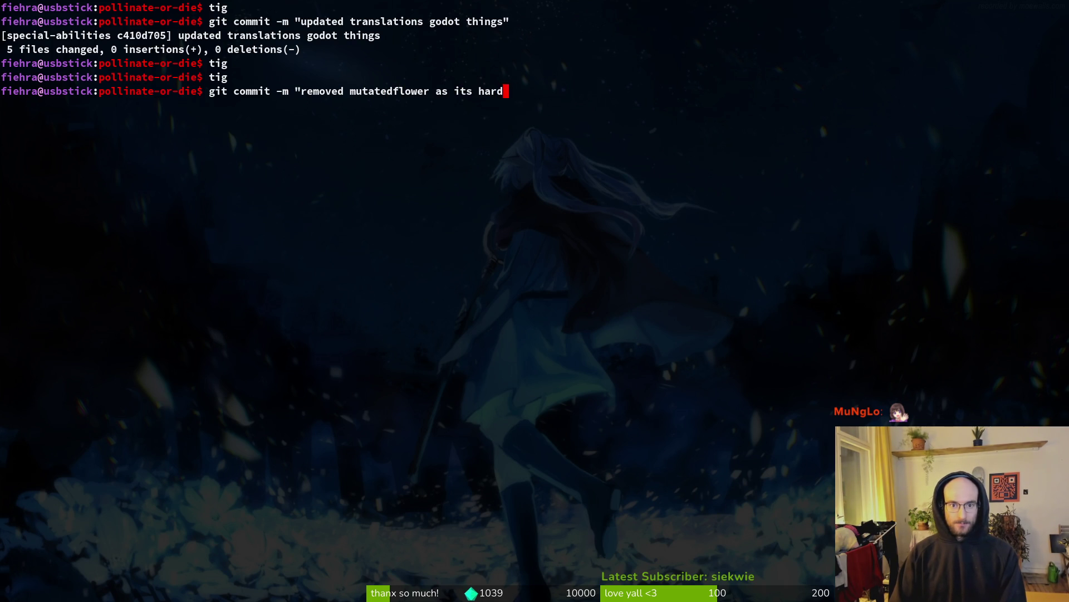
{"action": "key", "text": "BackSpace"}
{"action": "key", "text": "BackSpace"}
{"action": "key", "text": "BackSpace"}
{"action": "type", "text": "is "}
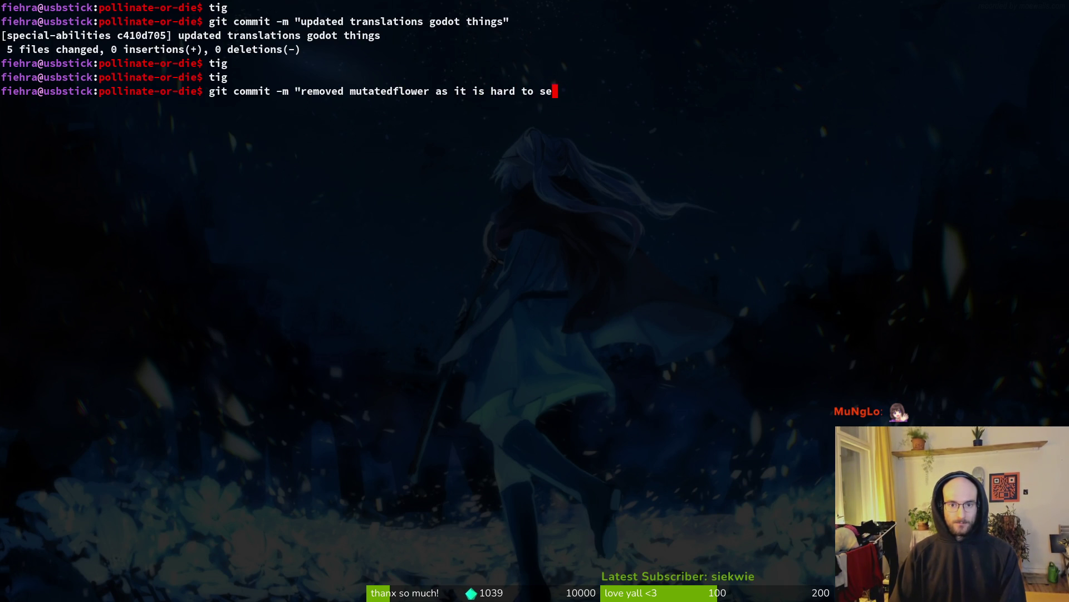
{"action": "type", "text": "hard to see behind withered "}
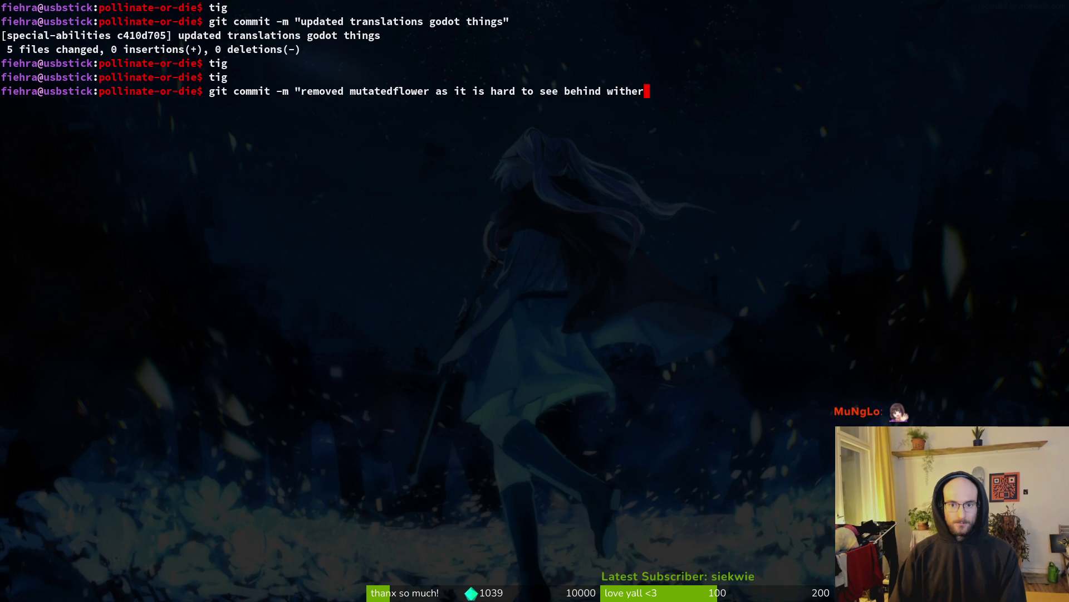
{"action": "type", "text": "flower\""}
{"action": "key", "text": "Return"}
{"action": "type", "text": "git push"}
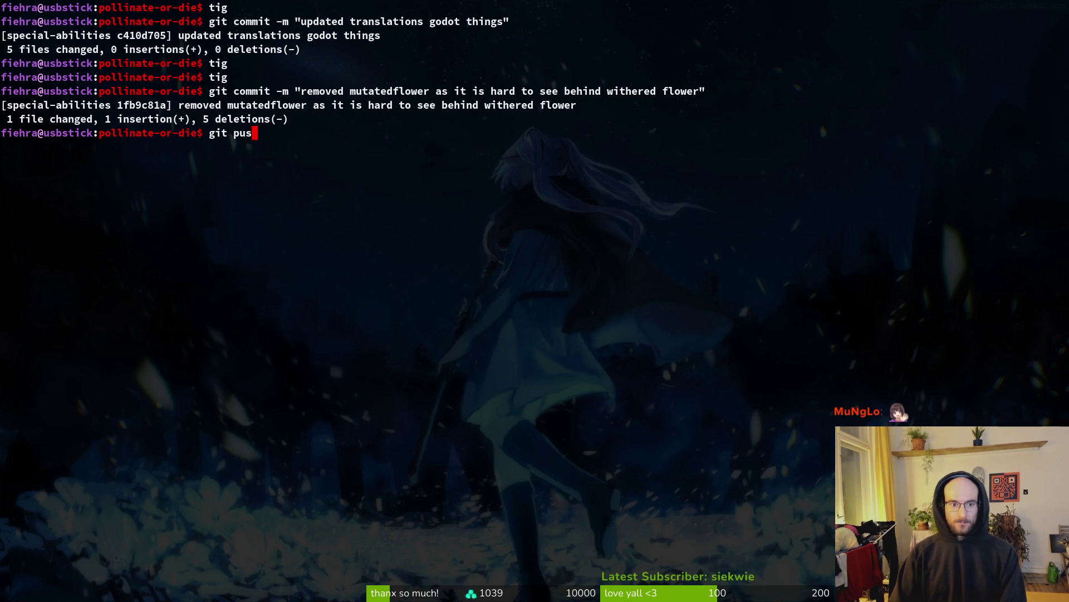
{"action": "key", "text": "Return"}
{"action": "key", "text": "alt+Tab"}
{"action": "key", "text": "alt+shift+o"}
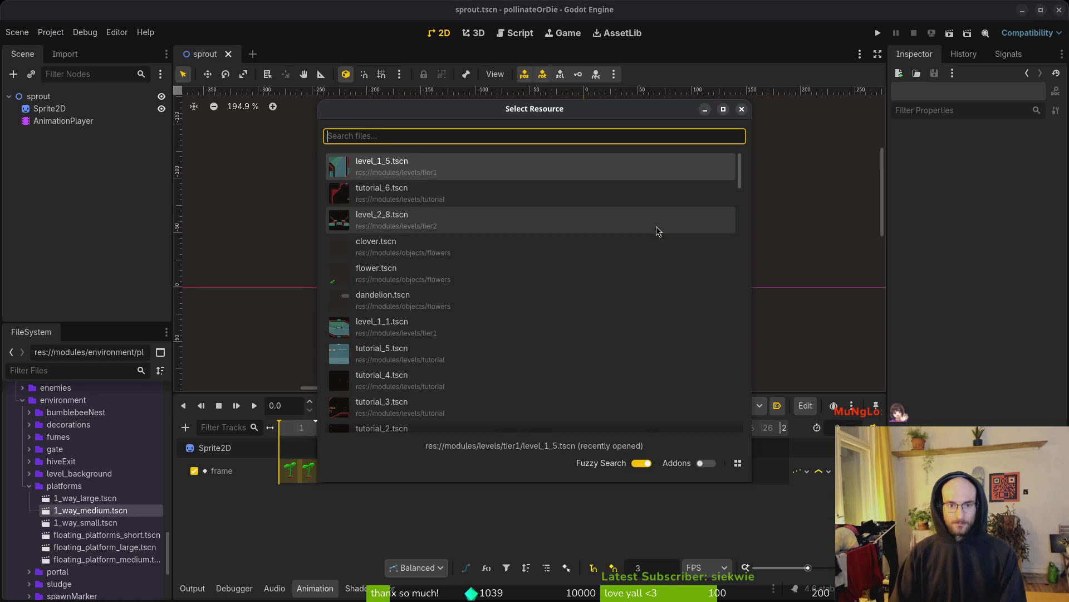
- Quick-open the level_1_3 and level_1_4 scenes
{"action": "type", "text": "1"}
{"action": "type", "text": "_3"}
{"action": "key", "text": "Return"}
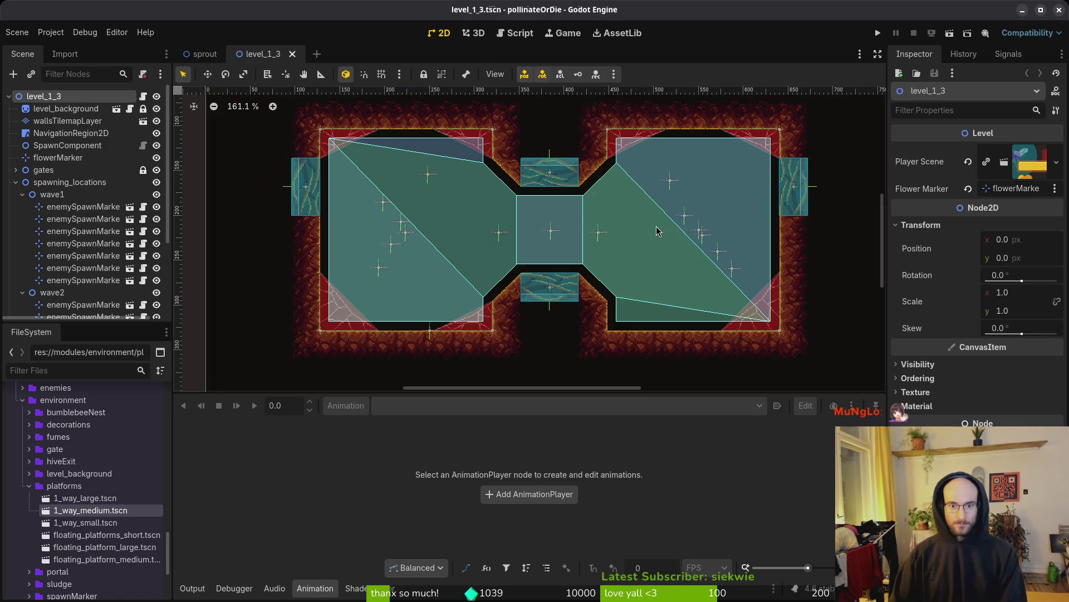
{"action": "key", "text": "ctrl+shift+o"}
{"action": "type", "text": "1_4"}
{"action": "key", "text": "Return"}
{"action": "key", "text": "ctrl+shift+o"}
{"action": "key", "text": "Escape"}
- Hide wave2's spawn markers and expand wave1's marker list
{"action": "scroll", "coordinate": [502, 289], "scroll_direction": "down", "scroll_amount": 1}
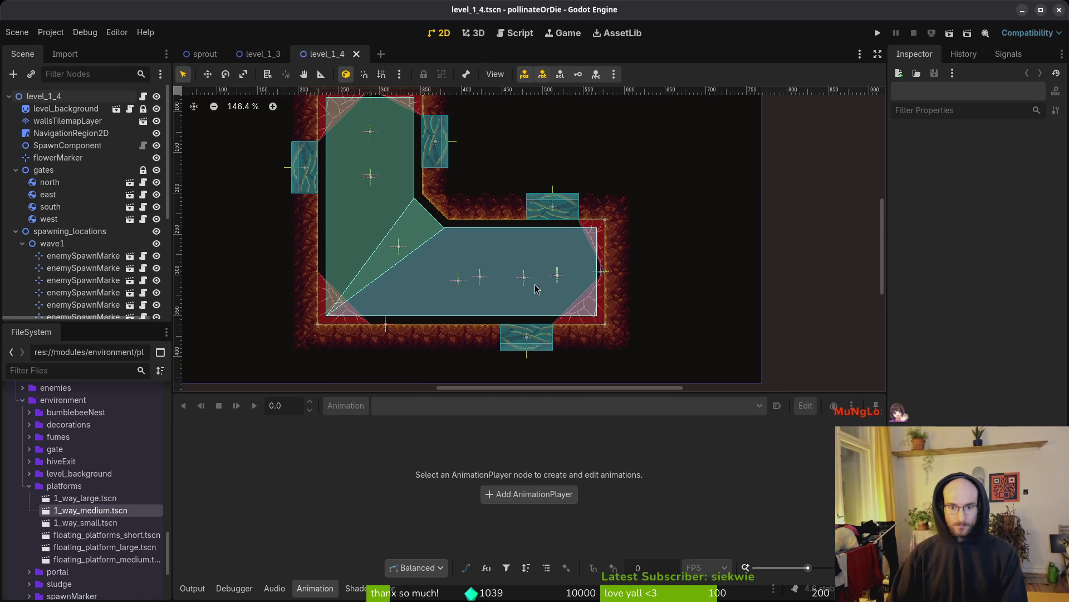
{"action": "left_click", "coordinate": [23, 243]}
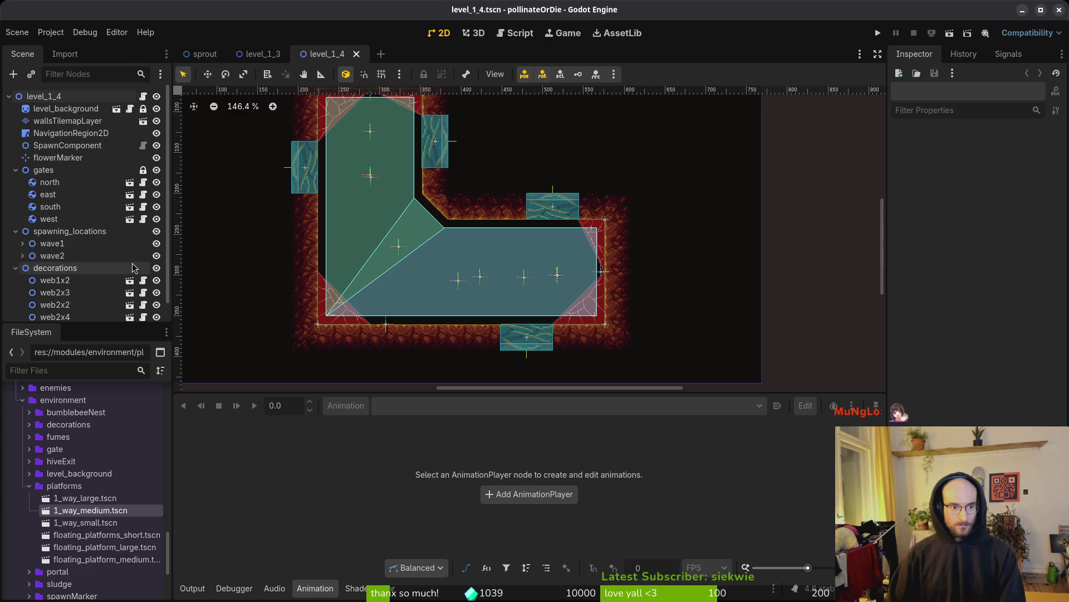
{"action": "left_click", "coordinate": [156, 256]}
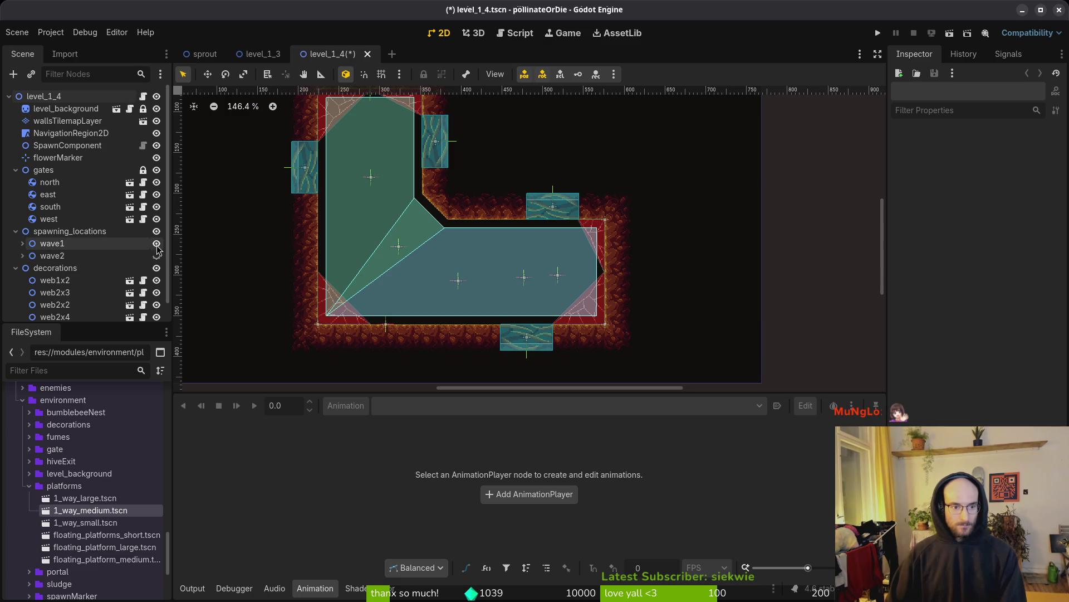
{"action": "left_click", "coordinate": [22, 243]}
- Set enemySpawnMarker23's Enemy Type to Fruitfly and save level_1_4
{"action": "left_click", "coordinate": [523, 278]}
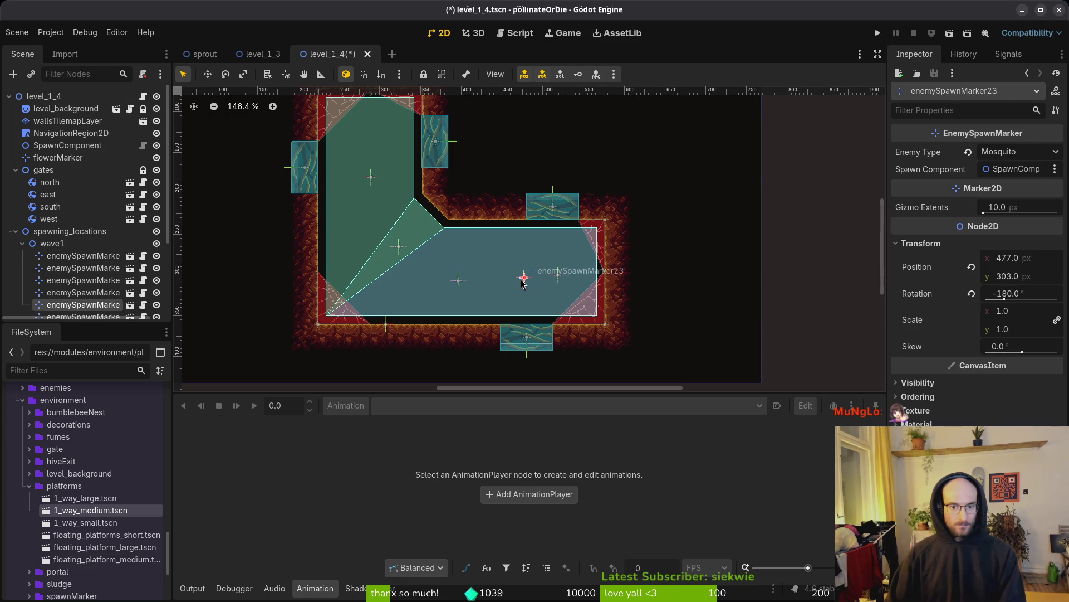
{"action": "left_click", "coordinate": [558, 275]}
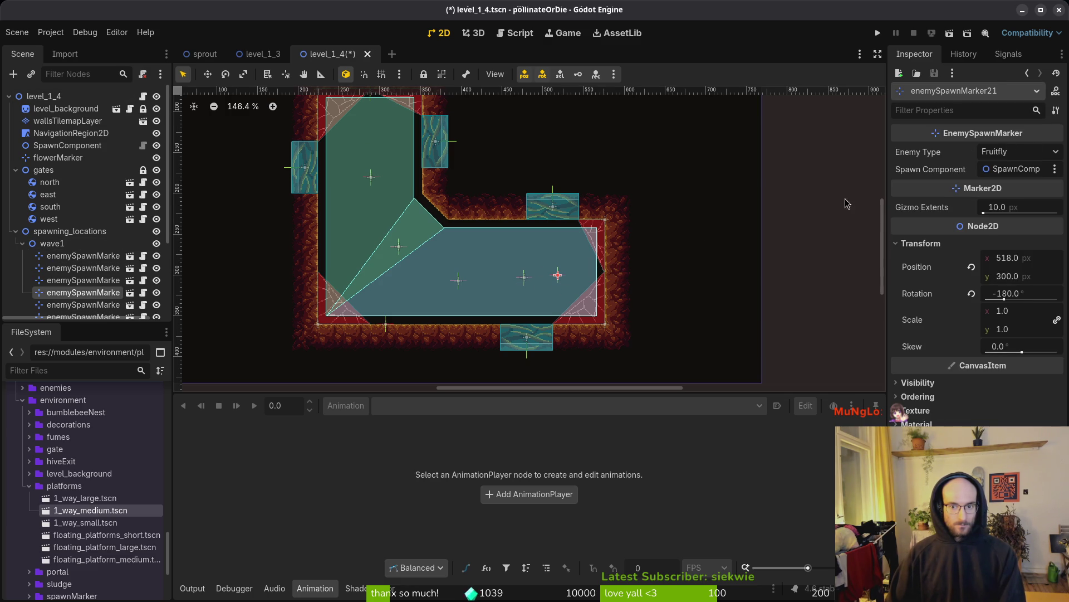
{"action": "left_click", "coordinate": [1025, 151]}
{"action": "left_click", "coordinate": [1014, 197]}
{"action": "left_click", "coordinate": [524, 277]}
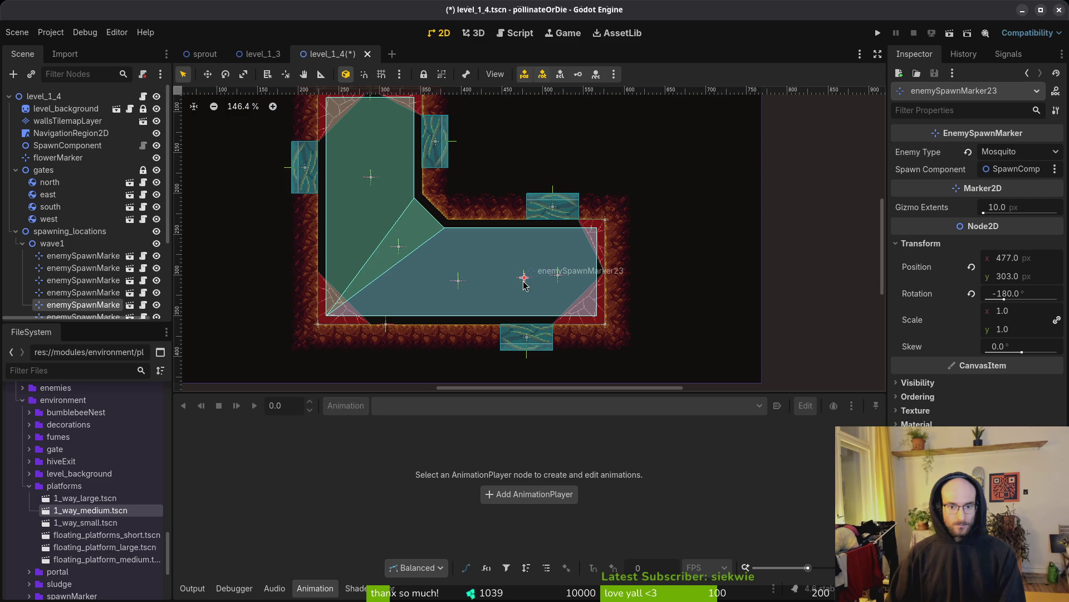
{"action": "left_click", "coordinate": [1014, 152]}
{"action": "left_click", "coordinate": [1000, 168]}
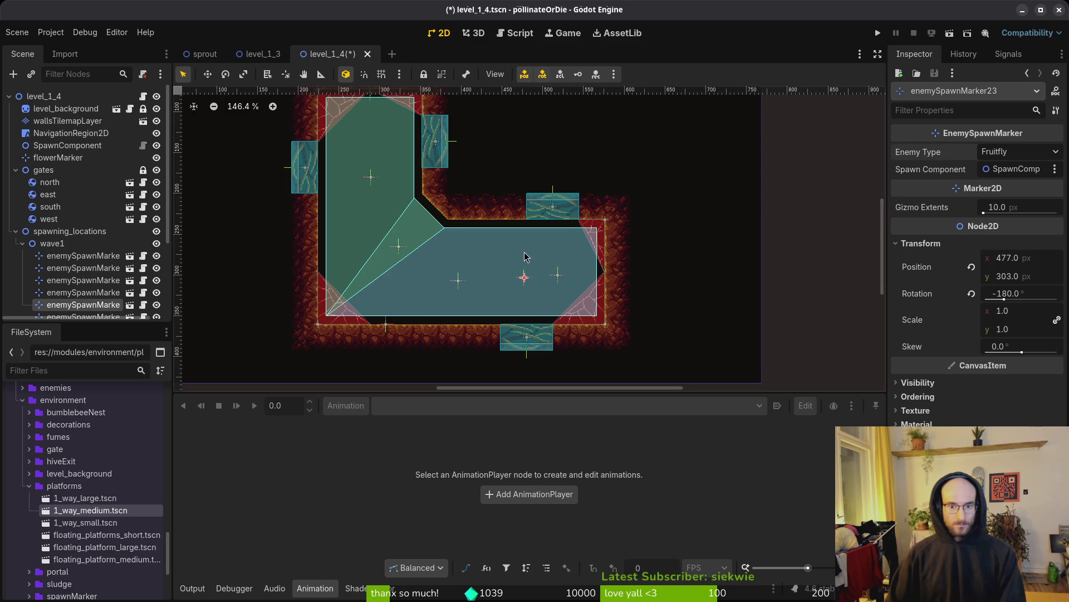
{"action": "key", "text": "ctrl+s"}
- Inspect the spawn markers in the upper-left room and diagonal passage, then collapse wave1
{"action": "left_click", "coordinate": [375, 204]}
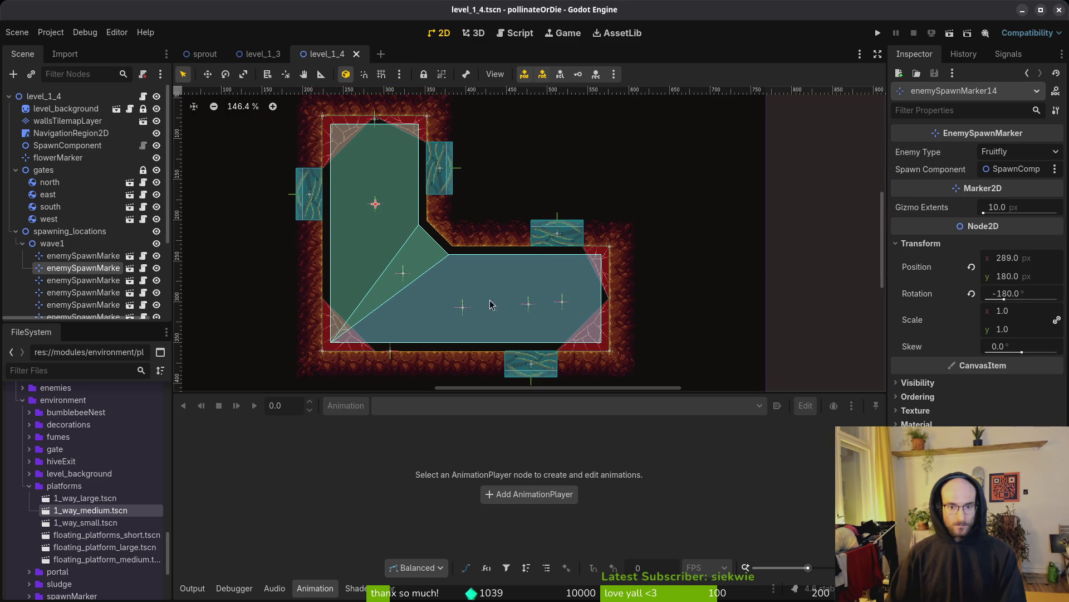
{"action": "left_click", "coordinate": [403, 272]}
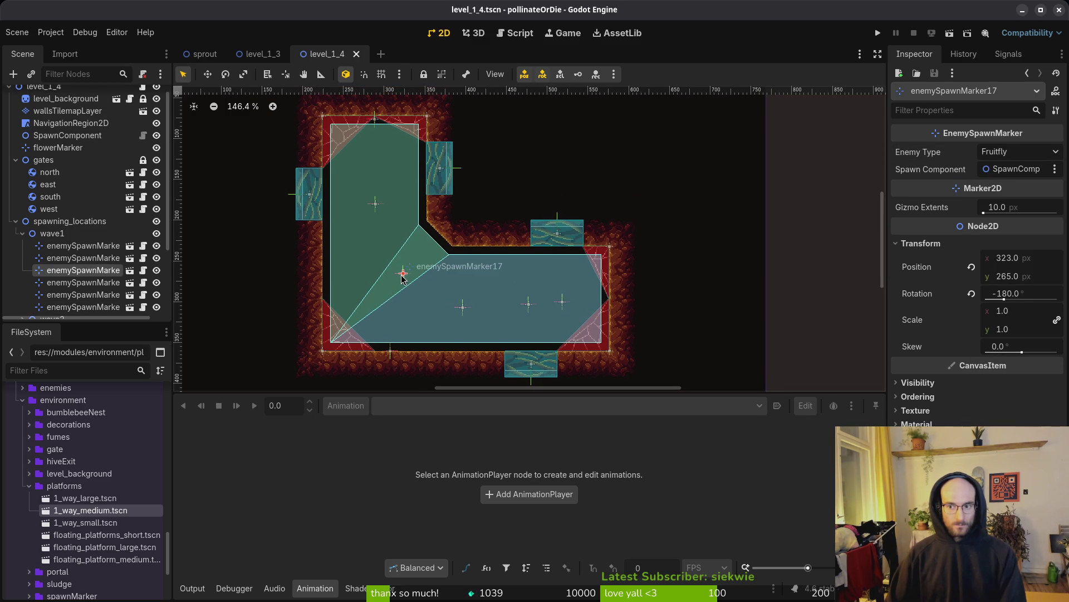
{"action": "left_click", "coordinate": [21, 234]}
- Hide wave1, set enemySpawnMarker16 to Fruitfly and another wave2 marker to Mosquito, then save
{"action": "left_click", "coordinate": [157, 233]}
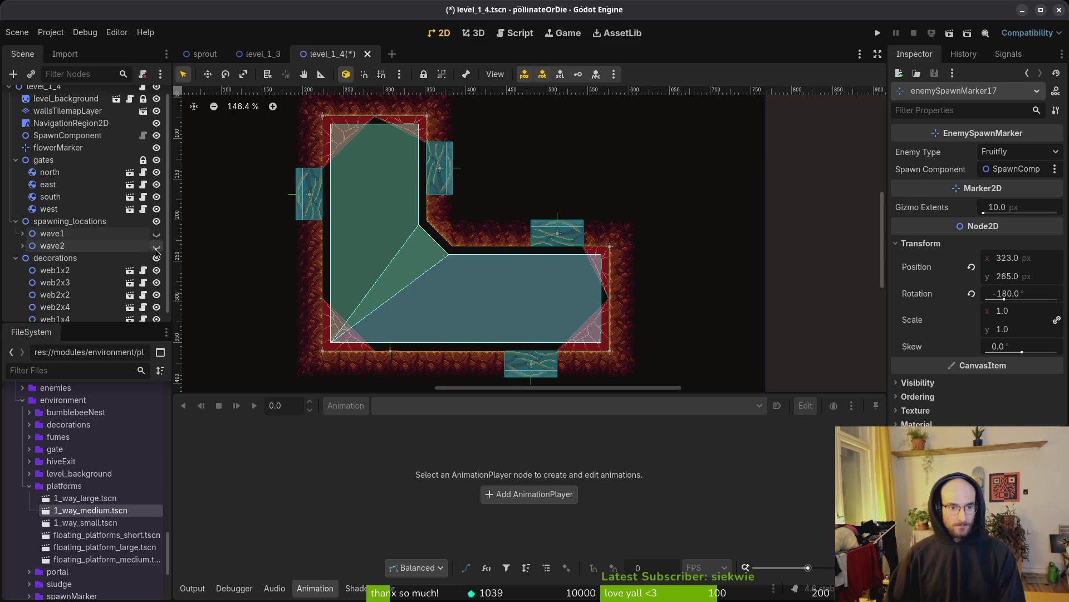
{"action": "left_click", "coordinate": [373, 202]}
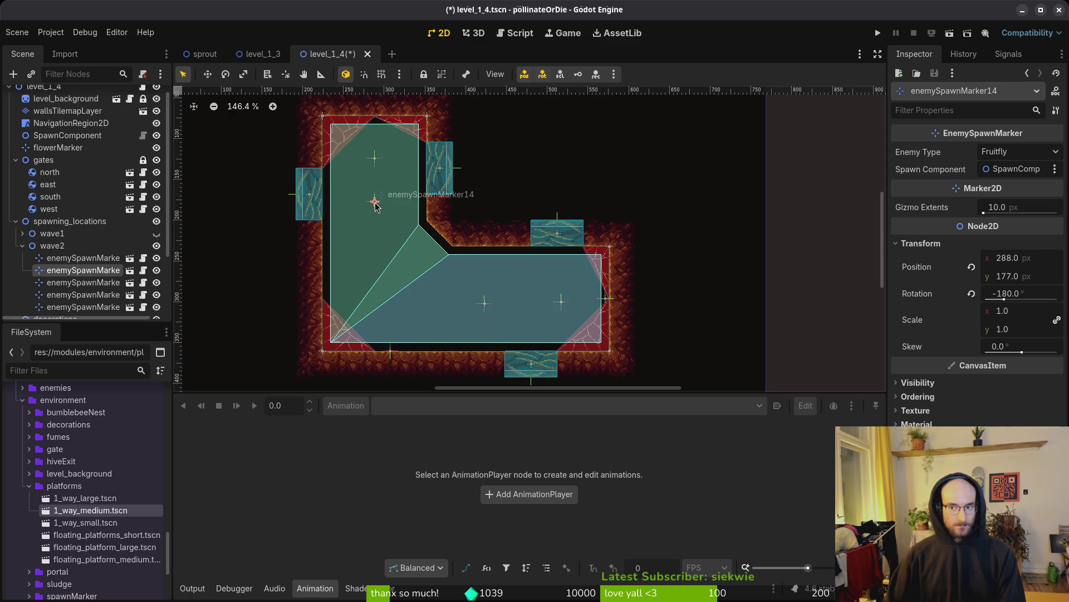
{"action": "left_click", "coordinate": [375, 158]}
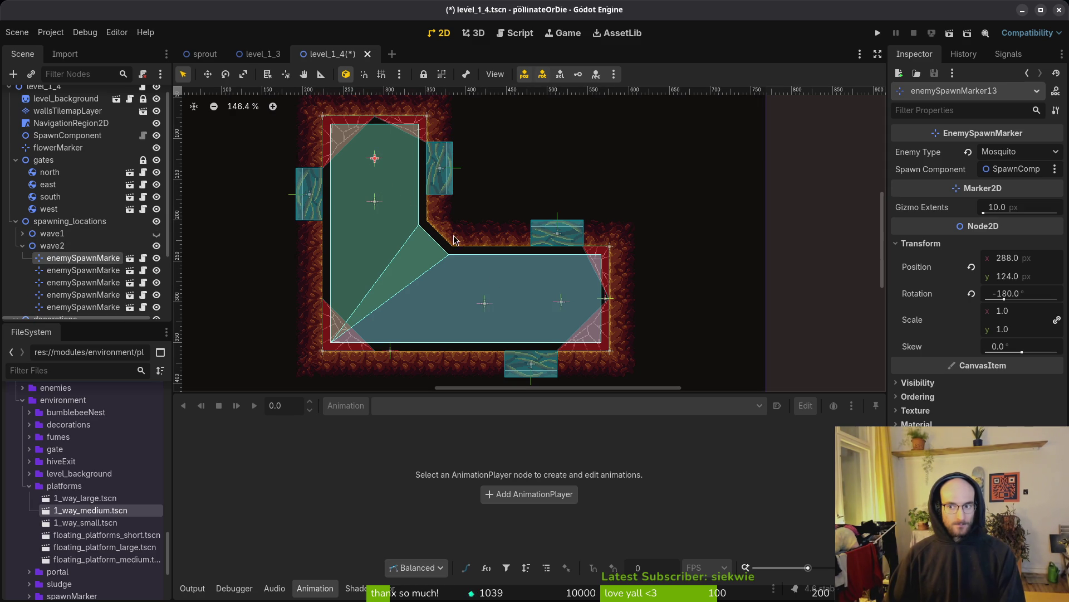
{"action": "left_click", "coordinate": [484, 304]}
{"action": "left_click", "coordinate": [1006, 155]}
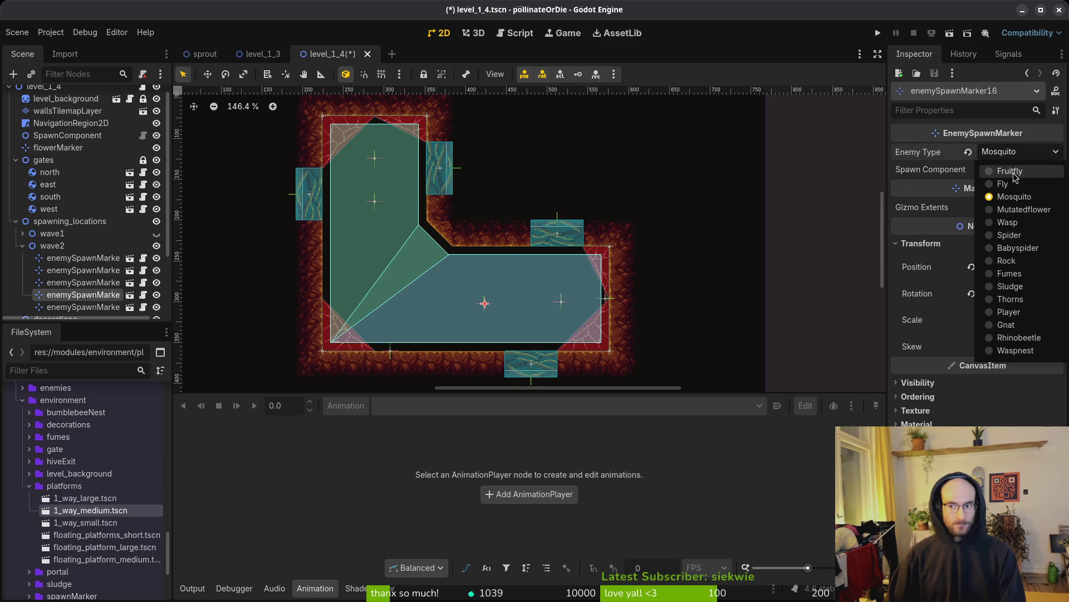
{"action": "left_click", "coordinate": [1011, 172]}
{"action": "left_click", "coordinate": [562, 301]}
{"action": "left_click", "coordinate": [1006, 151]}
{"action": "left_click", "coordinate": [1017, 198]}
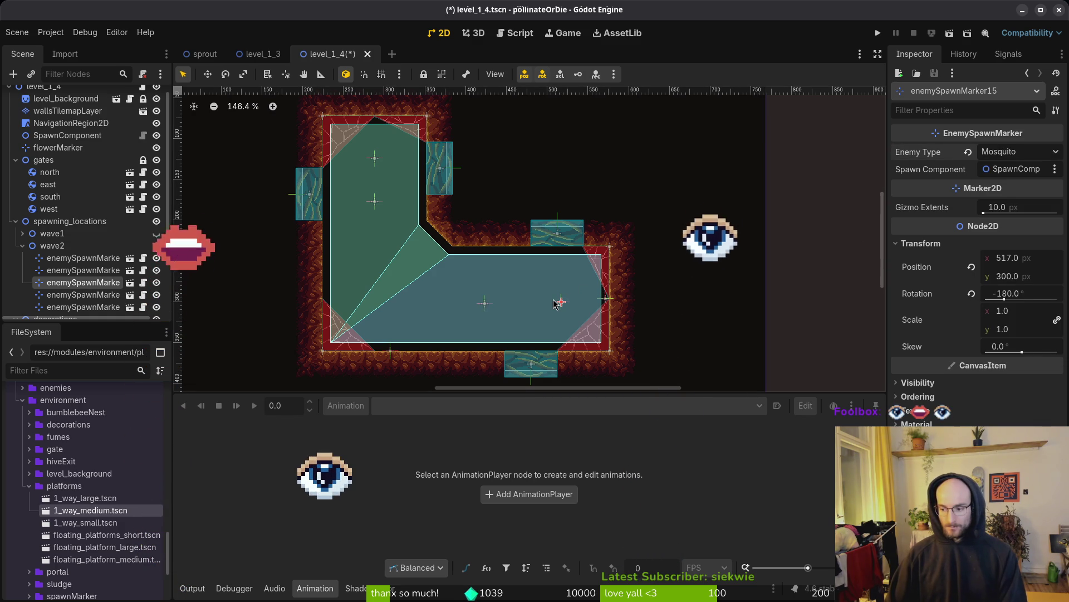
{"action": "key", "text": "ctrl+s"}
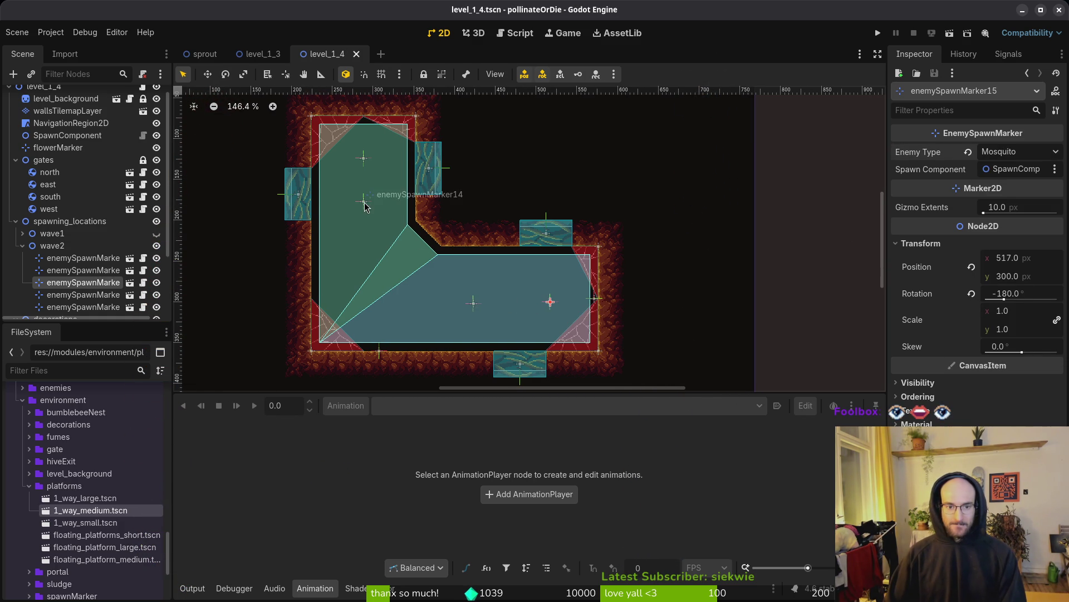
- Show wave1's markers again, save, and collapse the wave2, decorations, spawning_locations and gates groups
{"action": "left_click", "coordinate": [157, 233]}
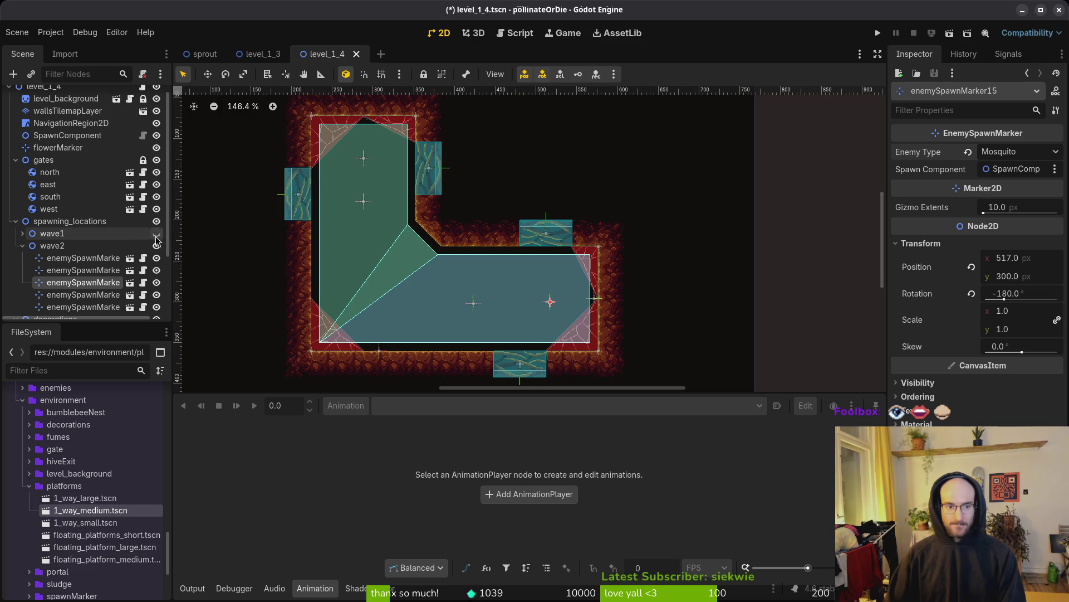
{"action": "left_click", "coordinate": [22, 245]}
{"action": "key", "text": "ctrl+s"}
{"action": "left_click", "coordinate": [16, 258]}
{"action": "left_click", "coordinate": [15, 231]}
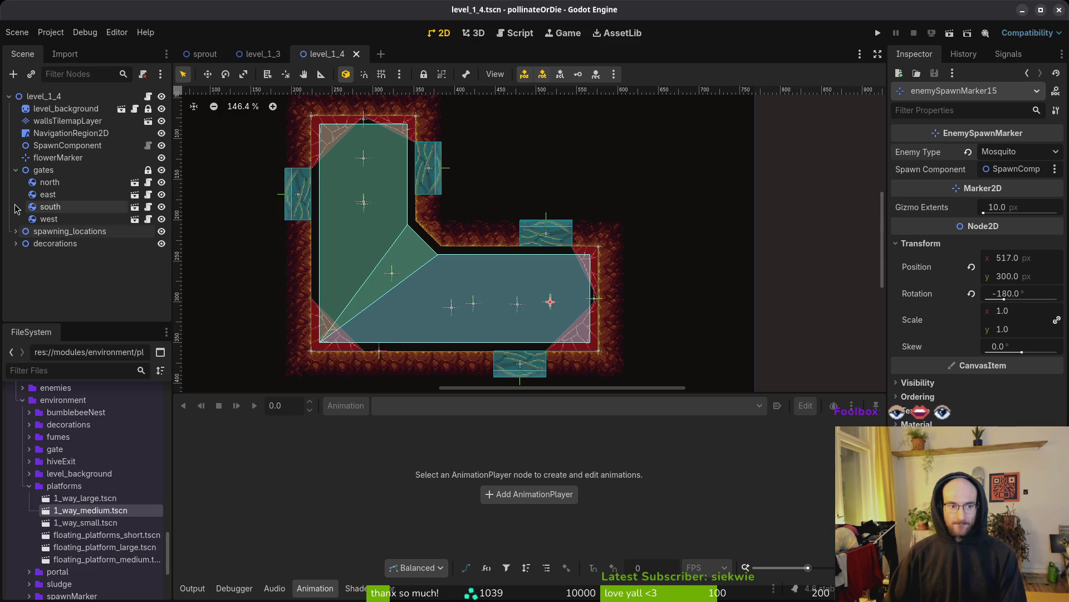
{"action": "left_click", "coordinate": [16, 170]}
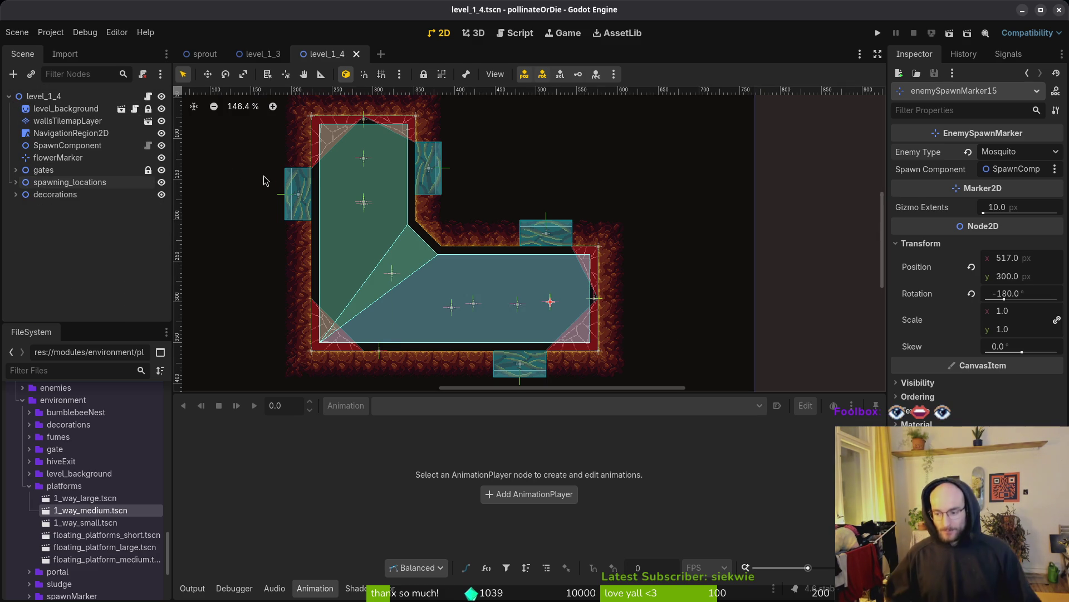
- Close the level_1_4 and level_1_3 scenes, leaving only sprout open
{"action": "left_click_drag", "start_coordinate": [522, 397], "coordinate": [522, 479]}
{"action": "left_click_drag", "start_coordinate": [509, 308], "coordinate": [594, 334]}
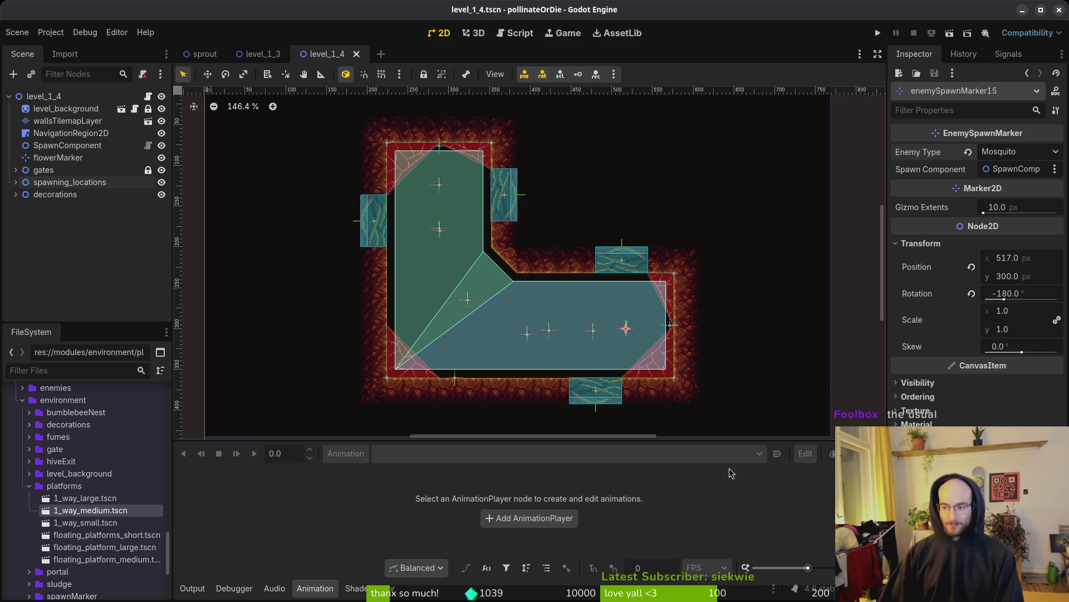
{"action": "scroll", "coordinate": [557, 328], "scroll_direction": "down", "scroll_amount": 3}
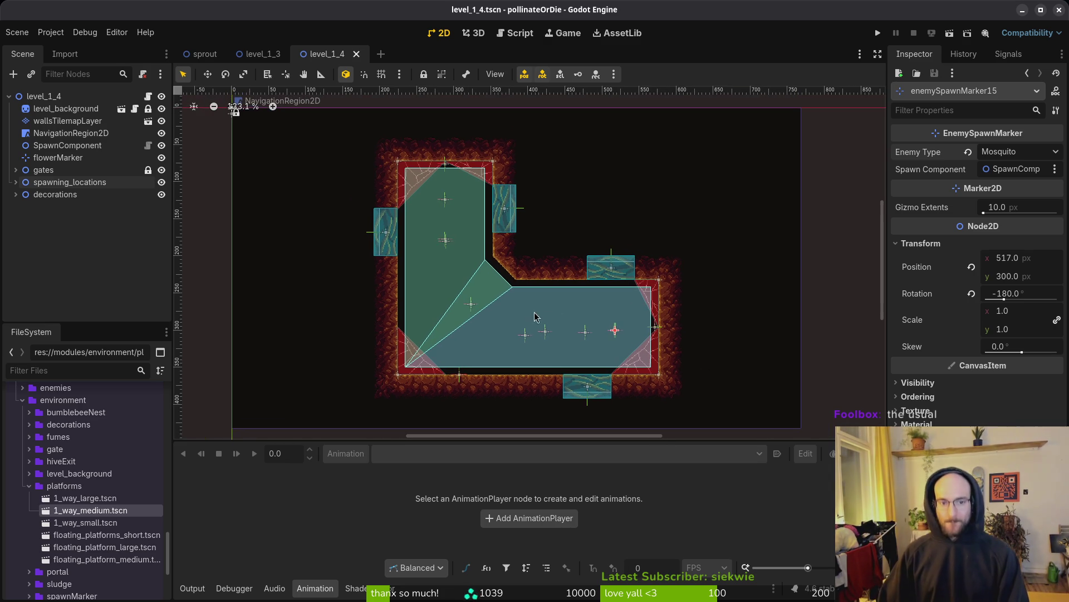
{"action": "scroll", "coordinate": [540, 317], "scroll_direction": "down", "scroll_amount": 3}
{"action": "left_click", "coordinate": [357, 54]}
{"action": "left_click", "coordinate": [293, 53]}
- Review and stage the pending changes in tig
{"action": "key", "text": "alt+Tab"}
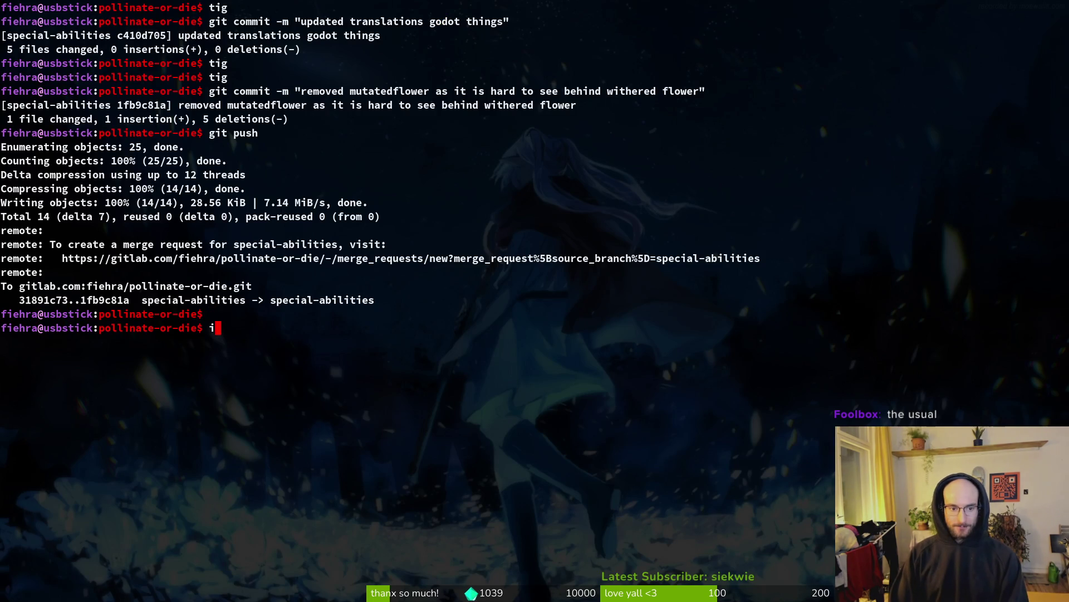
{"action": "type", "text": "g"}
{"action": "key", "text": "Return"}
{"action": "key", "text": "s"}
{"action": "key", "text": "u"}
{"action": "key", "text": "Down"}
{"action": "key", "text": "Down"}
{"action": "key", "text": "q"}
{"action": "key", "text": "q"}
- Commit as "balanced enemy positions in 1-4" and git push to special-abilities
{"action": "type", "text": "git commit -m \"bala"}
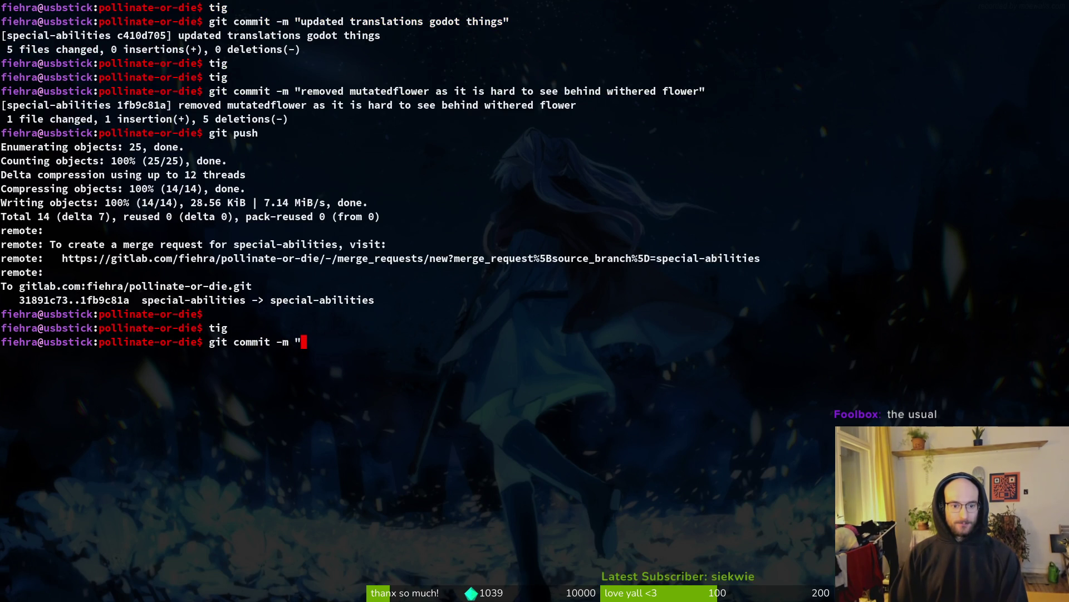
{"action": "type", "text": "nced enemy positions in 1-4"}
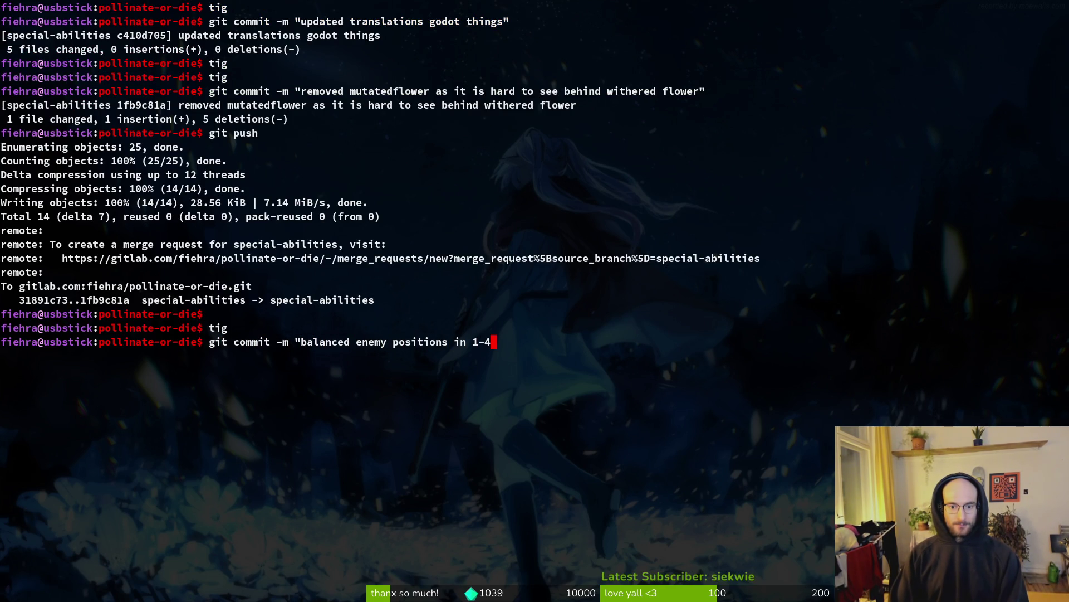
{"action": "type", "text": "\""}
{"action": "key", "text": "Return"}
{"action": "type", "text": "git push"}
{"action": "key", "text": "Return"}
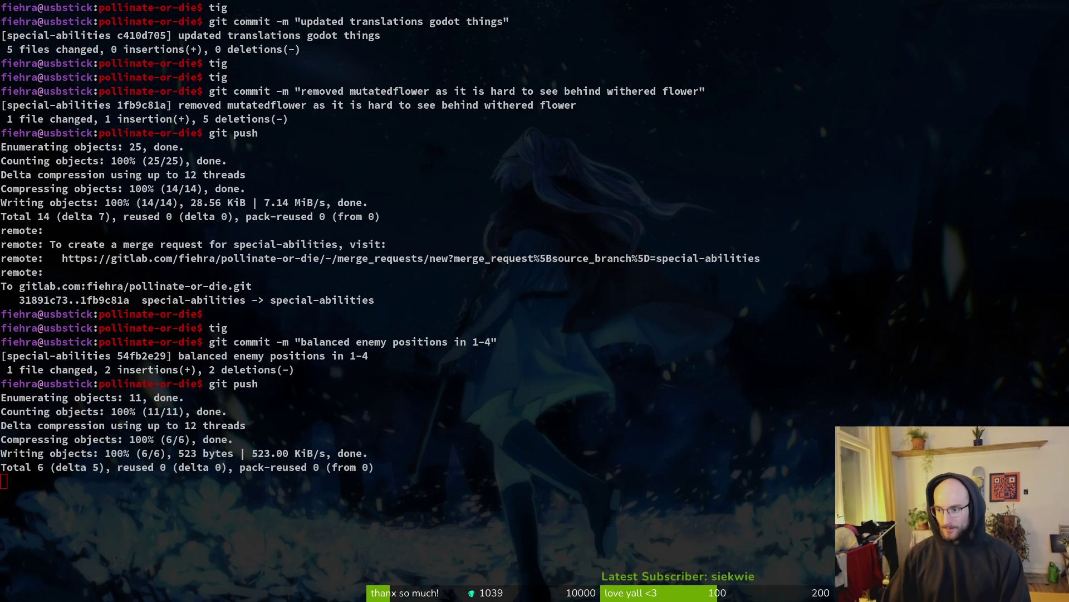
{"action": "key", "text": "super+b"}
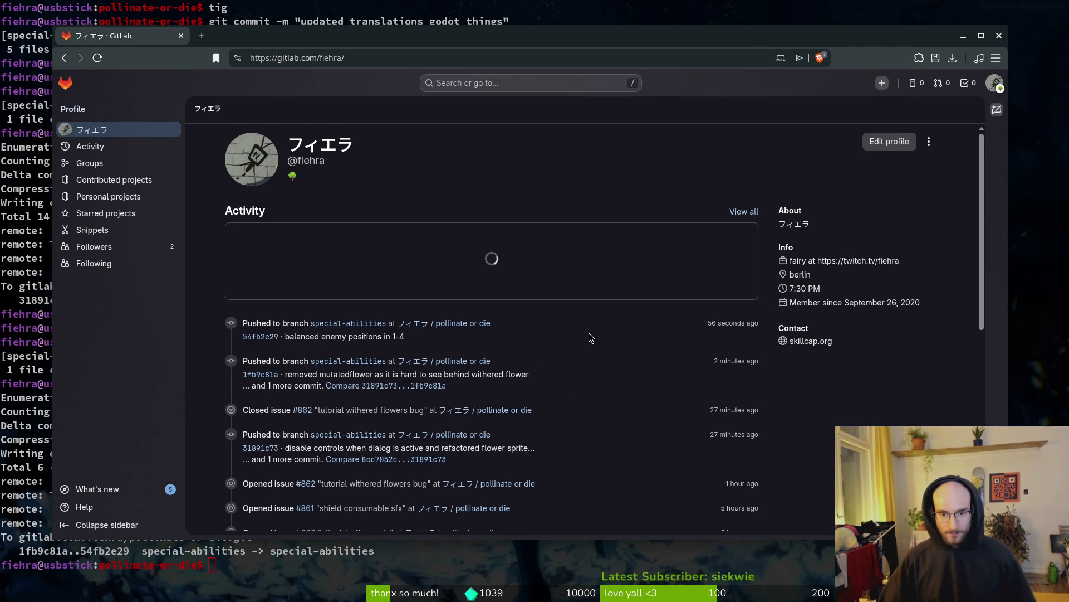
- Browse the pollinate or die project's 81 open issues in GitLab, then return to Godot's scene search
{"action": "left_click", "coordinate": [423, 325]}
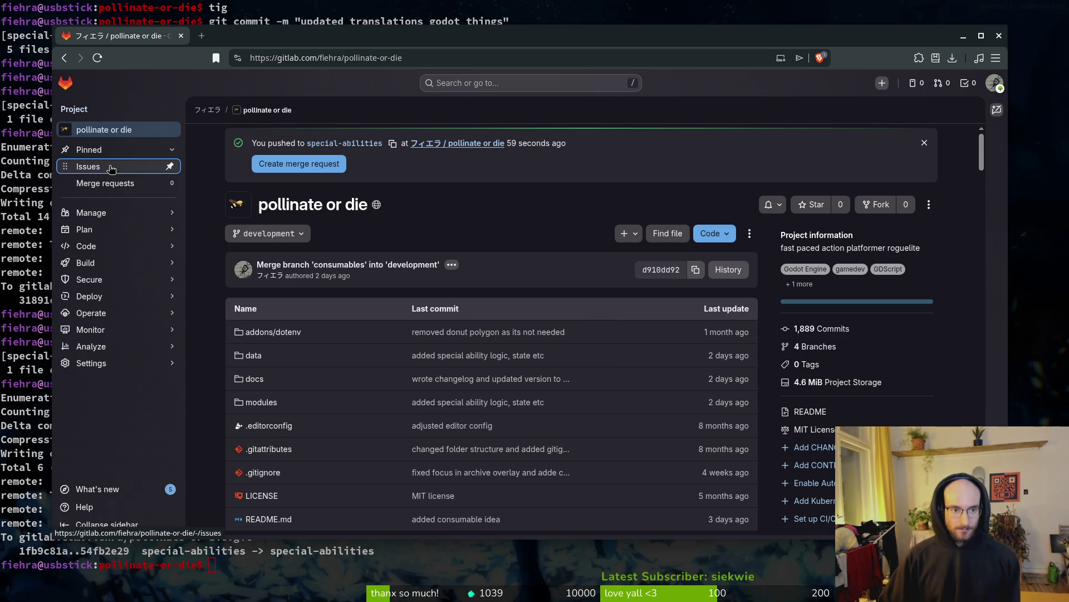
{"action": "left_click", "coordinate": [112, 168]}
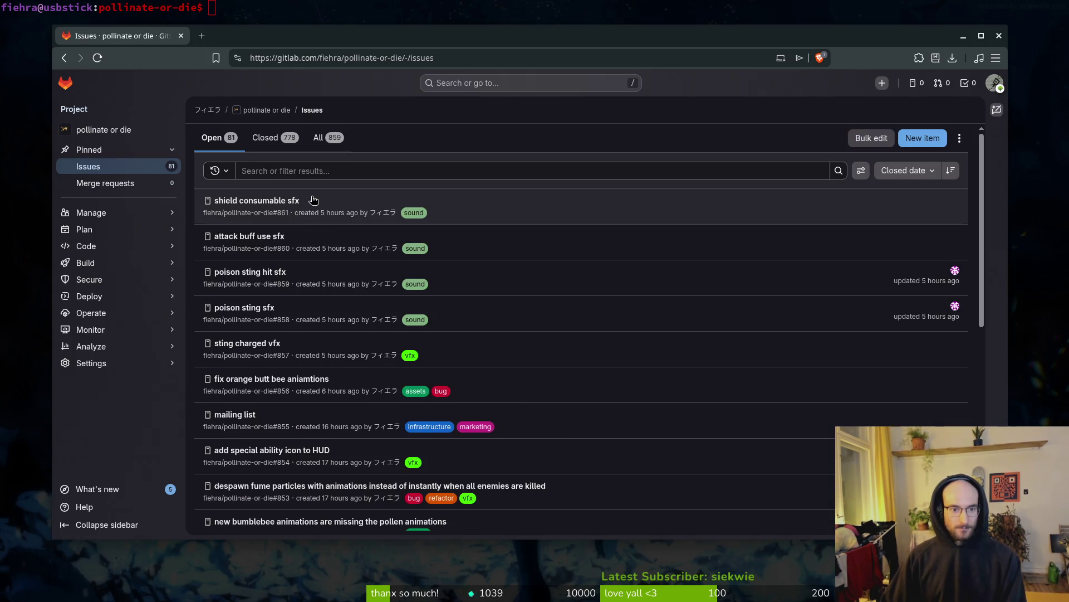
{"action": "scroll", "coordinate": [407, 255], "scroll_direction": "down", "scroll_amount": 5}
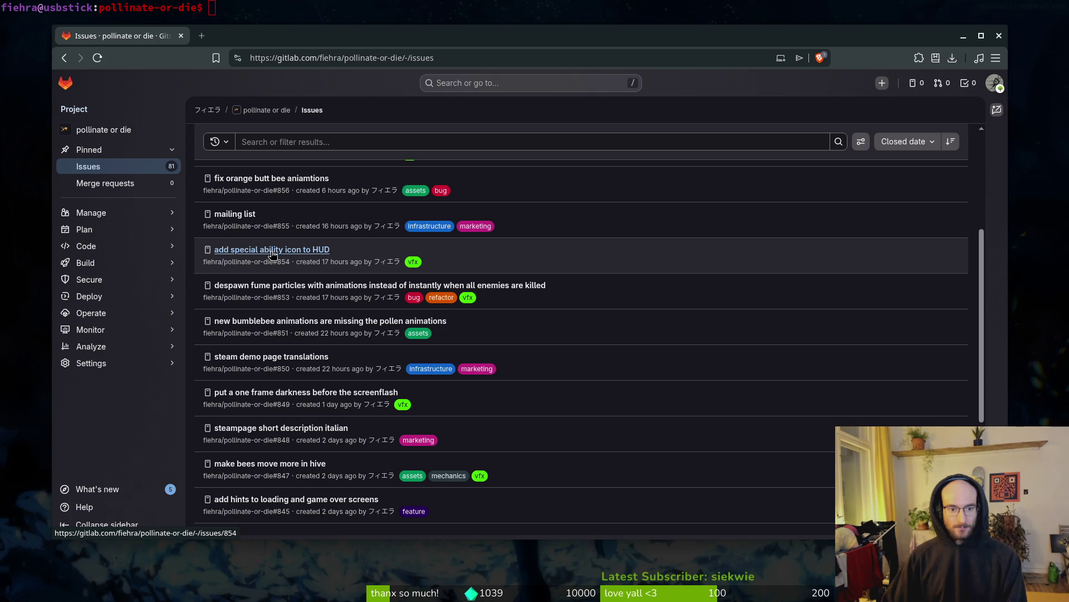
{"action": "scroll", "coordinate": [239, 217], "scroll_direction": "up", "scroll_amount": 2}
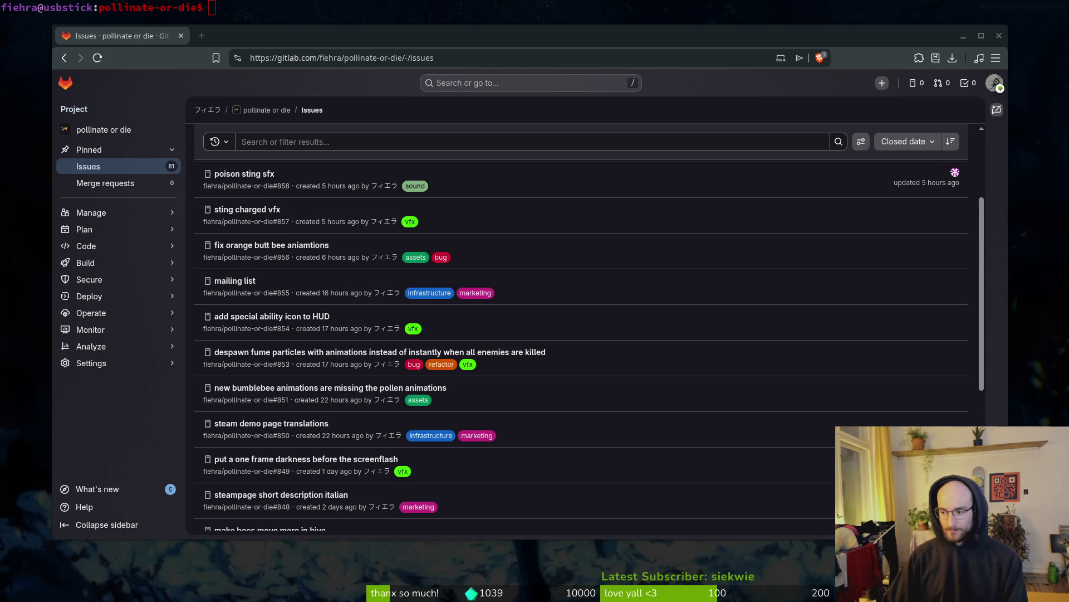
{"action": "key", "text": "alt+Tab"}
{"action": "key", "text": "ctrl+shift+o"}
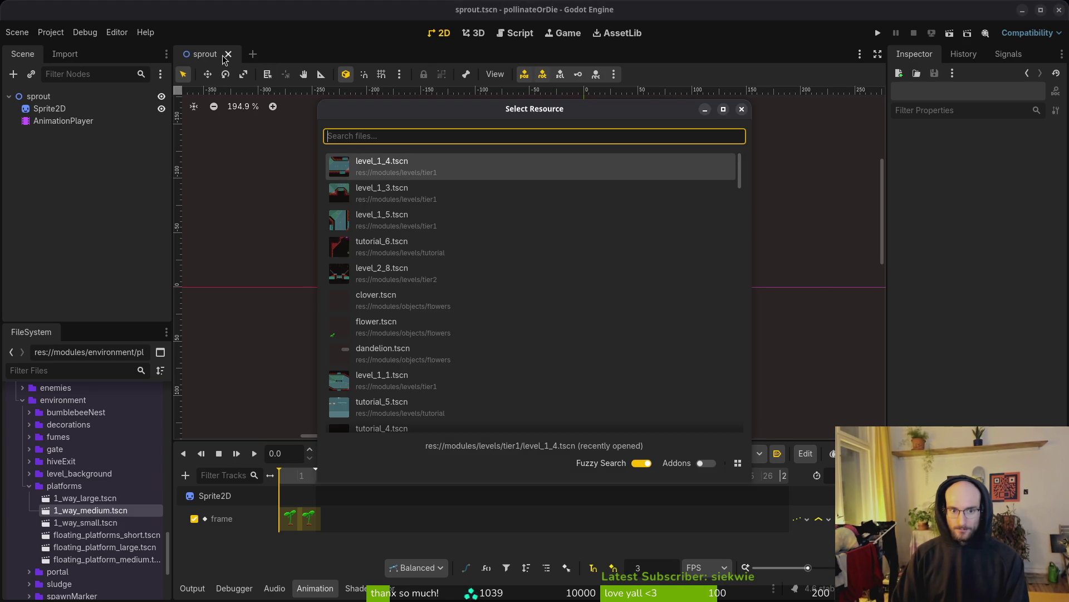
- Open hud_overlay.tscn and make its consumableSlot node visible
{"action": "type", "text": "h"}
{"action": "type", "text": "ud"}
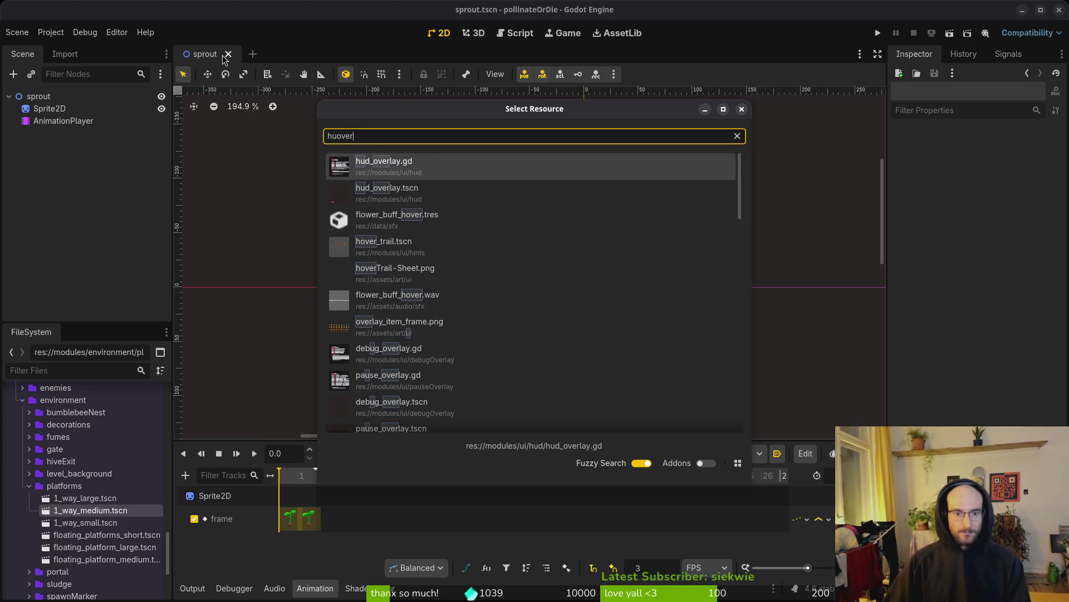
{"action": "key", "text": "Return"}
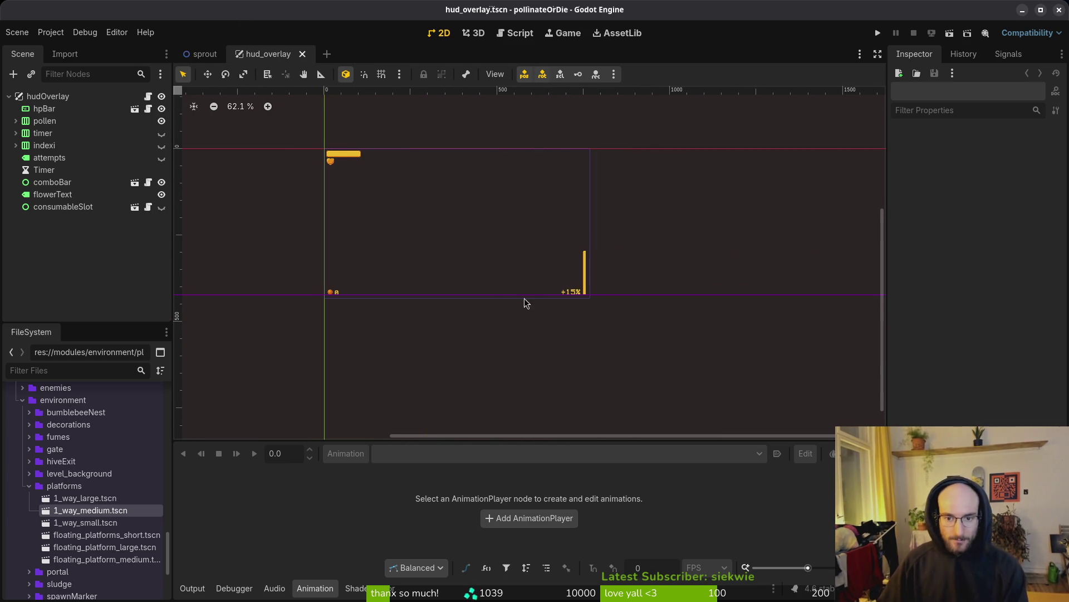
{"action": "left_click", "coordinate": [161, 207]}
{"action": "scroll", "coordinate": [357, 287], "scroll_direction": "up", "scroll_amount": 3}
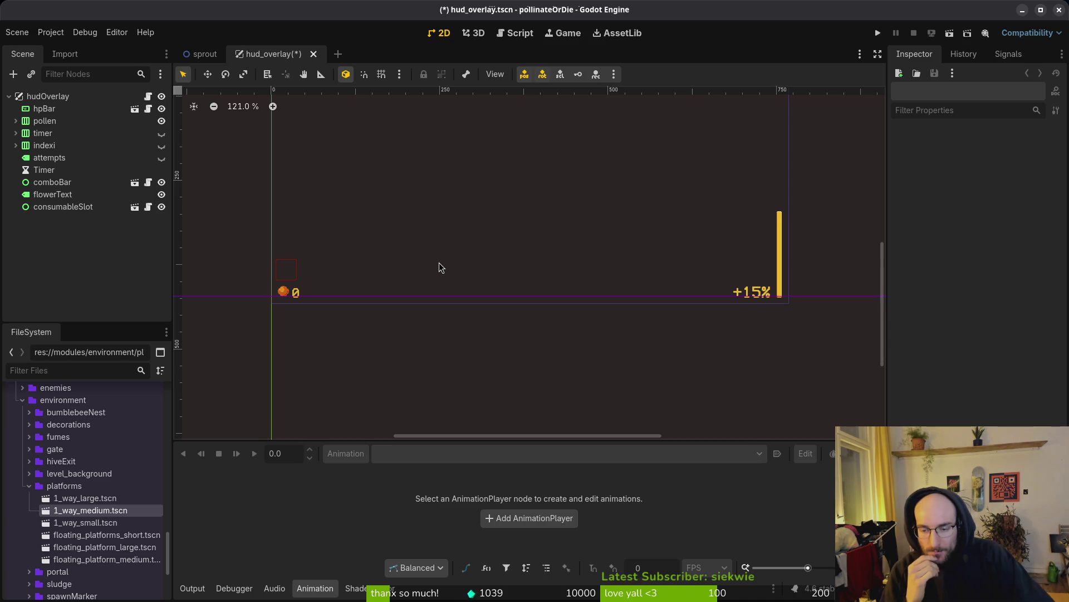
- Launch ScourgeBringer from the Steam library and reach its title menu
{"action": "key", "text": "alt+Tab"}
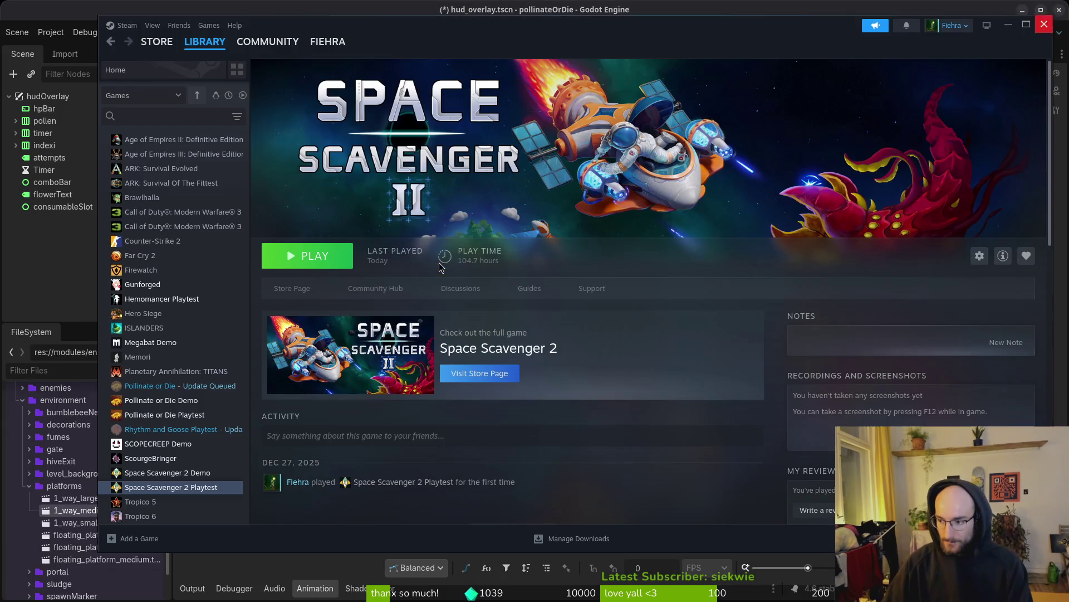
{"action": "key", "text": "Up"}
{"action": "key", "text": "Up"}
{"action": "left_click", "coordinate": [315, 251]}
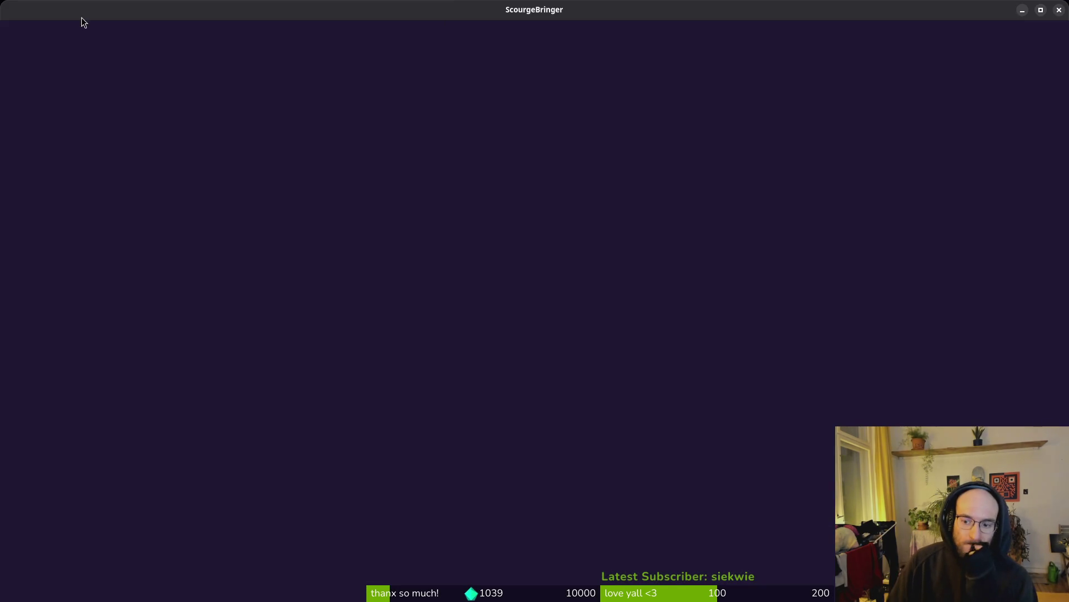
{"action": "key", "text": "Return"}
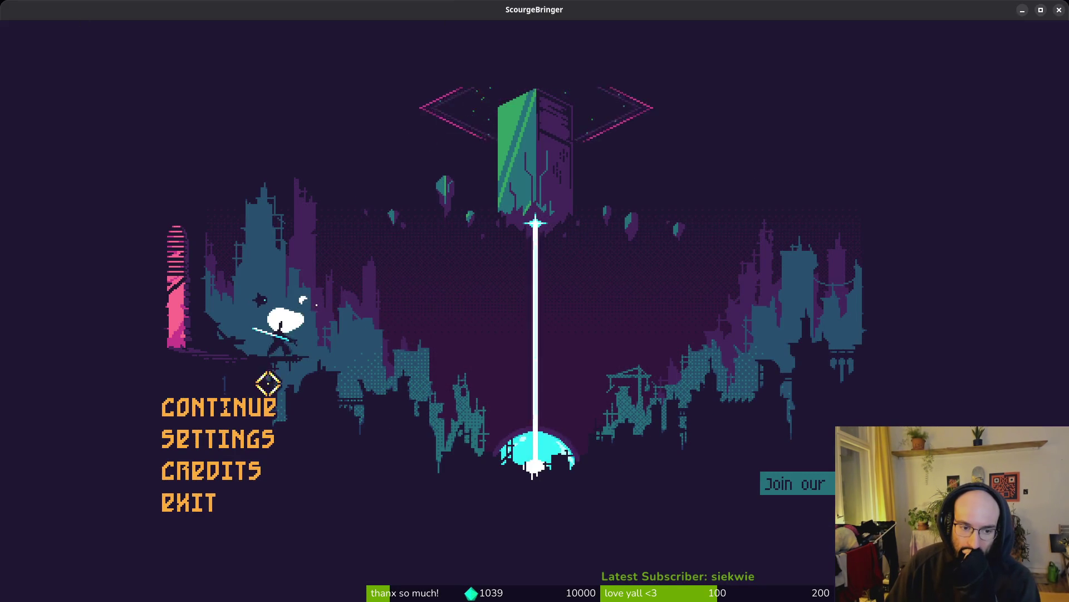
- Continue the saved ScourgeBringer game and skip the intro slides
{"action": "left_click", "coordinate": [228, 403]}
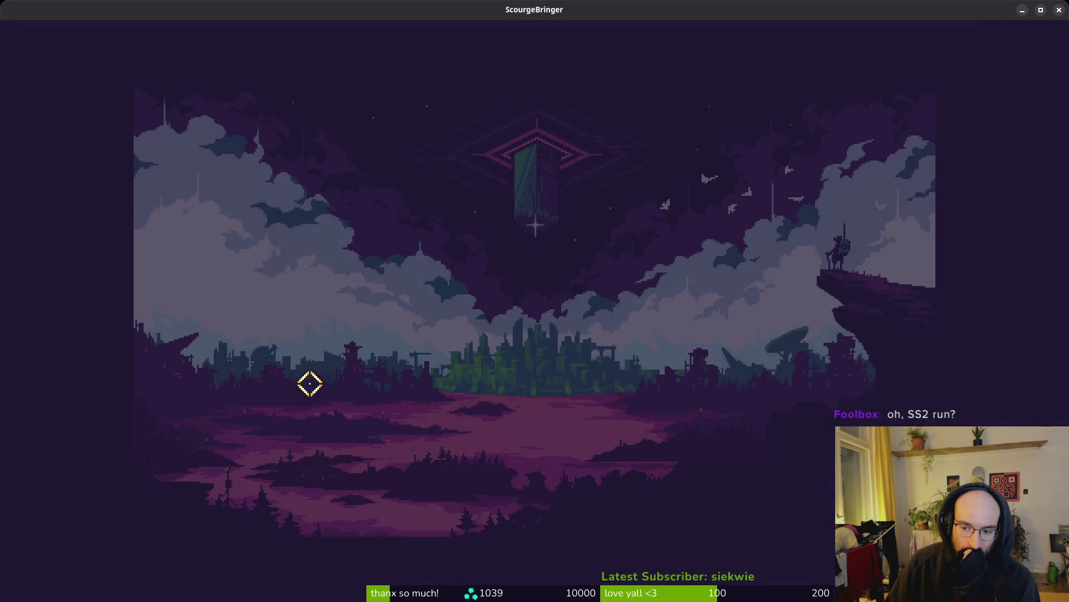
{"action": "key", "text": "Return"}
{"action": "key", "text": "Return"}
{"action": "key", "text": "Return"}
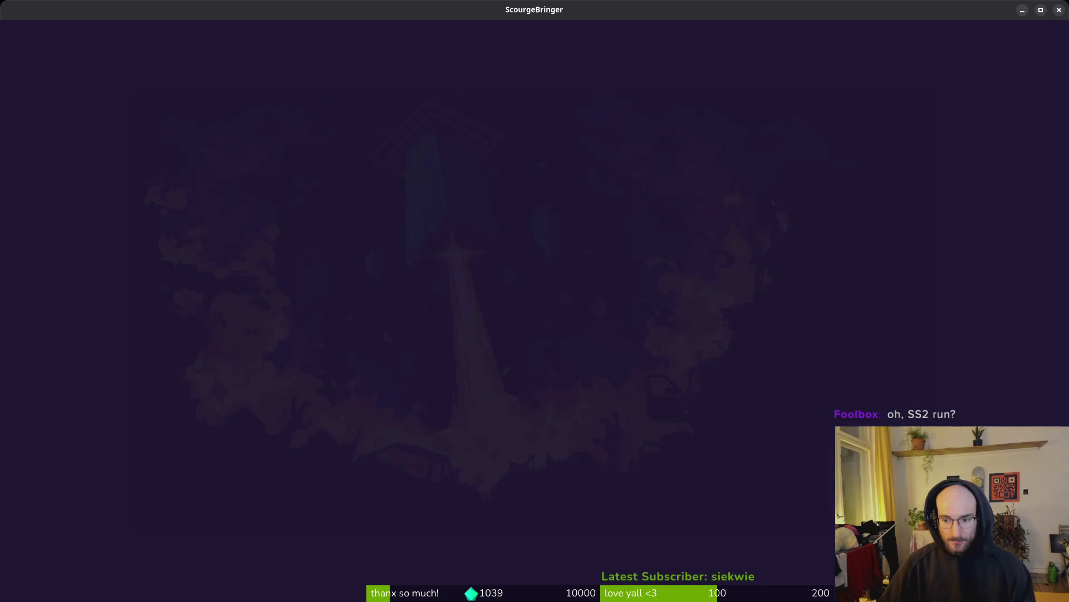
{"action": "key", "text": "Return"}
{"action": "key", "text": "Return"}
{"action": "key", "text": "Return"}
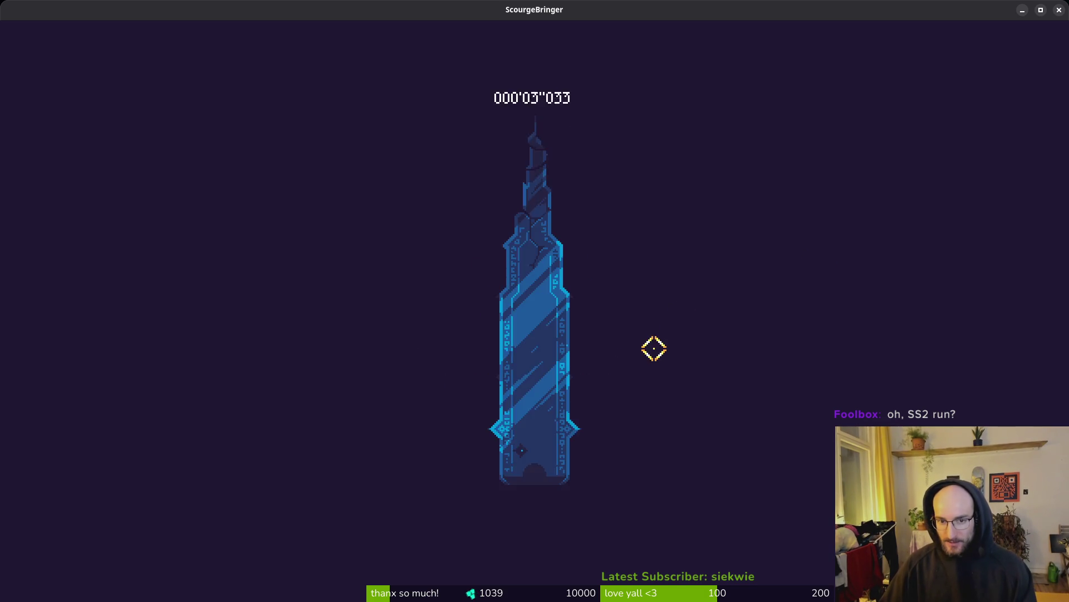
- Set Replay introduction to Never, save and exit, then continue the saved game
{"action": "key", "text": "Escape"}
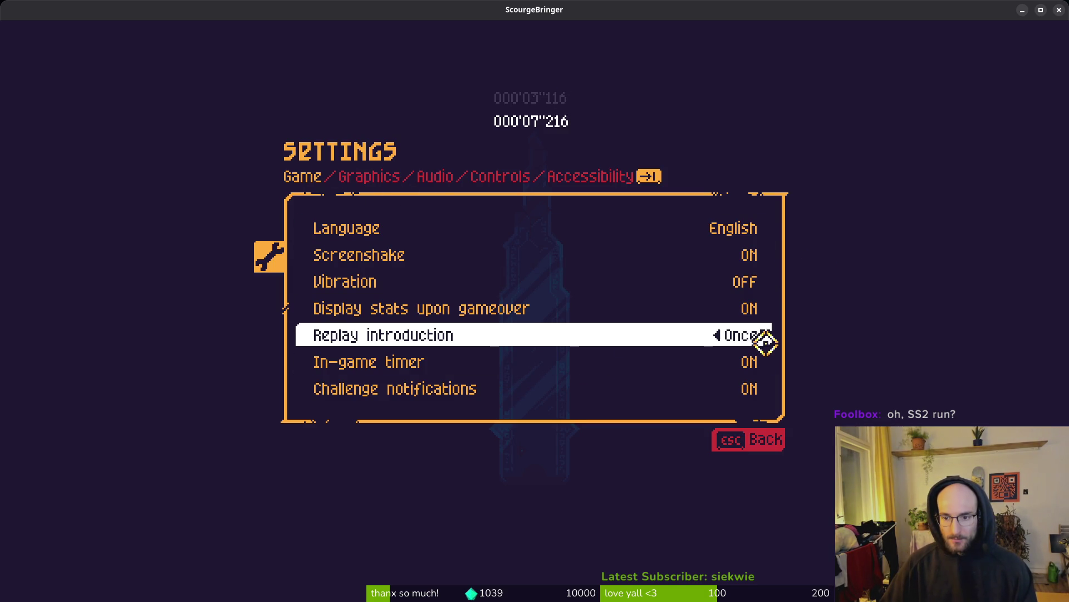
{"action": "left_click", "coordinate": [794, 339]}
{"action": "left_click", "coordinate": [741, 443]}
{"action": "left_click", "coordinate": [560, 384]}
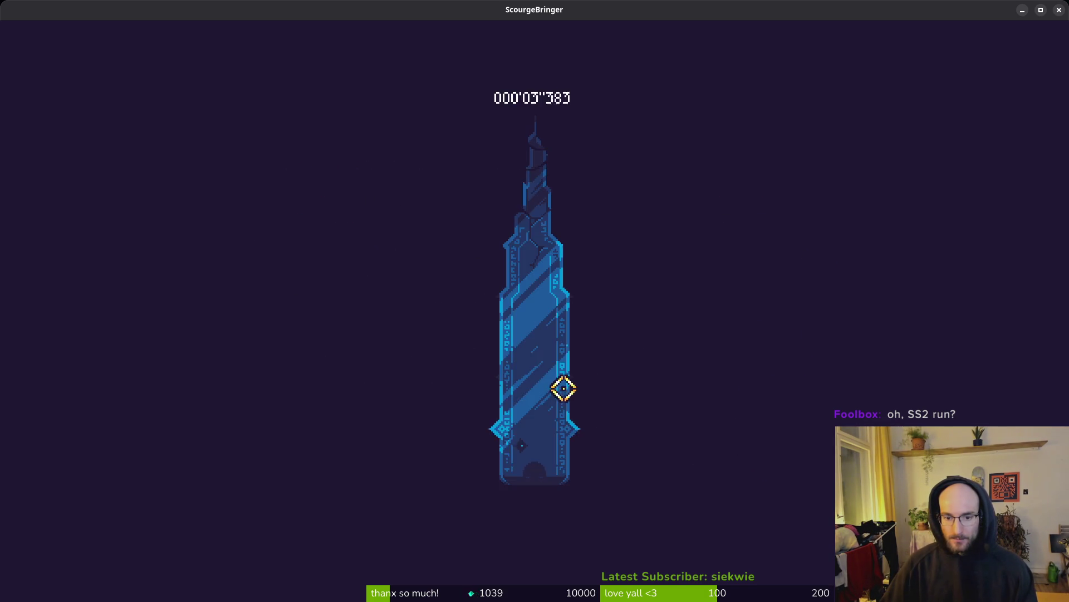
{"action": "left_click", "coordinate": [493, 312]}
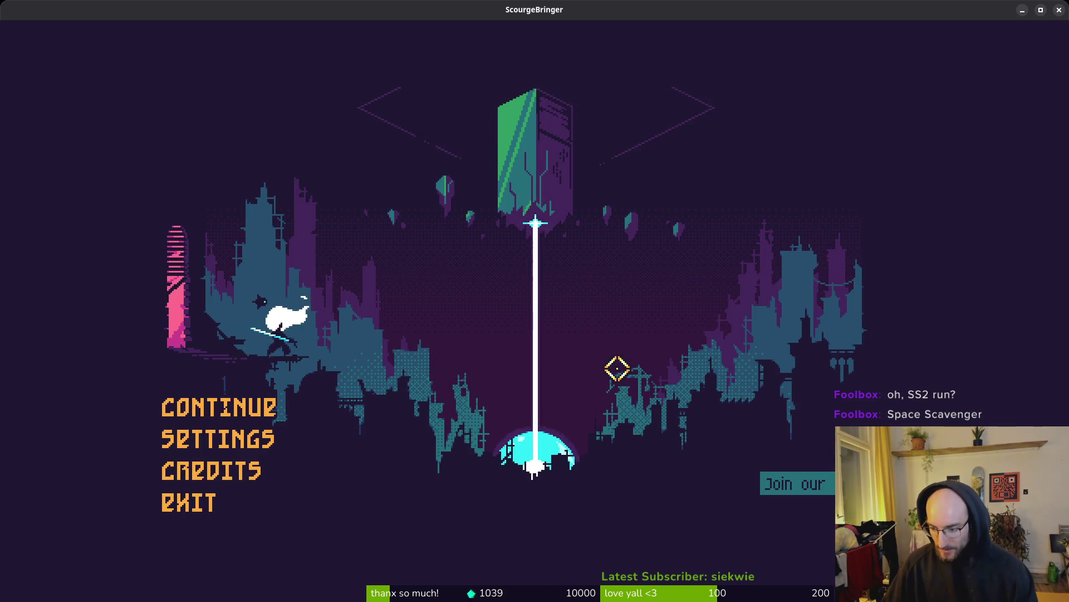
{"action": "left_click", "coordinate": [209, 408]}
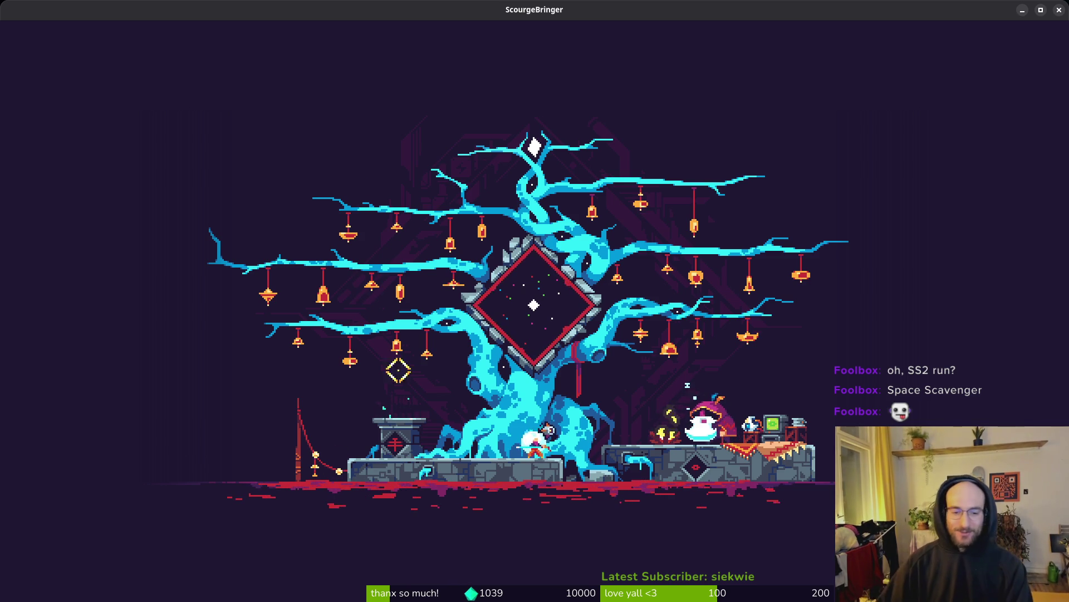
- Walk to the campfire NPC and back, climb the tree, enter the portal and land on the central block
{"action": "key", "text": "d"}
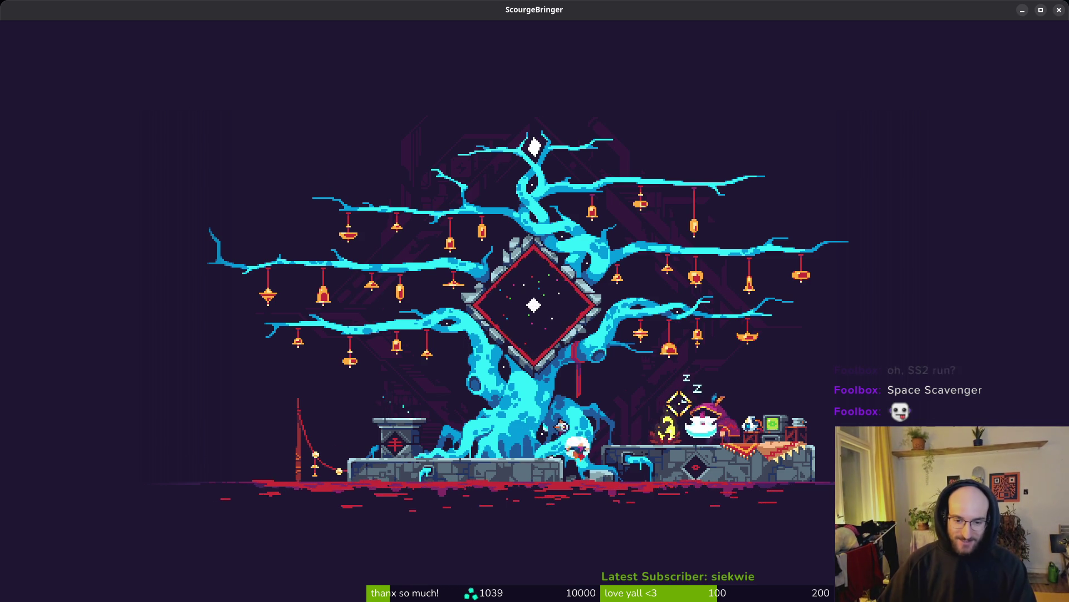
{"action": "key", "text": "a"}
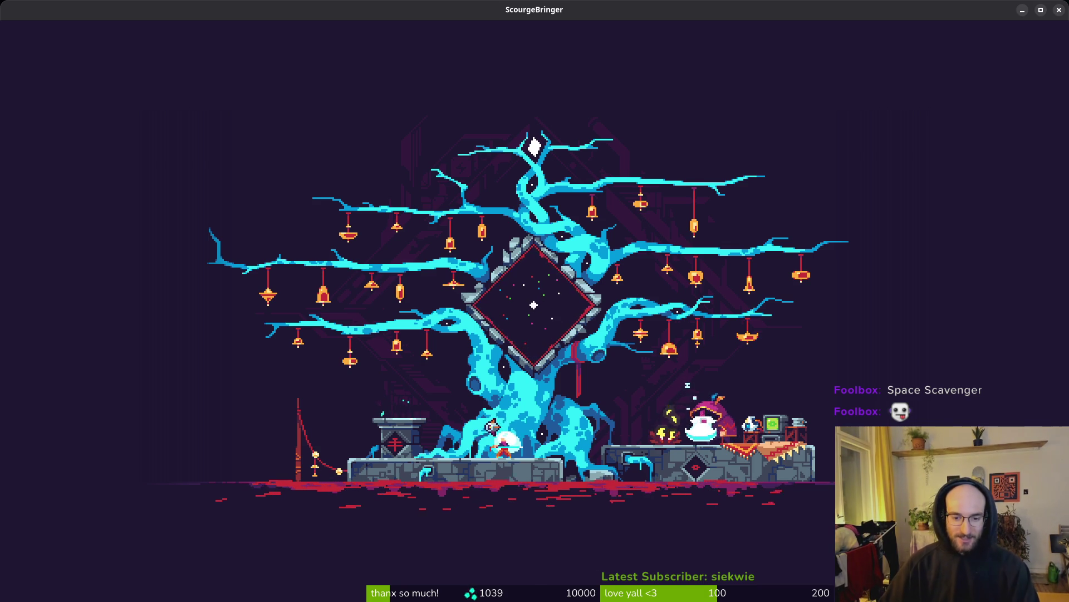
{"action": "key", "text": "space"}
{"action": "key", "text": "e"}
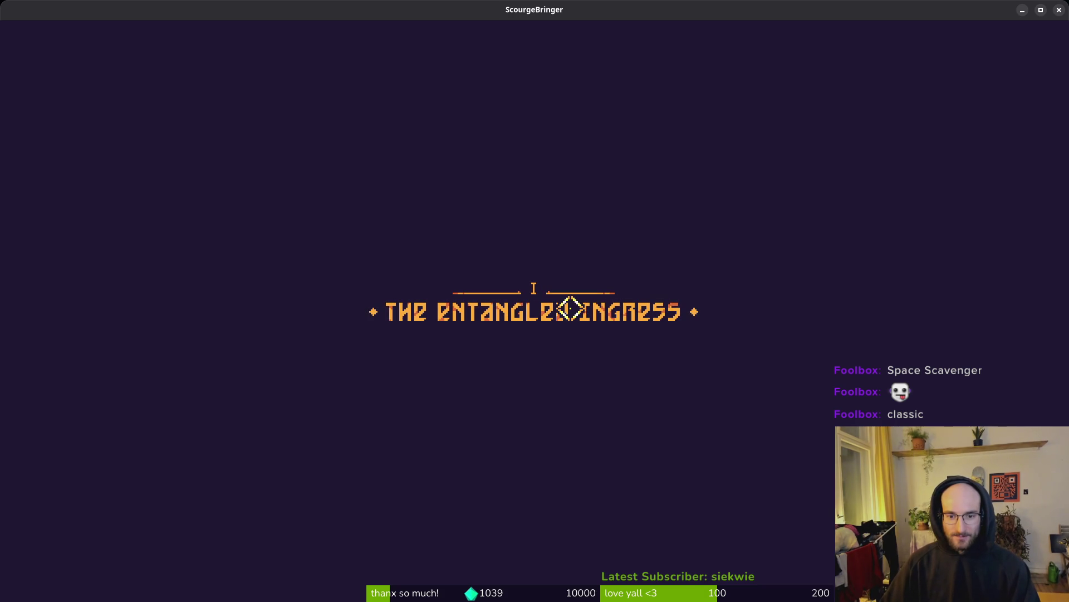
{"action": "key", "text": "space"}
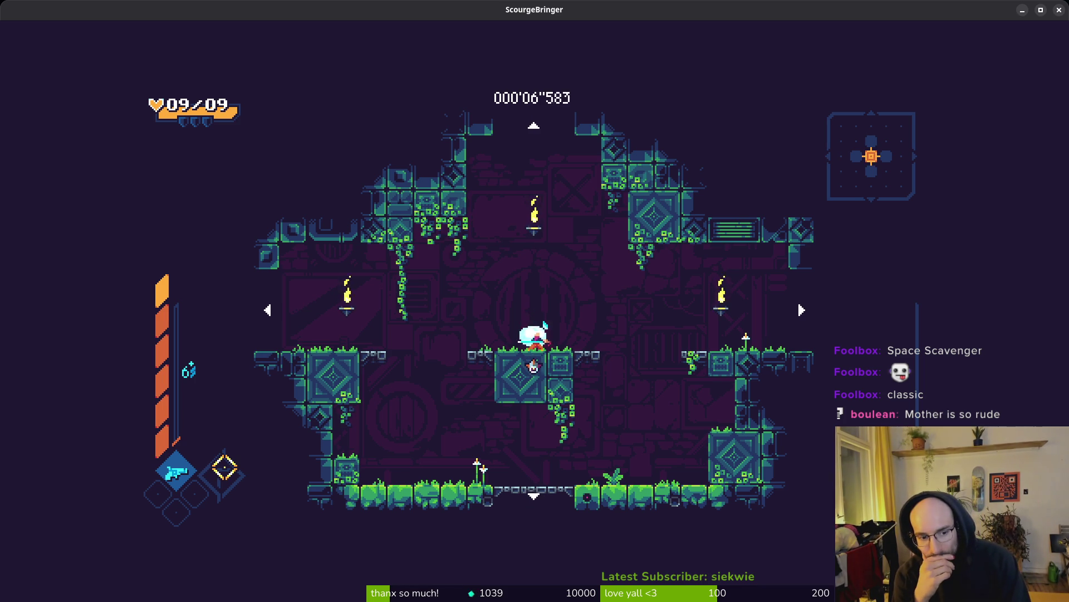
{"action": "key", "text": "d"}
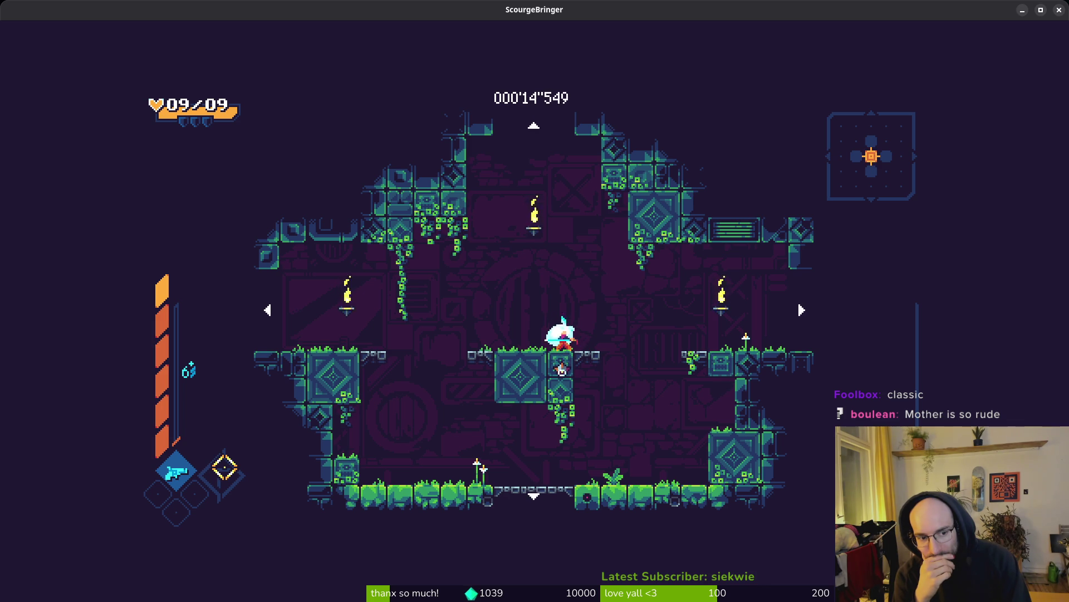
- Pause the run, resume it, pause again and bring Steam's ScourgeBringer library page to the front
{"action": "key", "text": "alt+Tab"}
{"action": "key", "text": "alt+Tab"}
{"action": "key", "text": "alt+Tab"}
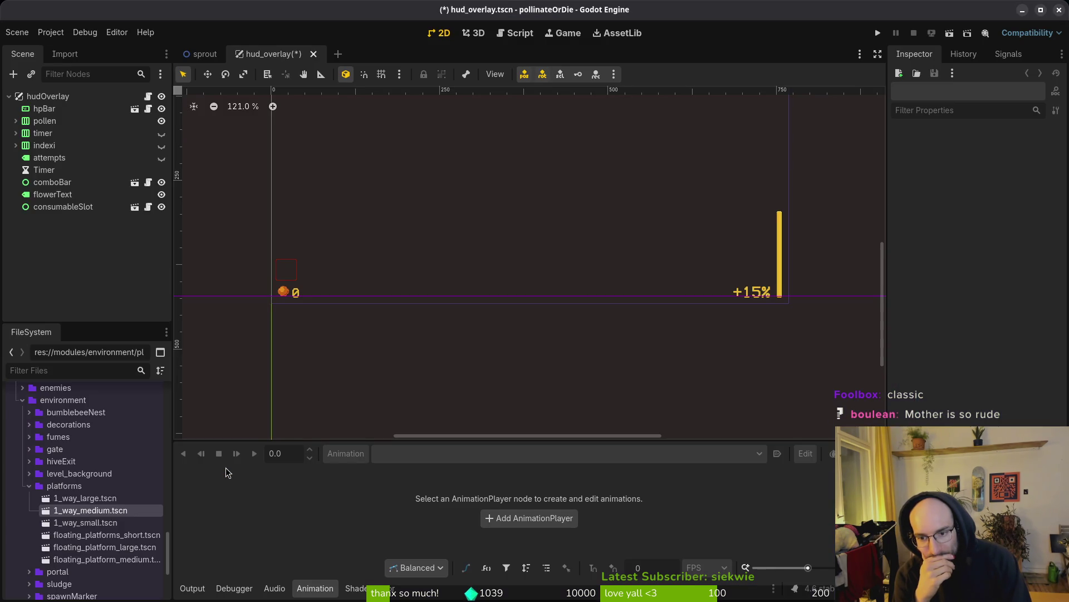
{"action": "key", "text": "alt+Tab"}
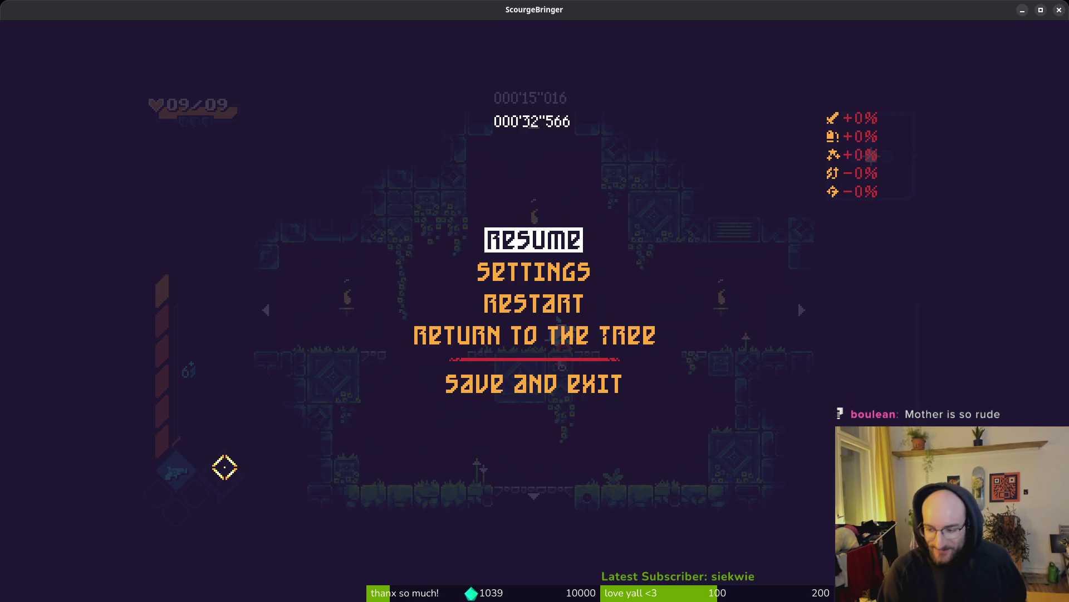
{"action": "key", "text": "Escape"}
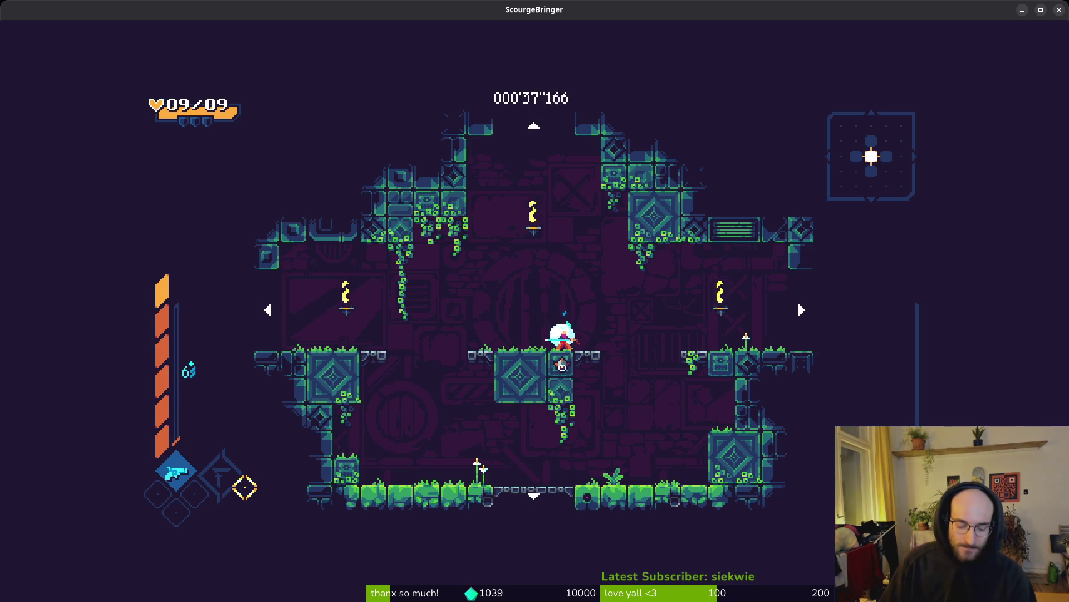
{"action": "key", "text": "alt+Tab"}
{"action": "key", "text": "alt+Tab"}
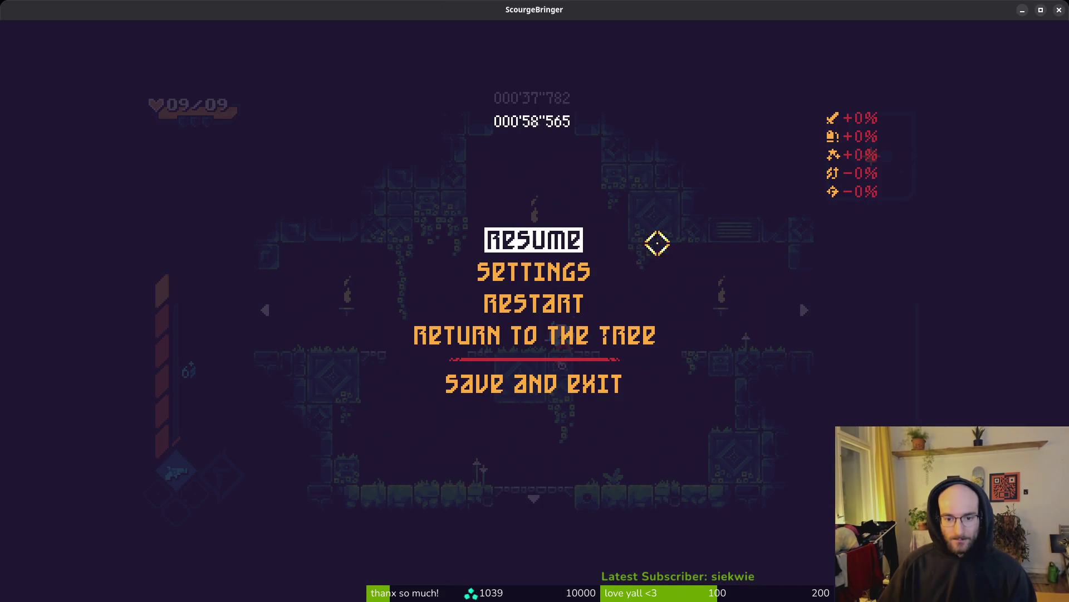
{"action": "left_click", "coordinate": [601, 335]}
{"action": "key", "text": "alt+Tab"}
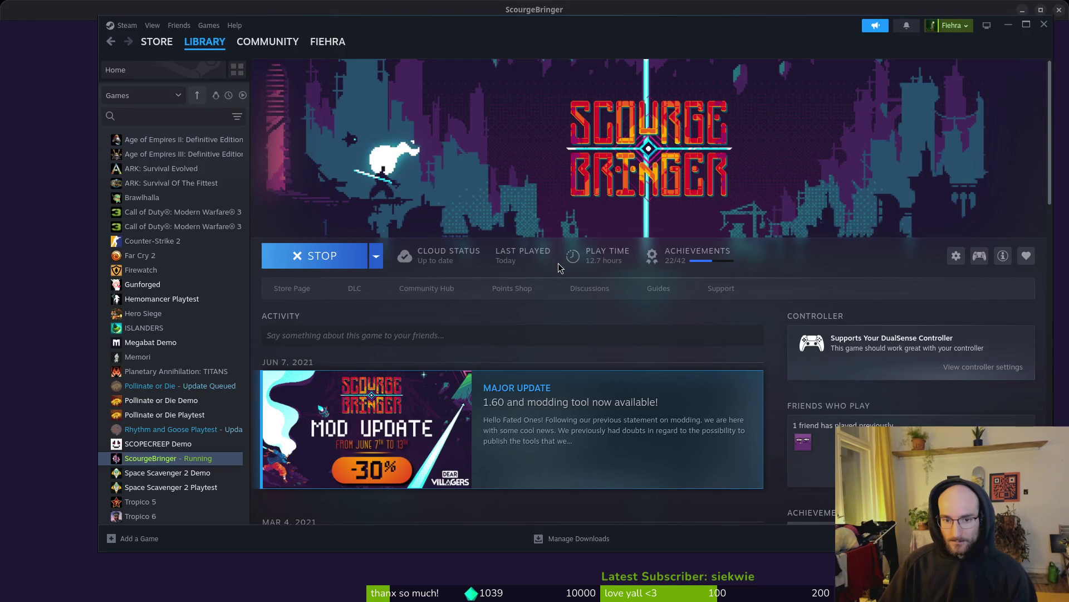
- Close the Steam library window and glance at the hud_overlay scene before returning to the game
{"action": "left_click", "coordinate": [1045, 32]}
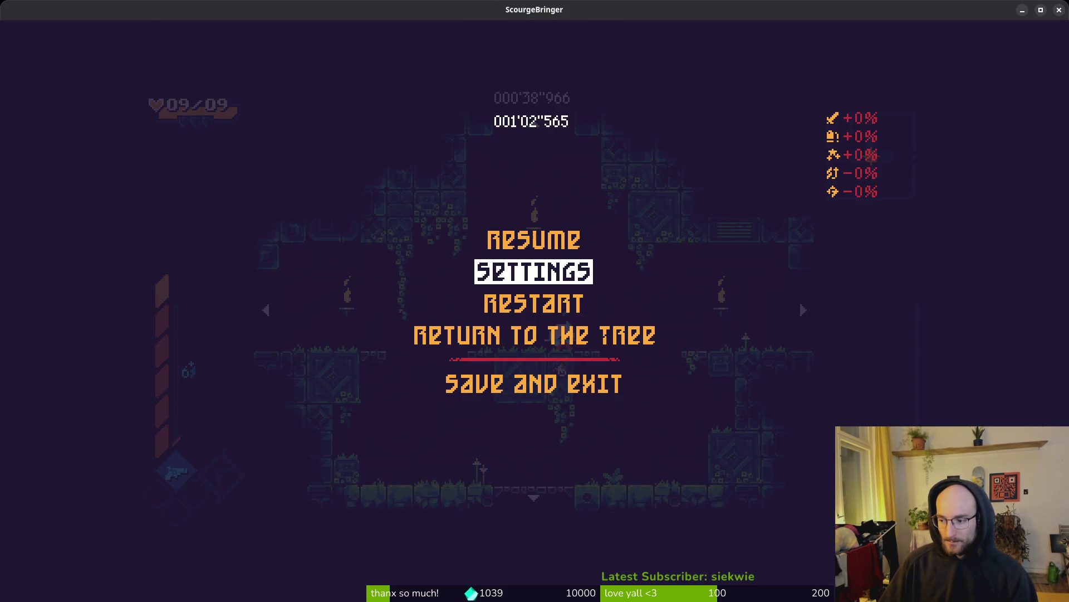
{"action": "key", "text": "alt+Tab"}
{"action": "scroll", "coordinate": [529, 303], "scroll_direction": "down", "scroll_amount": 2}
{"action": "scroll", "coordinate": [563, 332], "scroll_direction": "up", "scroll_amount": 3}
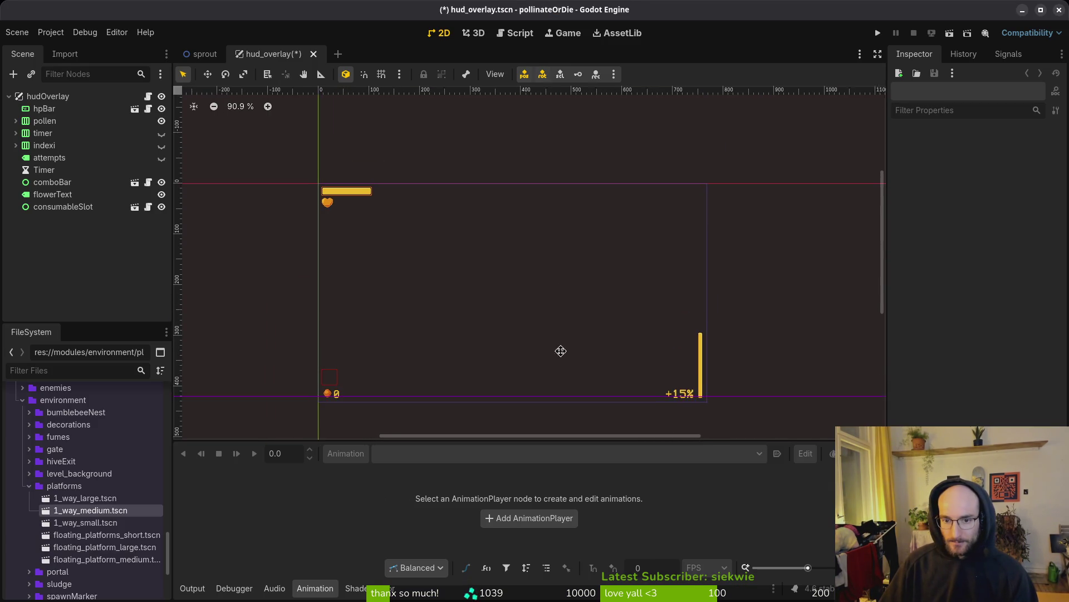
{"action": "key", "text": "alt+Tab"}
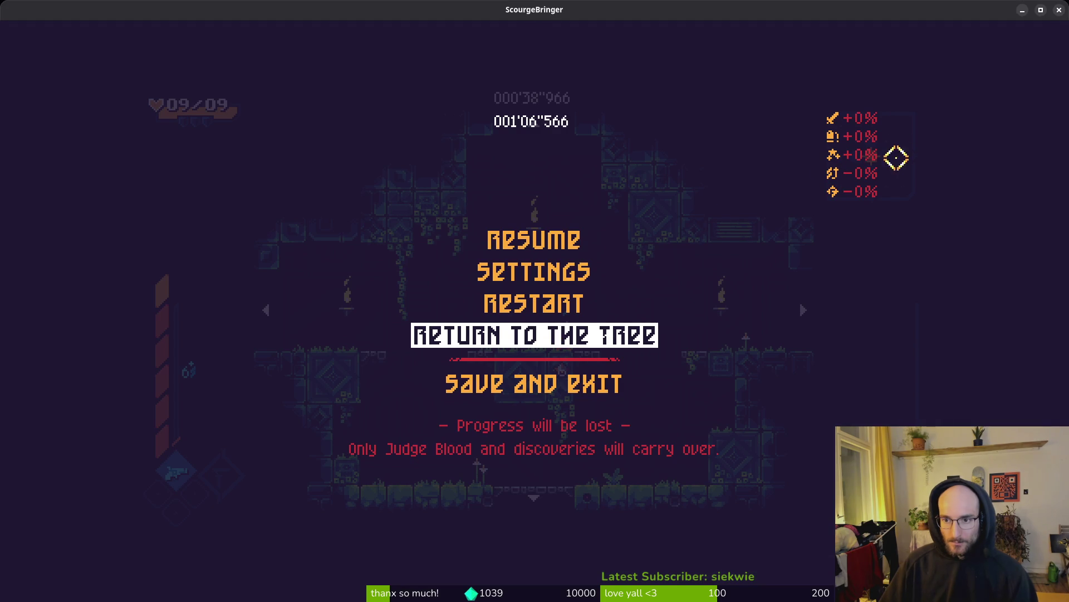
- Make the hud_overlay timer node visible in Godot, then resume the ScourgeBringer run
{"action": "key", "text": "alt+Tab"}
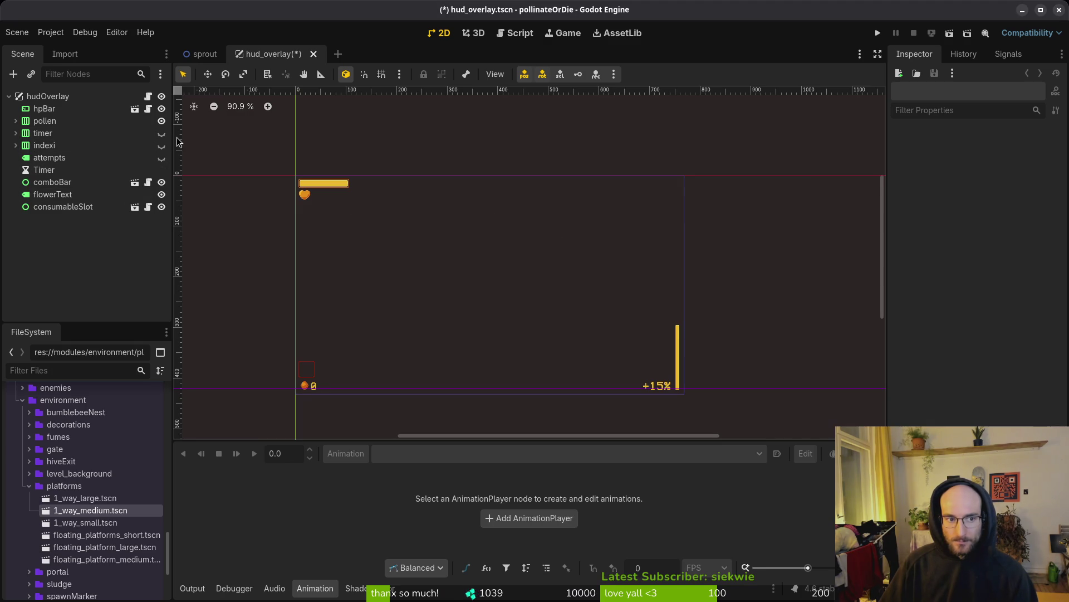
{"action": "left_click", "coordinate": [162, 134]}
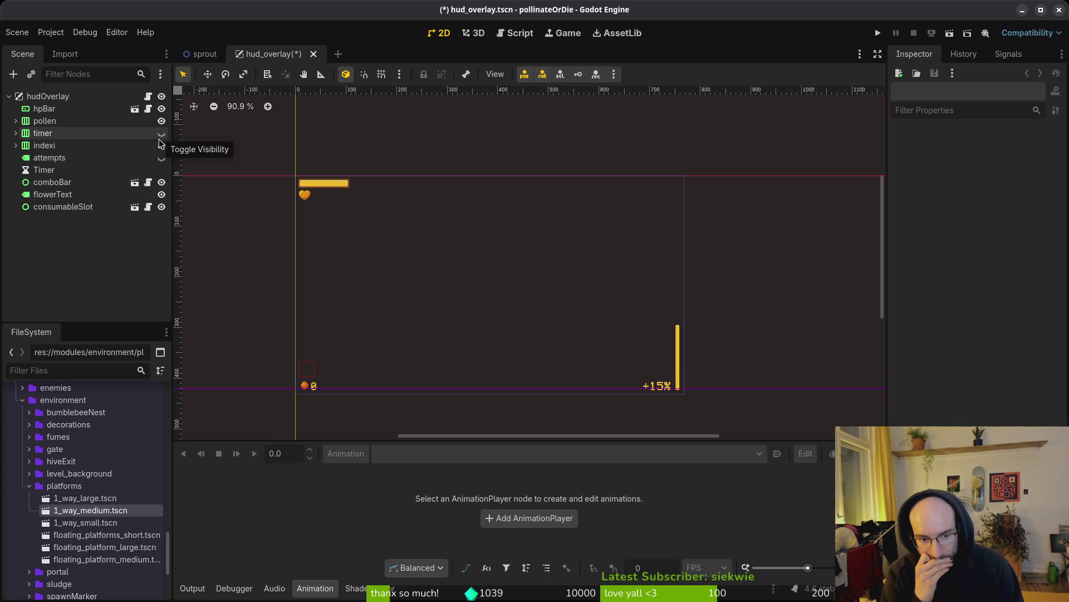
{"action": "key", "text": "alt+Tab"}
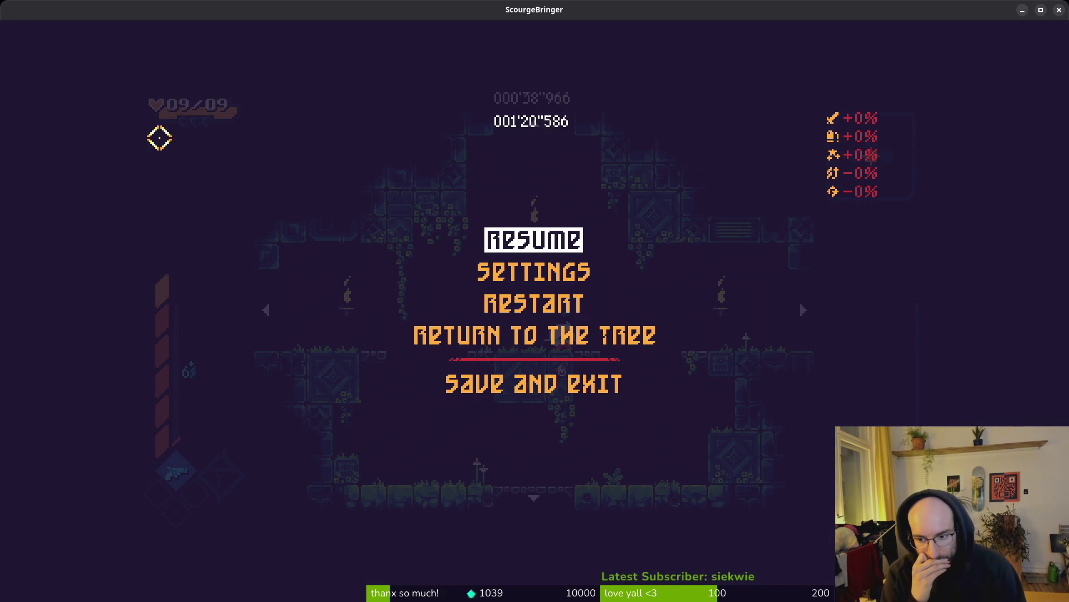
{"action": "key", "text": "alt+Tab"}
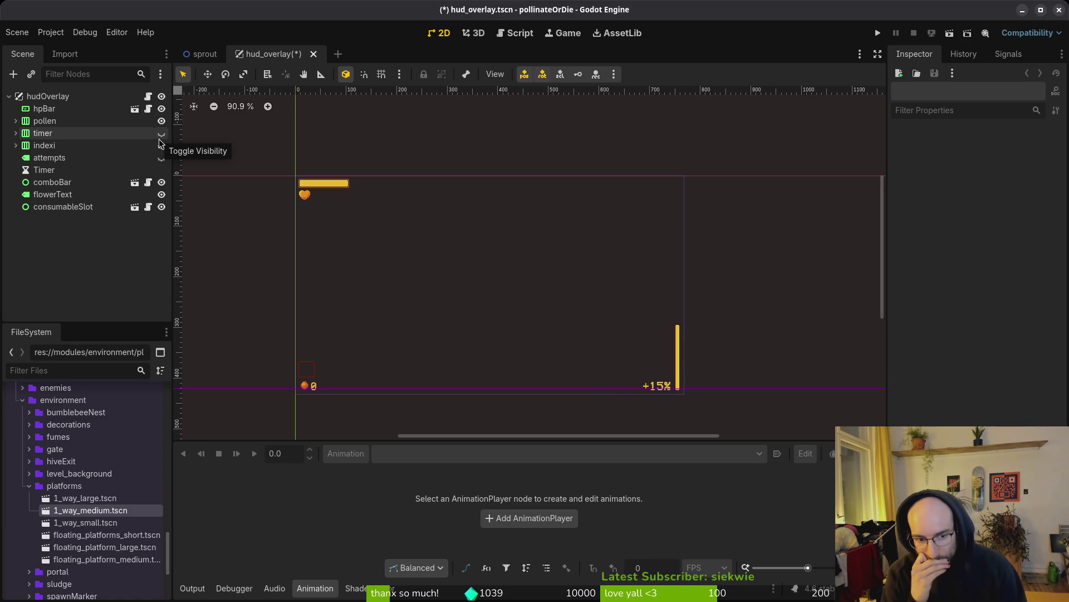
{"action": "key", "text": "alt+Tab"}
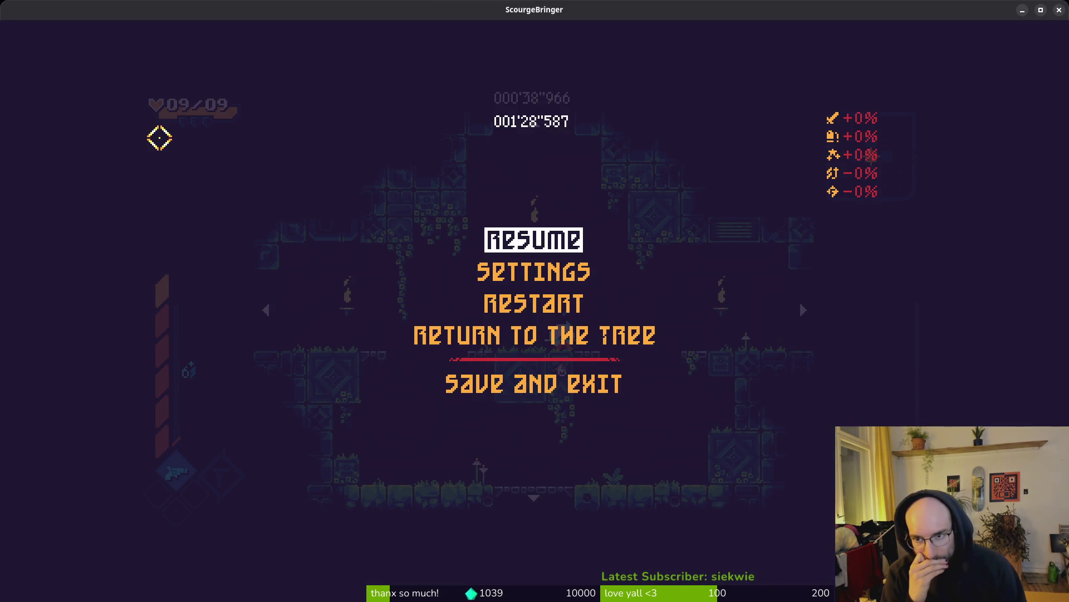
{"action": "key", "text": "Return"}
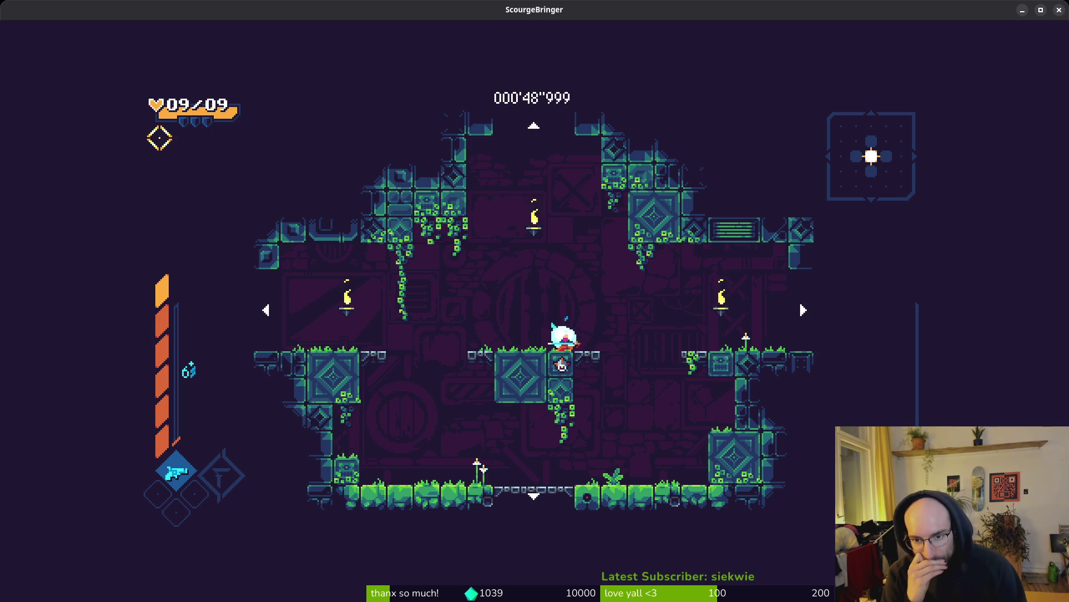
- Cross the central platform leftward, dash to the wall and move into the neighbouring room
{"action": "key", "text": "a"}
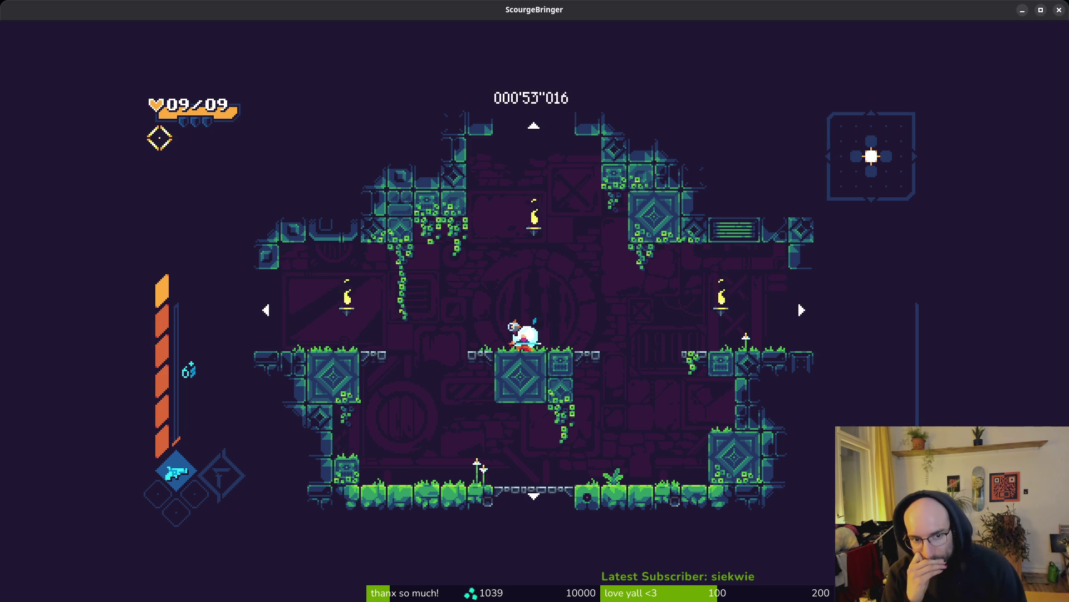
{"action": "key", "text": "a"}
{"action": "key", "text": "space"}
{"action": "key", "text": "space"}
{"action": "key", "text": "d"}
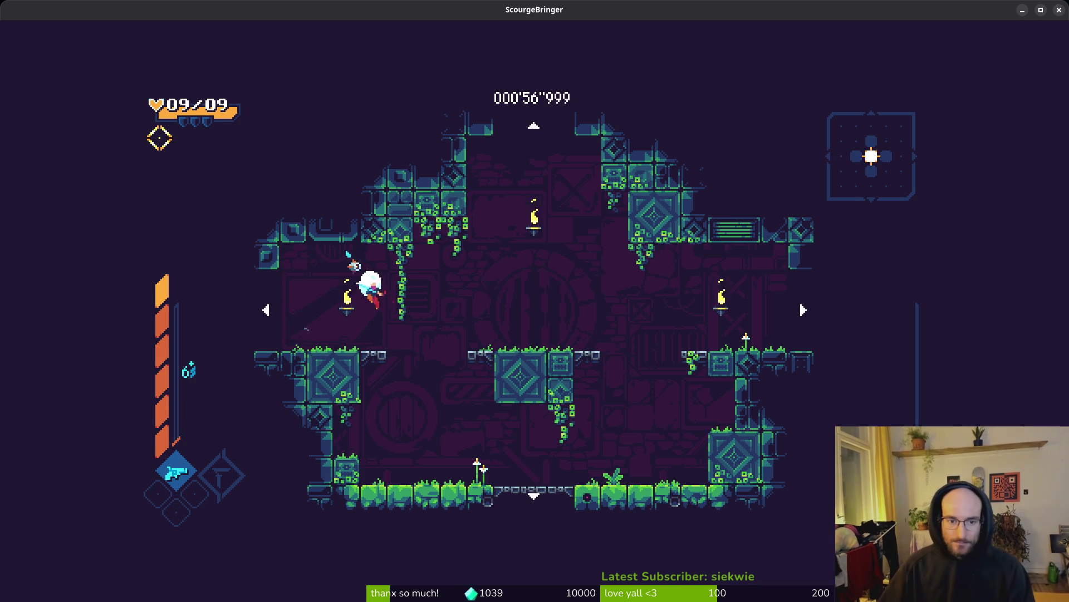
{"action": "key", "text": "a"}
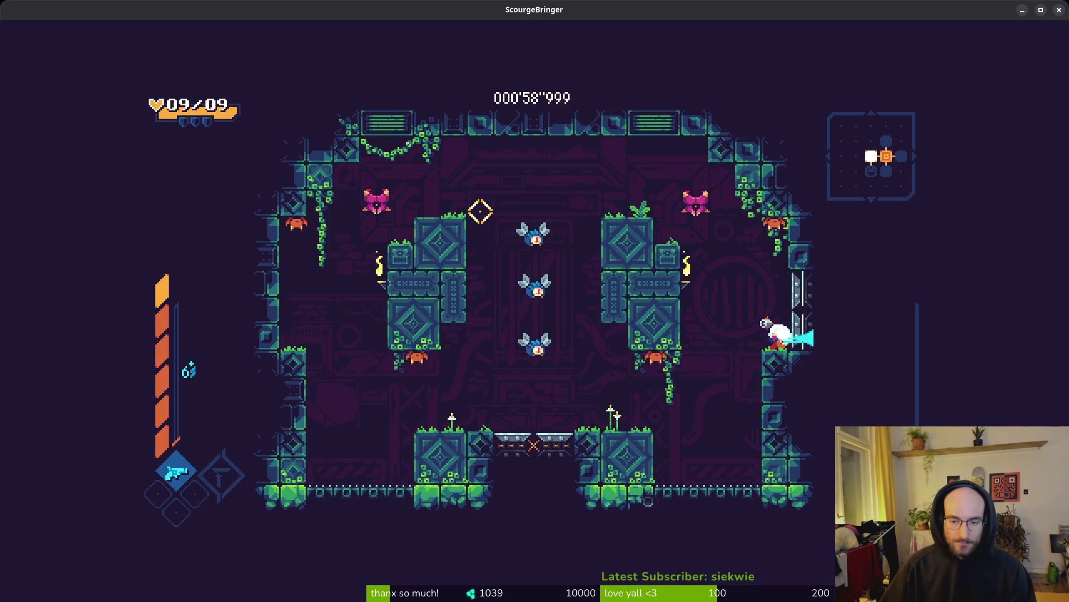
{"action": "key", "text": "space"}
- Slash at the room's enemies from the floor, mid-air and along the left side
{"action": "left_click", "coordinate": [741, 241]}
{"action": "left_click", "coordinate": [768, 257]}
{"action": "key", "text": "space"}
{"action": "left_click", "coordinate": [633, 359]}
{"action": "left_click", "coordinate": [585, 313]}
{"action": "left_click", "coordinate": [549, 303]}
{"action": "left_click", "coordinate": [544, 330]}
{"action": "left_click", "coordinate": [549, 303]}
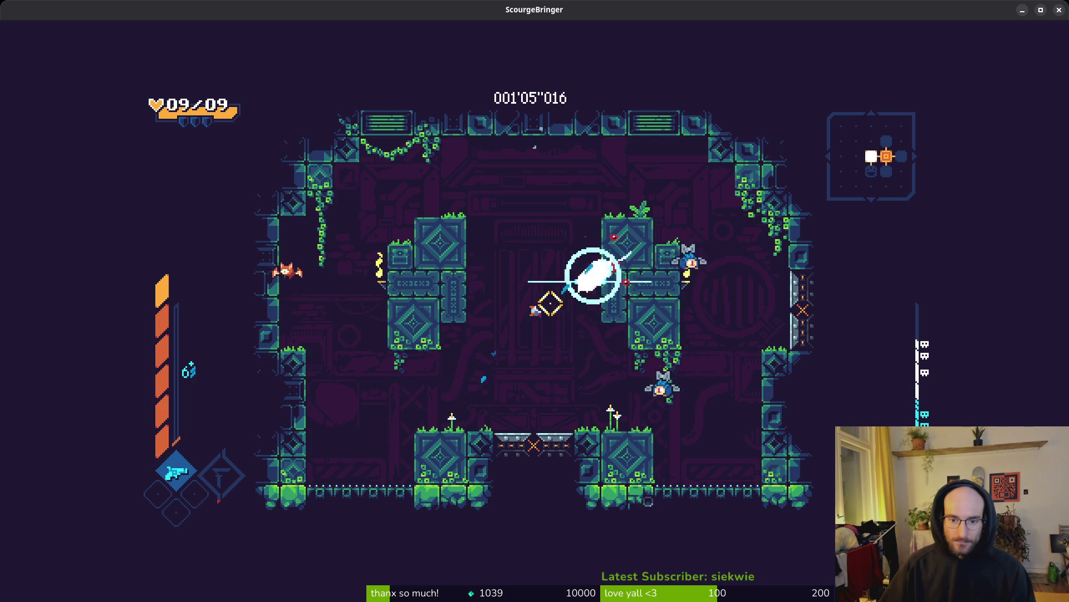
{"action": "left_click", "coordinate": [618, 352]}
{"action": "left_click", "coordinate": [596, 251]}
{"action": "left_click", "coordinate": [451, 211]}
{"action": "left_click", "coordinate": [432, 366]}
{"action": "left_click", "coordinate": [364, 282]}
- Dash across the top of the room and finish off the remaining enemies
{"action": "left_click", "coordinate": [452, 180]}
{"action": "left_click", "coordinate": [529, 212]}
{"action": "left_click", "coordinate": [468, 183]}
{"action": "left_click", "coordinate": [546, 303]}
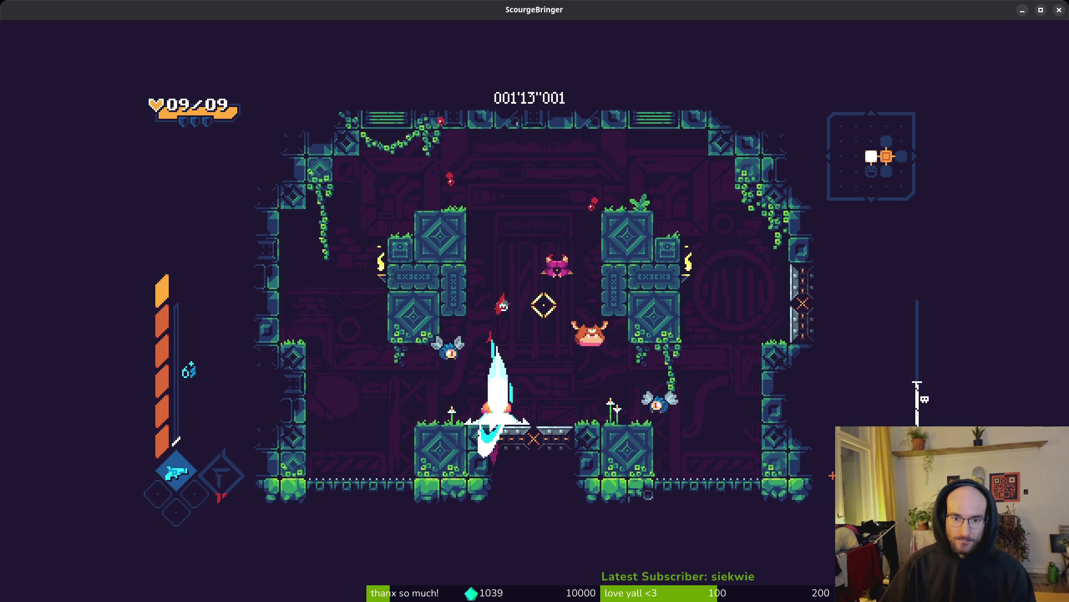
{"action": "left_click", "coordinate": [468, 336]}
{"action": "left_click", "coordinate": [557, 353]}
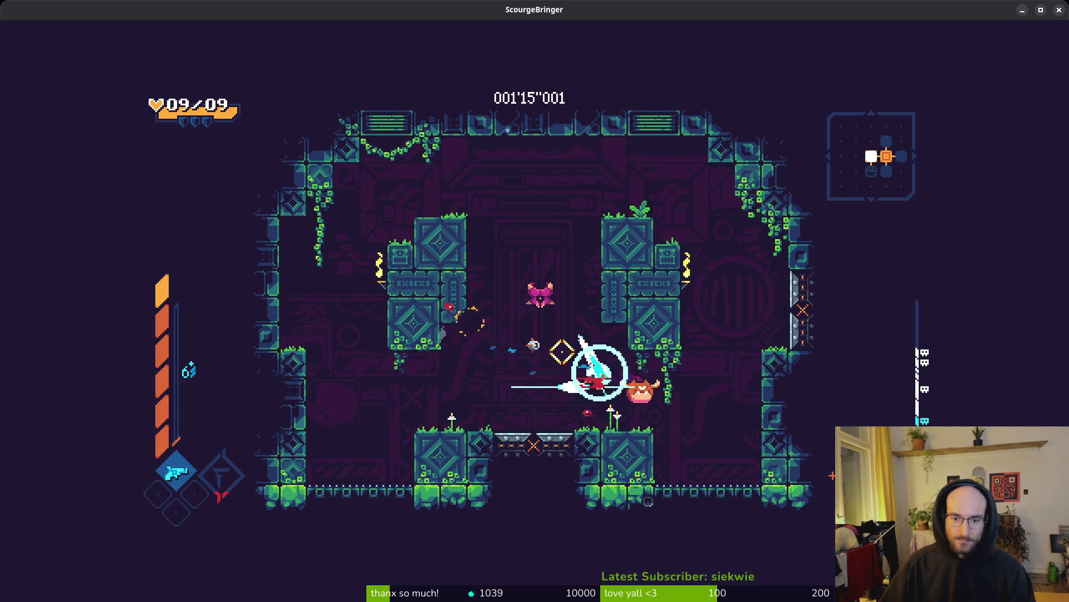
{"action": "left_click", "coordinate": [540, 334]}
{"action": "left_click", "coordinate": [551, 323]}
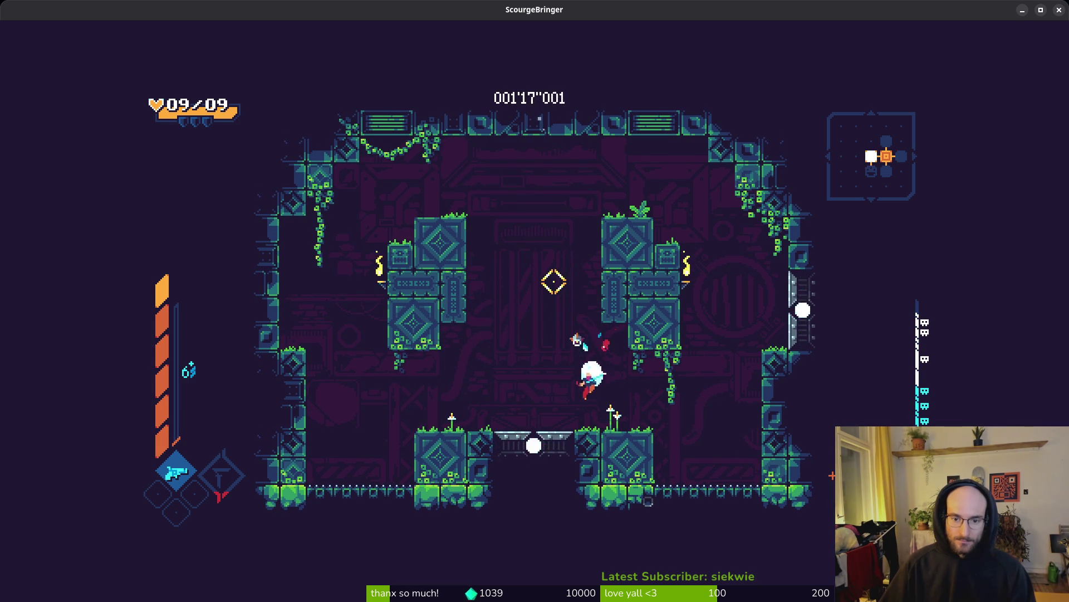
{"action": "left_click", "coordinate": [574, 294]}
{"action": "left_click", "coordinate": [540, 246]}
{"action": "left_click", "coordinate": [549, 222]}
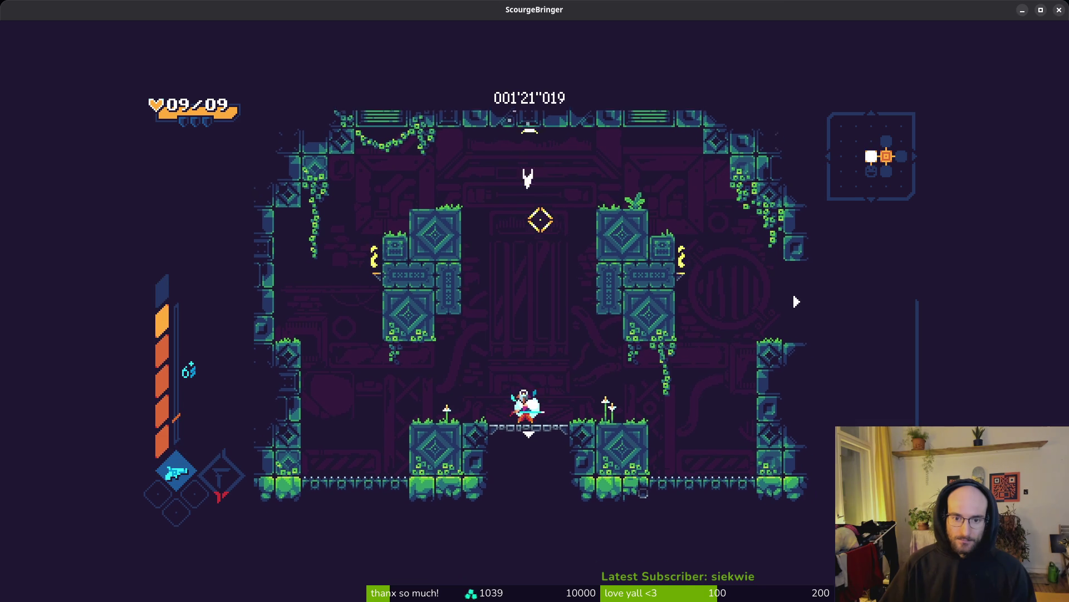
- Exit through the opened door into the next room, shoot the enemies there and pause the game
{"action": "key", "text": "space"}
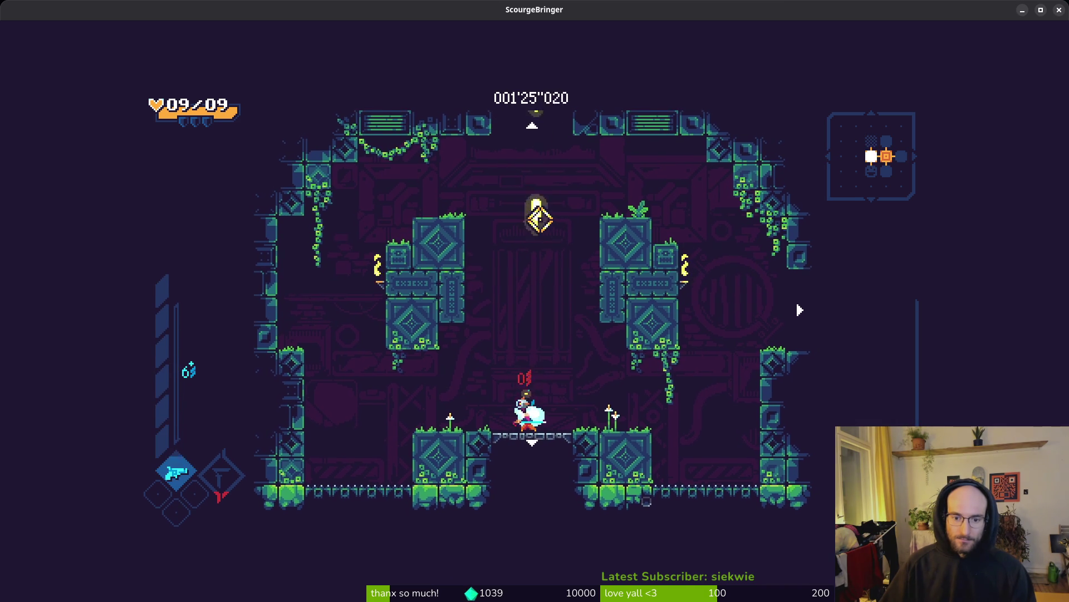
{"action": "right_click", "coordinate": [530, 184]}
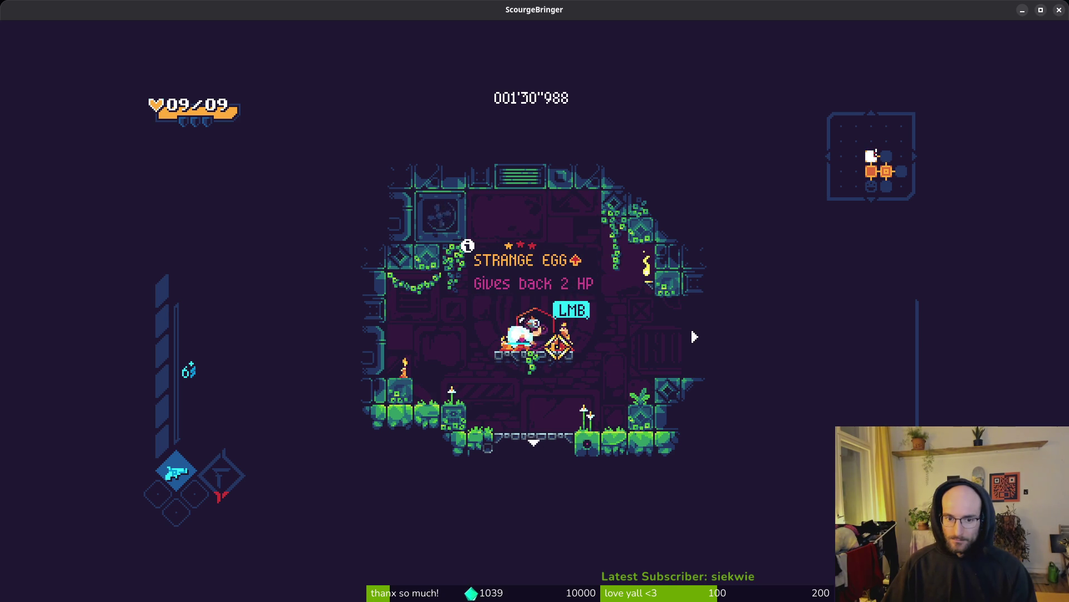
{"action": "right_click", "coordinate": [727, 321]}
{"action": "key", "text": "d"}
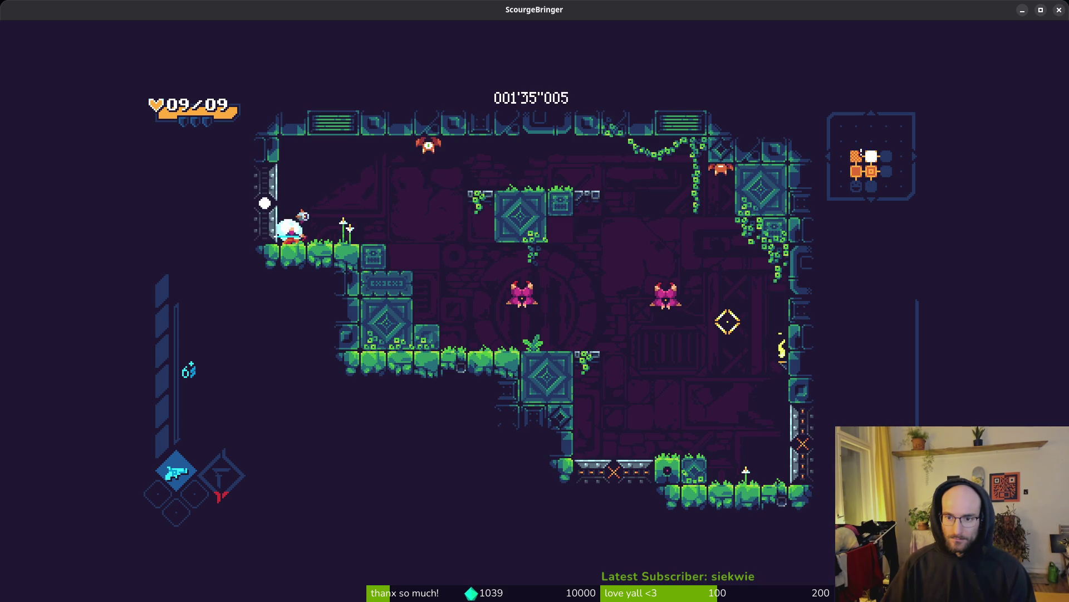
{"action": "right_click", "coordinate": [834, 253]}
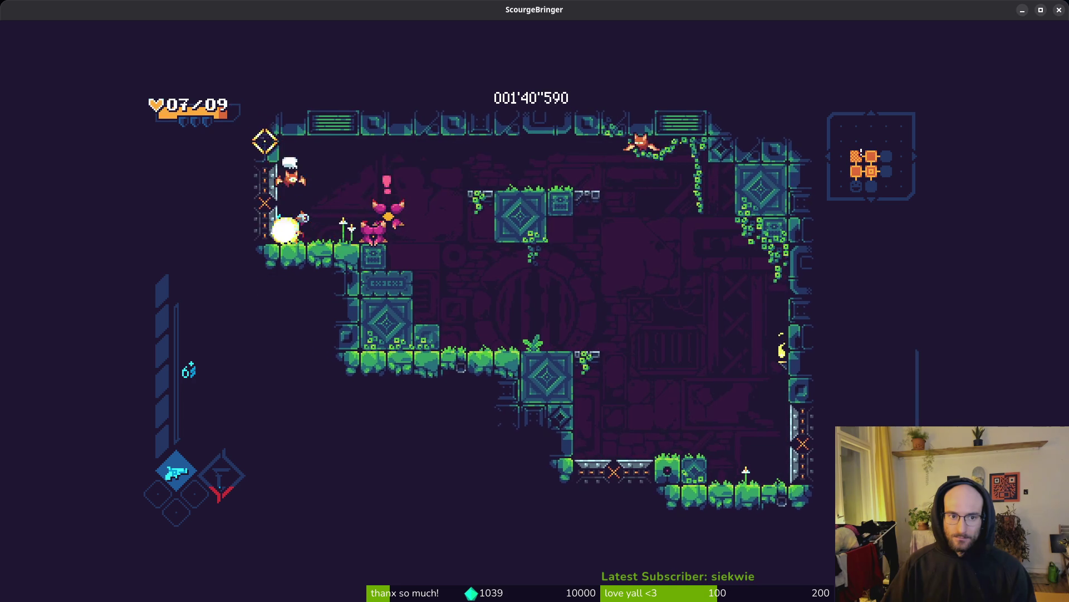
{"action": "key", "text": "Escape"}
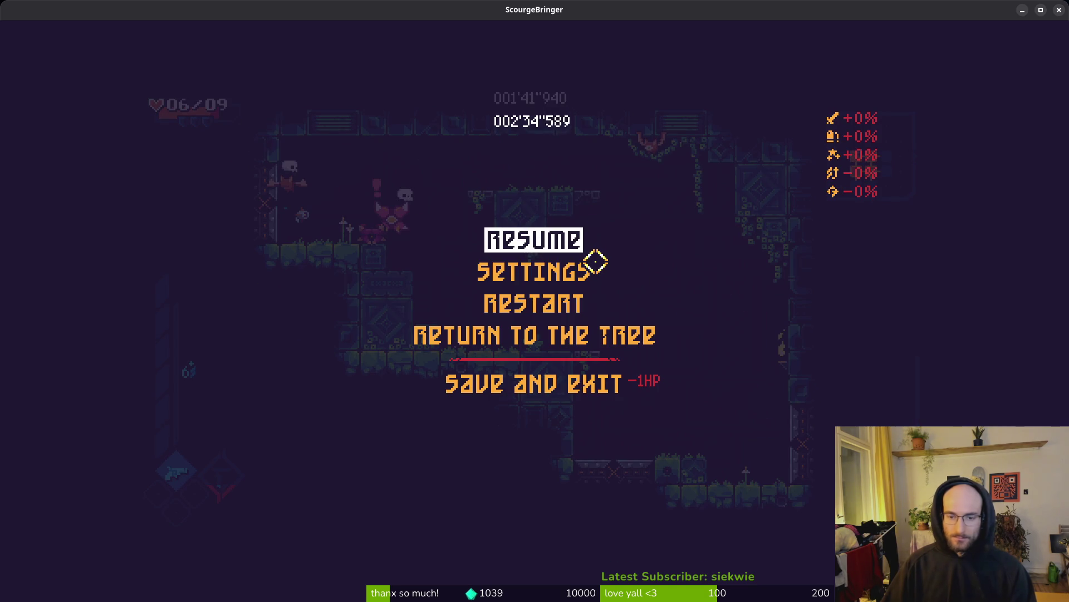
- Back in Godot, quick-open the level_1_5 scene
{"action": "key", "text": "alt+Tab"}
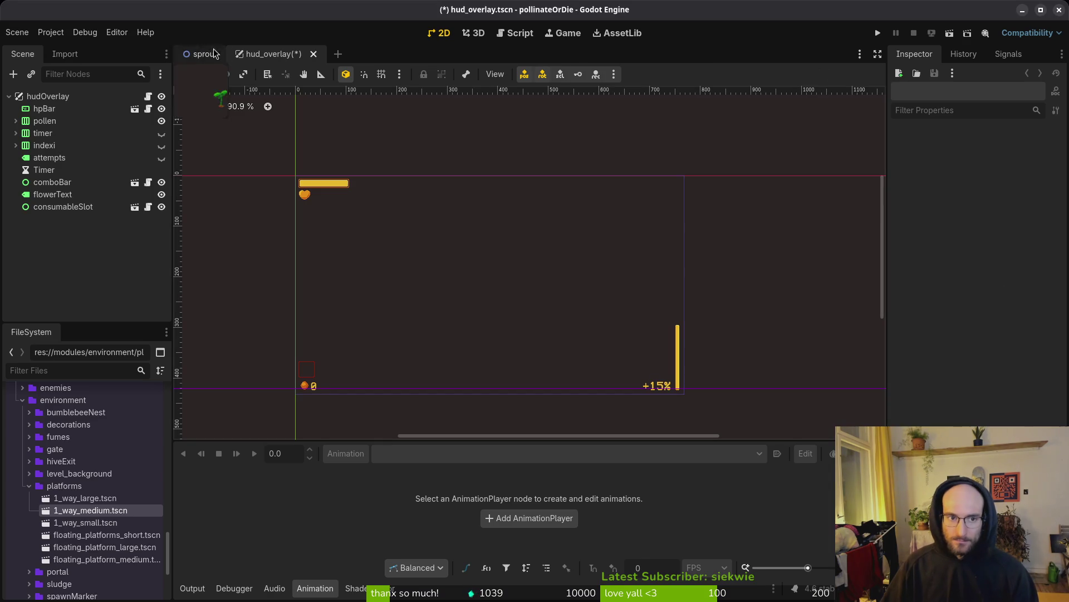
{"action": "key", "text": "ctrl+shift+o"}
{"action": "type", "text": "5"}
{"action": "key", "text": "BackSpace"}
{"action": "type", "text": "5ts"}
{"action": "key", "text": "Return"}
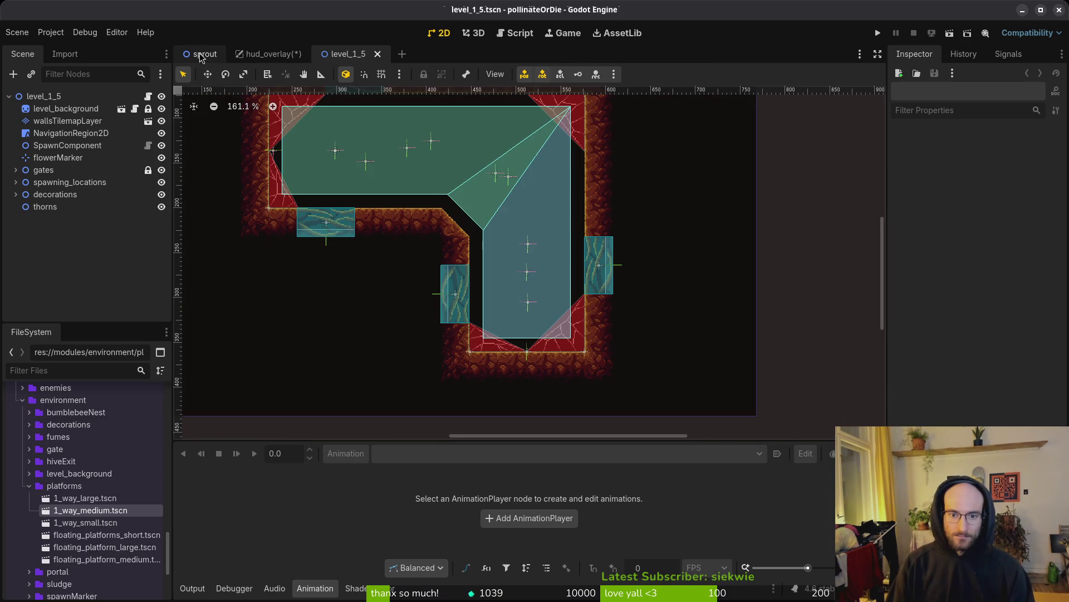
- Open the level_2_4 and level_1_8 scenes, fitting level_1_8's whole layout in view
{"action": "scroll", "coordinate": [490, 299], "scroll_direction": "down", "scroll_amount": 2}
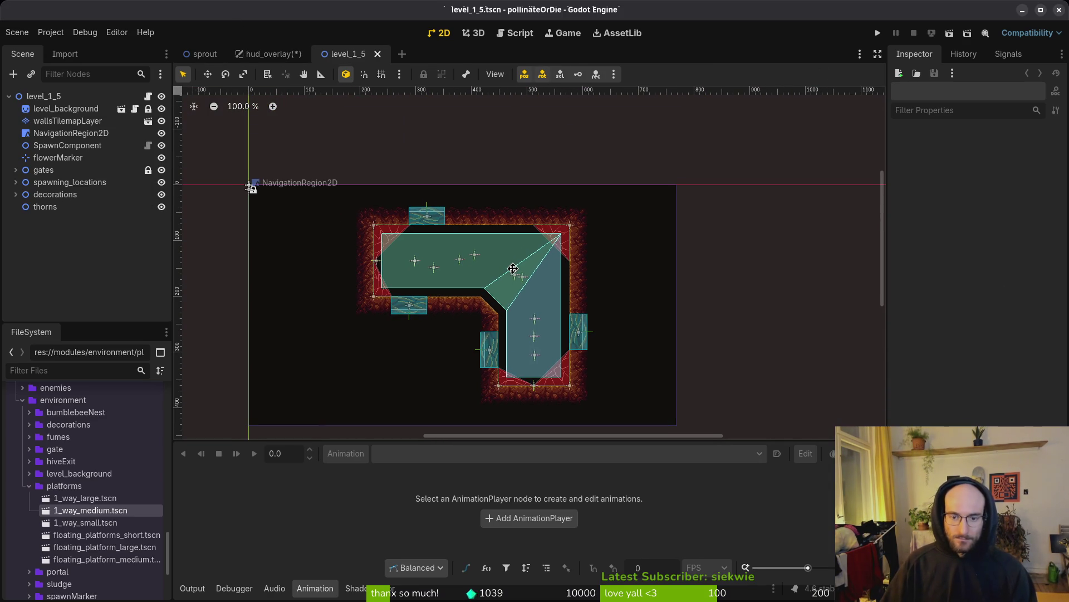
{"action": "key", "text": "shift+alt+o"}
{"action": "type", "text": "2"}
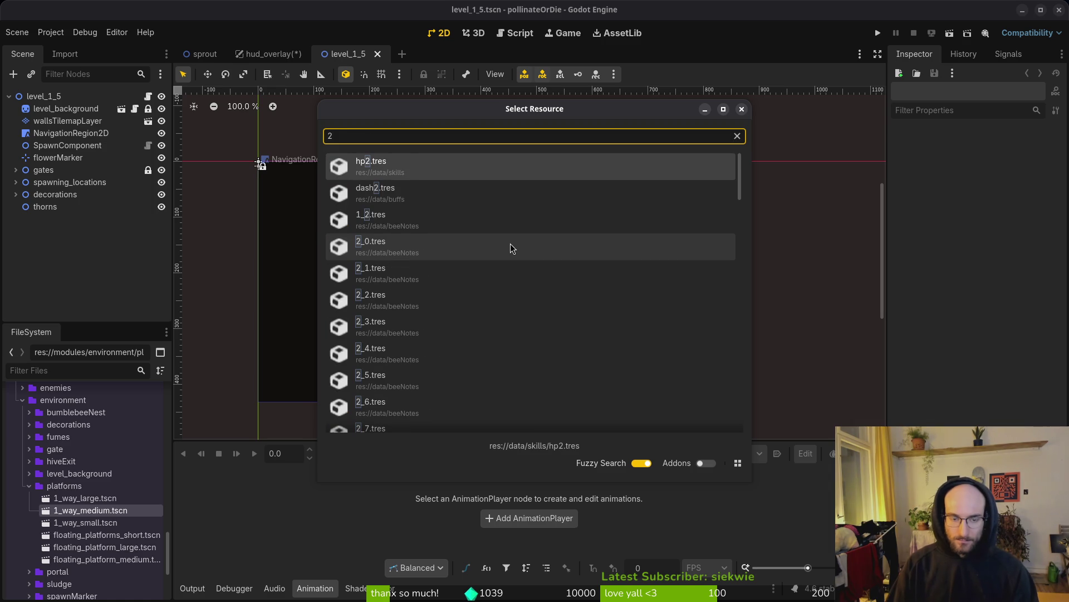
{"action": "type", "text": "4ts"}
{"action": "key", "text": "Return"}
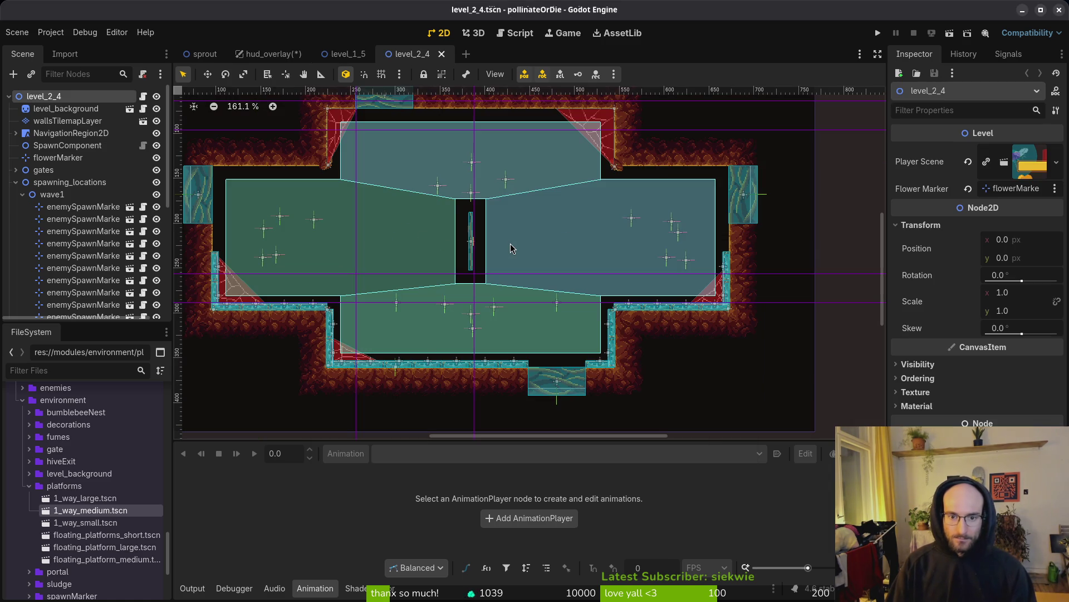
{"action": "key", "text": "shift+alt+o"}
{"action": "type", "text": "18ts"}
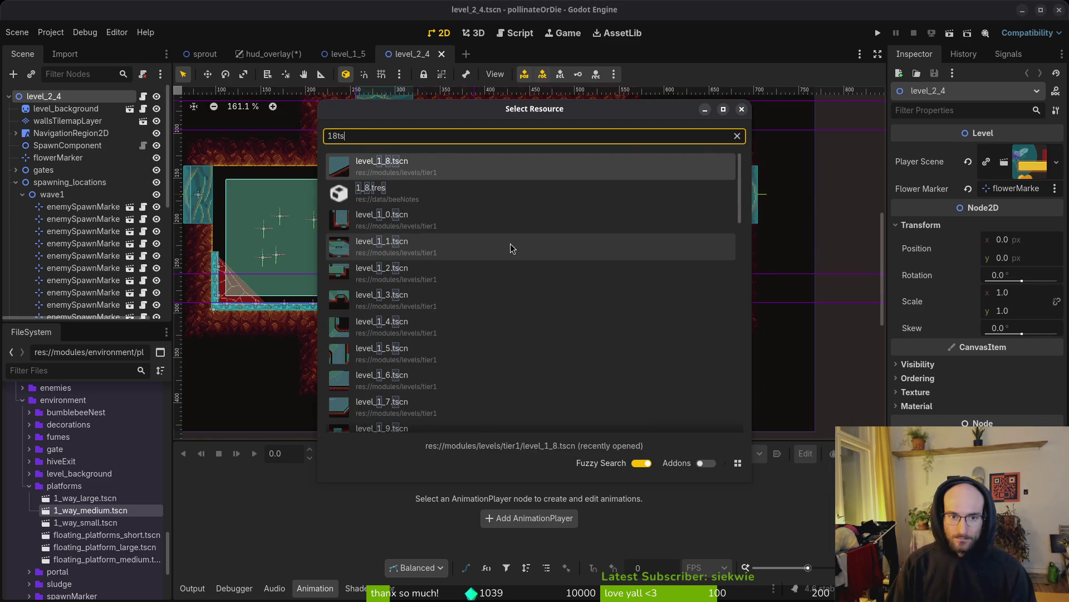
{"action": "key", "text": "Return"}
{"action": "key", "text": "ctrl+0"}
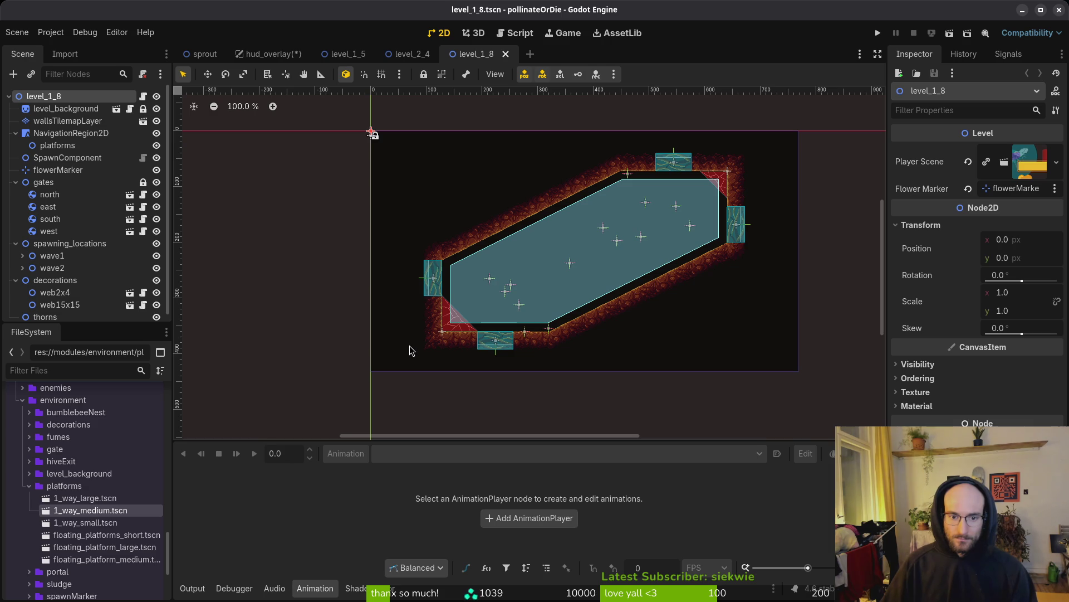
- Open the level_2_8, level_2_9 and level_2_3 scenes via Quick Open
{"action": "key", "text": "shift+alt+o"}
{"action": "type", "text": "28ts"}
{"action": "key", "text": "Return"}
{"action": "key", "text": "shift+alt+o"}
{"action": "key", "text": "Escape"}
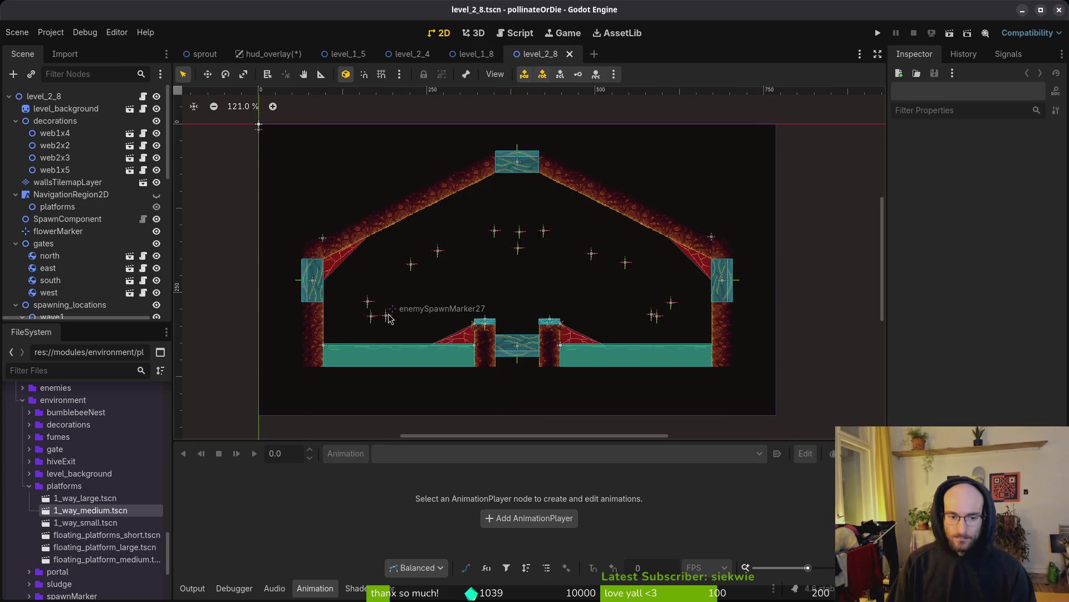
{"action": "key", "text": "shift+alt+o"}
{"action": "type", "text": "29ts"}
{"action": "key", "text": "Return"}
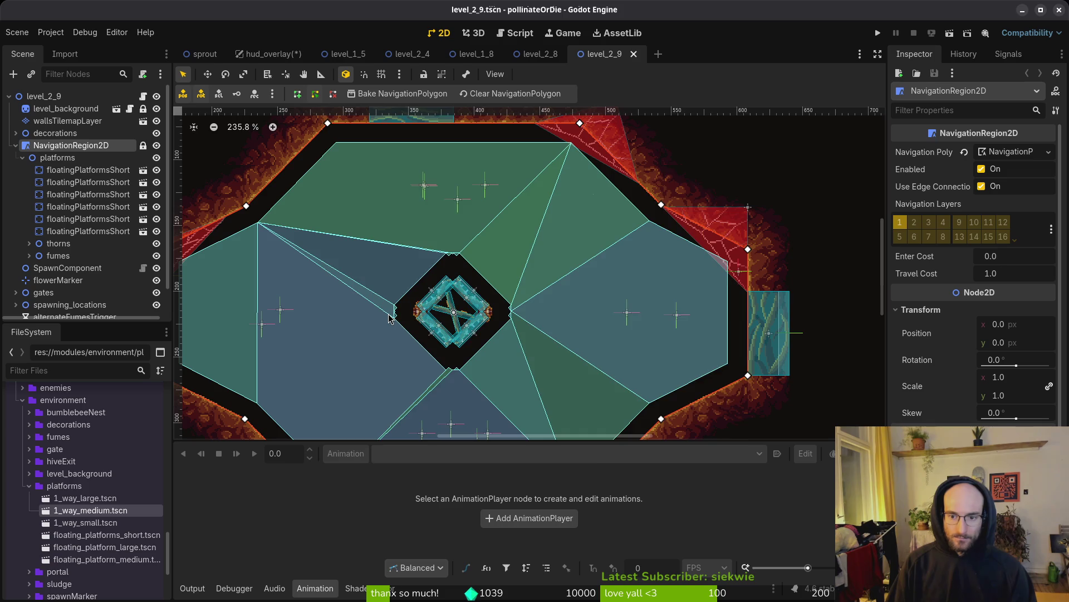
{"action": "key", "text": "shift+alt+o"}
{"action": "type", "text": "23ts"}
{"action": "key", "text": "Return"}
- Open the level_2_1, level_2_0 and level_2_5 scenes via Quick Open
{"action": "key", "text": "shift+alt+o"}
{"action": "type", "text": "21ts"}
{"action": "key", "text": "Return"}
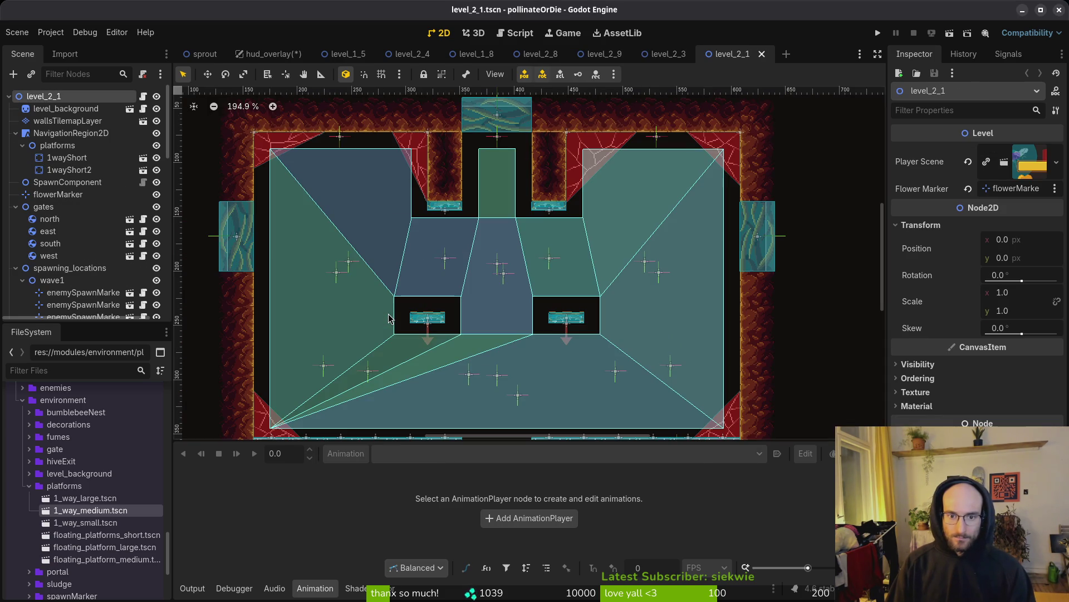
{"action": "key", "text": "shift+alt+o"}
{"action": "type", "text": "20ts"}
{"action": "key", "text": "Return"}
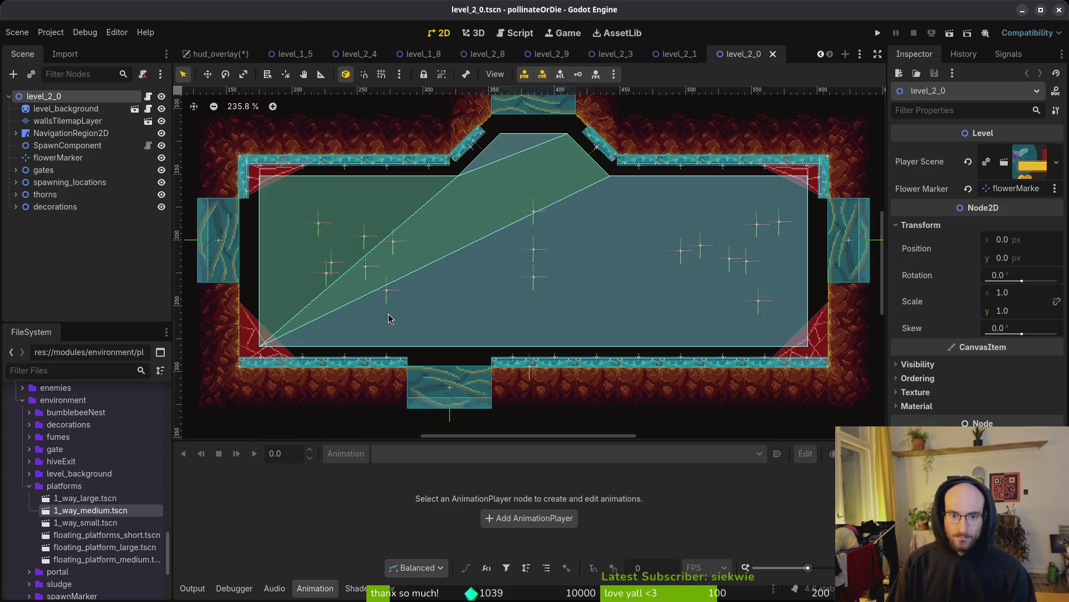
{"action": "key", "text": "shift+alt+o"}
{"action": "type", "text": "25"}
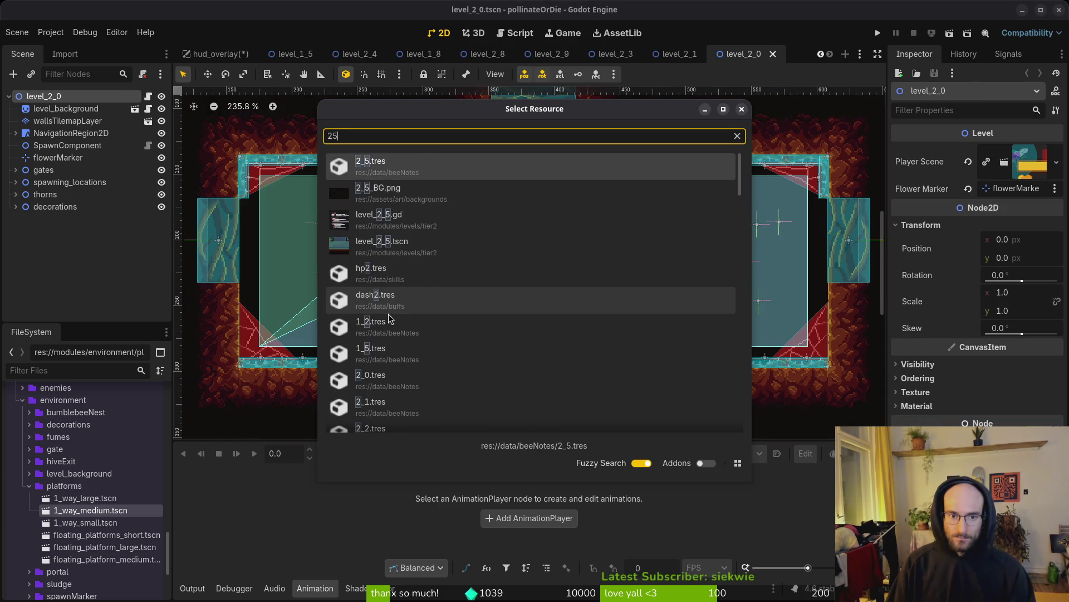
{"action": "type", "text": "ts"}
{"action": "key", "text": "Return"}
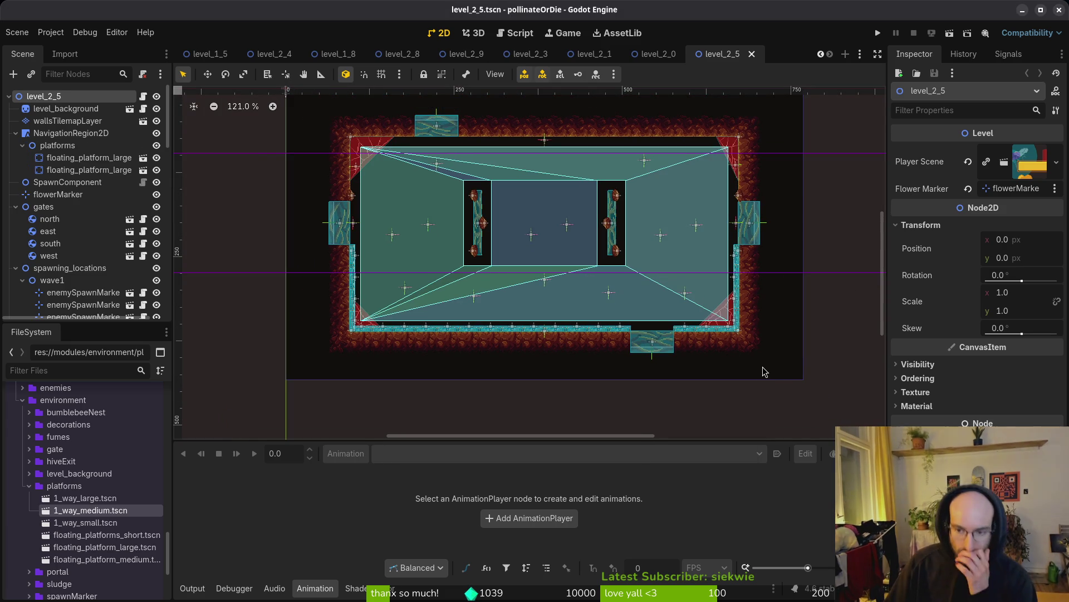
- Close the seven extra level tabs, keeping sprout, hud_overlay and level_2_5, and show hud_overlay
{"action": "mouse_move", "coordinate": [716, 271]}
{"action": "left_mouse_down"}
{"action": "mouse_move", "coordinate": [685, 341]}
{"action": "mouse_move", "coordinate": [676, 317]}
{"action": "left_mouse_up"}
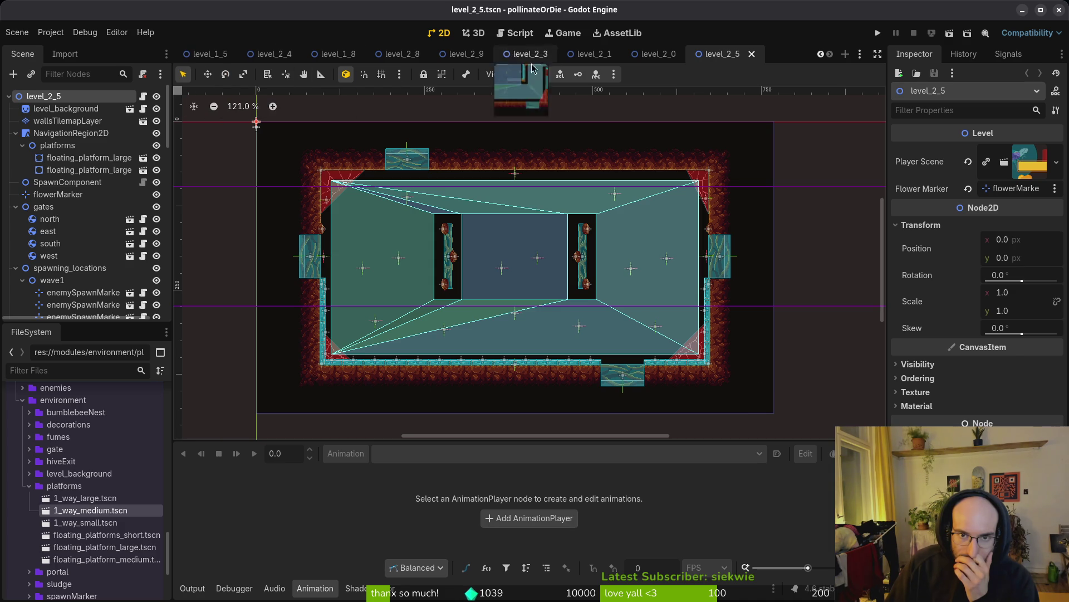
{"action": "middle_click", "coordinate": [220, 57]}
{"action": "middle_click", "coordinate": [295, 54]}
{"action": "middle_click", "coordinate": [334, 54]}
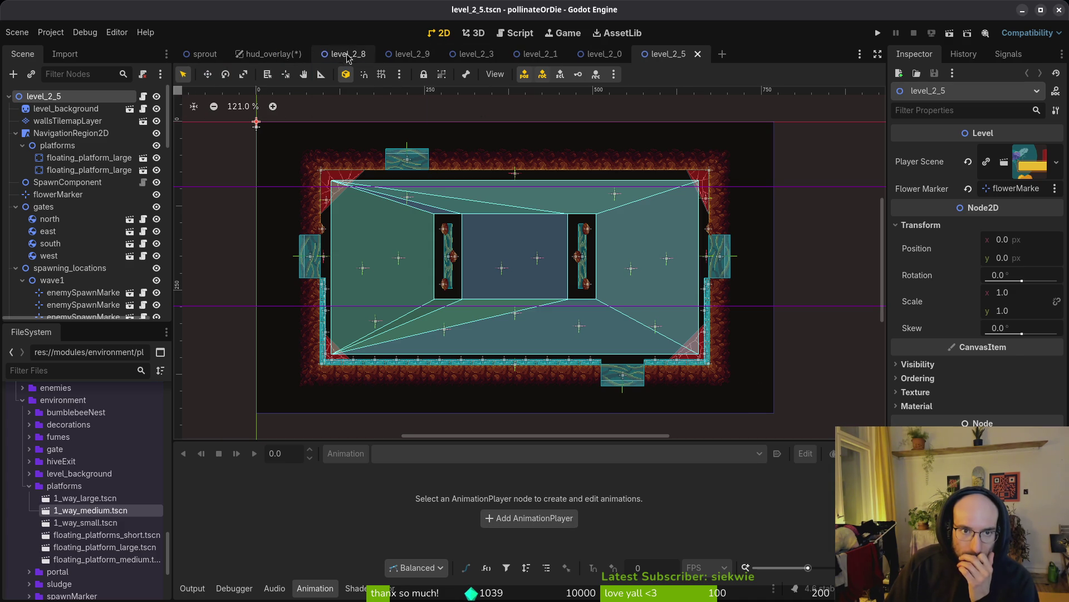
{"action": "middle_click", "coordinate": [409, 54]}
{"action": "middle_click", "coordinate": [410, 54]}
{"action": "middle_click", "coordinate": [410, 54]}
{"action": "middle_click", "coordinate": [410, 54]}
{"action": "middle_click", "coordinate": [345, 54]}
{"action": "left_click", "coordinate": [273, 54]}
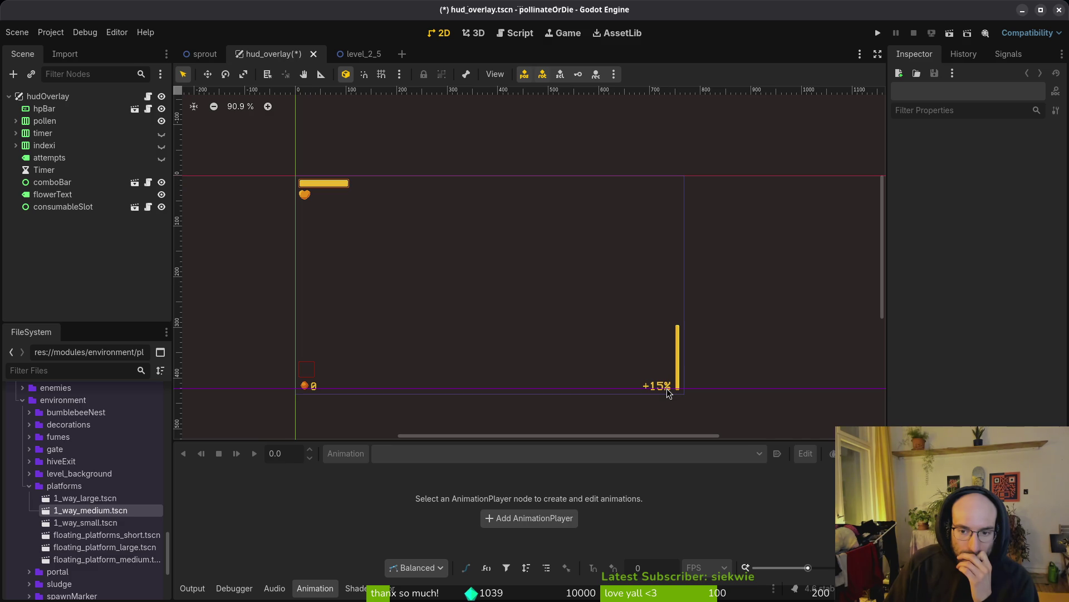
{"action": "left_click", "coordinate": [359, 54]}
{"action": "key", "text": "ctrl+shift+Tab"}
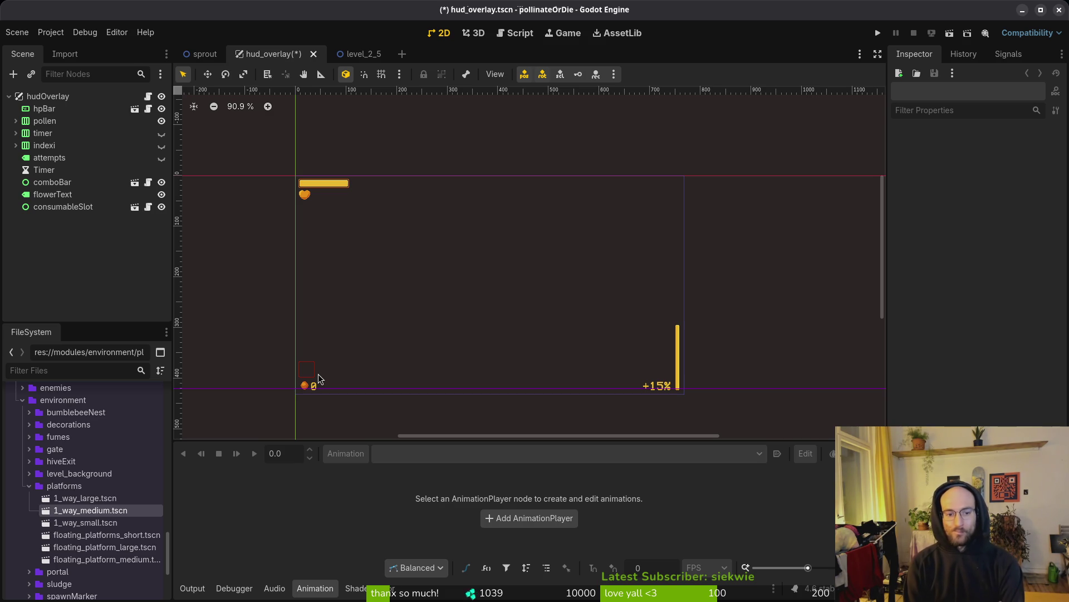
{"action": "key", "text": "alt+Tab"}
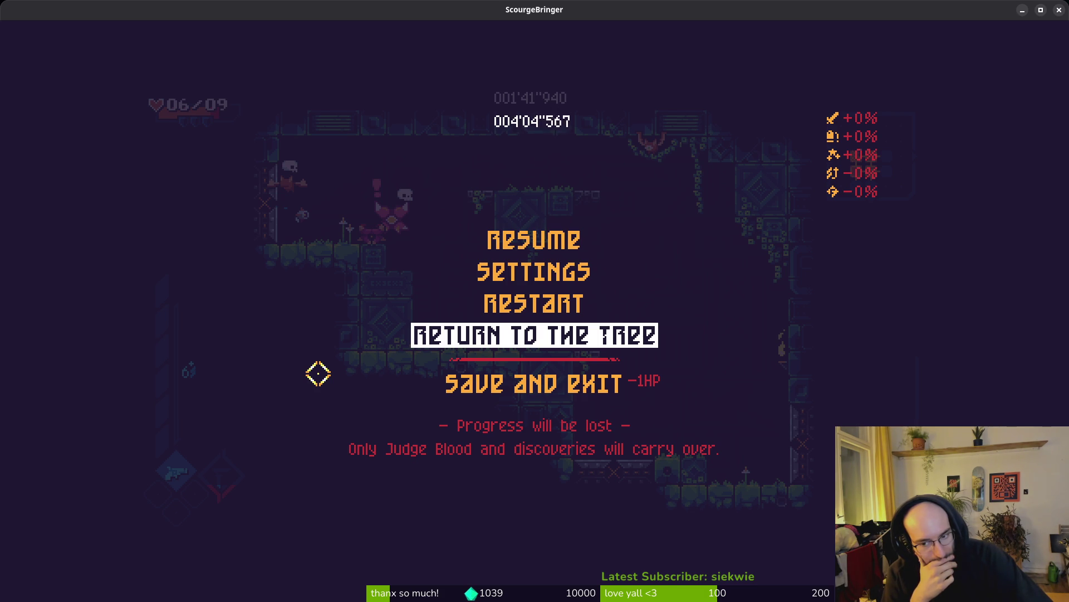
{"action": "key", "text": "Escape"}
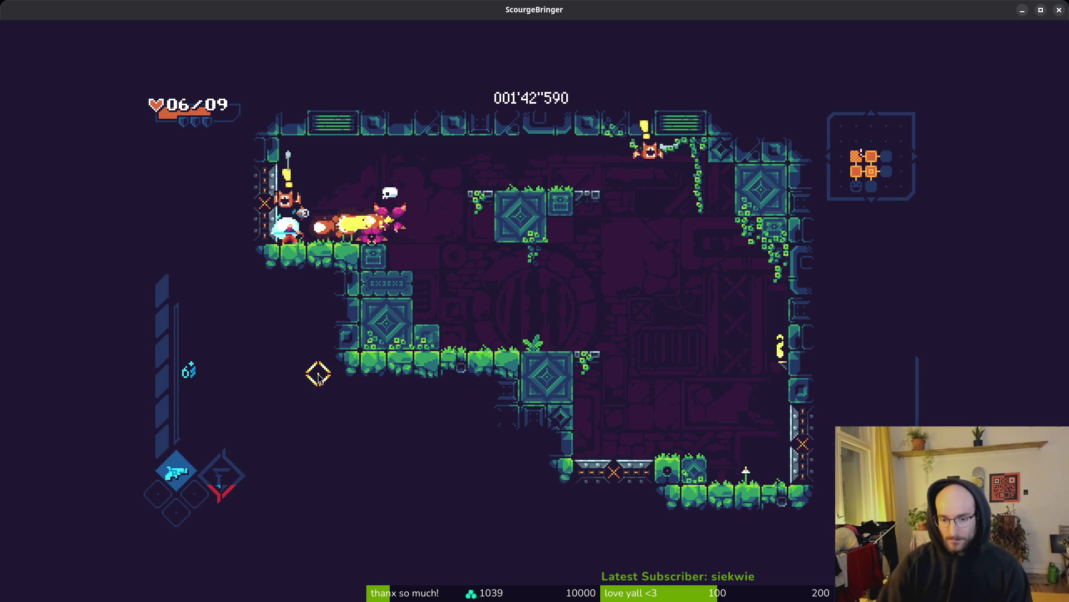
{"action": "key", "text": "alt+Tab"}
{"action": "key", "text": "alt+Tab"}
{"action": "key", "text": "alt+Tab"}
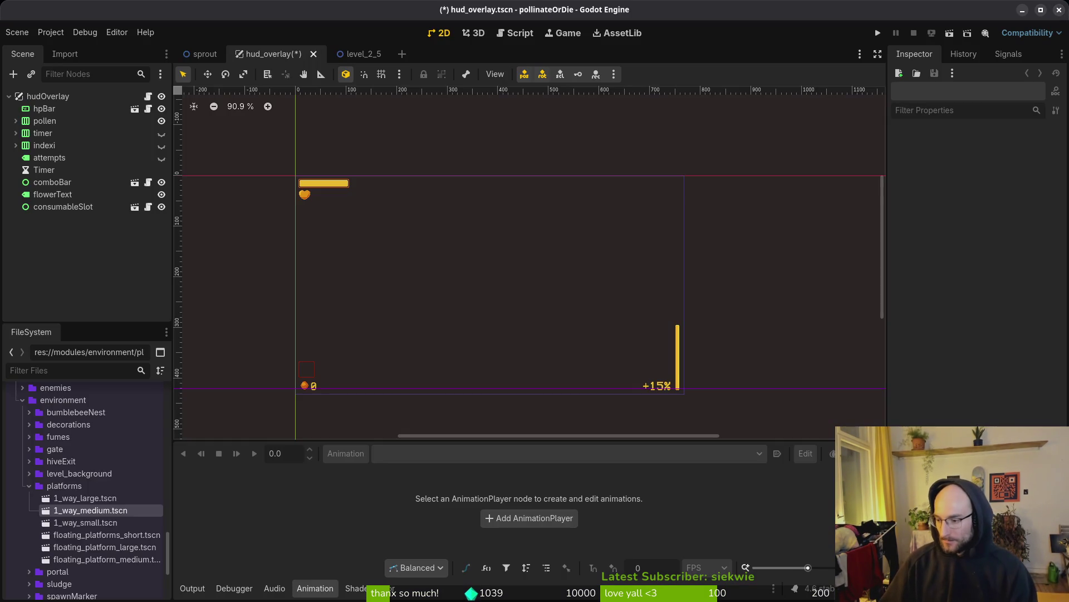
{"action": "key", "text": "alt+Tab"}
{"action": "left_click", "coordinate": [43, 41]}
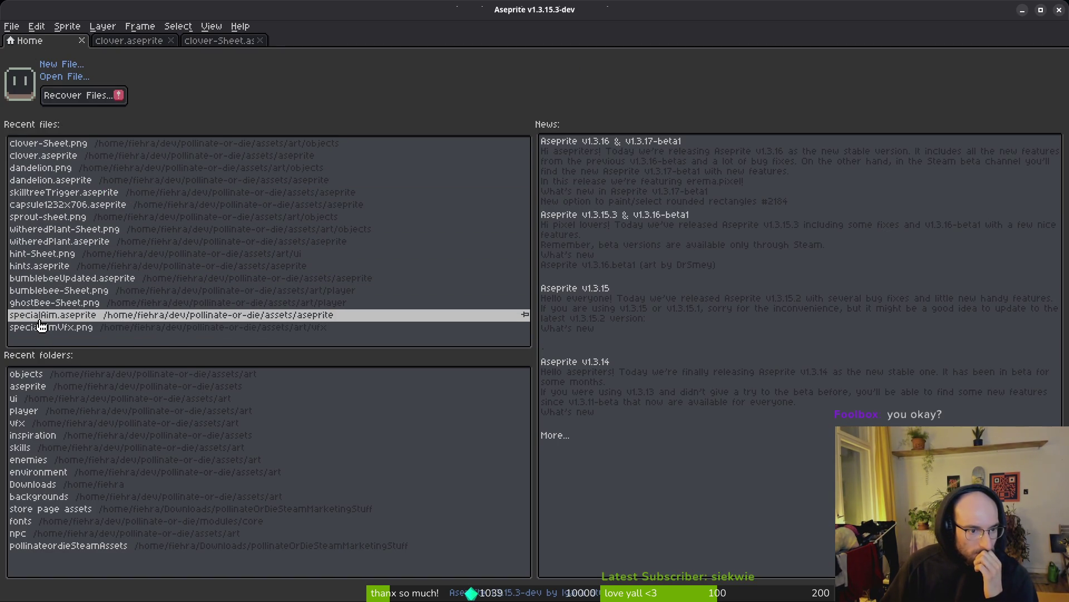
- Open consumables.aseprite from the assets/aseprite folder
{"action": "left_click", "coordinate": [60, 83]}
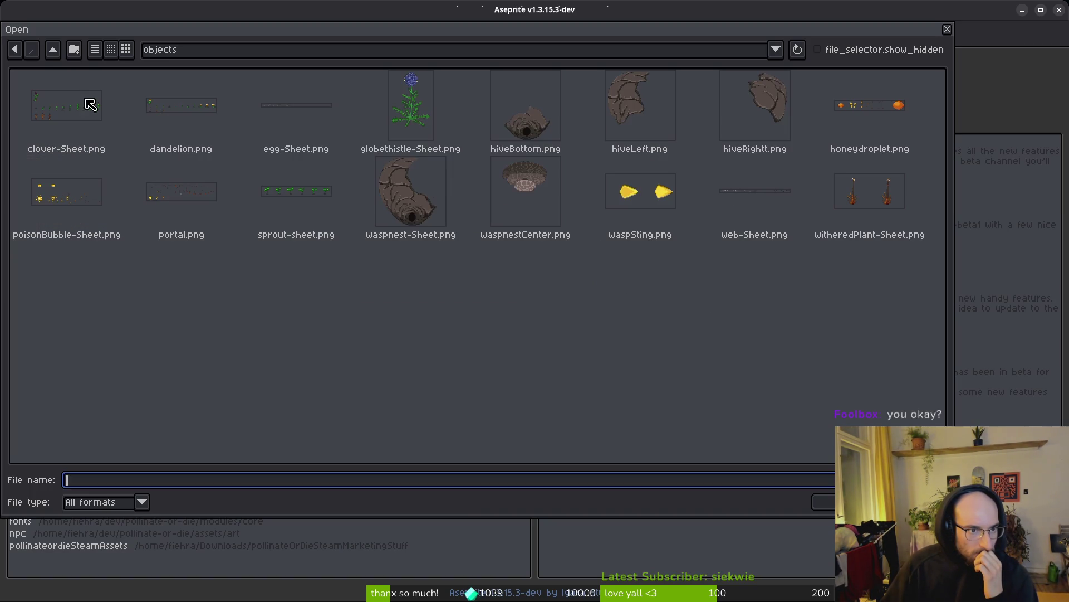
{"action": "left_click", "coordinate": [53, 49]}
{"action": "left_click", "coordinate": [94, 111]}
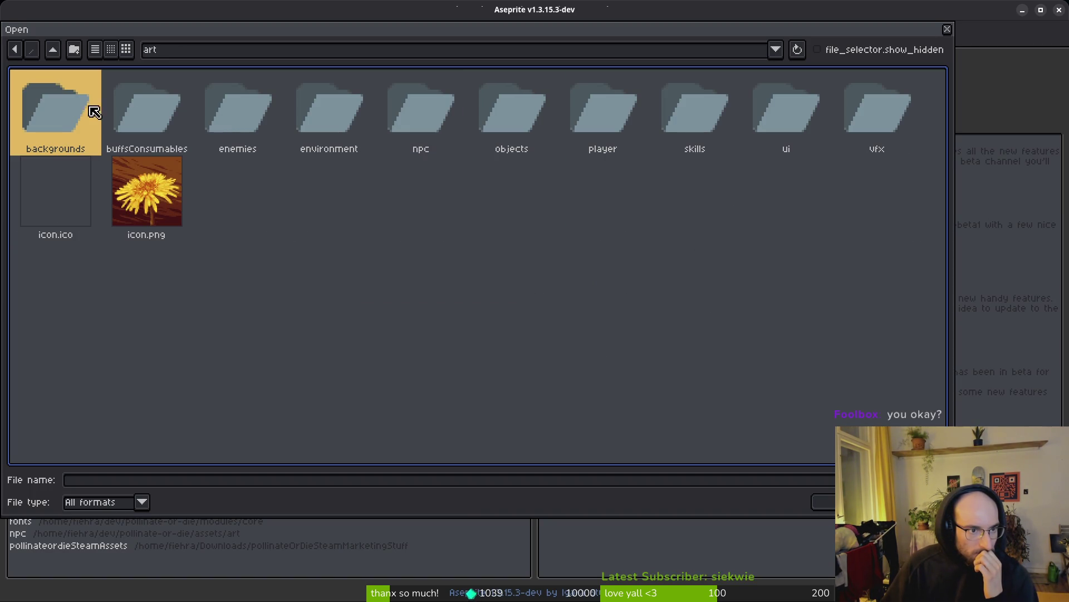
{"action": "left_click", "coordinate": [52, 49]}
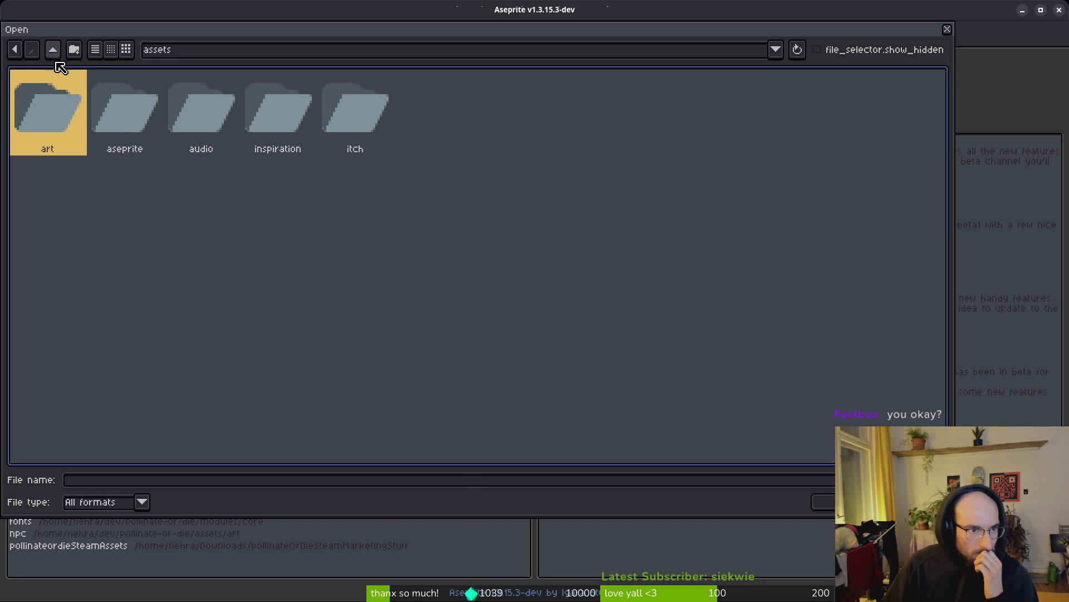
{"action": "double_click", "coordinate": [126, 104]}
{"action": "scroll", "coordinate": [599, 262], "scroll_direction": "down", "scroll_amount": 3}
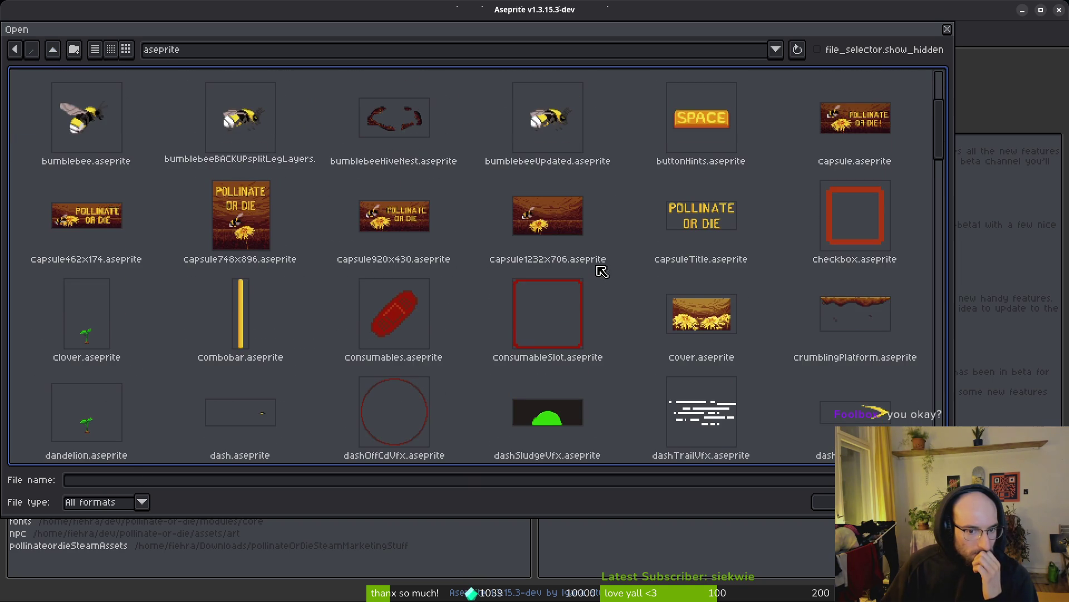
{"action": "double_click", "coordinate": [445, 326]}
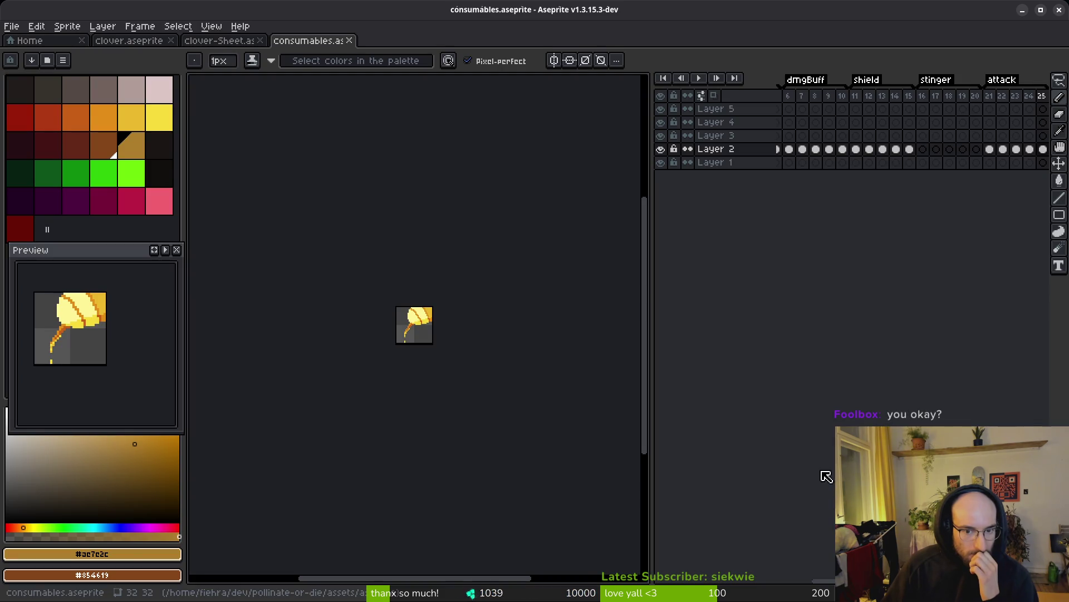
- Select Layer 5 cels at frames 16 and 11, play the consumables animation, then return to Godot
{"action": "left_click_drag", "start_coordinate": [978, 136], "coordinate": [872, 143]}
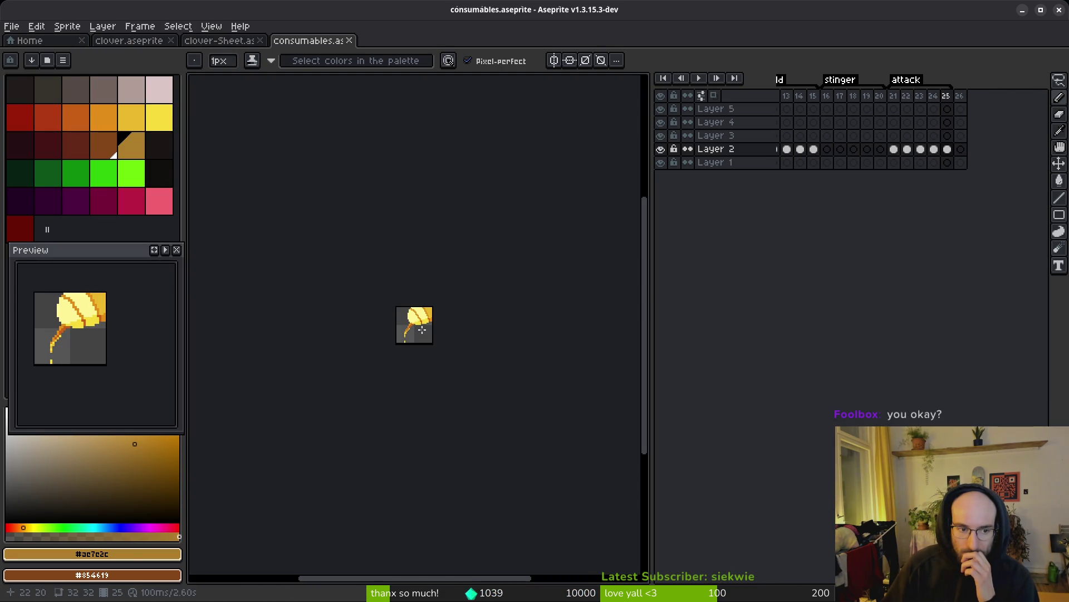
{"action": "left_click", "coordinate": [835, 113]}
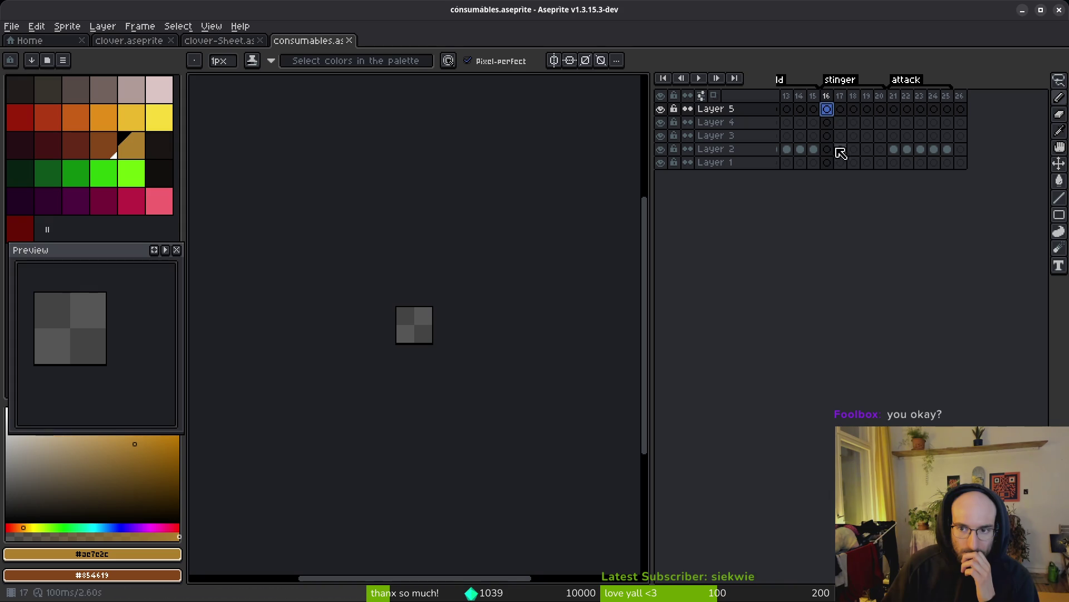
{"action": "left_click_drag", "start_coordinate": [826, 134], "coordinate": [957, 147]}
{"action": "left_click", "coordinate": [898, 110]}
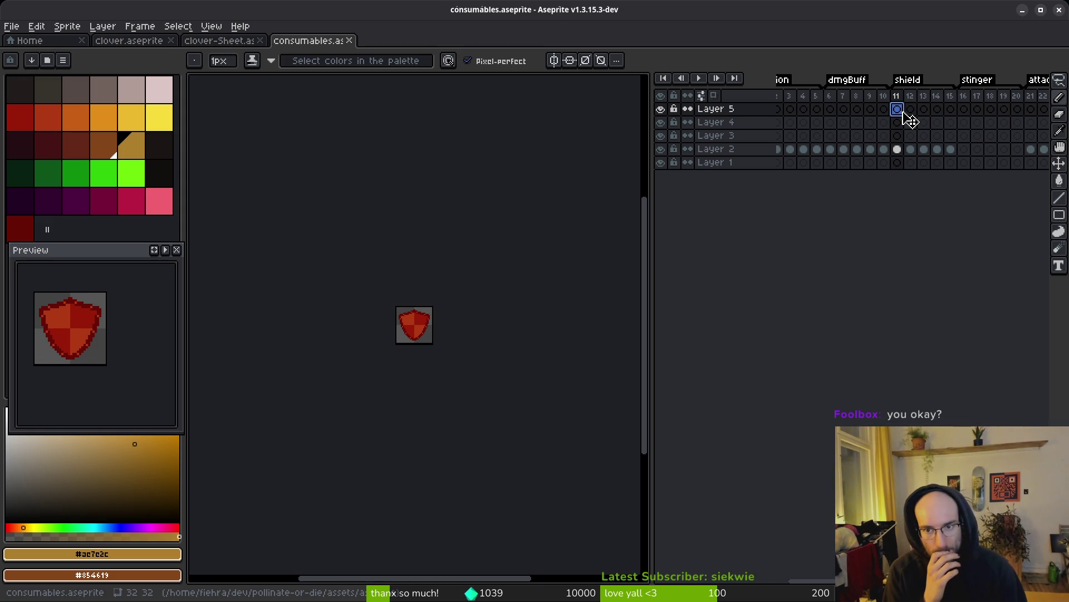
{"action": "key", "text": "Return"}
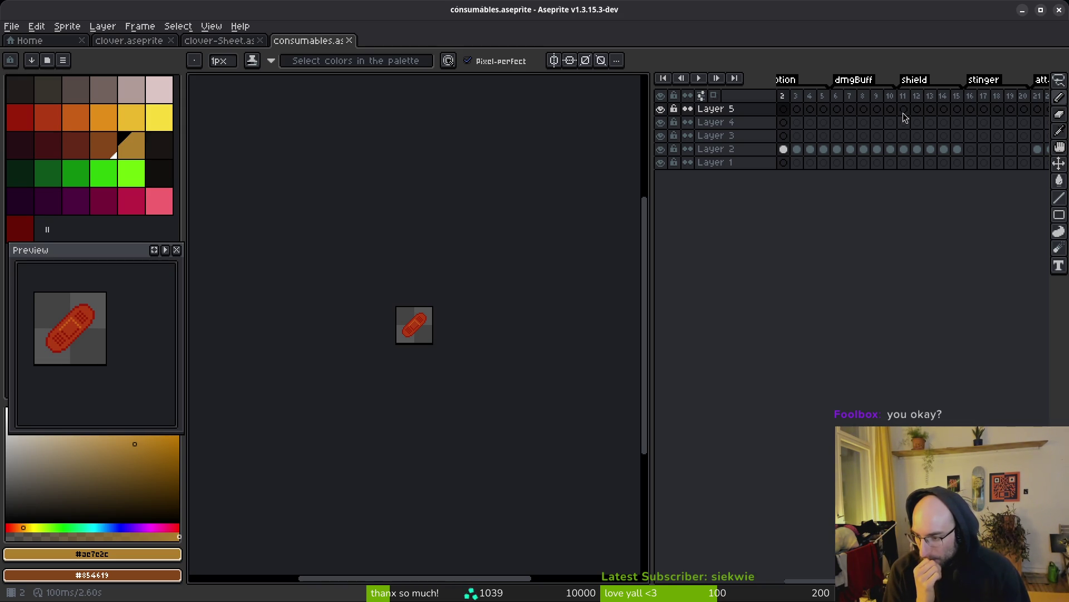
{"action": "key", "text": "alt+Tab"}
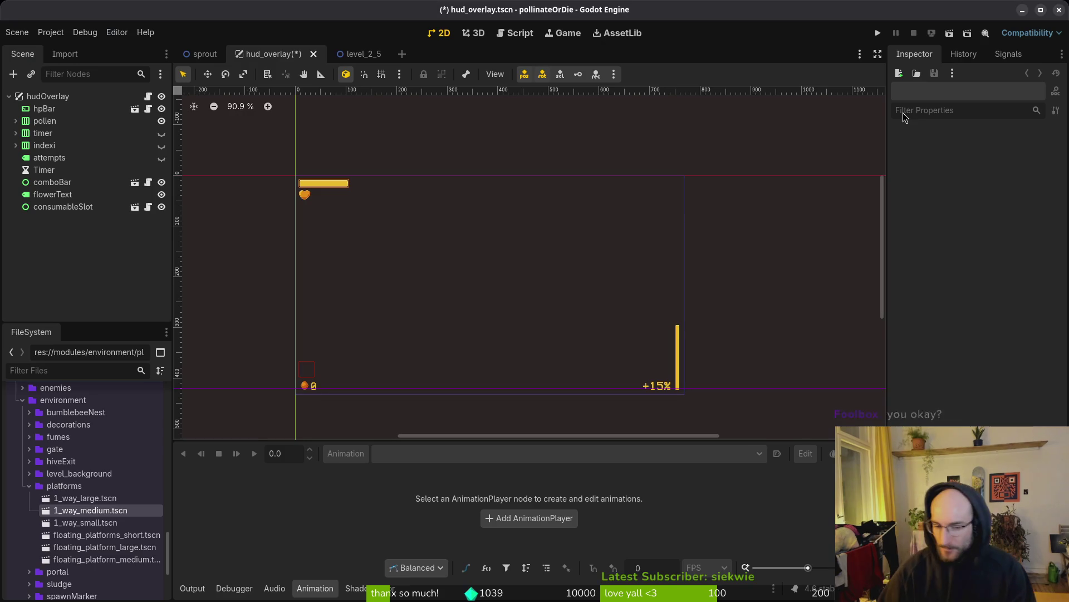
- Select the TextureRect and consumableSlot nodes in hud_overlay, then open Project Settings
{"action": "scroll", "coordinate": [295, 375], "scroll_direction": "up", "scroll_amount": 2}
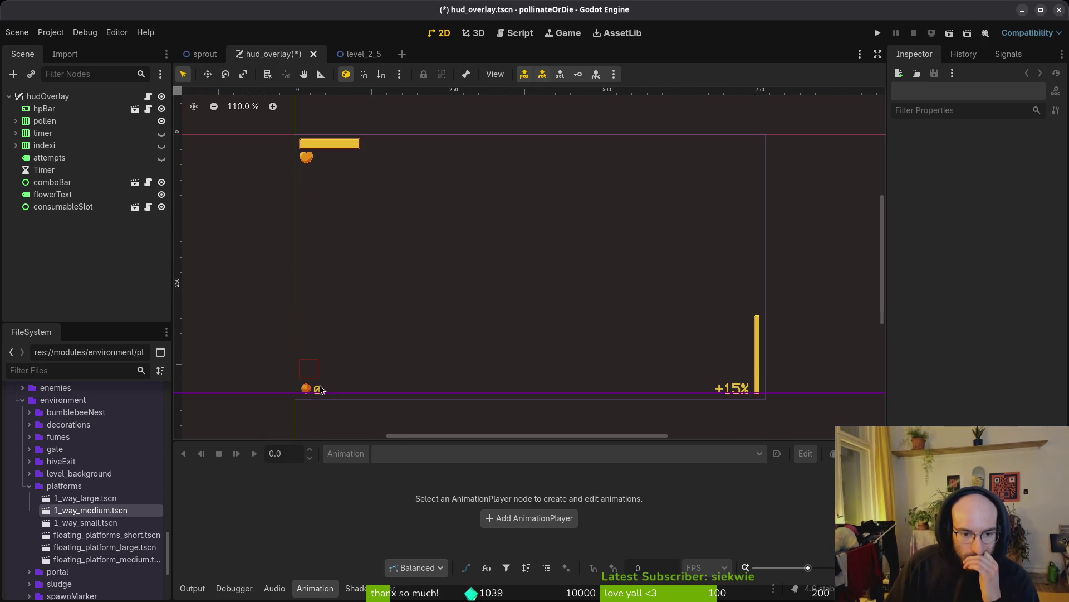
{"action": "left_click", "coordinate": [308, 390]}
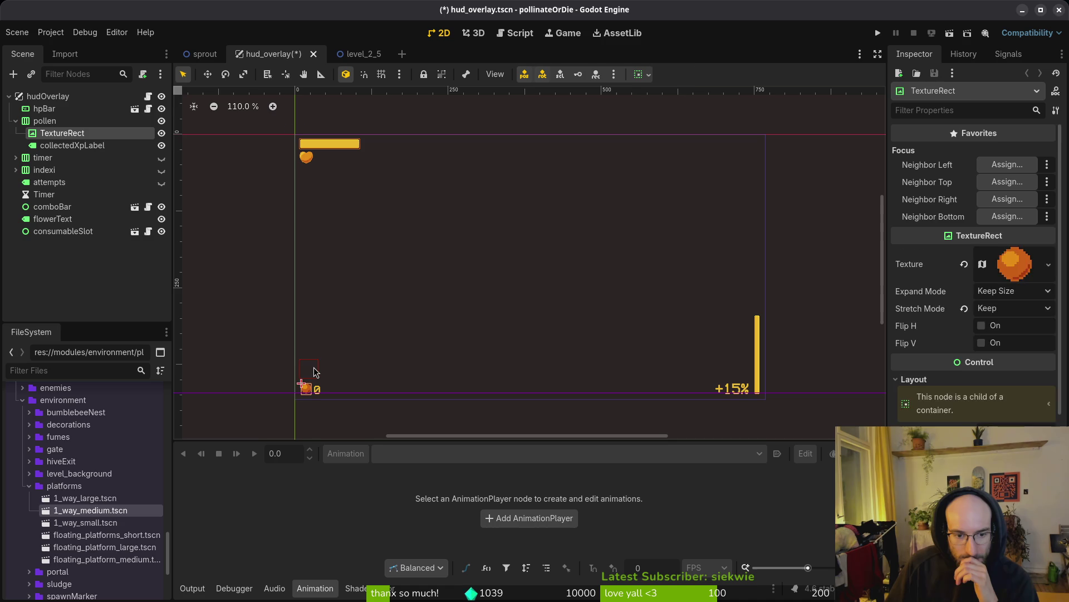
{"action": "left_click", "coordinate": [315, 372]}
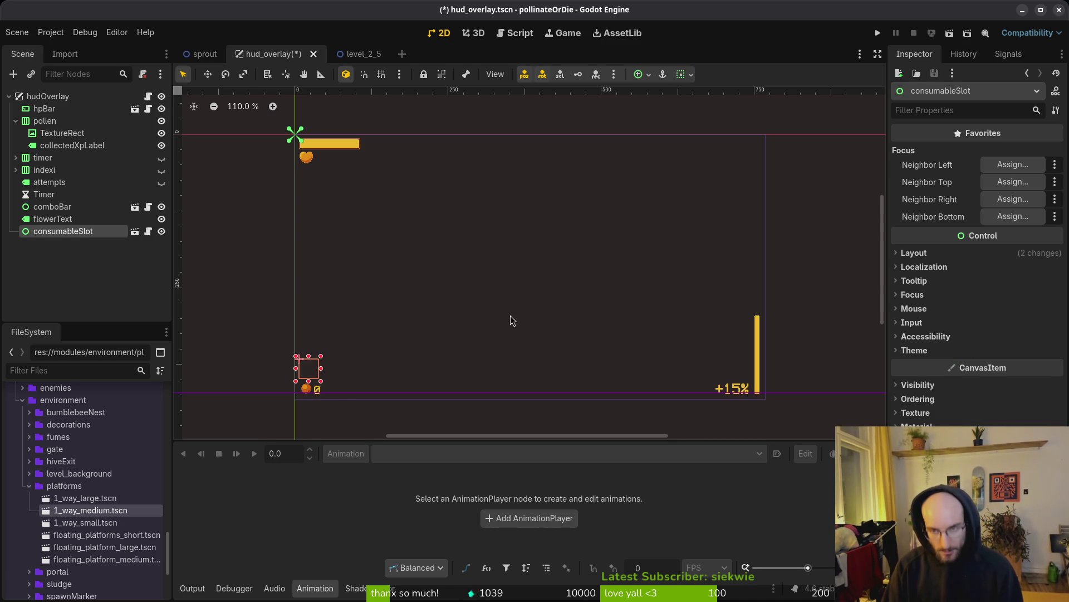
{"action": "left_click", "coordinate": [50, 32]}
{"action": "left_click", "coordinate": [67, 48]}
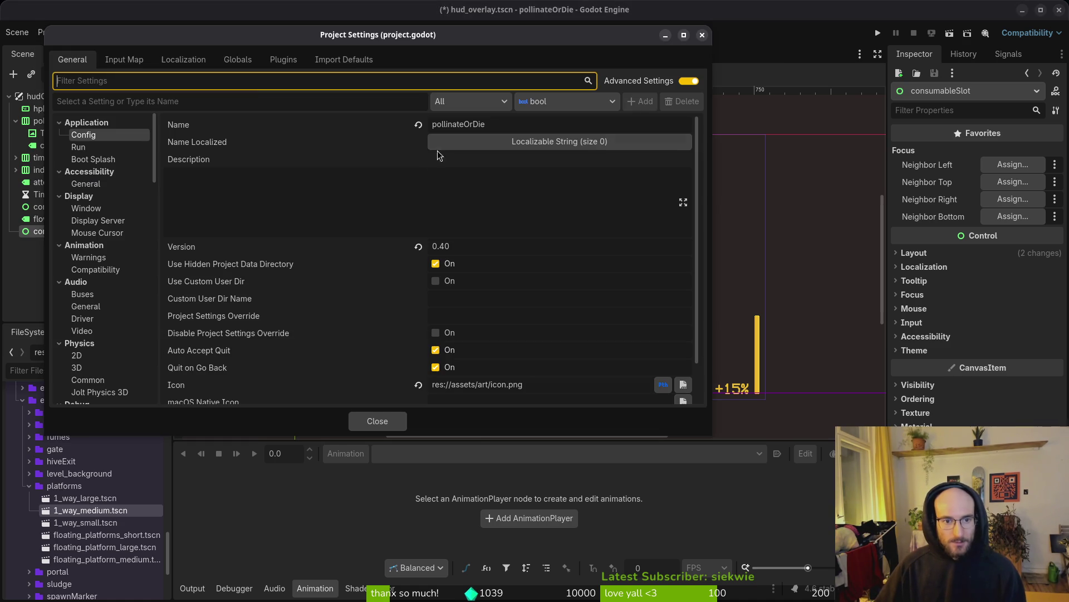
- In the Input Map, rebind the special action from Joypad Axis 4 to Joypad Button 3
{"action": "left_click", "coordinate": [131, 62]}
{"action": "scroll", "coordinate": [440, 274], "scroll_direction": "down", "scroll_amount": 5}
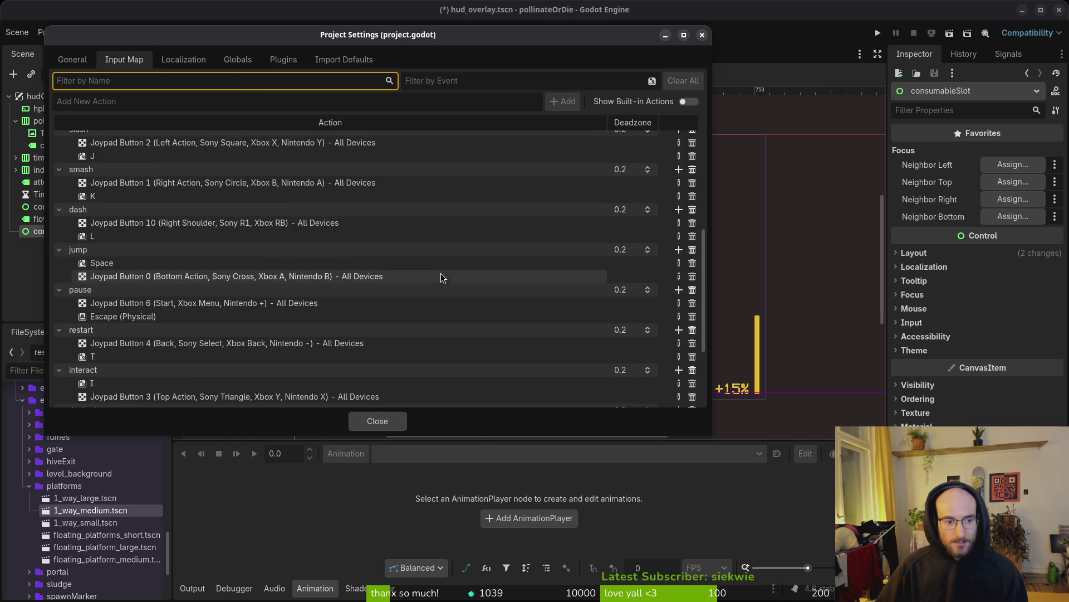
{"action": "scroll", "coordinate": [440, 278], "scroll_direction": "down", "scroll_amount": 3}
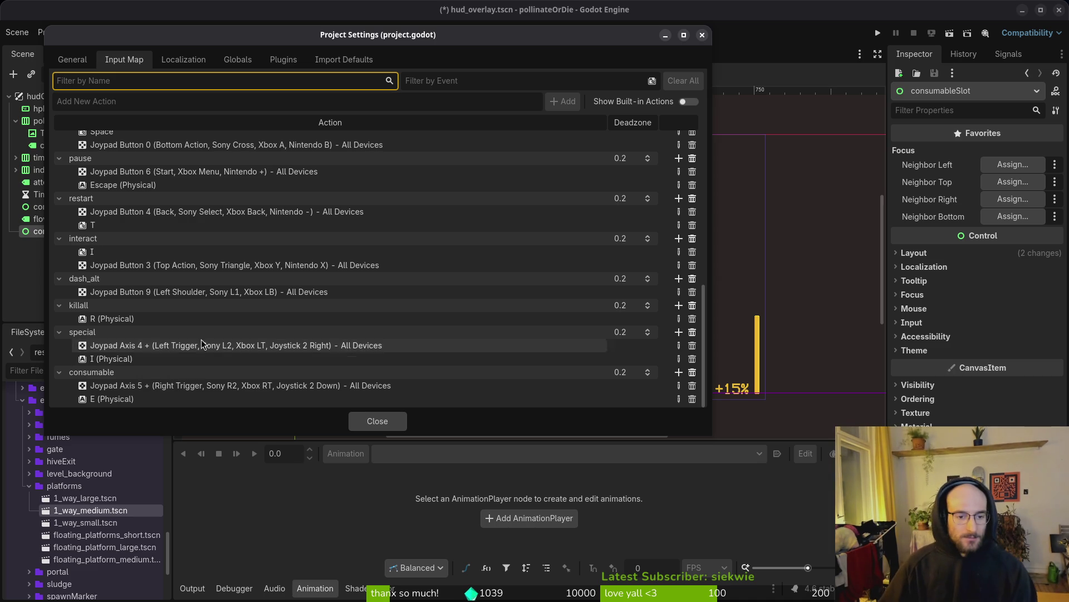
{"action": "left_click", "coordinate": [676, 345]}
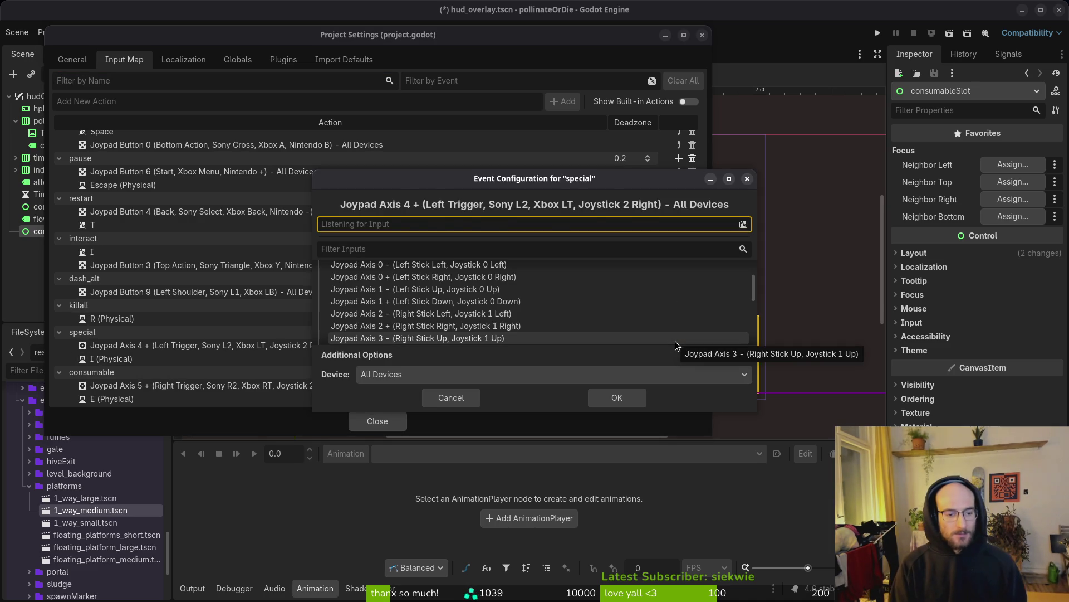
{"action": "left_click", "coordinate": [618, 397]}
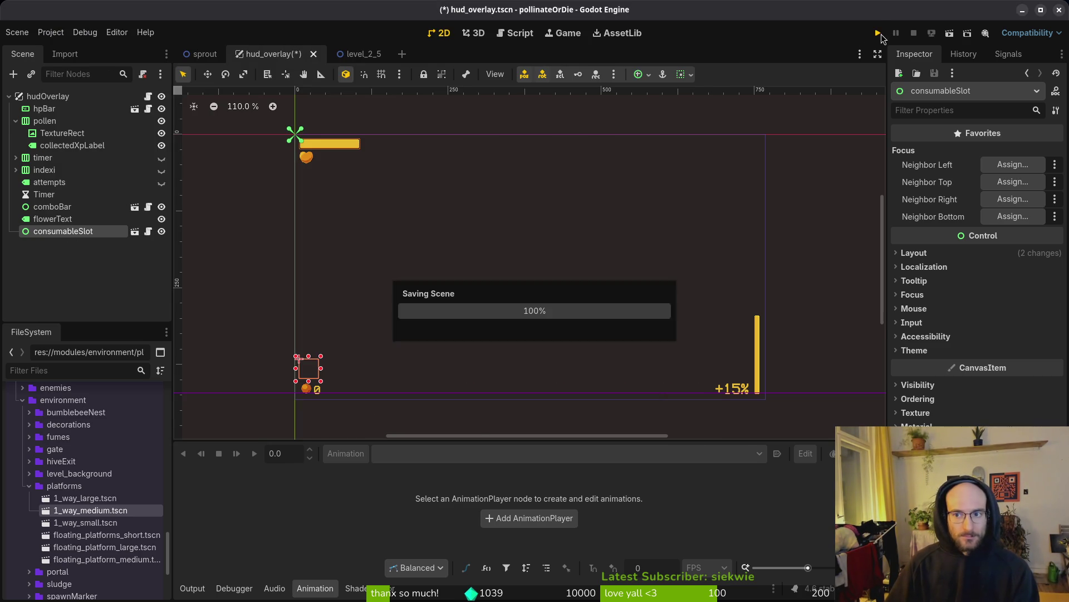
- Run pollinateOrDie, skip the menus into the hive level, then stop the game with F8
{"action": "left_click", "coordinate": [879, 35]}
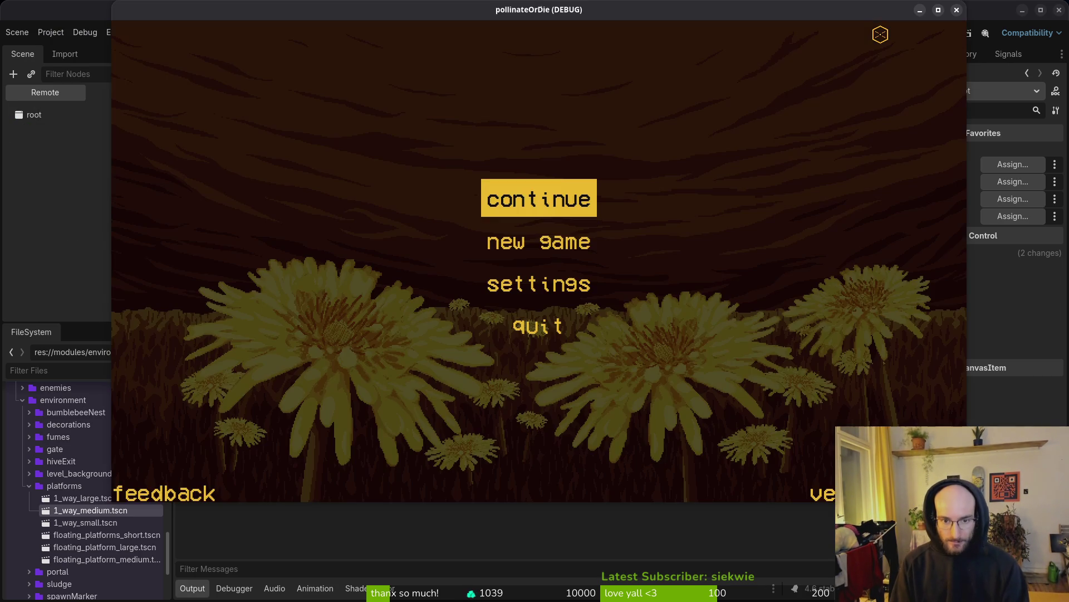
{"action": "key", "text": "Return"}
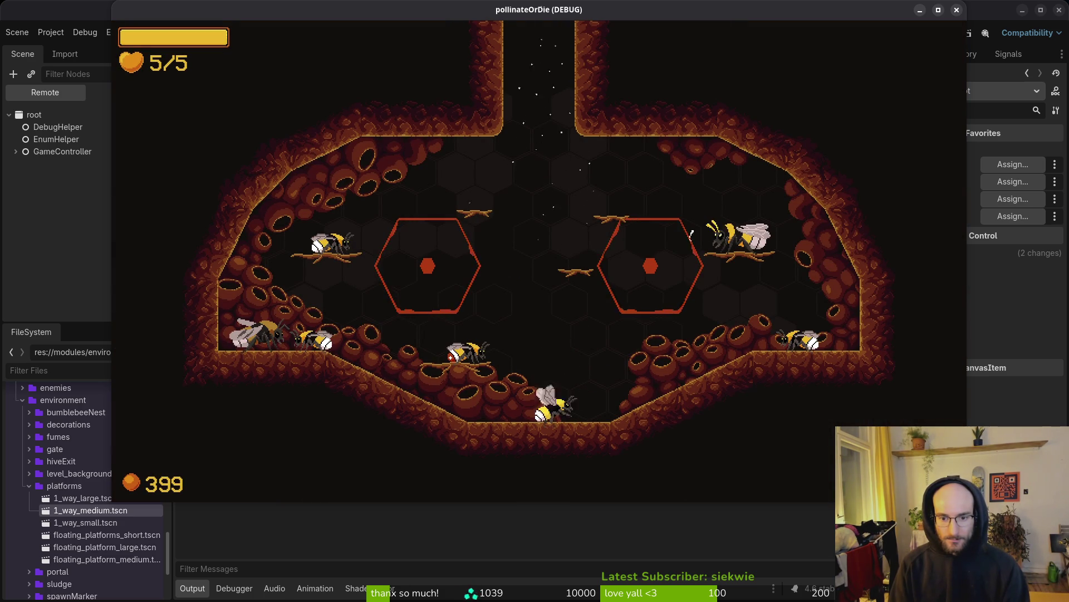
{"action": "key", "text": "F8"}
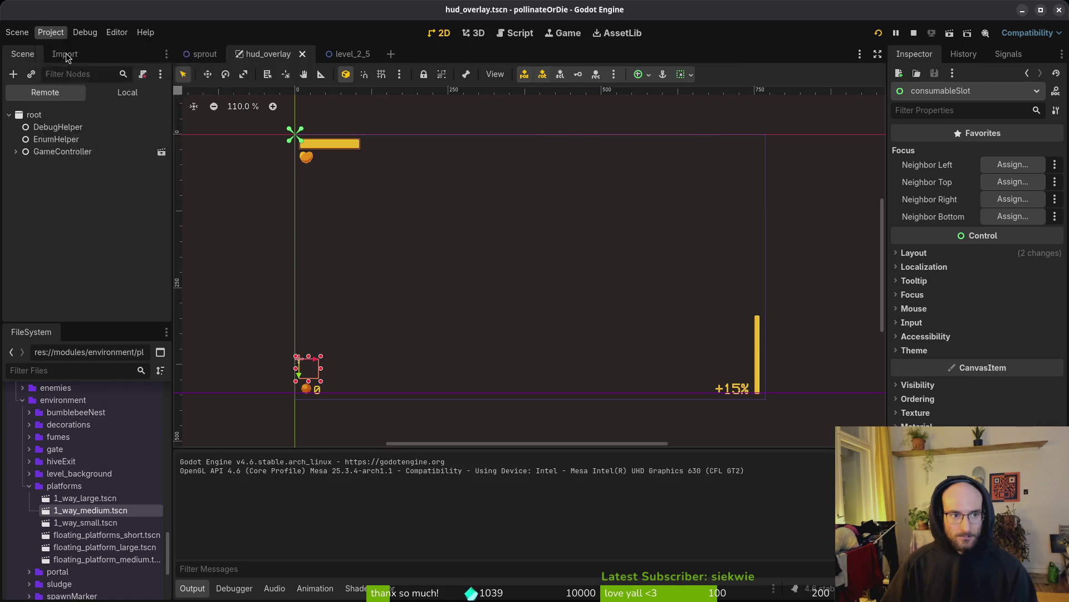
{"action": "left_click", "coordinate": [65, 57]}
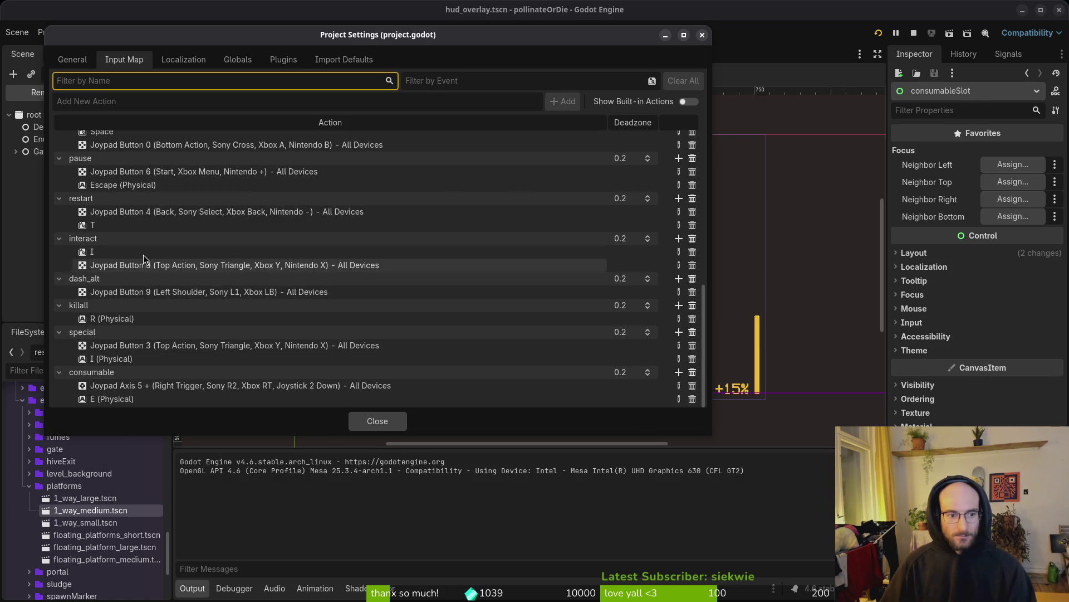
{"action": "left_click", "coordinate": [692, 238]}
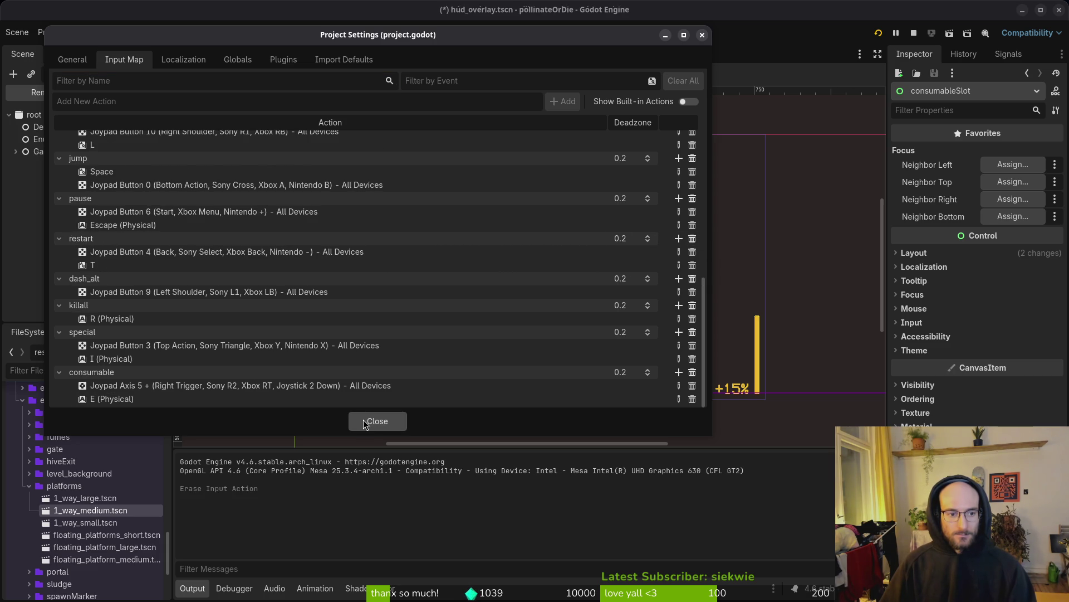
{"action": "key", "text": "ctrl+z"}
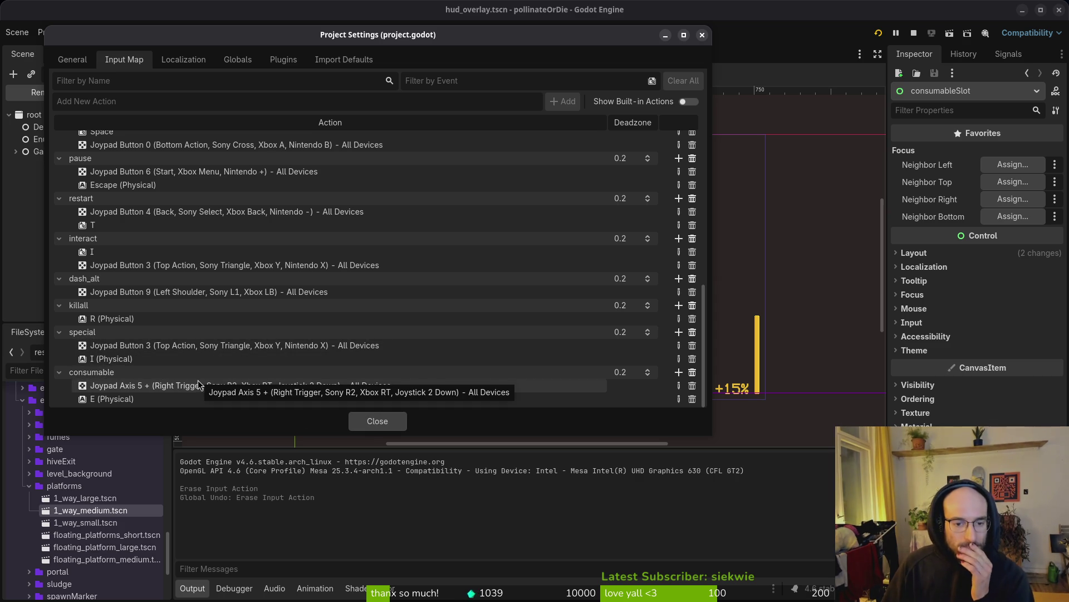
{"action": "left_click", "coordinate": [392, 424]}
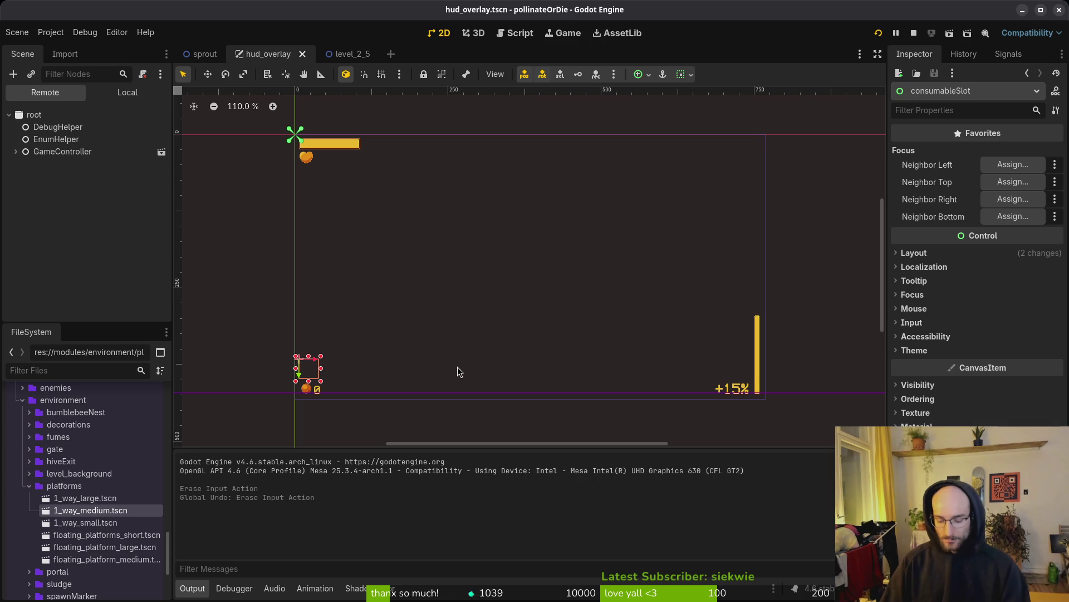
- Stop the running game, relaunch it with F5 and continue into the hive level
{"action": "key", "text": "F8"}
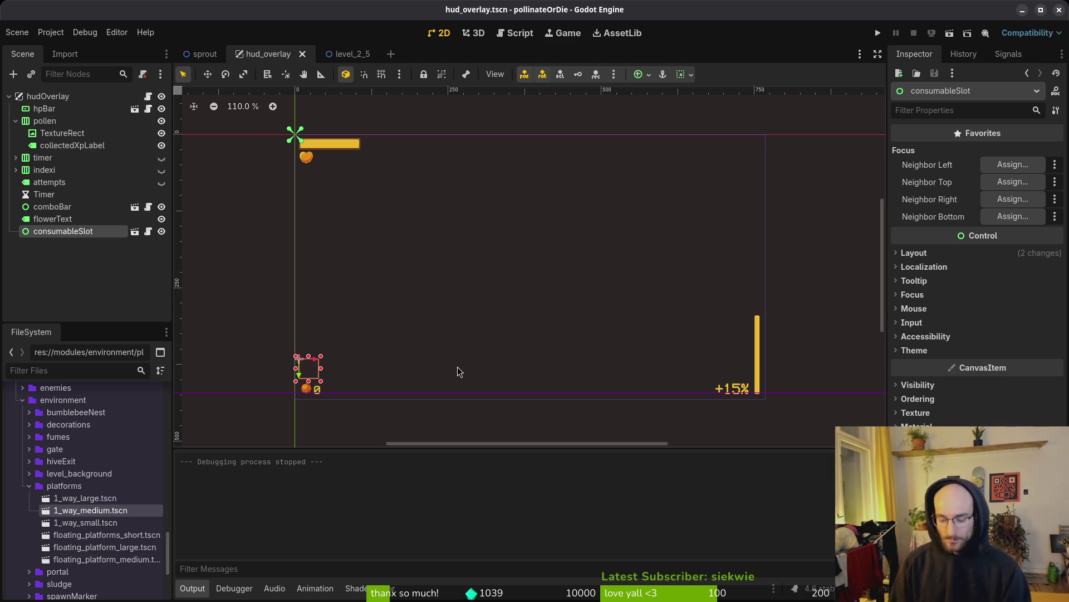
{"action": "key", "text": "F5"}
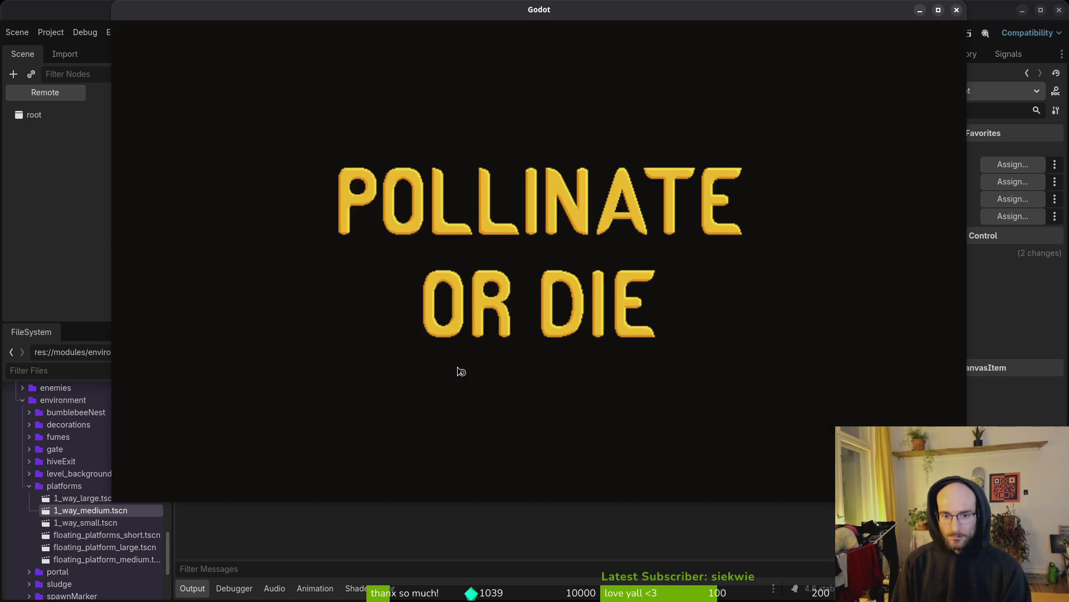
{"action": "key", "text": "Return"}
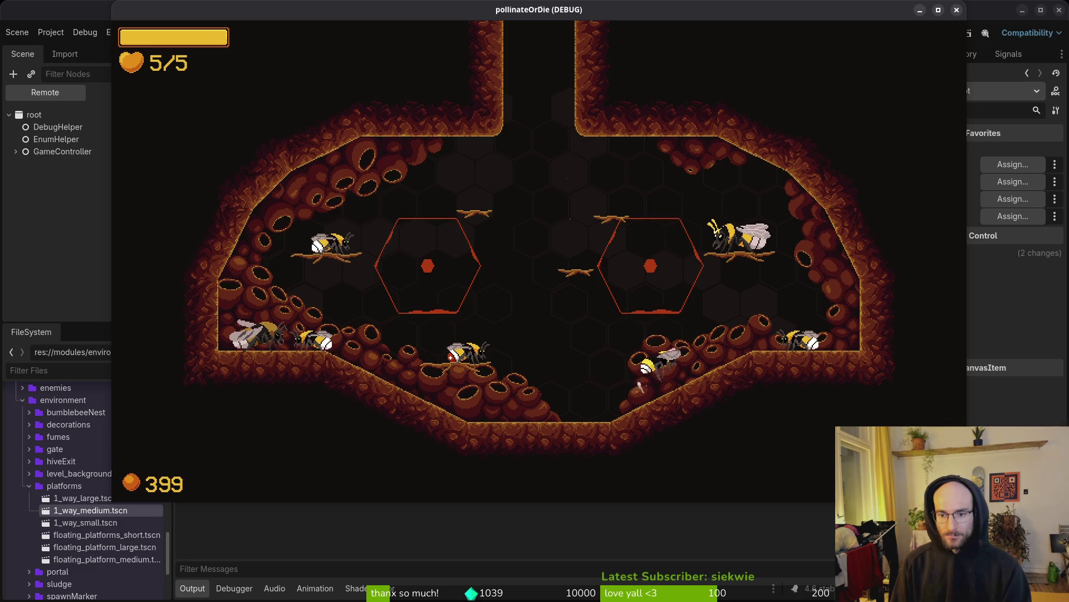
- Open and close the upgrade hex-grid overlay with Tab, then close the game and return to the terminal
{"action": "key", "text": "Tab"}
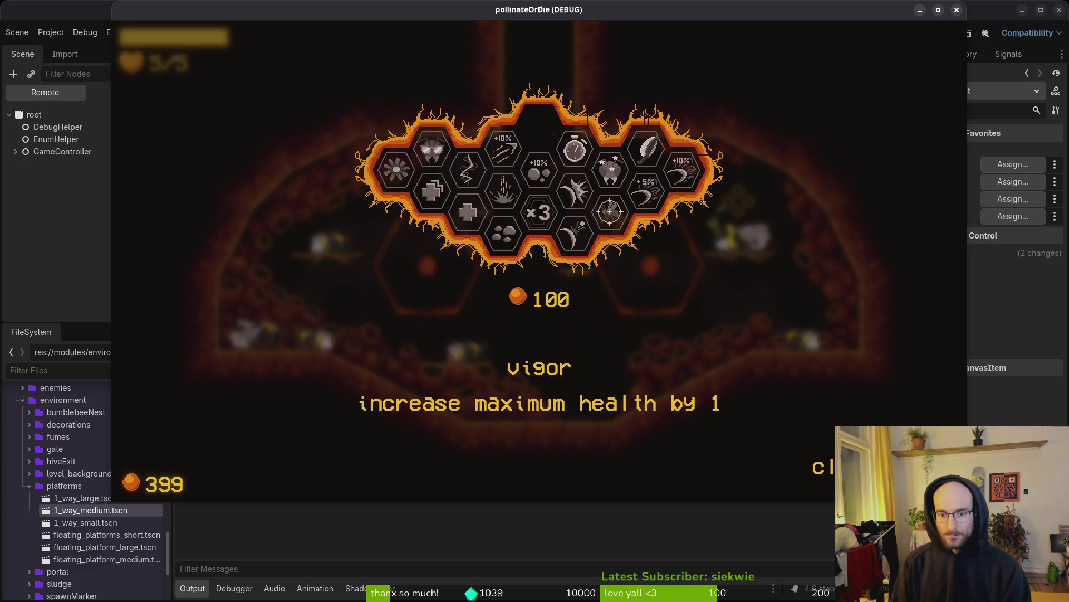
{"action": "key", "text": "Tab"}
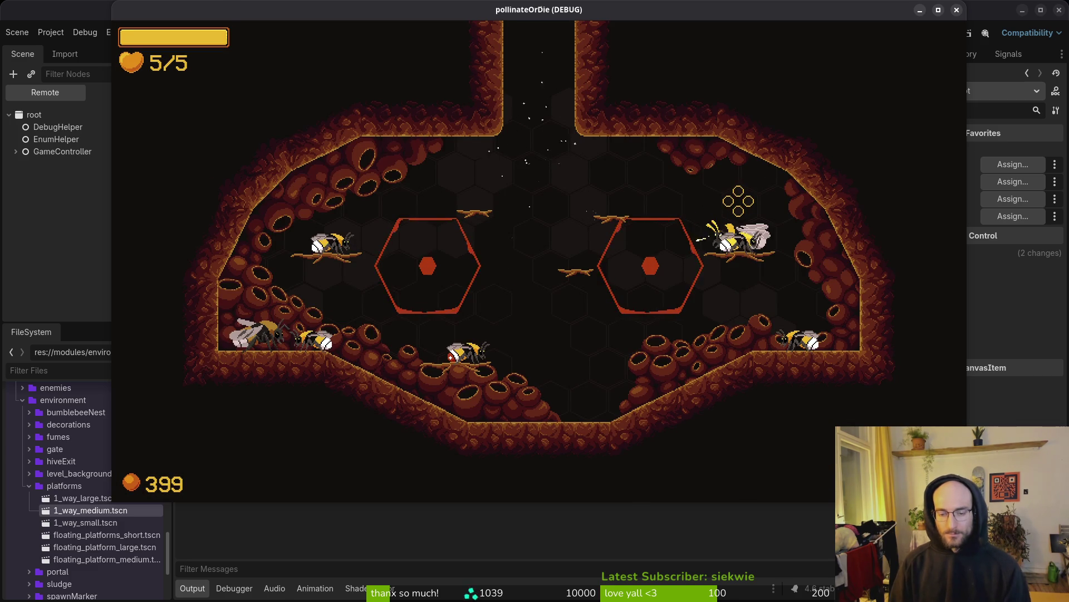
{"action": "left_click", "coordinate": [955, 9]}
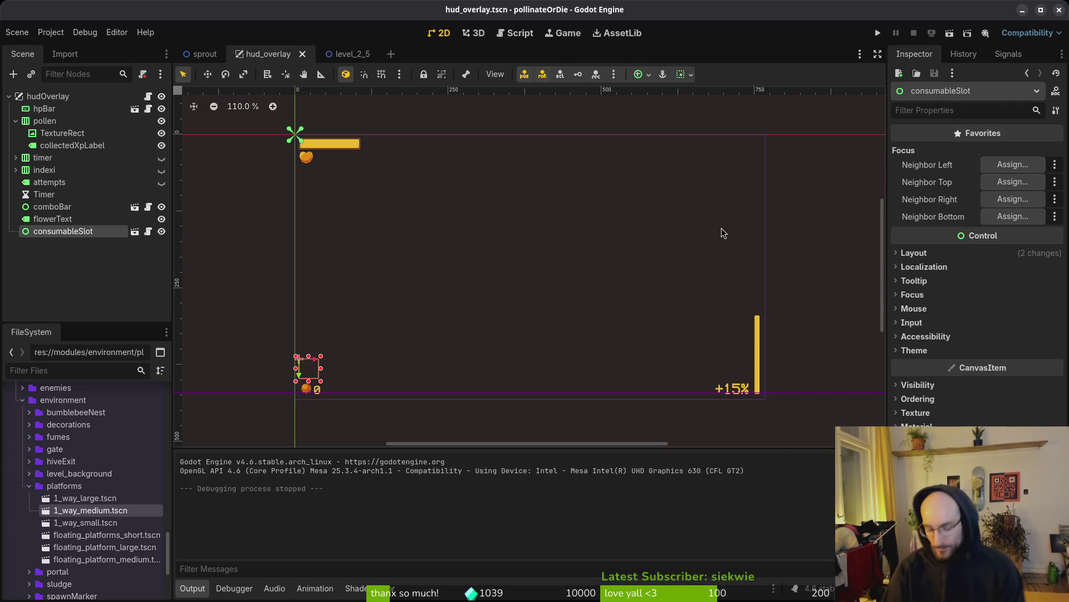
{"action": "key", "text": "F12"}
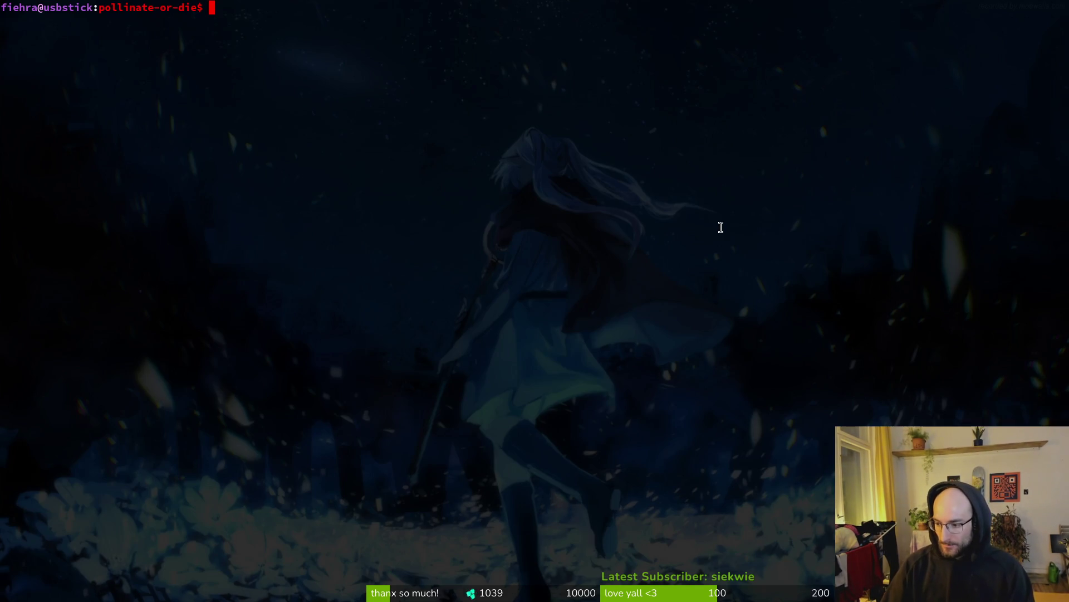
- Open npc.gd in Neovim through the Telescope file search
{"action": "key", "text": "Return"}
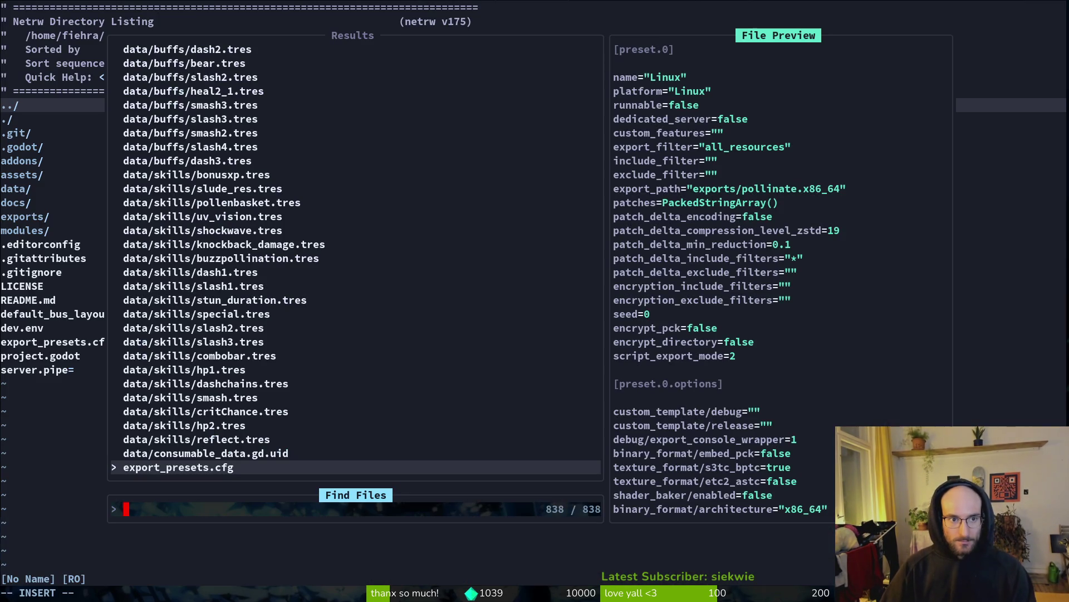
{"action": "type", "text": "npc"}
{"action": "key", "text": "Return"}
- Change the keyboard and PlayStation hint animations in _ready from "interact" to "jump"
{"action": "key", "text": "j"}
{"action": "key", "text": "j"}
{"action": "key", "text": "j"}
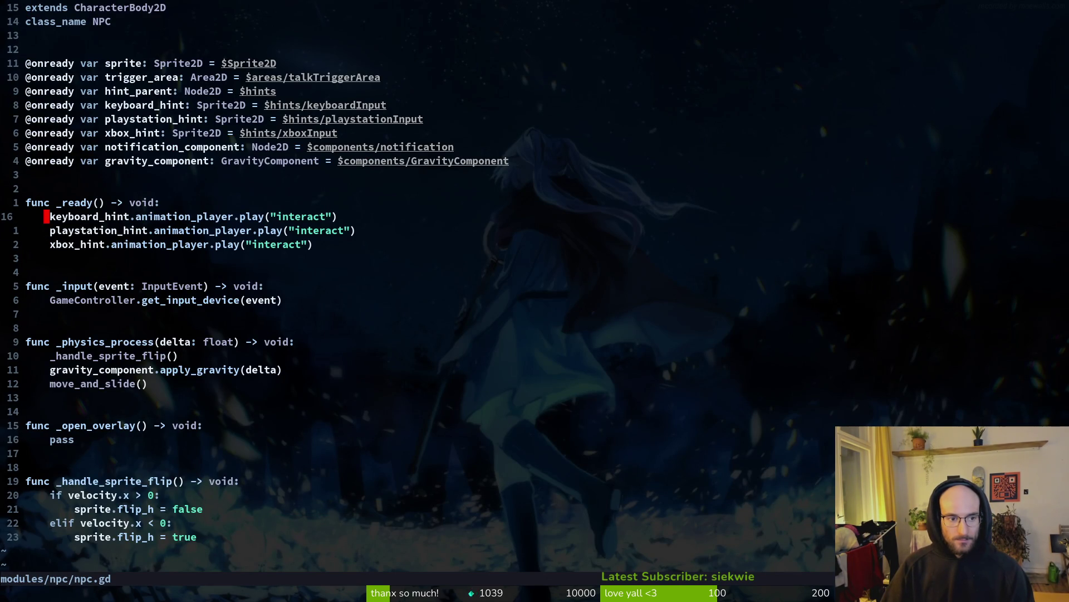
{"action": "key", "text": "c"}
{"action": "key", "text": "i"}
{"action": "key", "text": "quotedbl"}
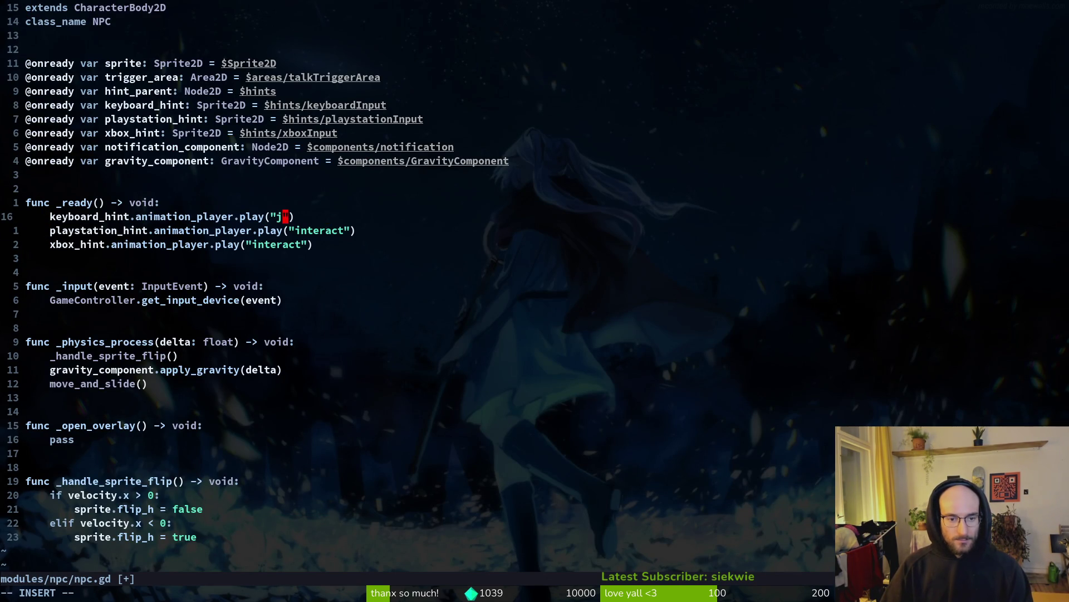
{"action": "key", "text": "Escape"}
{"action": "key", "text": "j"}
{"action": "key", "text": "c"}
{"action": "key", "text": "i"}
{"action": "key", "text": "quotedbl"}
{"action": "type", "text": "jump"}
{"action": "key", "text": "Escape"}
- Change the Xbox hint animation to "jump" and save npc.gd
{"action": "key", "text": "j"}
{"action": "key", "text": "c"}
{"action": "key", "text": "i"}
{"action": "key", "text": "quotedbl"}
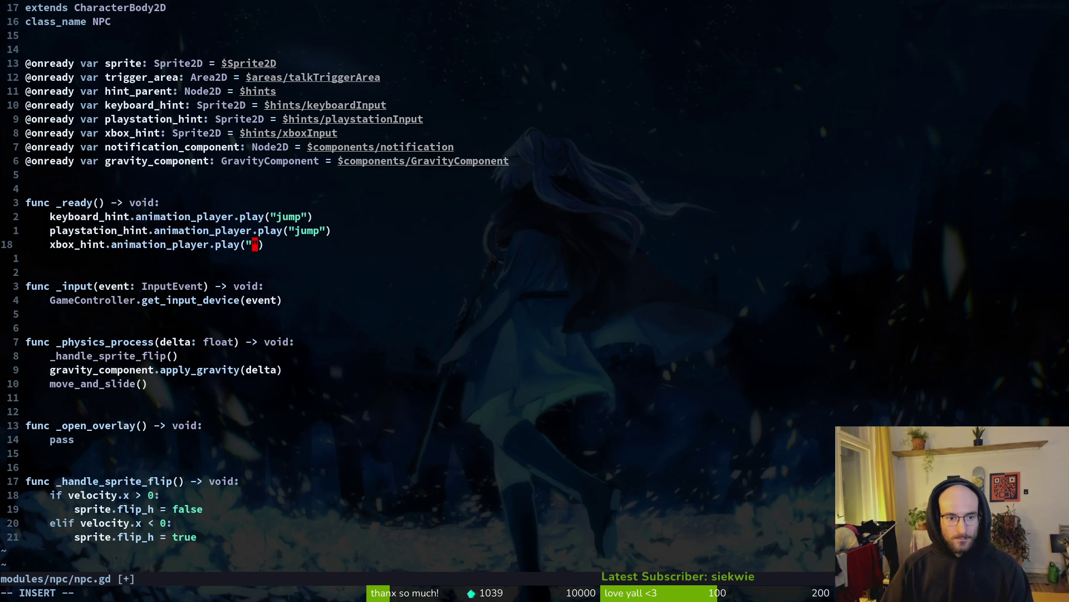
{"action": "type", "text": "jump"}
{"action": "key", "text": "Escape"}
{"action": "type", "text": ":w"}
{"action": "key", "text": "Return"}
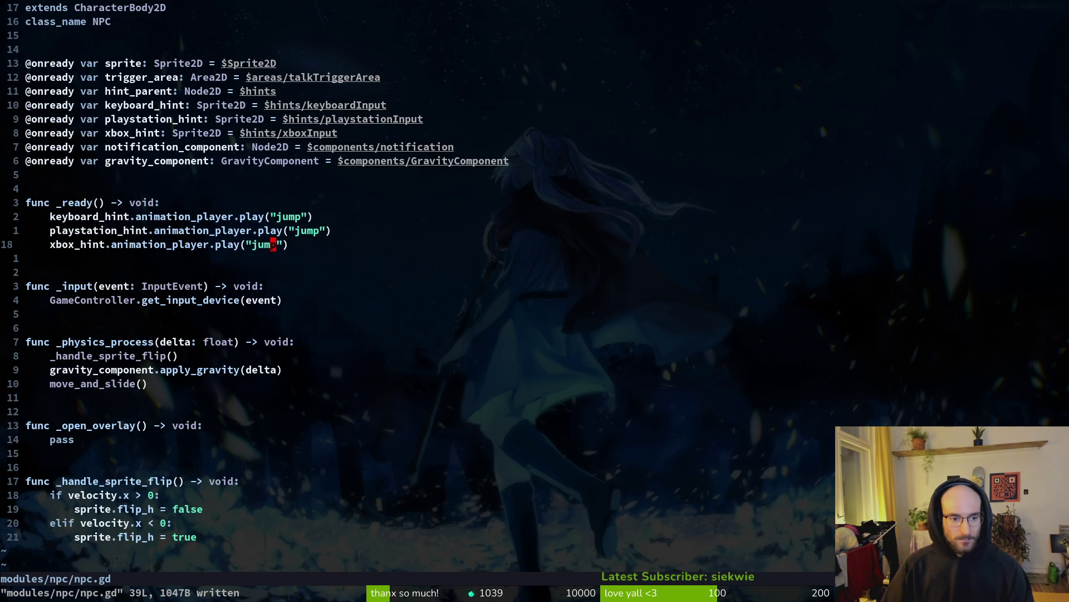
{"action": "key", "text": "space"}
- Open queen.gd and change the interact check in _physics_process to "jump", then save
{"action": "key", "text": "f"}
{"action": "key", "text": "f"}
{"action": "type", "text": "queen"}
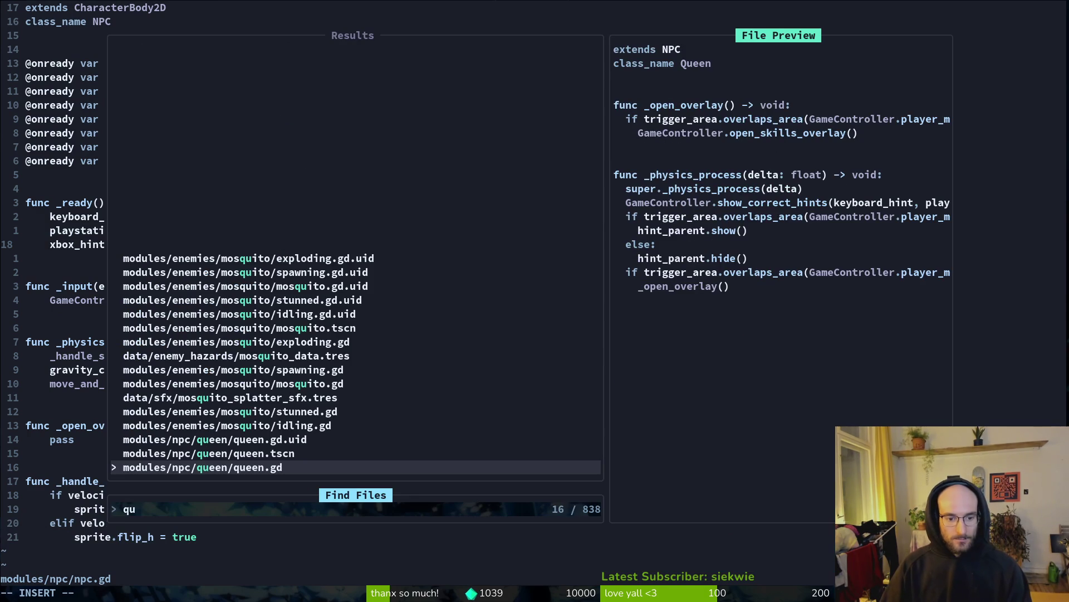
{"action": "key", "text": "Return"}
{"action": "left_click", "coordinate": [47, 91]}
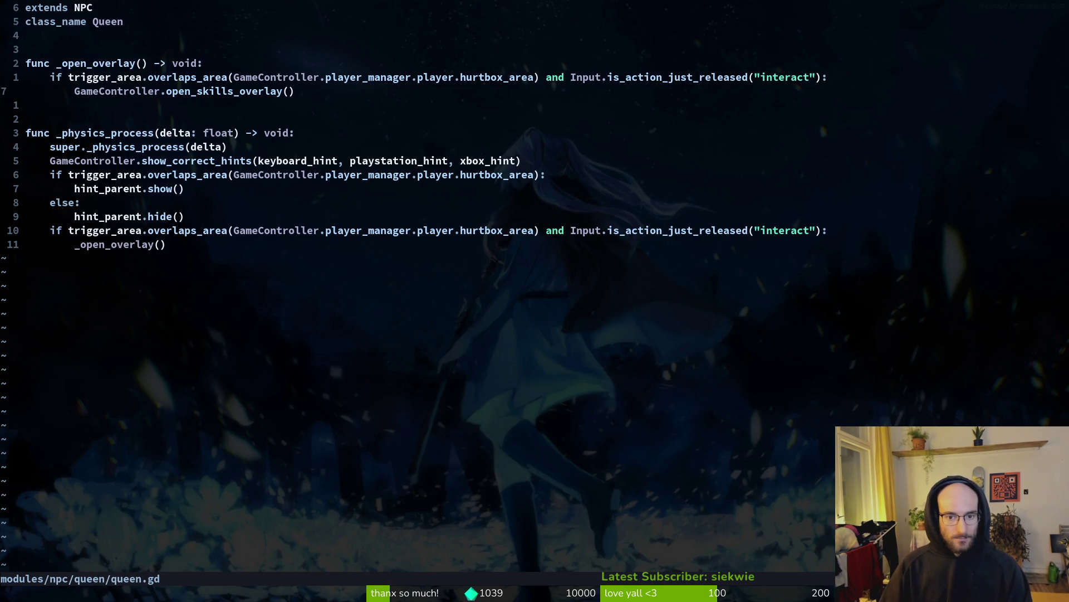
{"action": "key", "text": "j"}
{"action": "key", "text": "j"}
{"action": "key", "text": "j"}
{"action": "key", "text": "G"}
{"action": "key", "text": "k"}
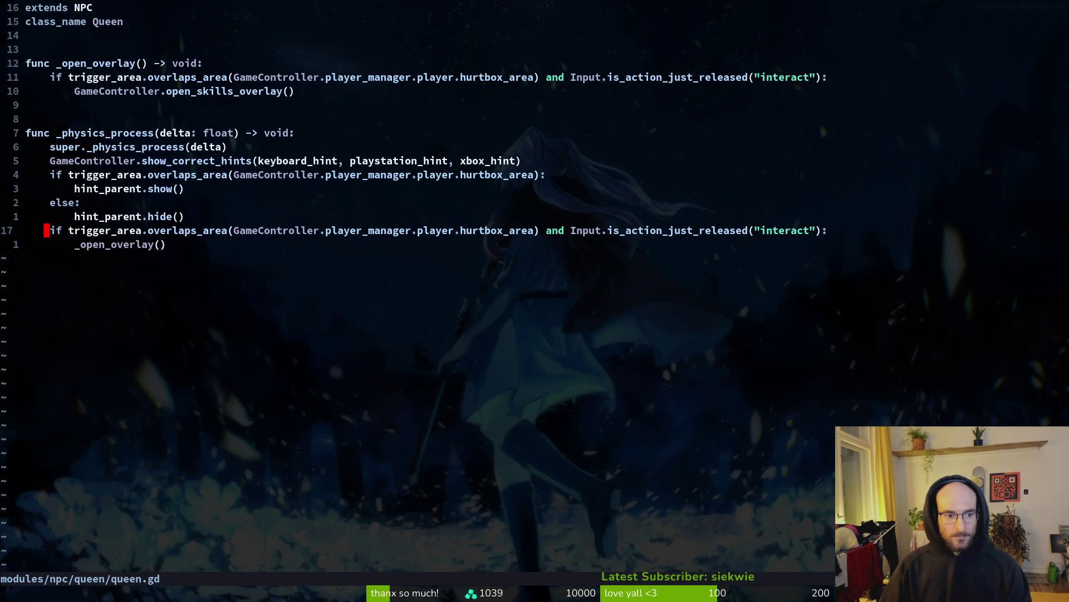
{"action": "key", "text": "c"}
{"action": "key", "text": "i"}
{"action": "key", "text": "quotedbl"}
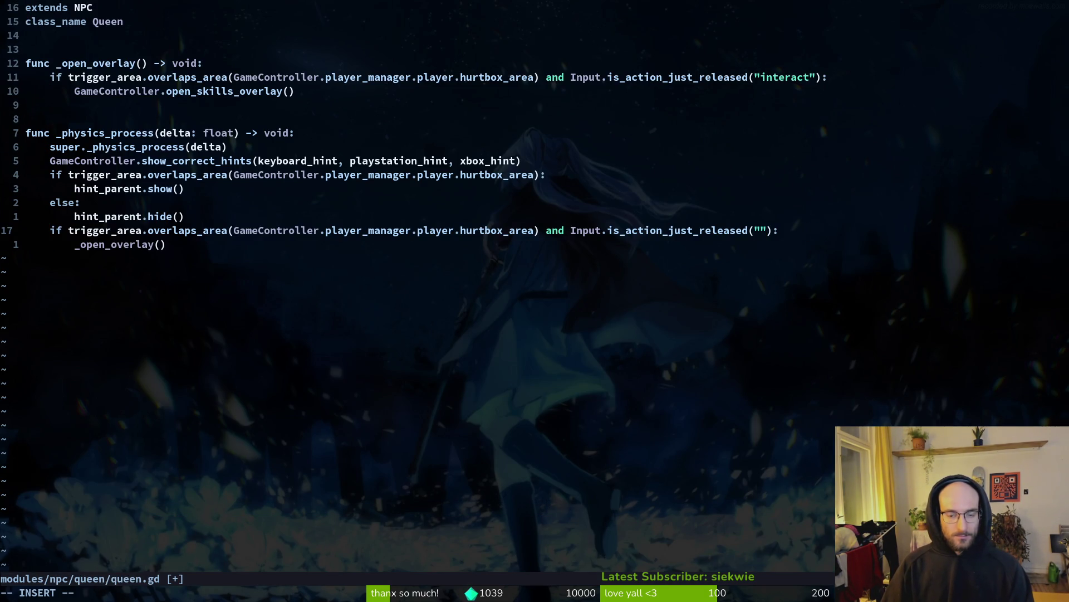
{"action": "type", "text": "jump"}
{"action": "key", "text": "Escape"}
{"action": "type", "text": ":w"}
{"action": "key", "text": "Return"}
- Change queen.gd's _open_overlay check from "interact" to "jump" and save
{"action": "key", "text": "k"}
{"action": "key", "text": "k"}
{"action": "key", "text": "k"}
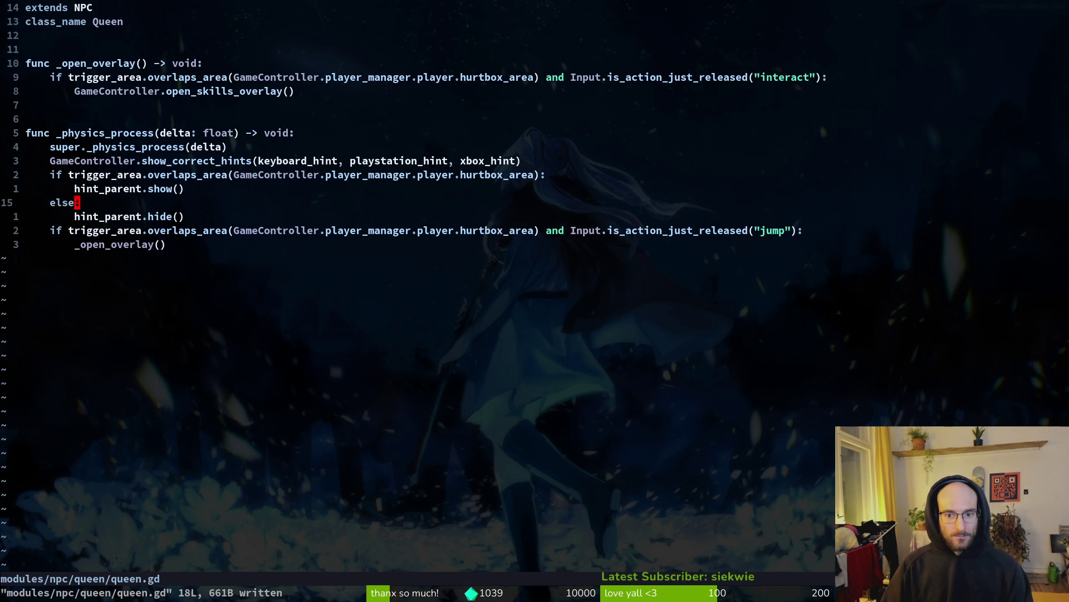
{"action": "key", "text": "k"}
{"action": "key", "text": "k"}
{"action": "key", "text": "k"}
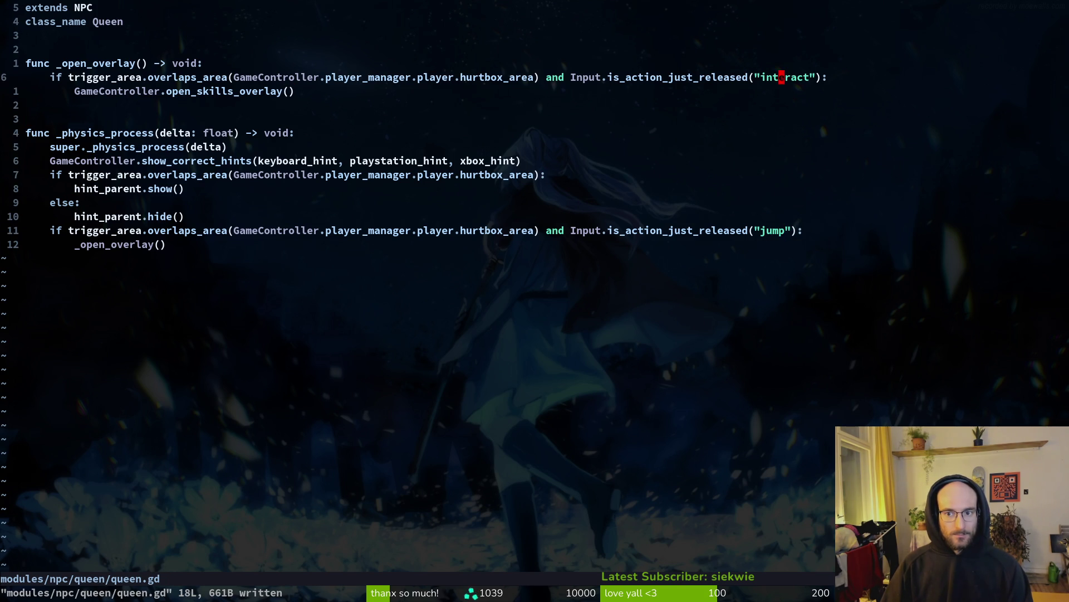
{"action": "key", "text": "c"}
{"action": "key", "text": "i"}
{"action": "key", "text": "quotedbl"}
{"action": "type", "text": "jump"}
{"action": "key", "text": "Escape"}
{"action": "type", "text": ":w"}
{"action": "key", "text": "Return"}
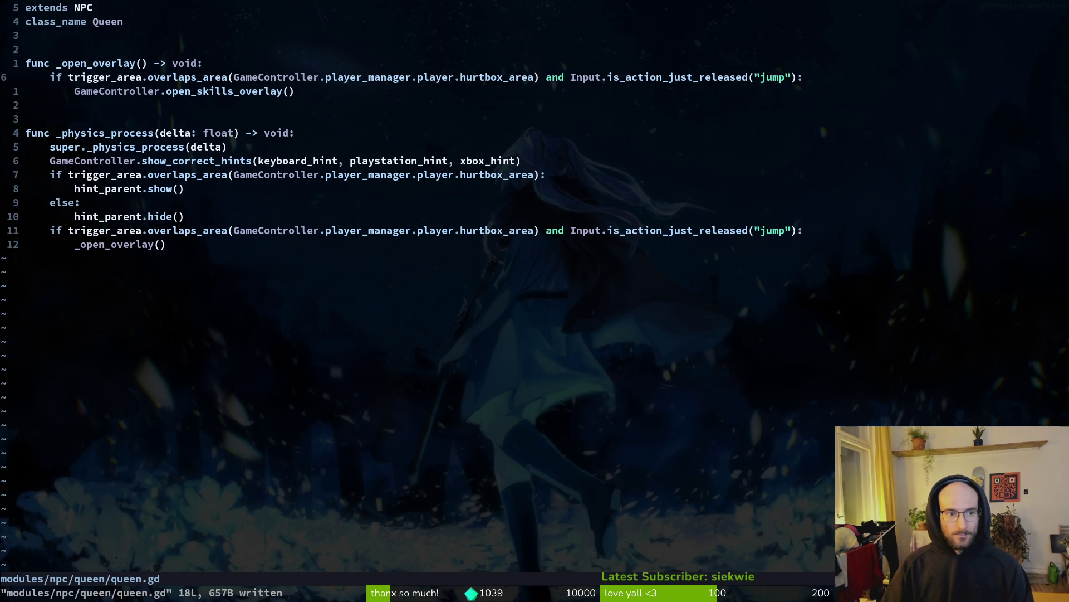
- Look through worker.gd, then open nurse.gd
{"action": "key", "text": "space"}
{"action": "key", "text": "f"}
{"action": "key", "text": "f"}
{"action": "type", "text": "worker"}
{"action": "key", "text": "Return"}
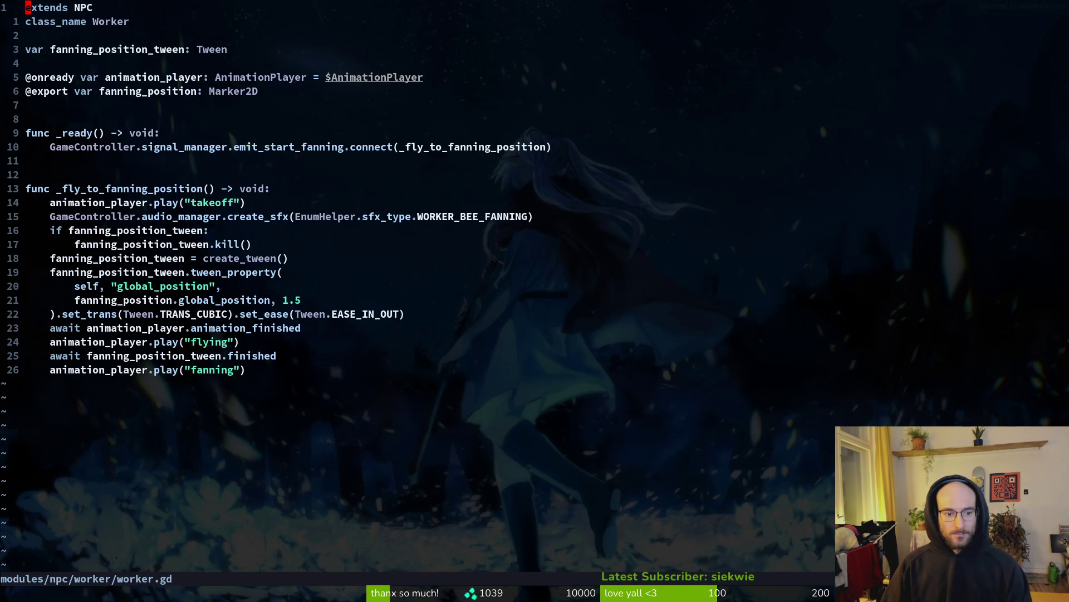
{"action": "key", "text": "space"}
{"action": "key", "text": "f"}
{"action": "key", "text": "f"}
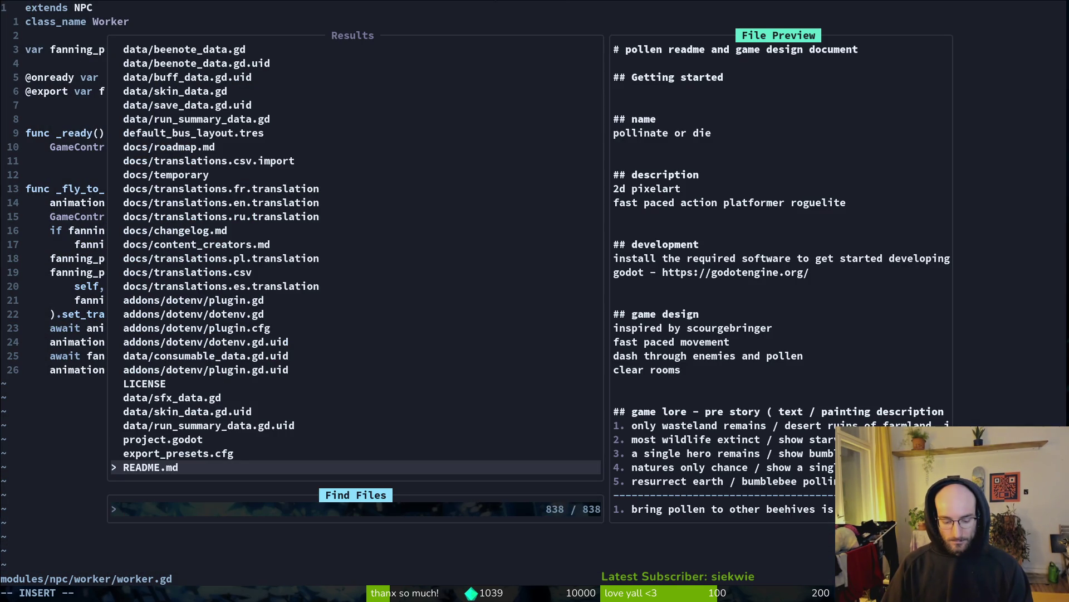
{"action": "type", "text": "nurse"}
{"action": "key", "text": "Return"}
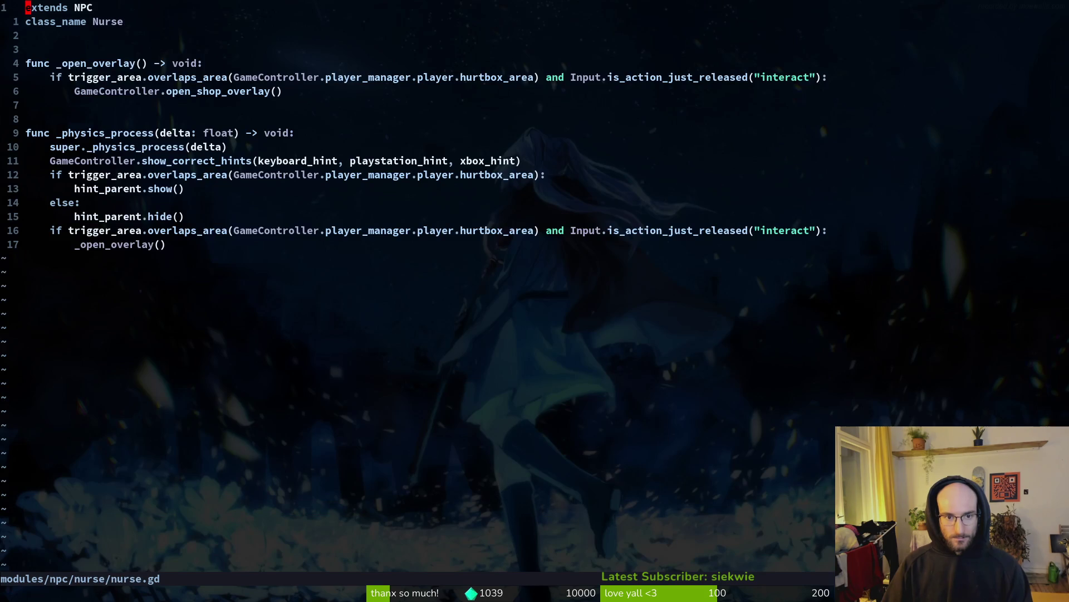
{"action": "key", "text": "ctrl+6"}
{"action": "key", "text": "ctrl+6"}
- Change both interact checks in nurse.gd to "jump" and save the file
{"action": "key", "text": "j"}
{"action": "key", "text": "j"}
{"action": "key", "text": "j"}
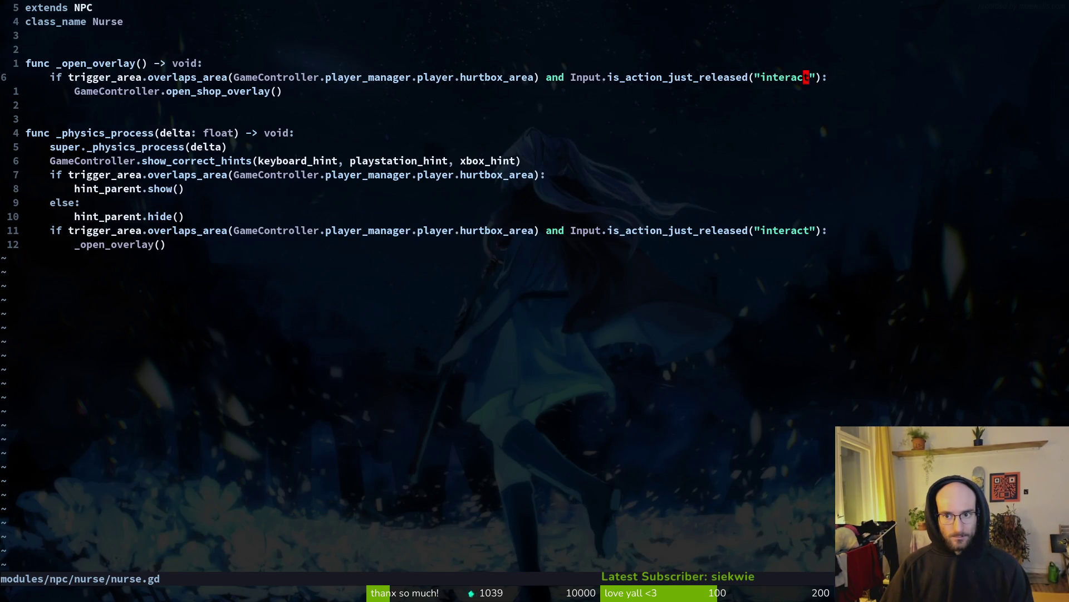
{"action": "type", "text": "ci\"jump"}
{"action": "key", "text": "Escape"}
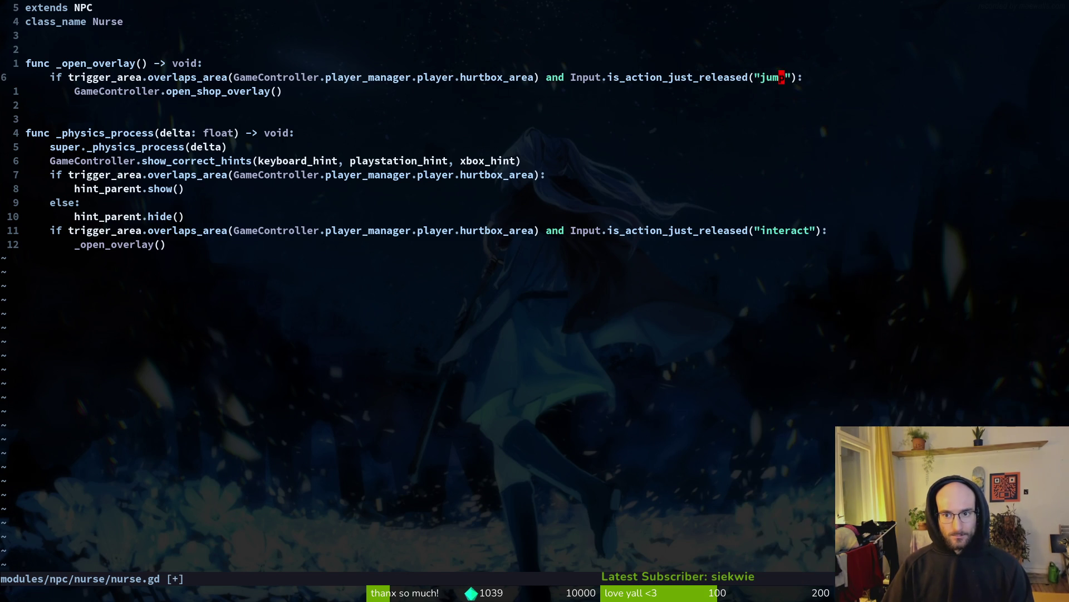
{"action": "key", "text": "j"}
{"action": "key", "text": "j"}
{"action": "key", "text": "j"}
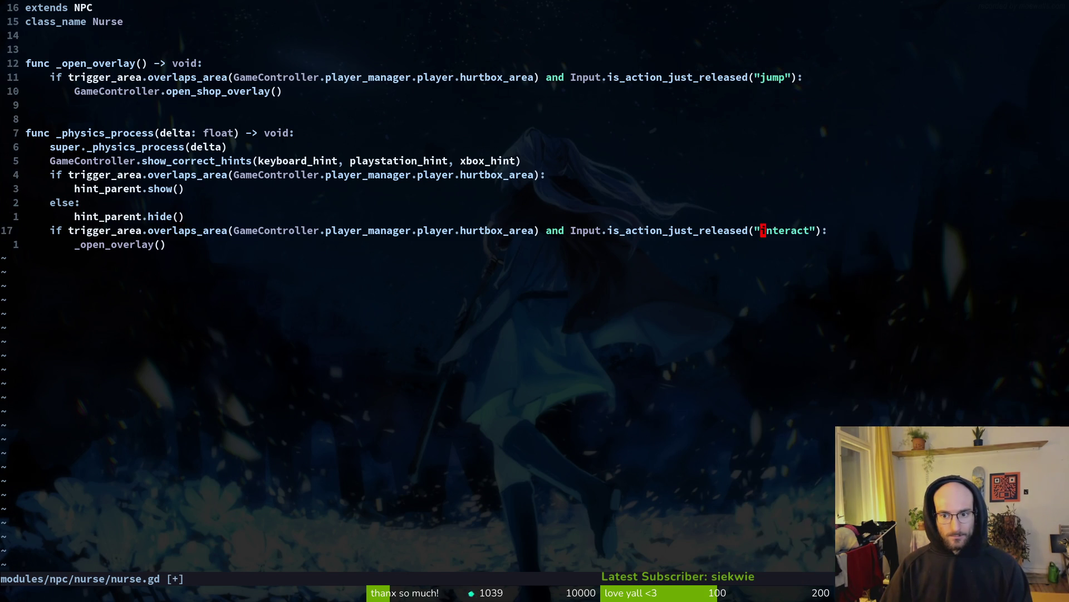
{"action": "key", "text": "period"}
{"action": "type", "text": ":w"}
{"action": "key", "text": "Return"}
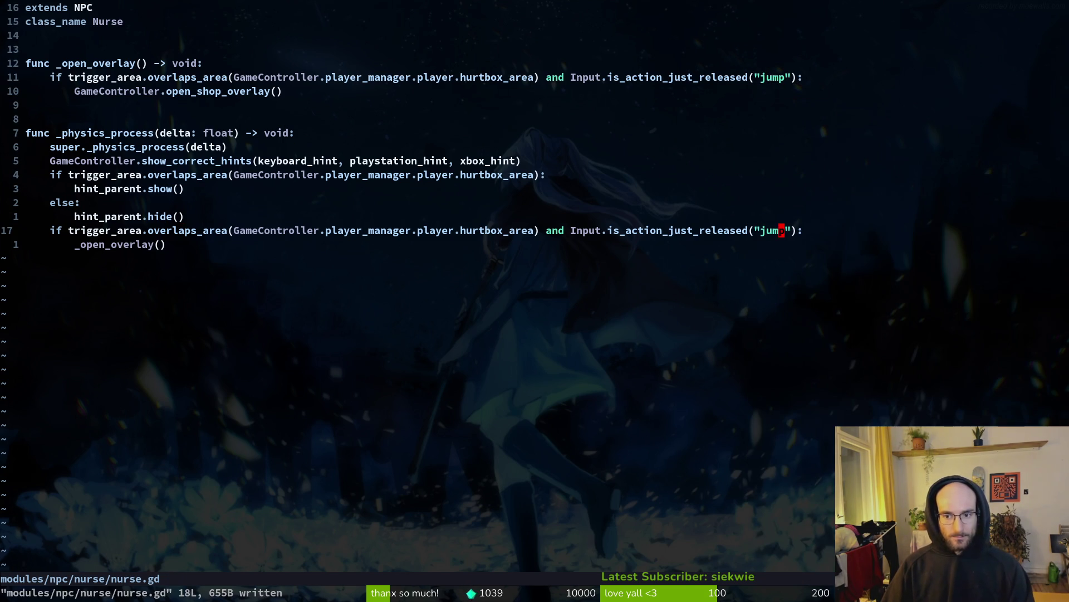
{"action": "key", "text": "space"}
- Open sensei.gd through the project file finder
{"action": "key", "text": "f"}
{"action": "key", "text": "f"}
{"action": "type", "text": "npc"}
{"action": "key", "text": "c"}
{"action": "key", "text": "c"}
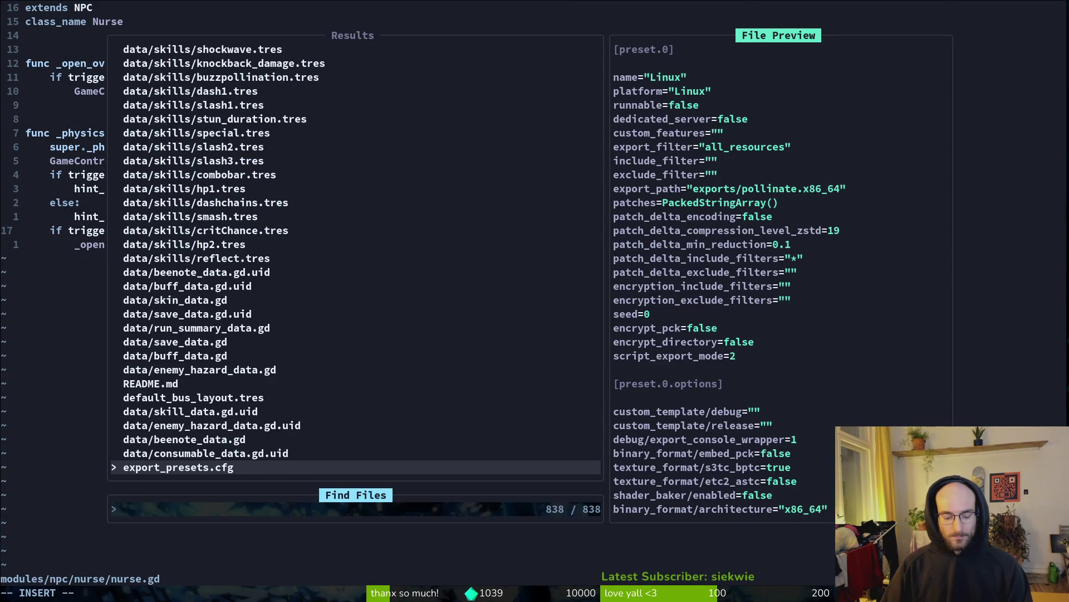
{"action": "type", "text": "sensei"}
{"action": "key", "text": "Return"}
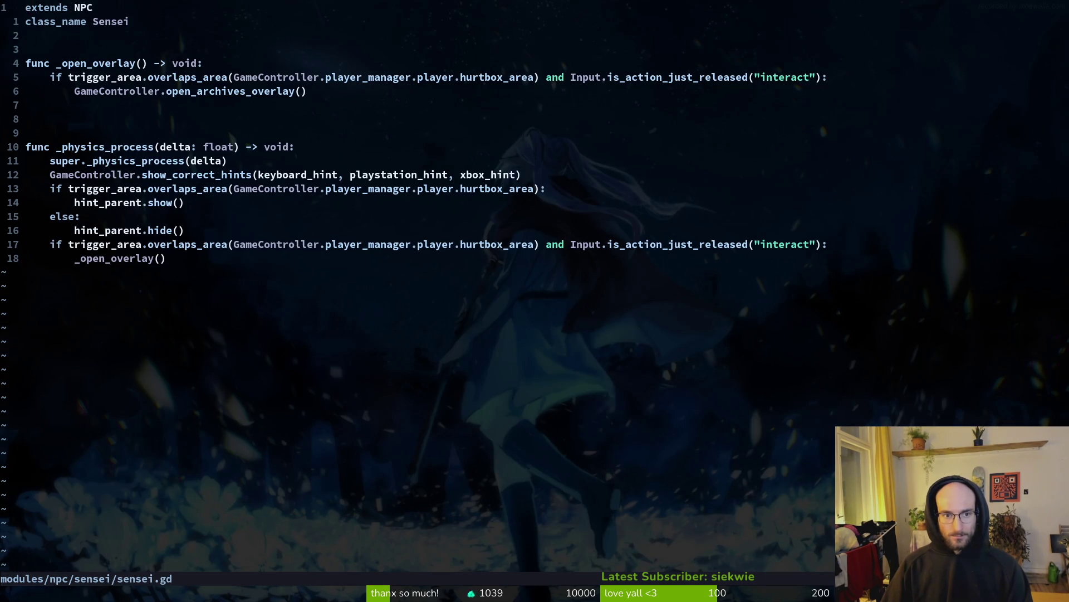
- Change sensei.gd's interact checks to "jump", save, and launch the game from Godot
{"action": "key", "text": "5"}
{"action": "key", "text": "j"}
{"action": "key", "text": "dollar"}
{"action": "key", "text": "i"}
{"action": "key", "text": "BackSpace"}
{"action": "type", "text": "ciw"}
{"action": "key", "text": "Escape"}
{"action": "type", "text": "ciwjump"}
{"action": "key", "text": "Escape"}
{"action": "type", "text": "12jciwjump"}
{"action": "key", "text": "Escape"}
{"action": "type", "text": ":w"}
{"action": "key", "text": "Return"}
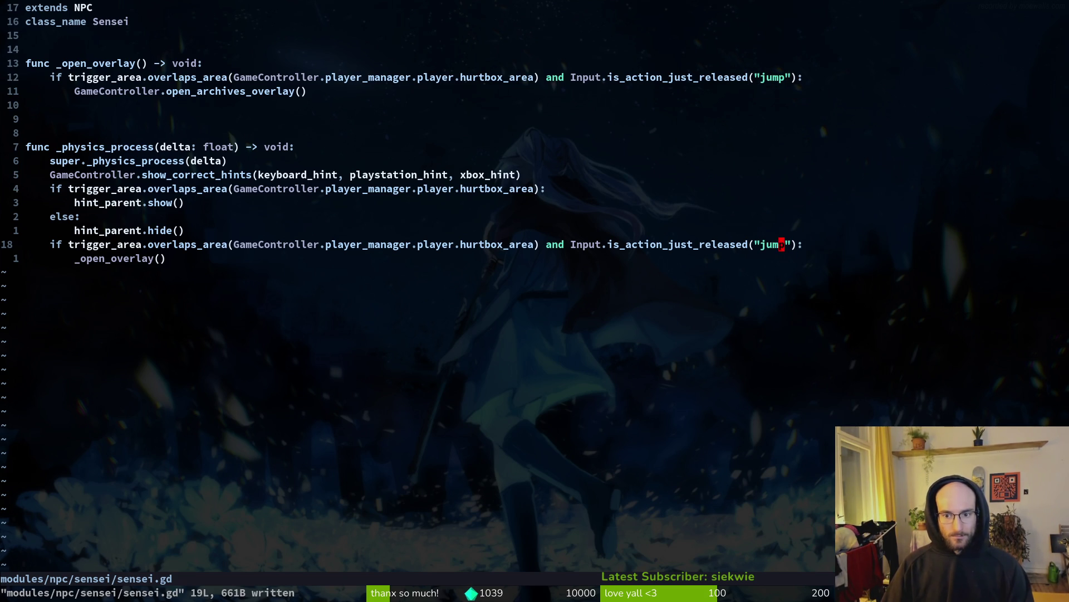
{"action": "key", "text": "alt+Tab"}
{"action": "key", "text": "F5"}
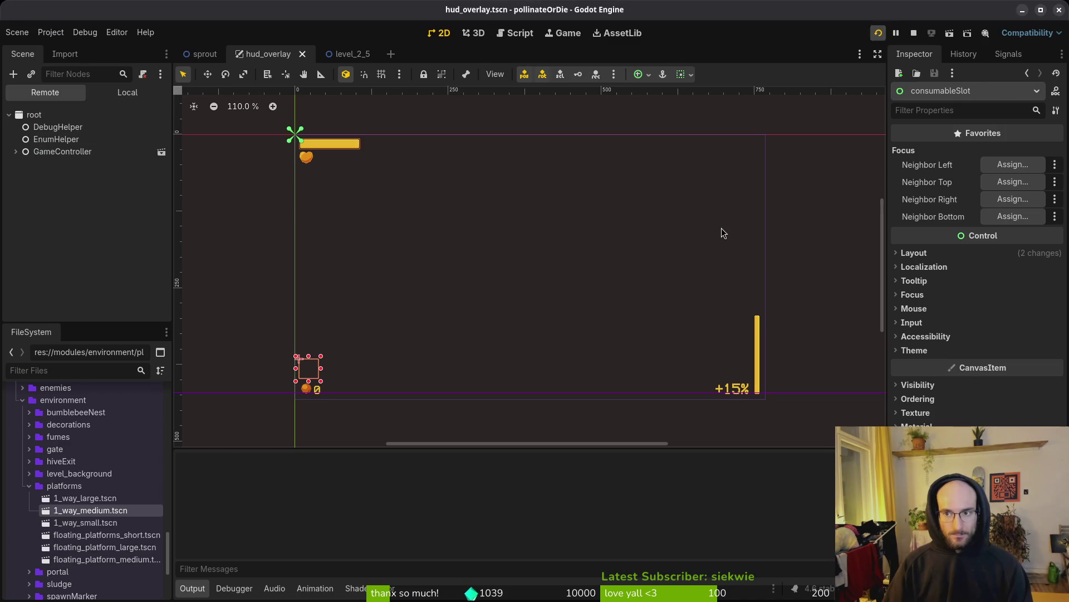
- Continue into the hive, open and close the skins/buffs/consumables shop with jump, then quit back to Neovim
{"action": "key", "text": "Return"}
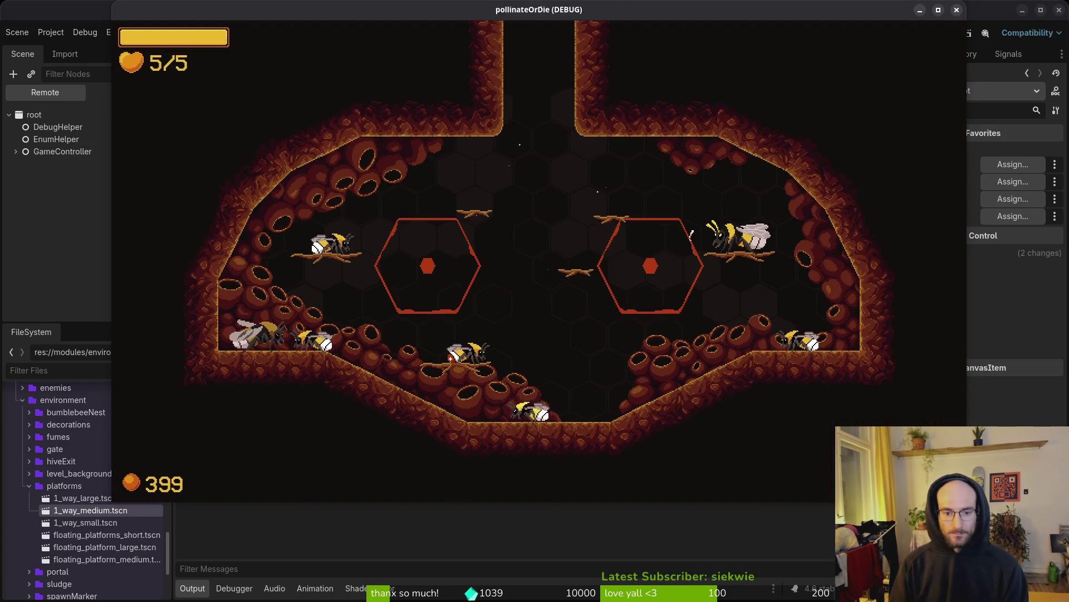
{"action": "key", "text": "e"}
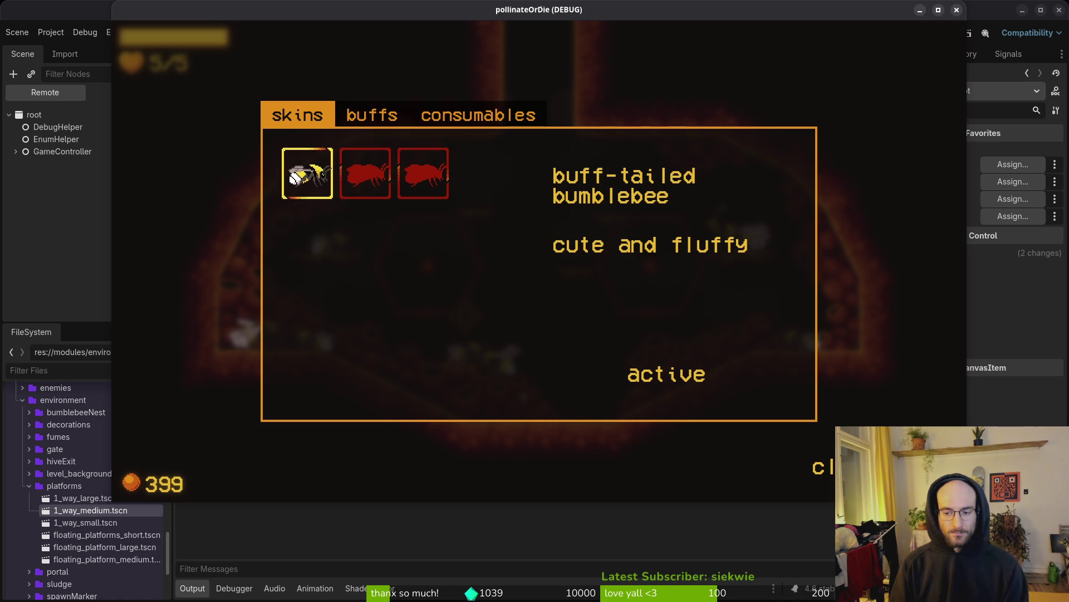
{"action": "key", "text": "e"}
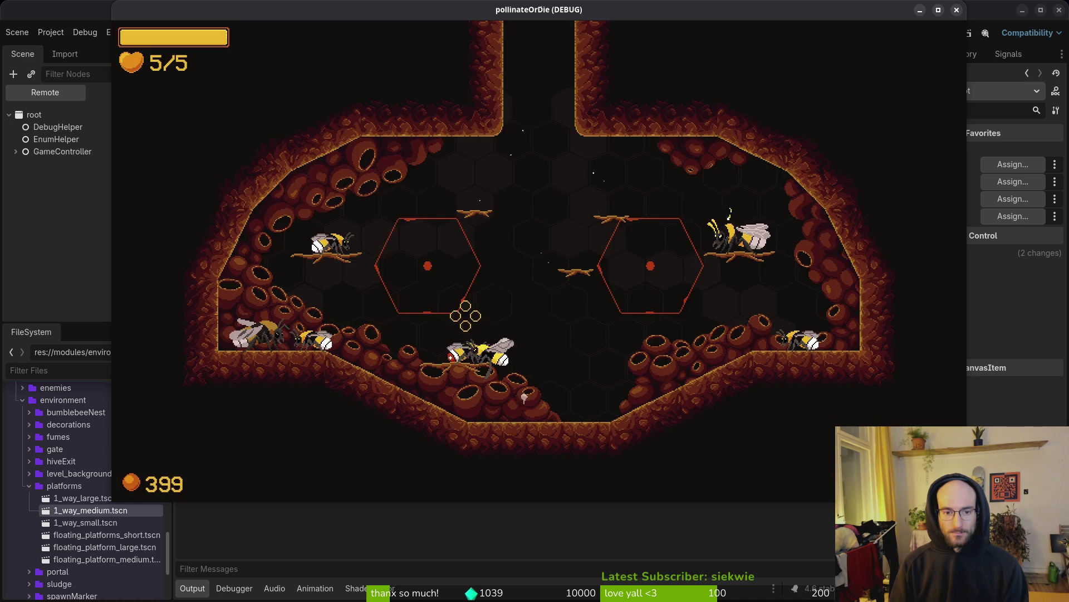
{"action": "key", "text": "space"}
{"action": "key", "text": "e"}
{"action": "key", "text": "e"}
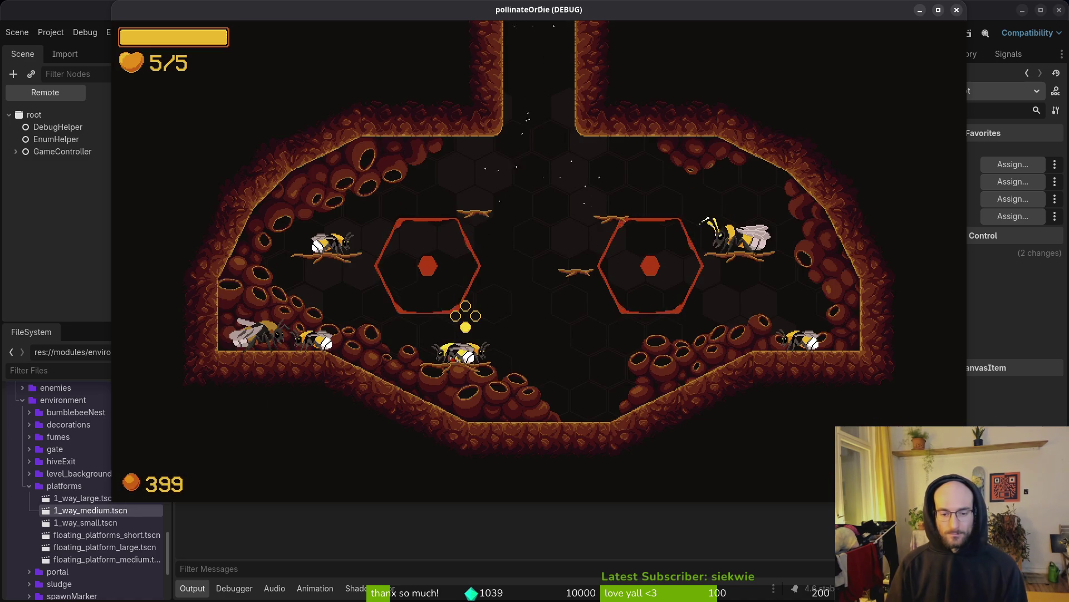
{"action": "key", "text": "Escape"}
{"action": "key", "text": "alt+Tab"}
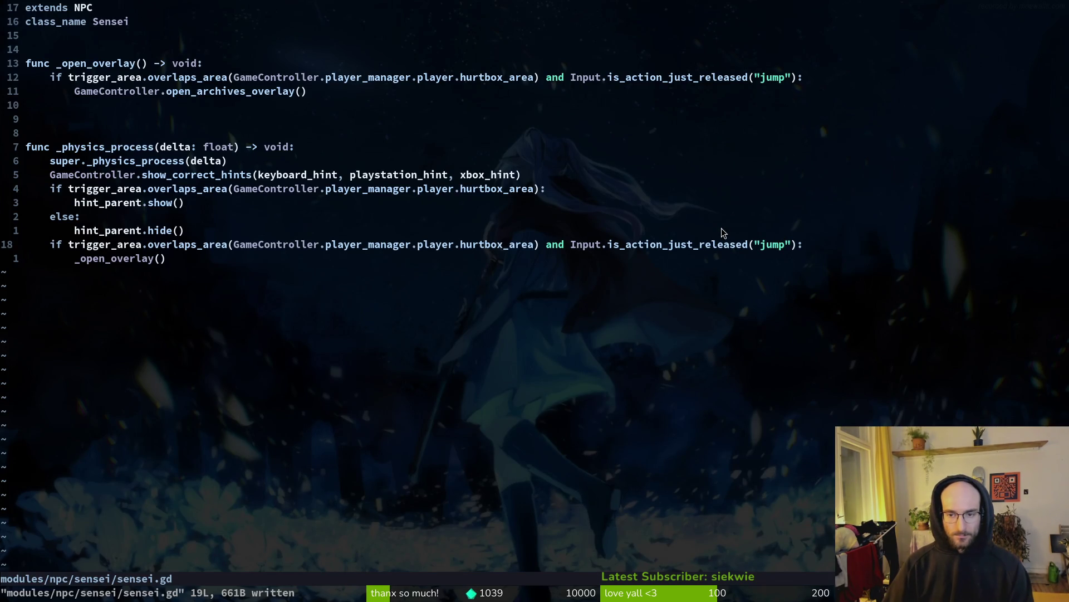
- Change sensei.gd's line 18 check to is_action_just_pressed and save
{"action": "key", "text": "k"}
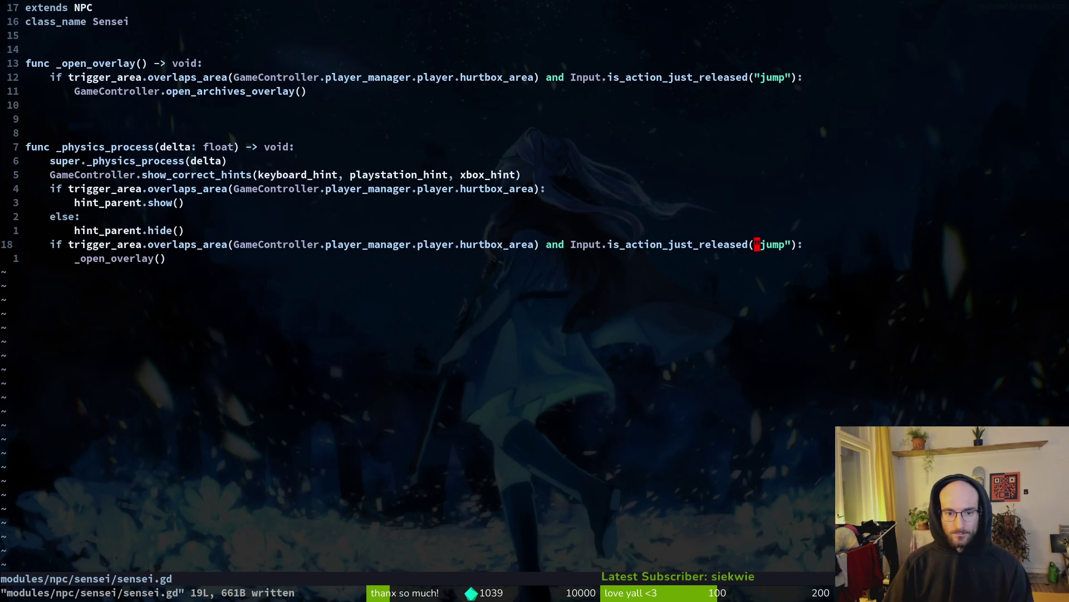
{"action": "type", "text": "ciwis"}
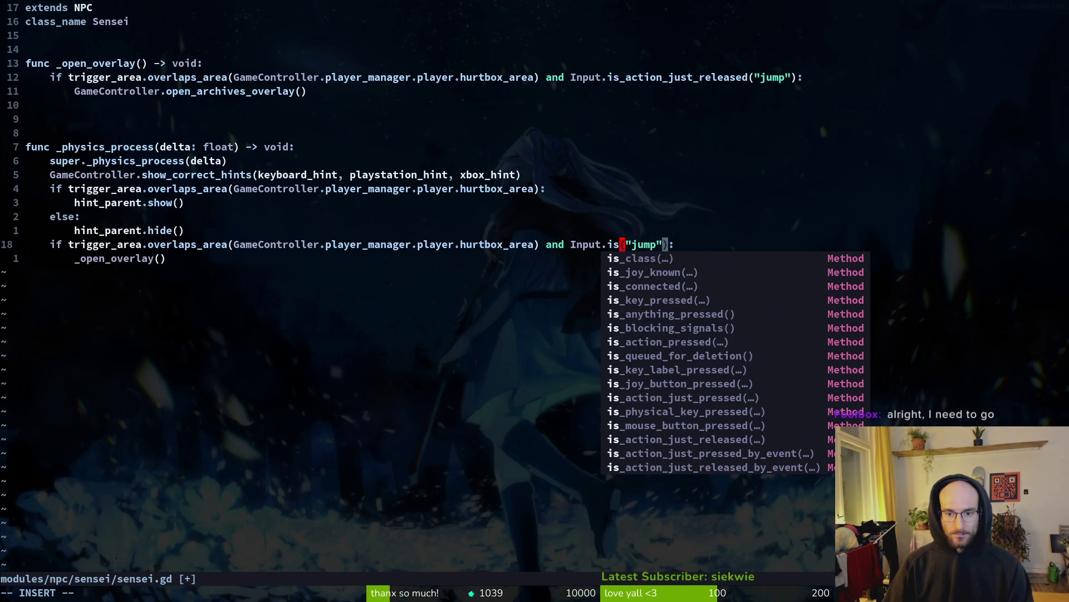
{"action": "type", "text": "_action_just"}
{"action": "key", "text": "Return"}
{"action": "key", "text": "Escape"}
{"action": "type", "text": ":write"}
{"action": "key", "text": "Return"}
- Copy that line over sensei.gd's _open_overlay check and save again
{"action": "key", "text": "shift+v"}
{"action": "key", "text": "y"}
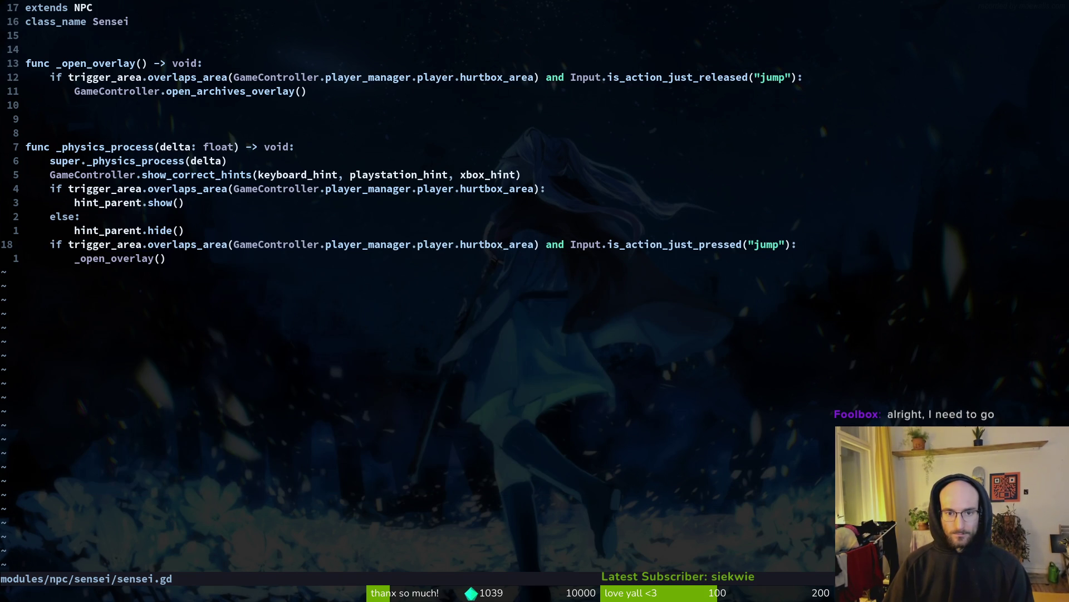
{"action": "key", "text": "1"}
{"action": "key", "text": "2"}
{"action": "key", "text": "k"}
{"action": "key", "text": "shift+v"}
{"action": "type", "text": "p:w"}
{"action": "key", "text": "Return"}
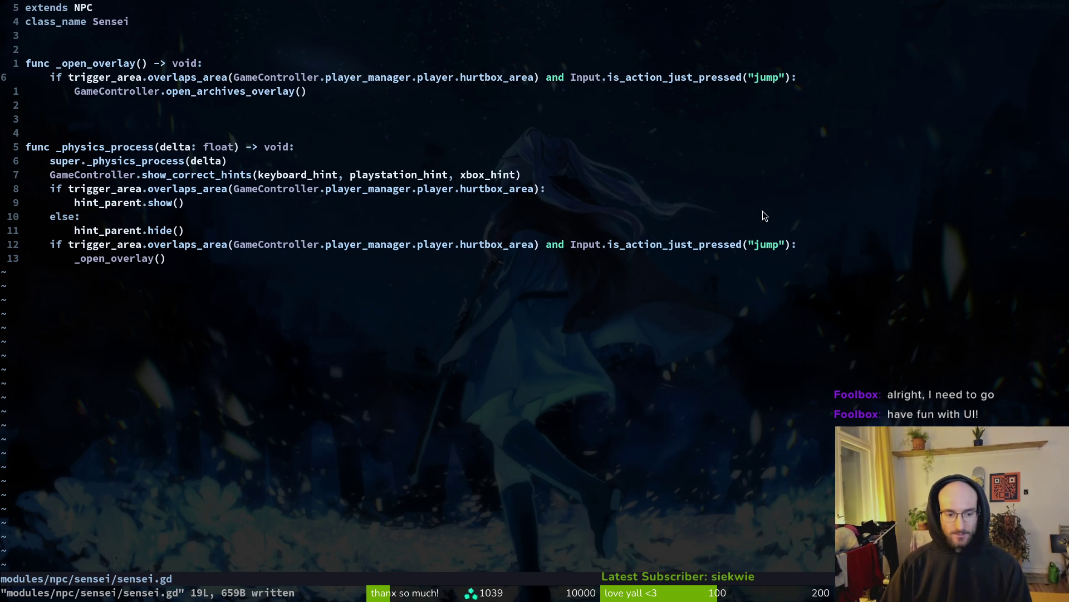
- Open queen.gd, repeat the is_action_just_pressed substitution on its checks, and save
{"action": "key", "text": "space"}
{"action": "key", "text": "f"}
{"action": "key", "text": "f"}
{"action": "type", "text": "que"}
{"action": "key", "text": "Return"}
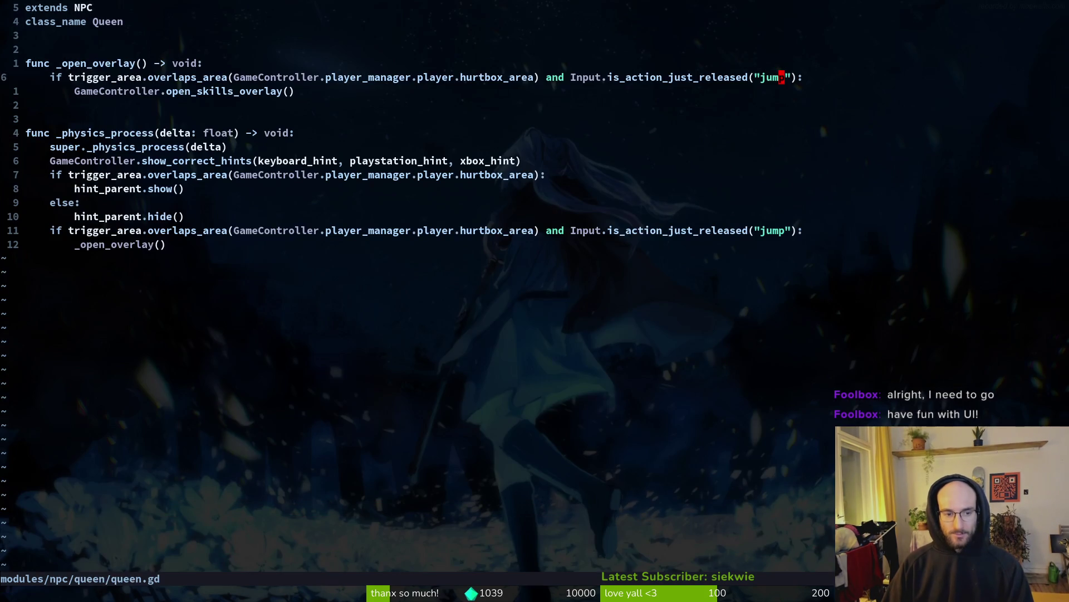
{"action": "key", "text": "ampersand"}
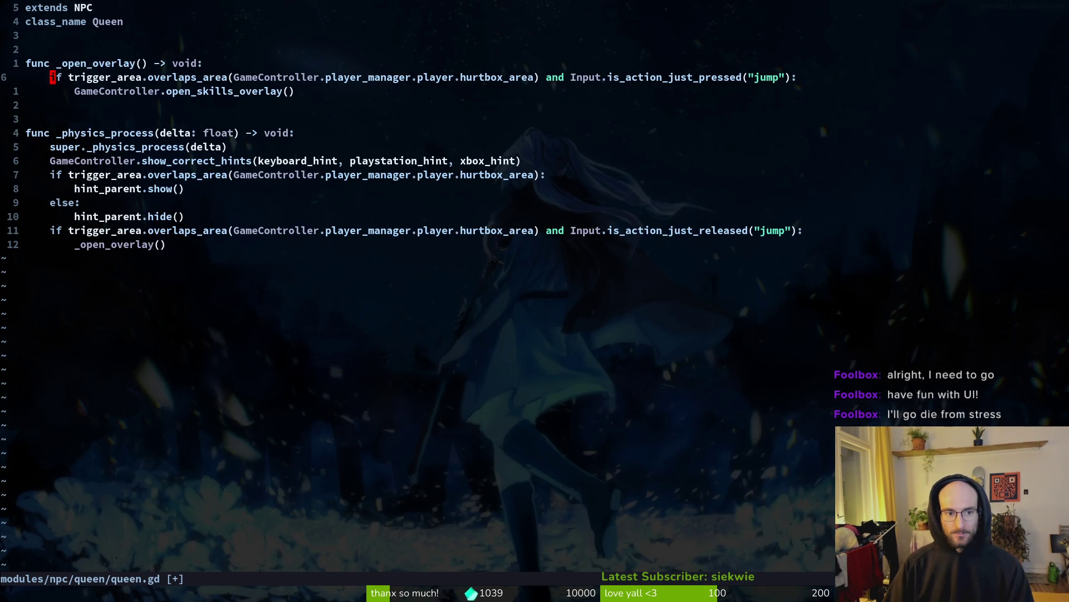
{"action": "key", "text": "1"}
{"action": "key", "text": "1"}
{"action": "type", "text": "j:w"}
{"action": "key", "text": "Return"}
- Apply is_action_just_pressed to nurse.gd's lower check, then launch the game from Godot
{"action": "key", "text": "space"}
{"action": "key", "text": "f"}
{"action": "key", "text": "f"}
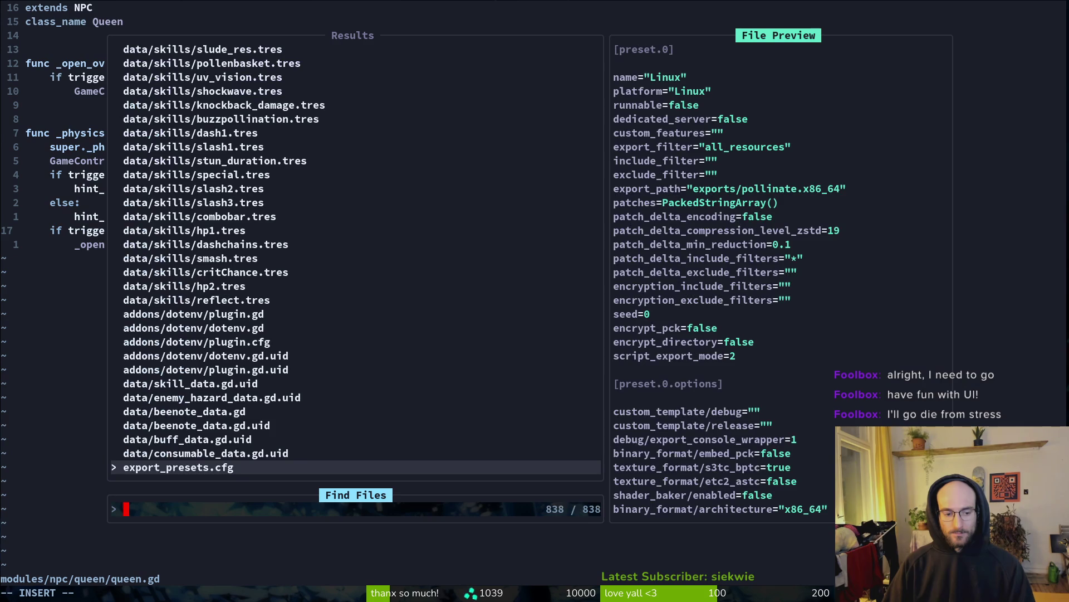
{"action": "type", "text": "nurse"}
{"action": "key", "text": "Return"}
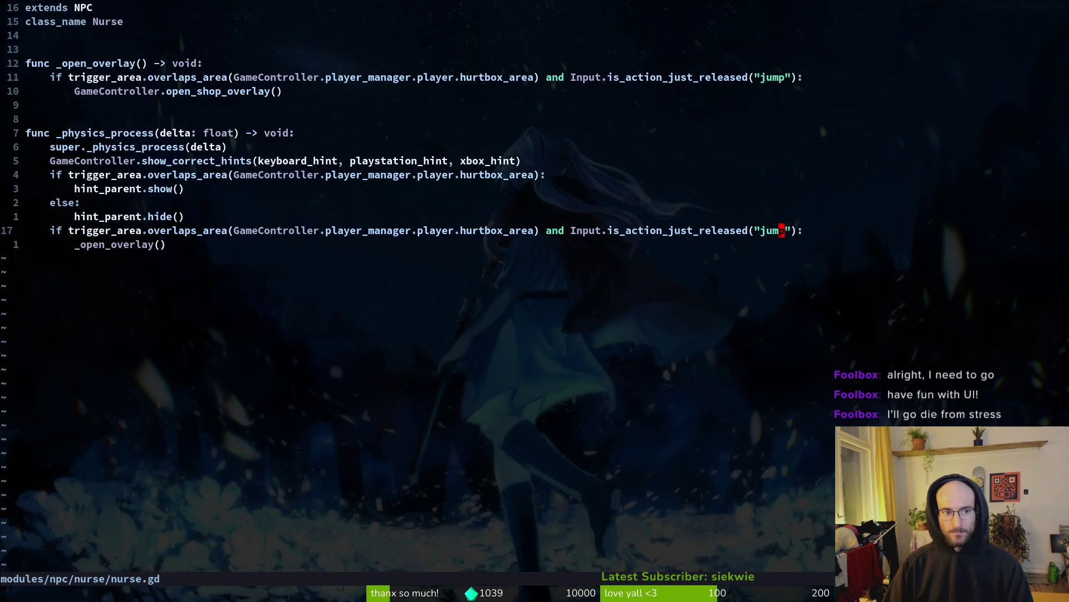
{"action": "key", "text": "ampersand"}
{"action": "key", "text": "1"}
{"action": "key", "text": "1"}
{"action": "key", "text": "k"}
{"action": "key", "text": "alt+Tab"}
{"action": "key", "text": "F5"}
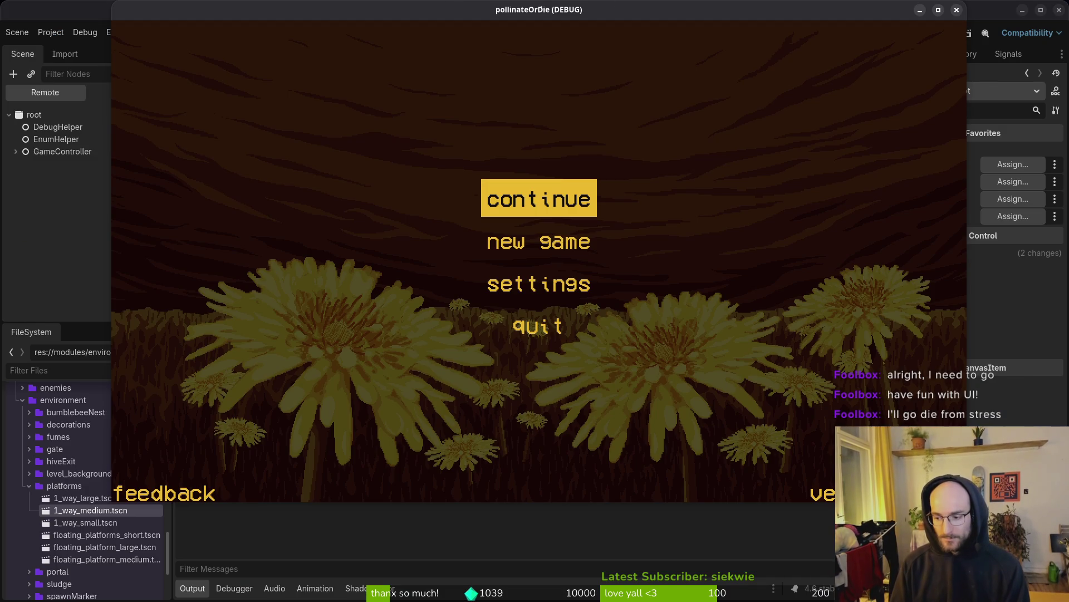
- Continue the saved pollinateOrDie game and fly the bee around the arena
{"action": "key", "text": "Return"}
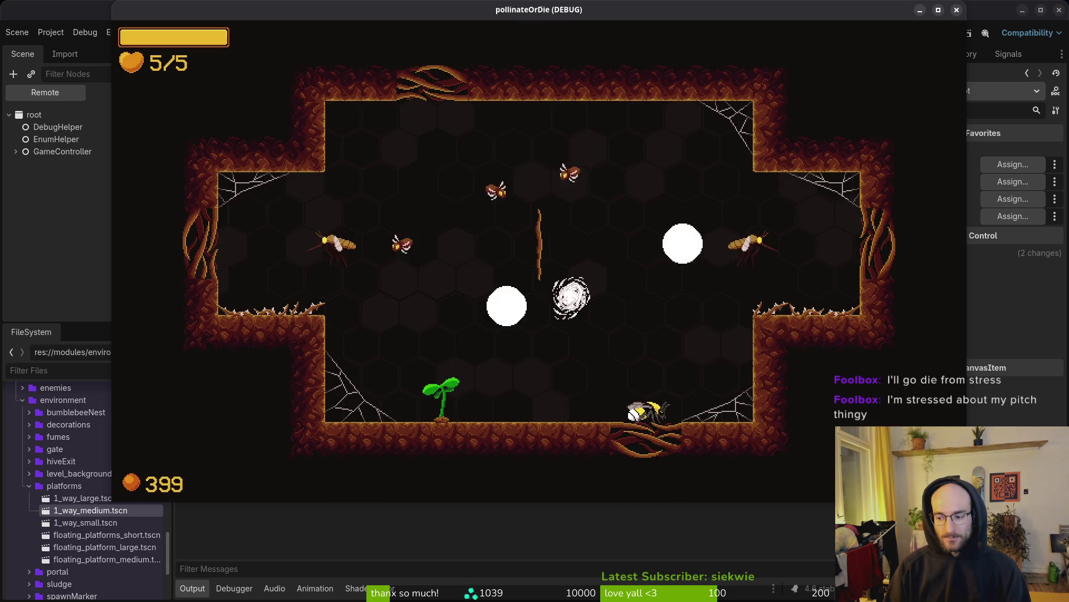
{"action": "key", "text": "a"}
{"action": "key", "text": "space"}
{"action": "key", "text": "d"}
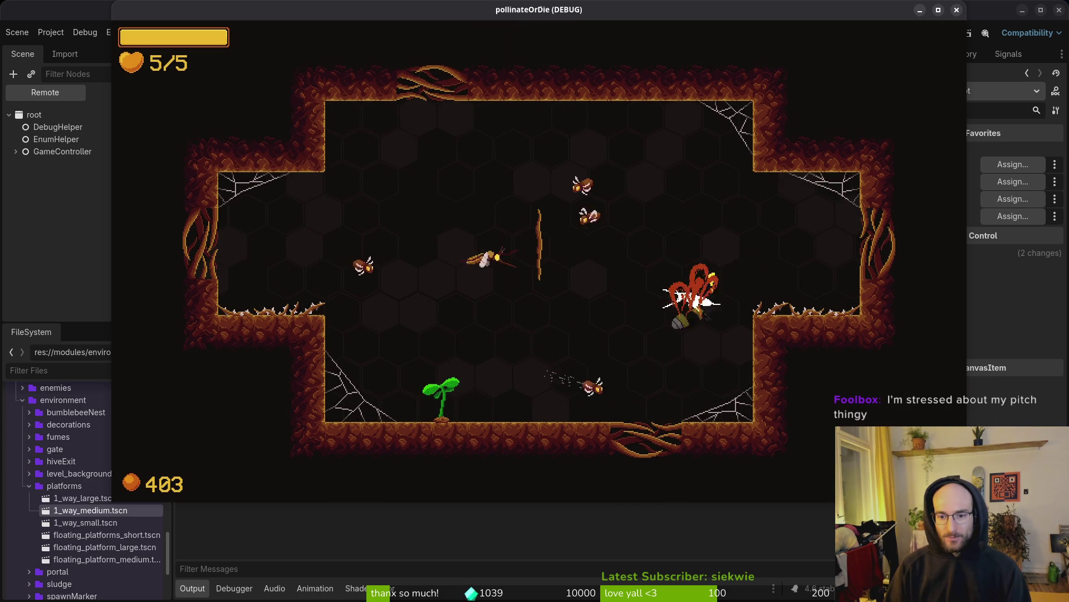
{"action": "key", "text": "a"}
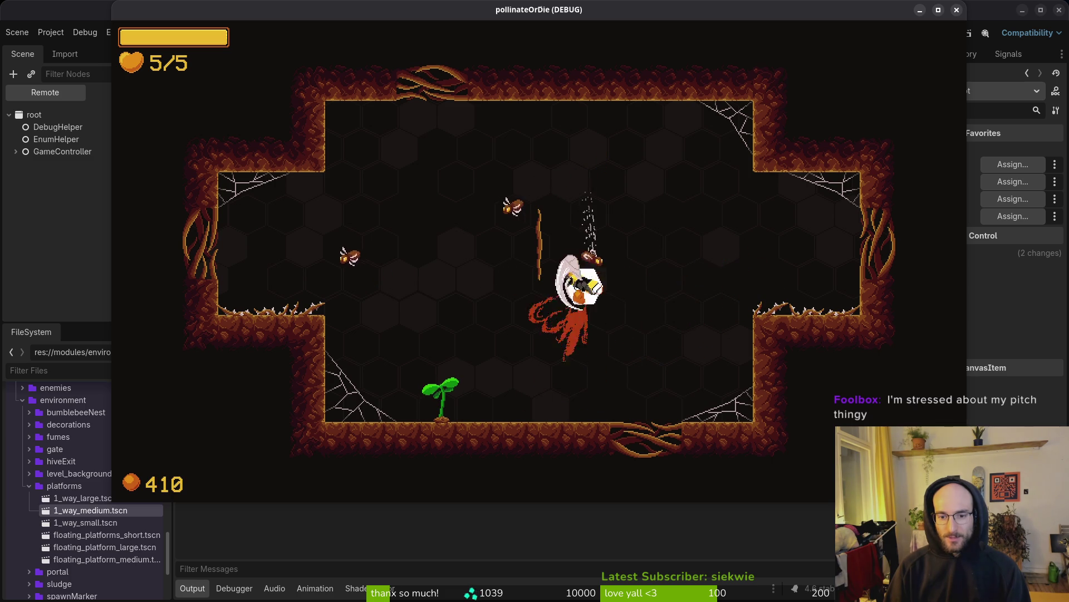
{"action": "key", "text": "a"}
{"action": "key", "text": "s"}
- Collect pollen, fly into the next room, bring up the vigor upgrade menu, then end the run
{"action": "key", "text": "w"}
{"action": "key", "text": "s"}
{"action": "key", "text": "s"}
{"action": "key", "text": "d"}
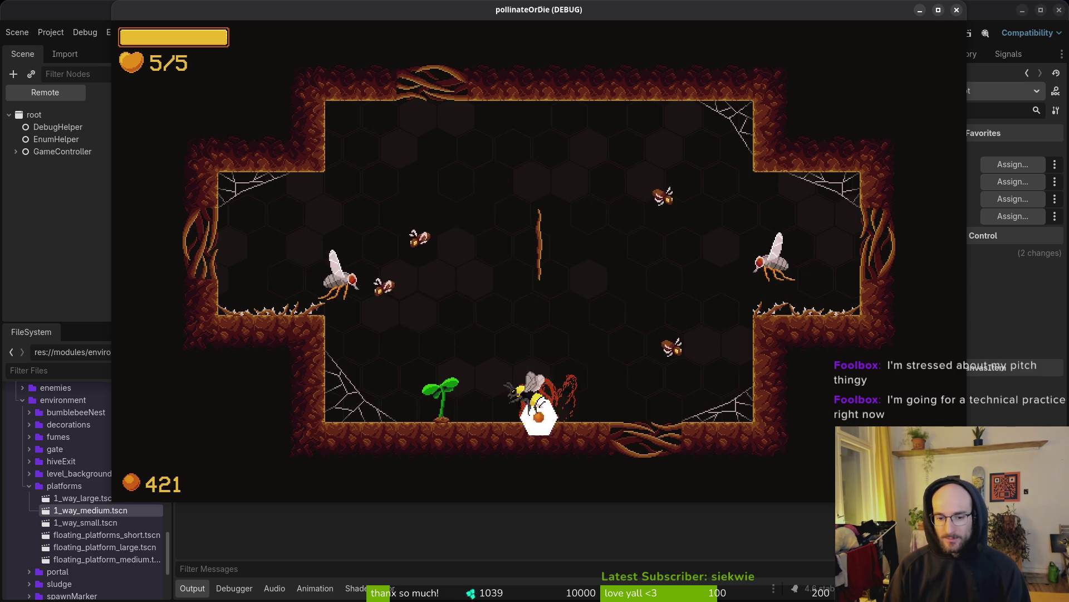
{"action": "key", "text": "d"}
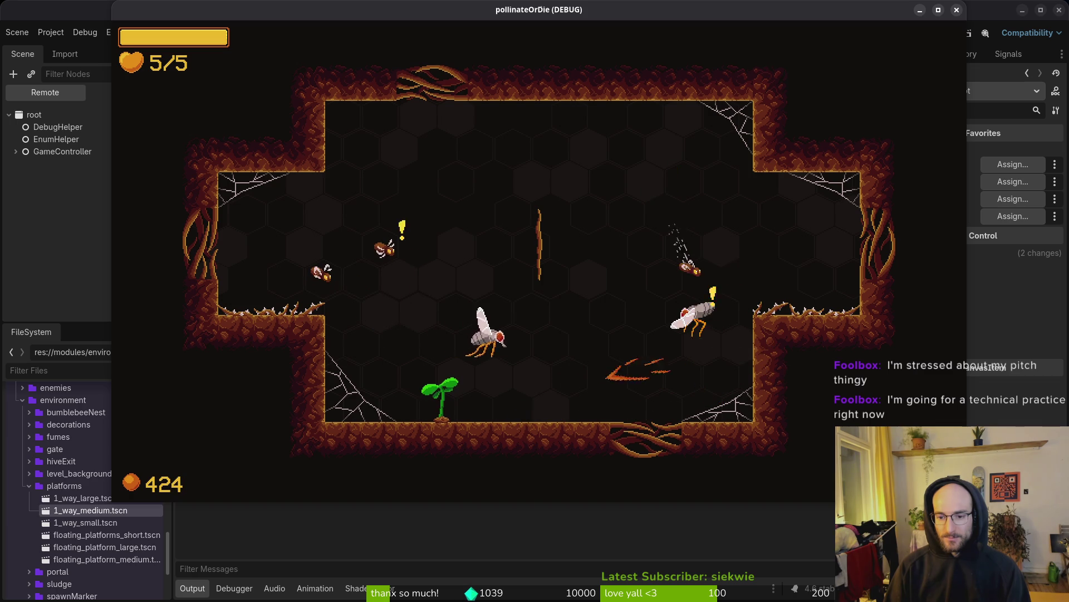
{"action": "key", "text": "a"}
{"action": "key", "text": "d"}
{"action": "key", "text": "w"}
{"action": "key", "text": "Tab"}
{"action": "key", "text": "Tab"}
{"action": "key", "text": "Tab"}
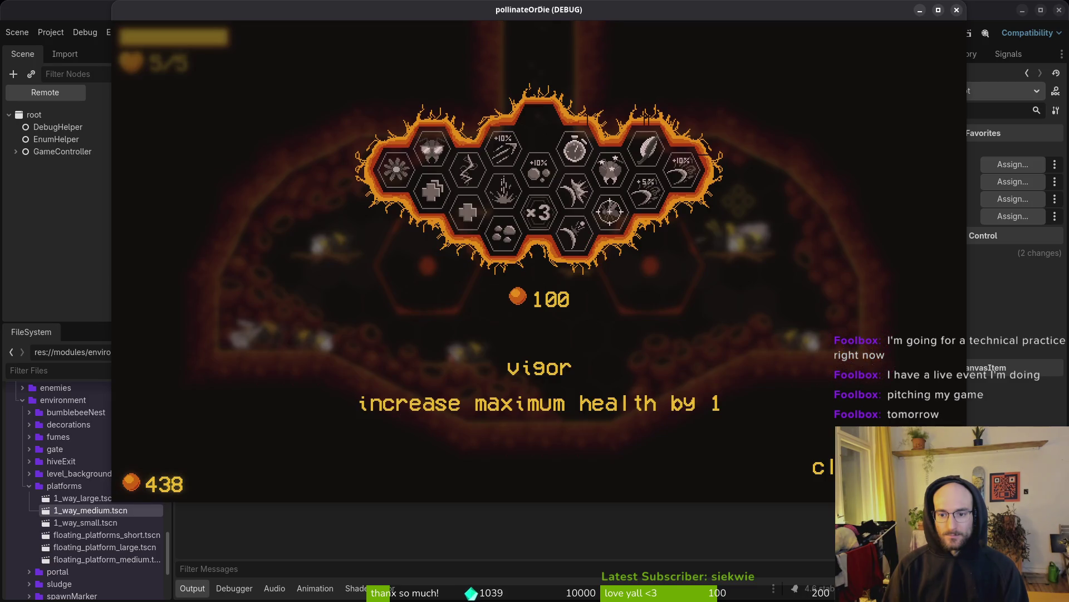
{"action": "key", "text": "F8"}
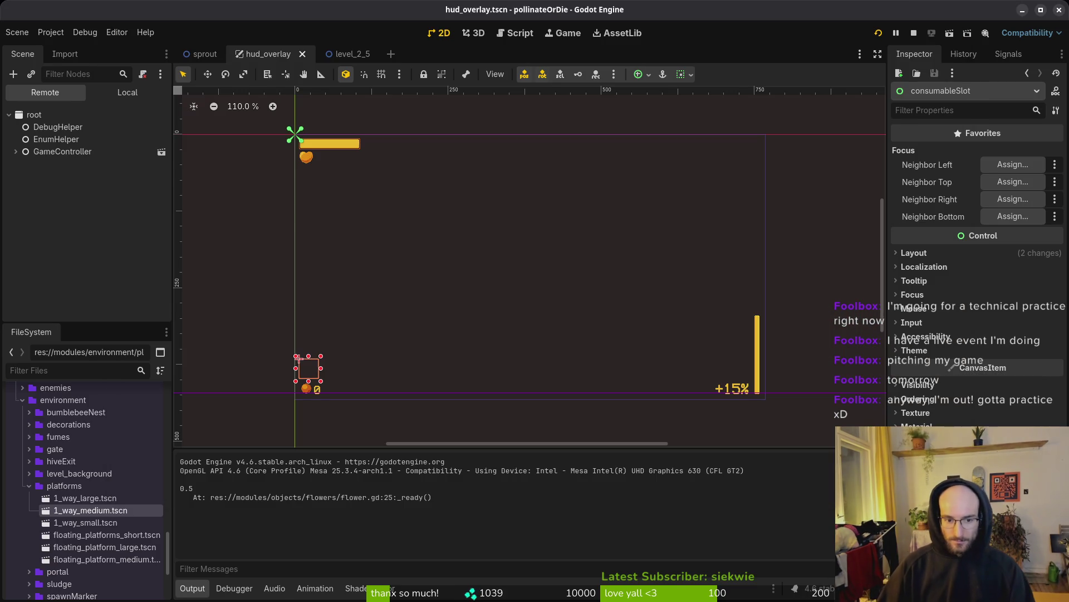
- In nurse.gd, add a new func _unhandled_input below the _open_overlay() call
{"action": "key", "text": "alt+Tab"}
{"action": "key", "text": "j"}
{"action": "key", "text": "j"}
{"action": "key", "text": "j"}
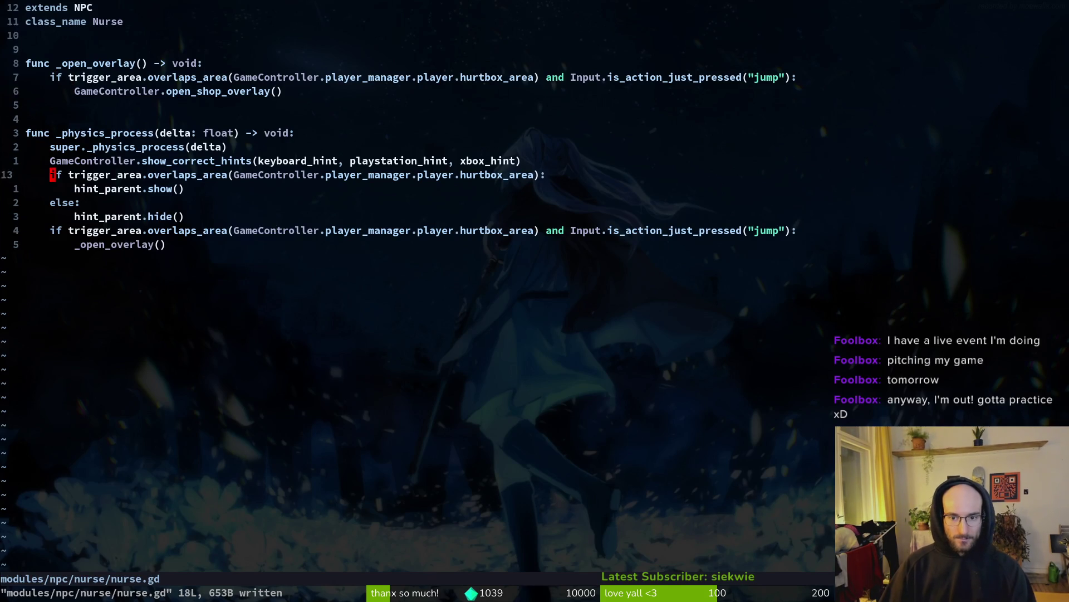
{"action": "key", "text": "j"}
{"action": "key", "text": "j"}
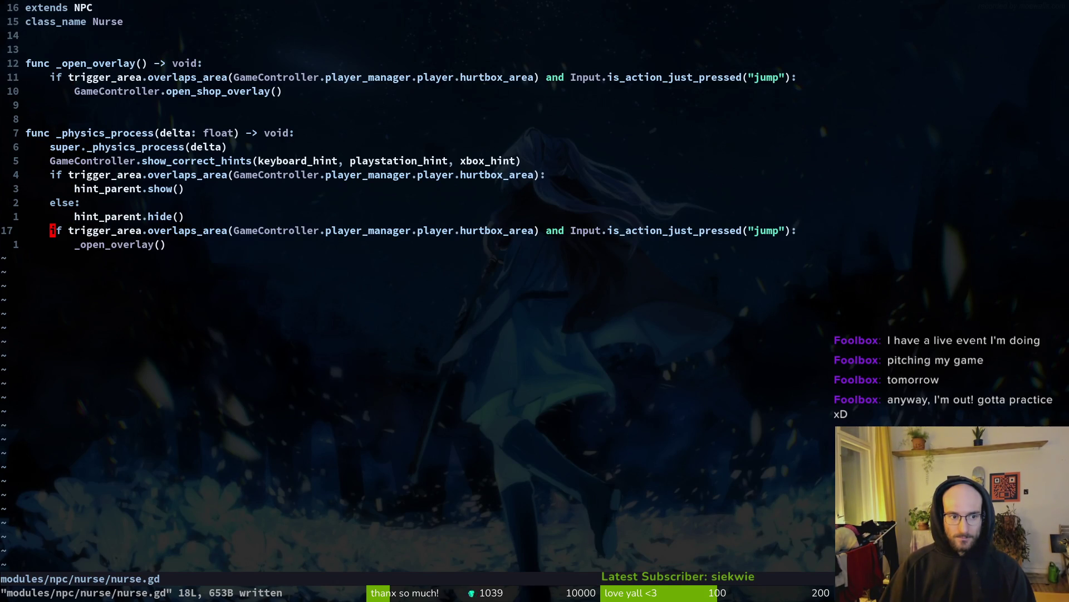
{"action": "key", "text": "o"}
{"action": "key", "text": "u"}
{"action": "key", "text": "j"}
{"action": "key", "text": "o"}
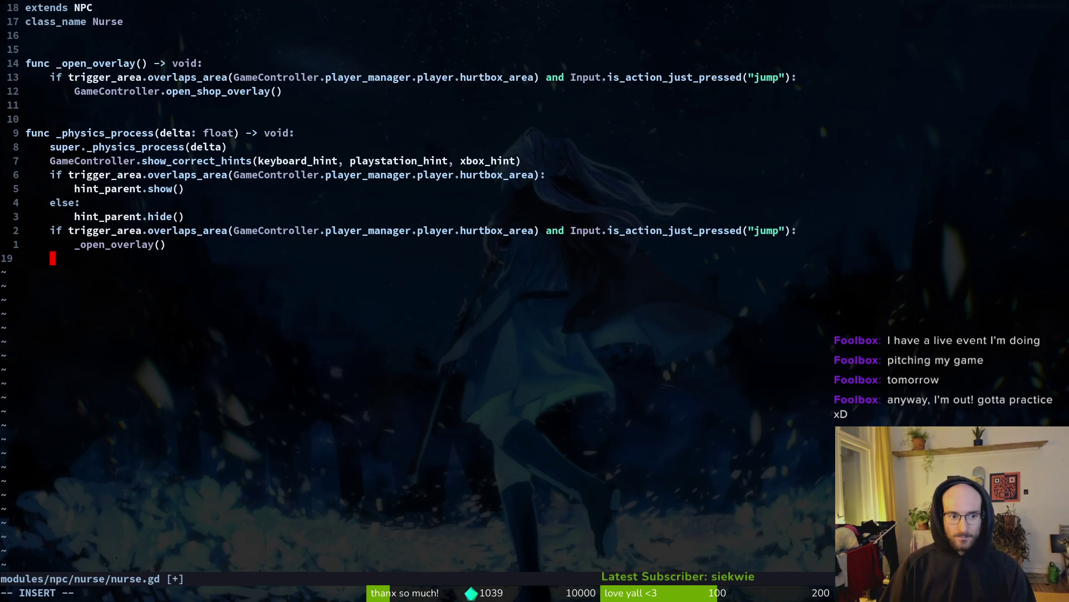
{"action": "key", "text": "Return"}
{"action": "key", "text": "Return"}
{"action": "key", "text": "BackSpace"}
{"action": "type", "text": "func _un"}
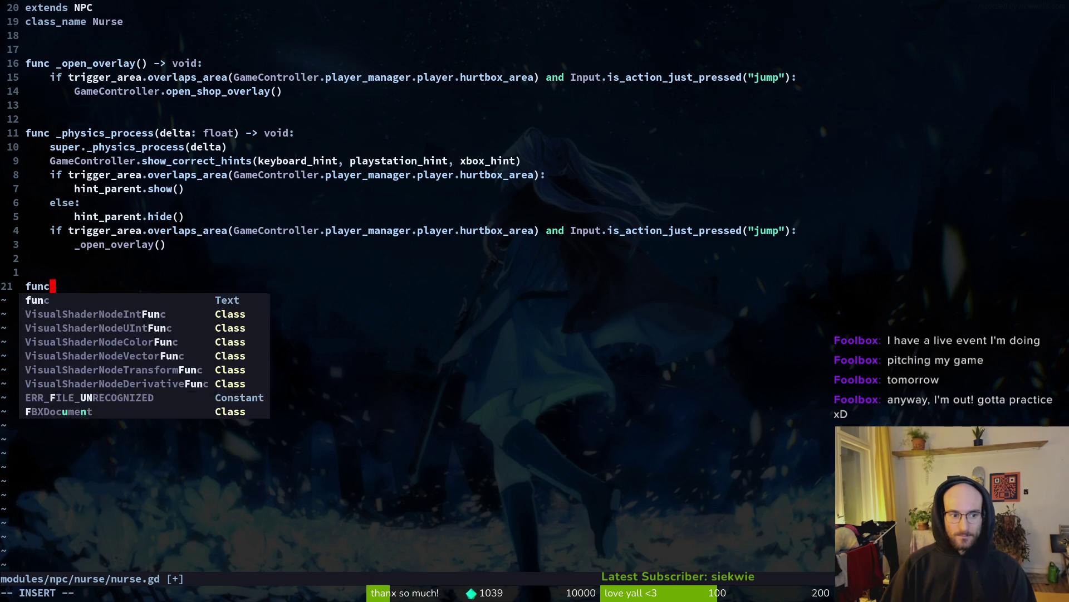
{"action": "key", "text": "ctrl+y"}
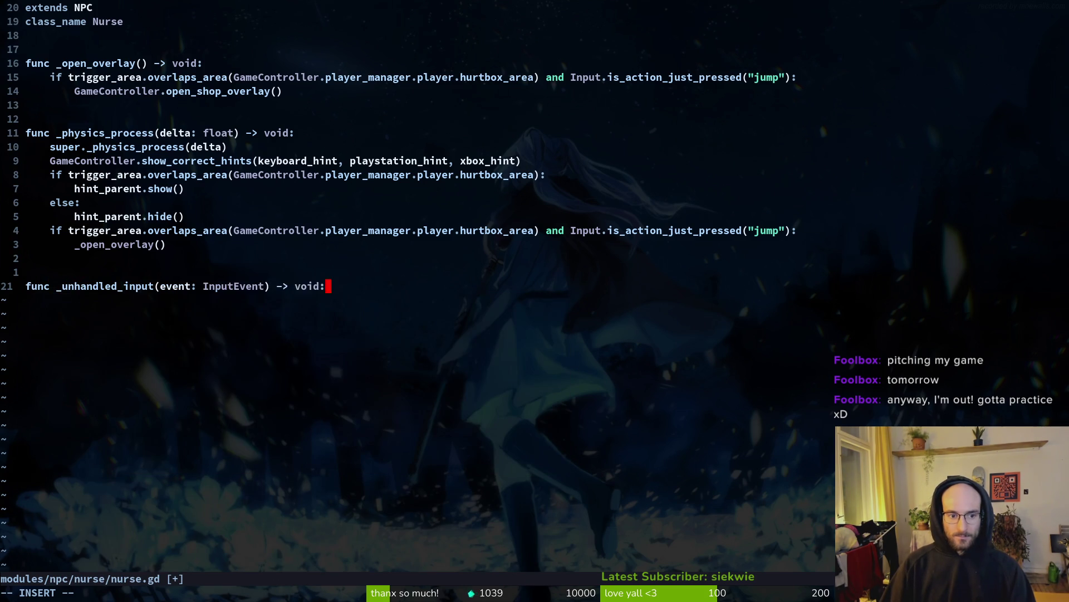
{"action": "key", "text": "Escape"}
- Copy the jump-check block into the new _unhandled_input function
{"action": "key", "text": "k"}
{"action": "key", "text": "k"}
{"action": "key", "text": "k"}
{"action": "key", "text": "V"}
{"action": "key", "text": "j"}
{"action": "key", "text": "y"}
{"action": "key", "text": "j"}
{"action": "key", "text": "j"}
{"action": "key", "text": "j"}
{"action": "key", "text": "p"}
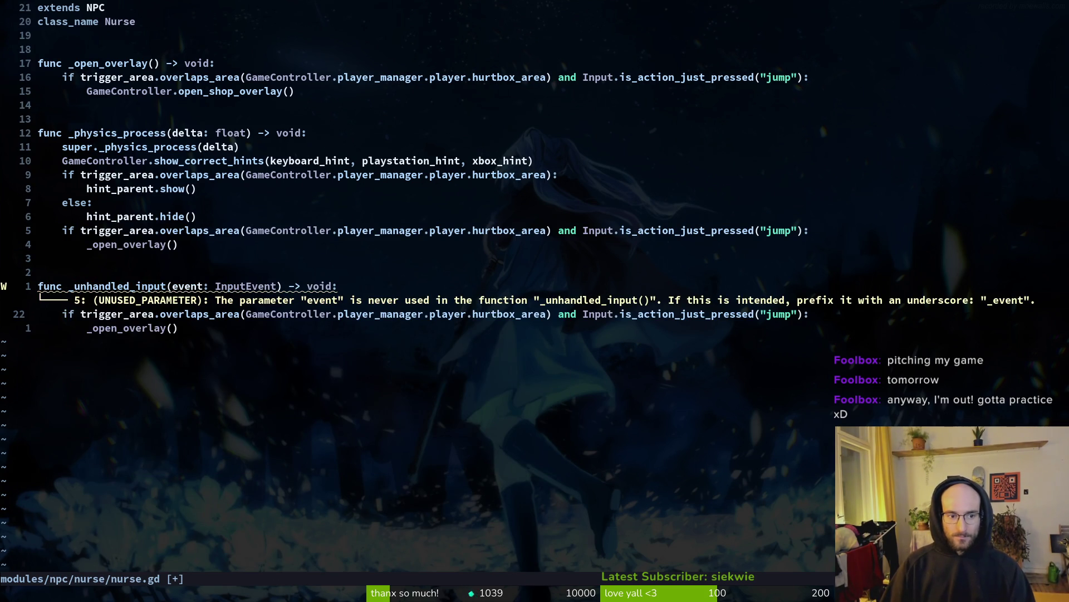
{"action": "key", "text": "w"}
{"action": "key", "text": "w"}
{"action": "key", "text": "w"}
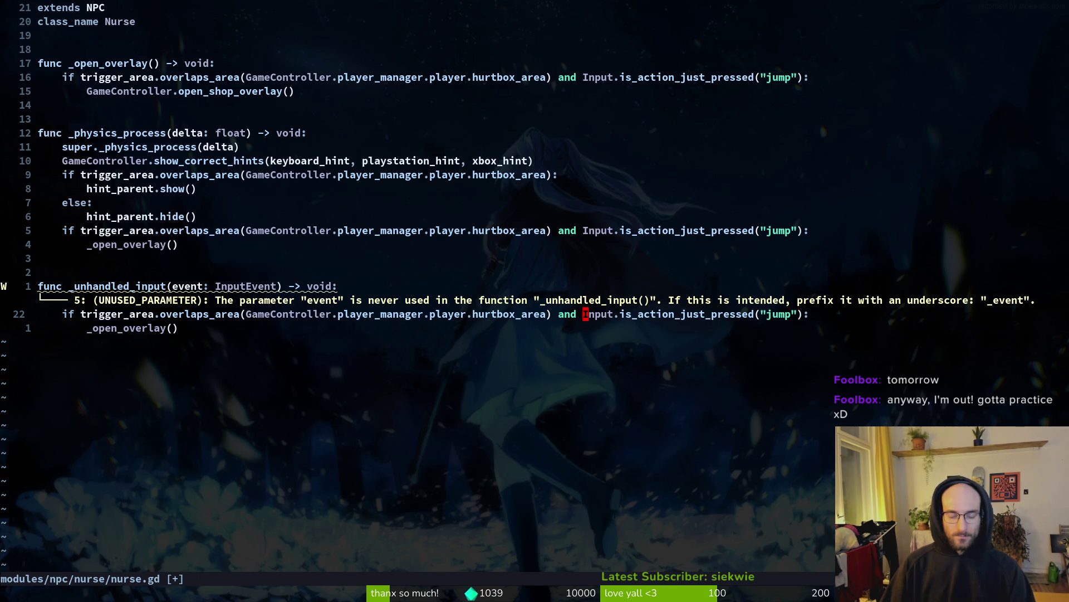
- Copy the paused-check line from shop_overlay.gd and insert it above the condition in nurse.gd
{"action": "key", "text": "space"}
{"action": "key", "text": "f"}
{"action": "key", "text": "f"}
{"action": "type", "text": "overlay"}
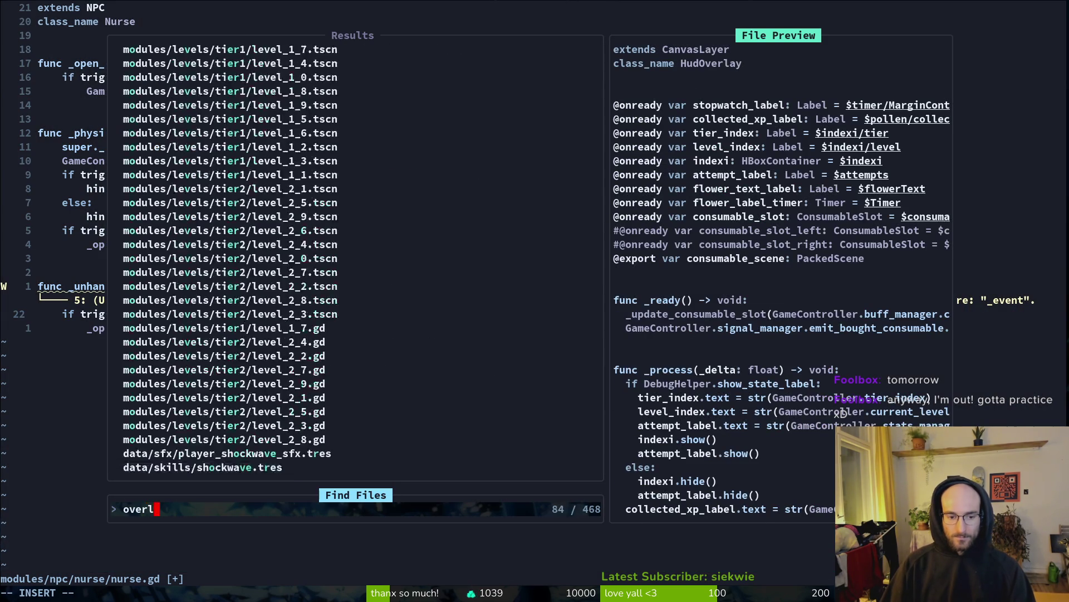
{"action": "key", "text": "Up"}
{"action": "key", "text": "Up"}
{"action": "key", "text": "Up"}
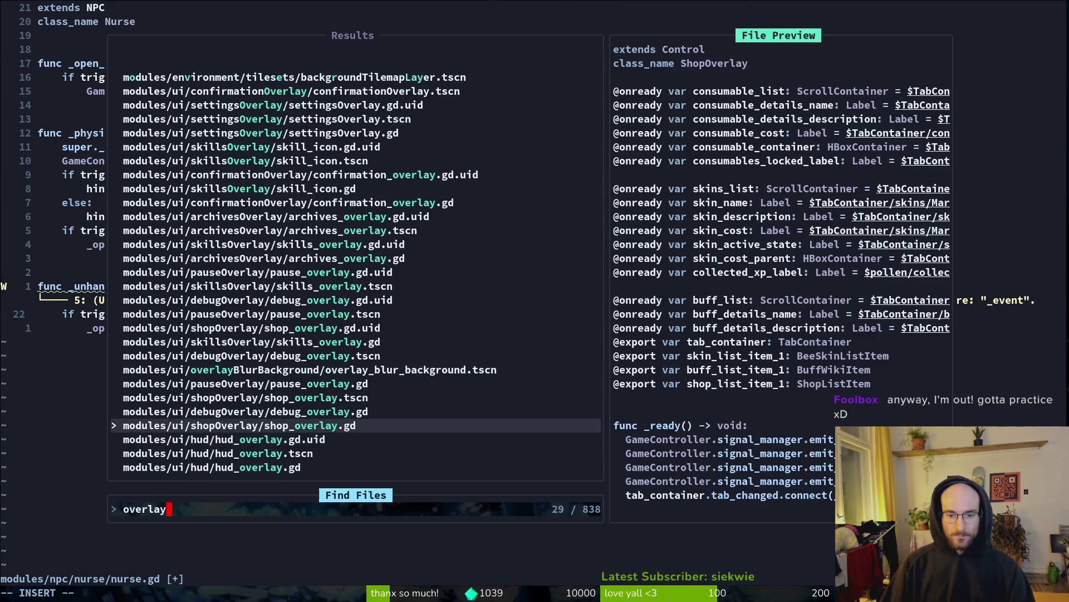
{"action": "key", "text": "Return"}
{"action": "key", "text": "ctrl+d"}
{"action": "key", "text": "j"}
{"action": "key", "text": "j"}
{"action": "key", "text": "j"}
{"action": "key", "text": "shift+v"}
{"action": "key", "text": "y"}
{"action": "key", "text": "ctrl+6"}
{"action": "key", "text": "shift+v"}
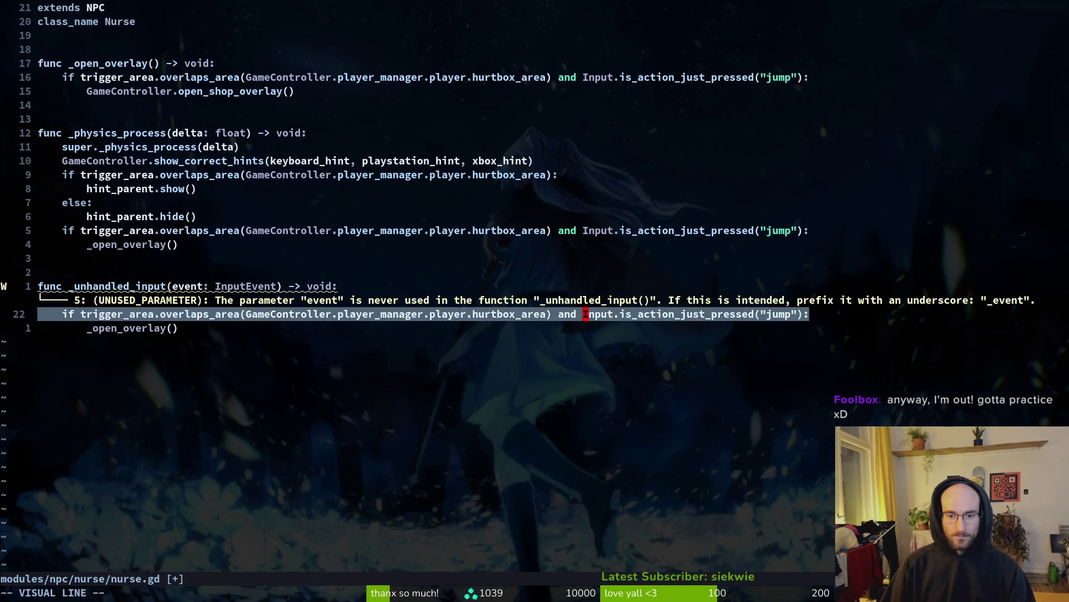
{"action": "key", "text": "p"}
{"action": "key", "text": "u"}
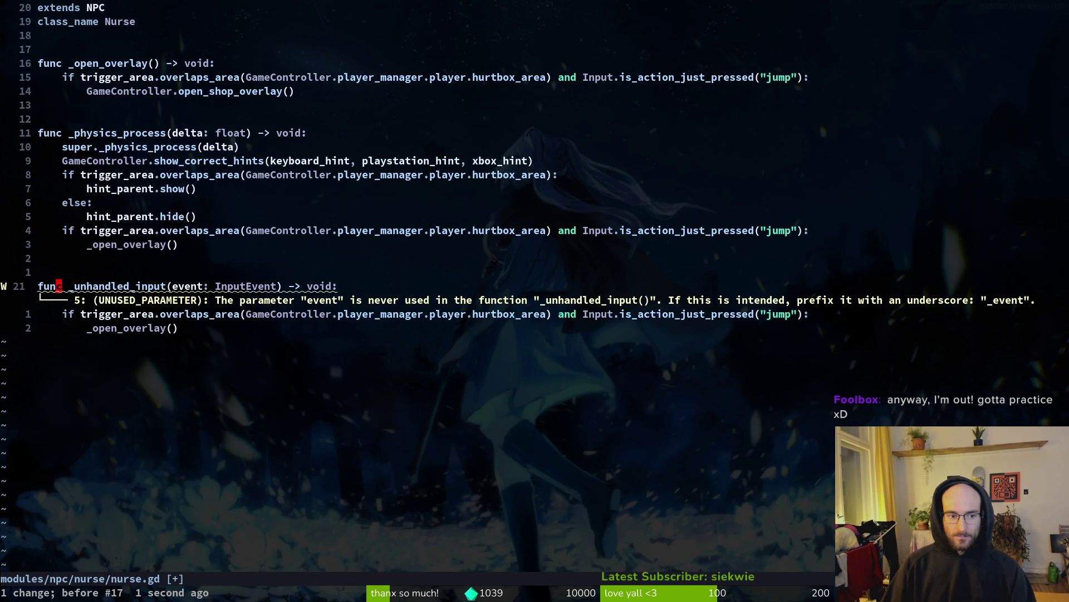
{"action": "key", "text": "shift+p"}
- Change the condition to event.is_action_pressed, drop the paused-check line, and save
{"action": "key", "text": "j"}
{"action": "key", "text": "dollar"}
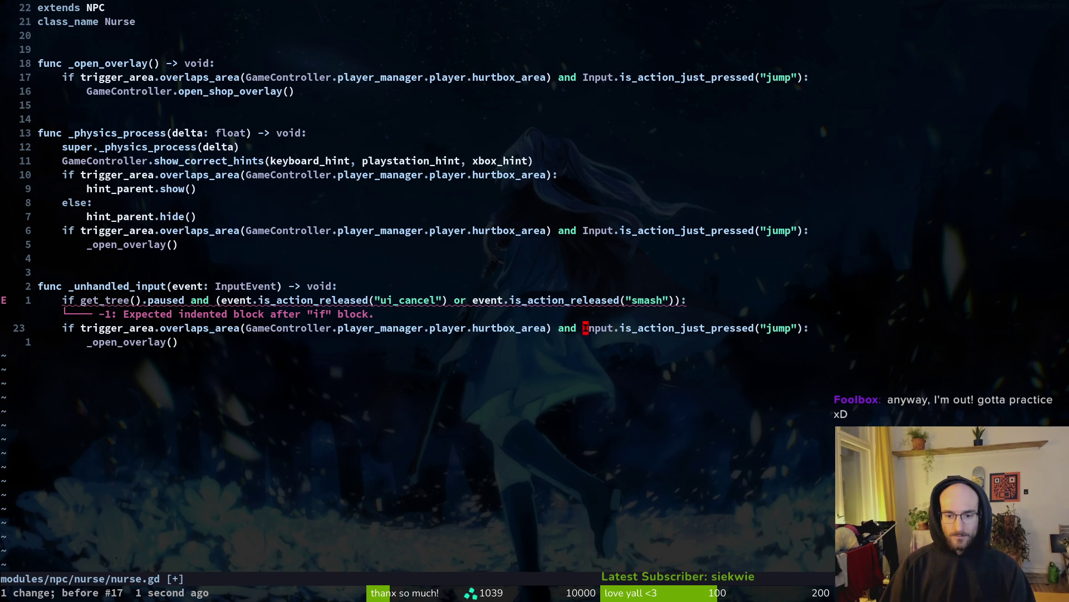
{"action": "type", "text": "cwevent"}
{"action": "key", "text": "Escape"}
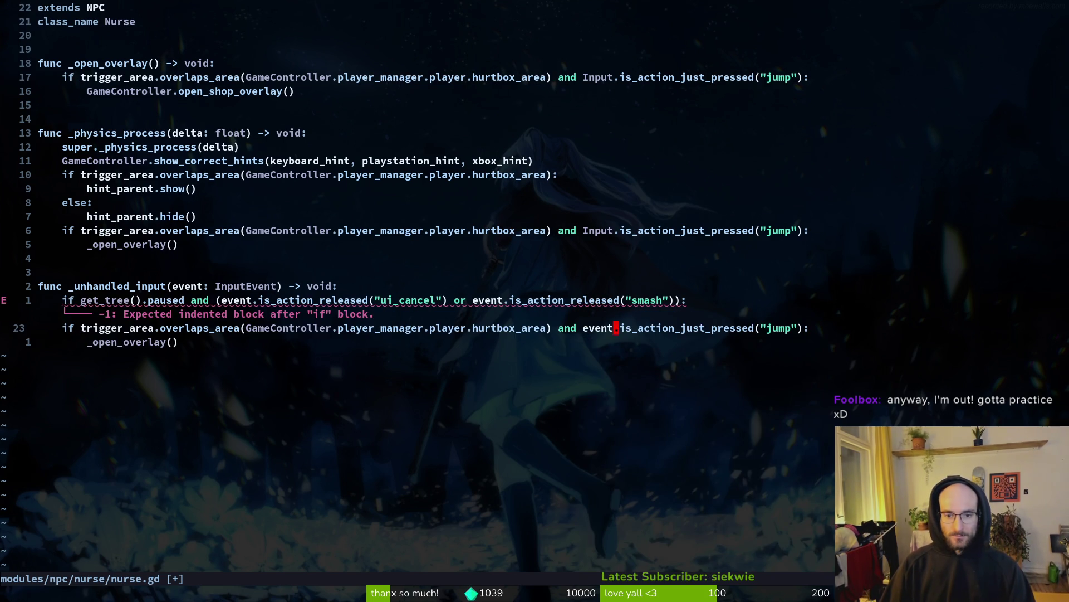
{"action": "type", "text": "ct(sac"}
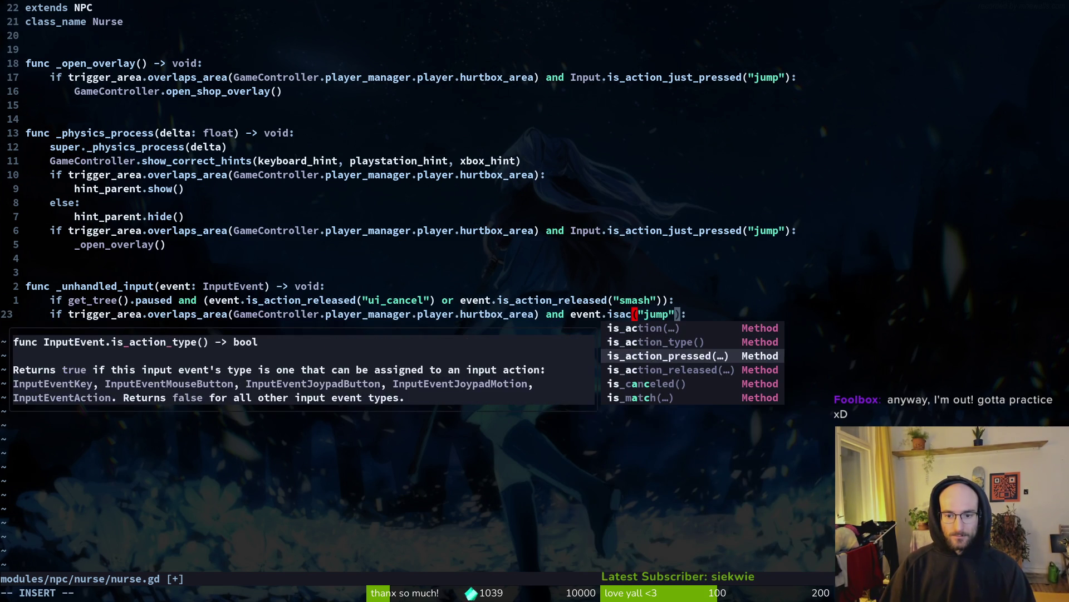
{"action": "key", "text": "Return"}
{"action": "key", "text": "Escape"}
{"action": "key", "text": "k"}
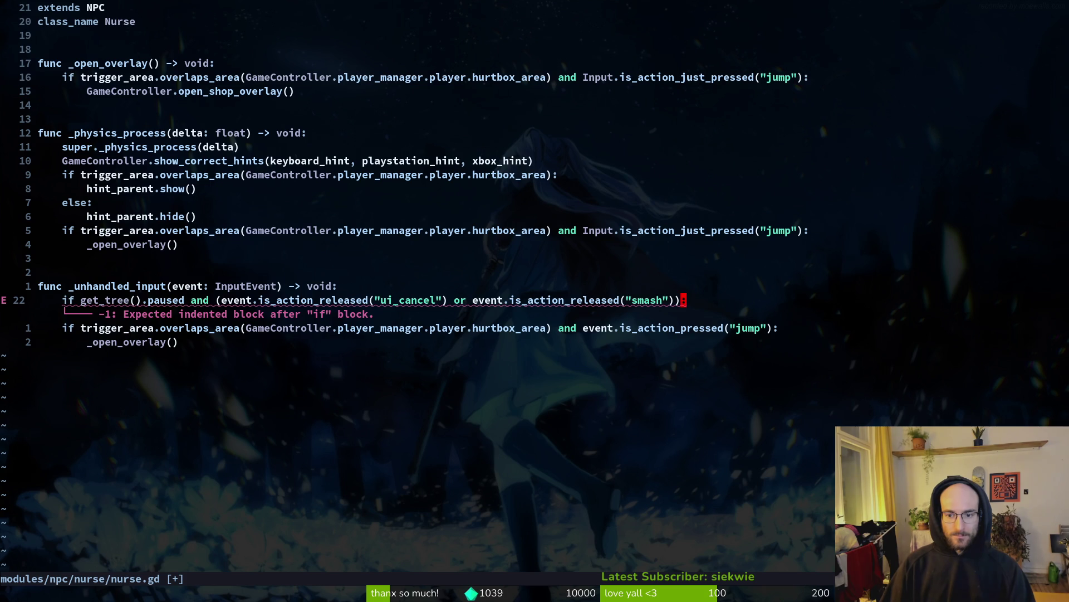
{"action": "key", "text": "d"}
{"action": "key", "text": "d"}
{"action": "type", "text": ":w"}
{"action": "key", "text": "Return"}
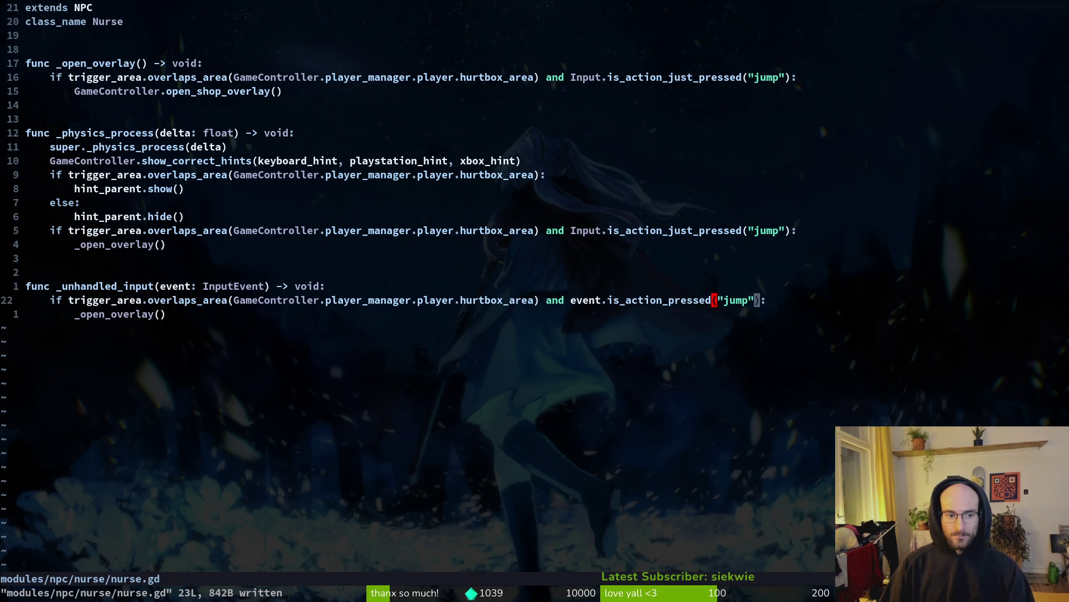
- Add get_viewport().set_input_as_handled() to the handler and save the script
{"action": "type", "text": "o"}
{"action": "type", "text": "_"}
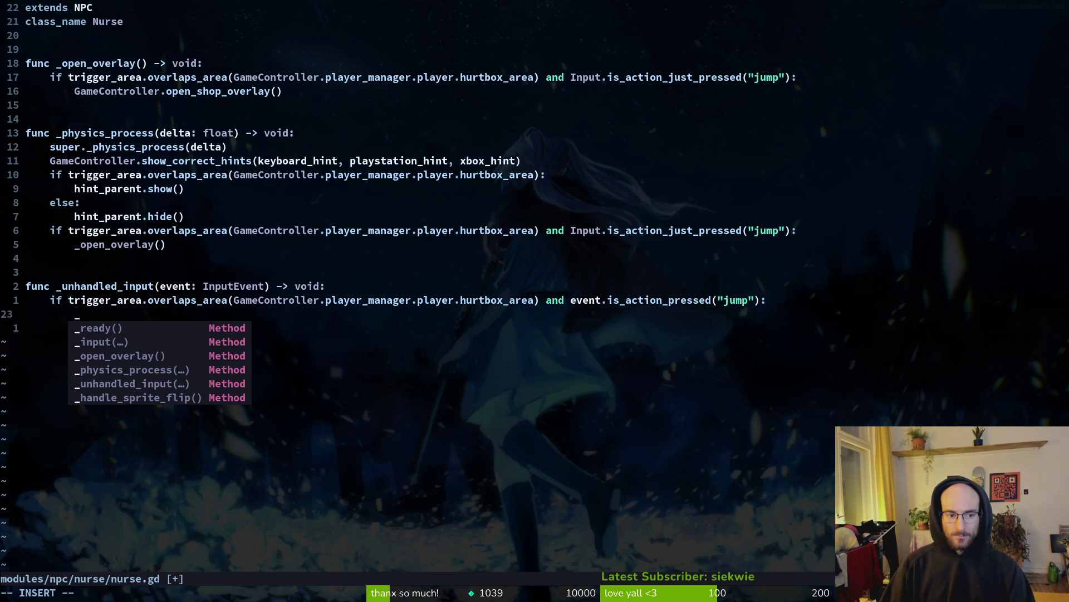
{"action": "key", "text": "BackSpace"}
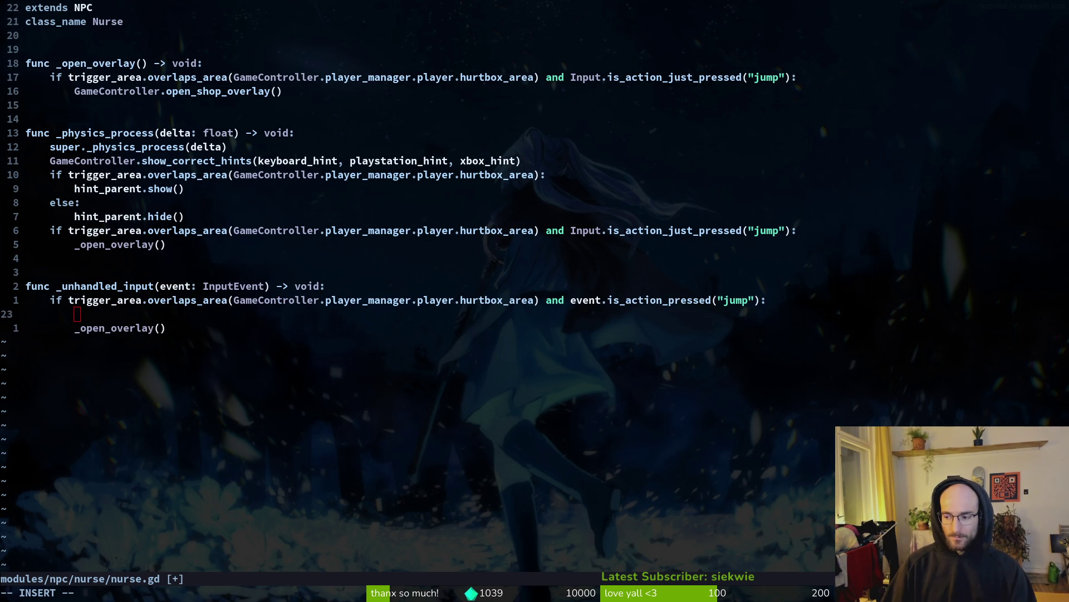
{"action": "type", "text": "get_viewport().set_input_as_handled()"}
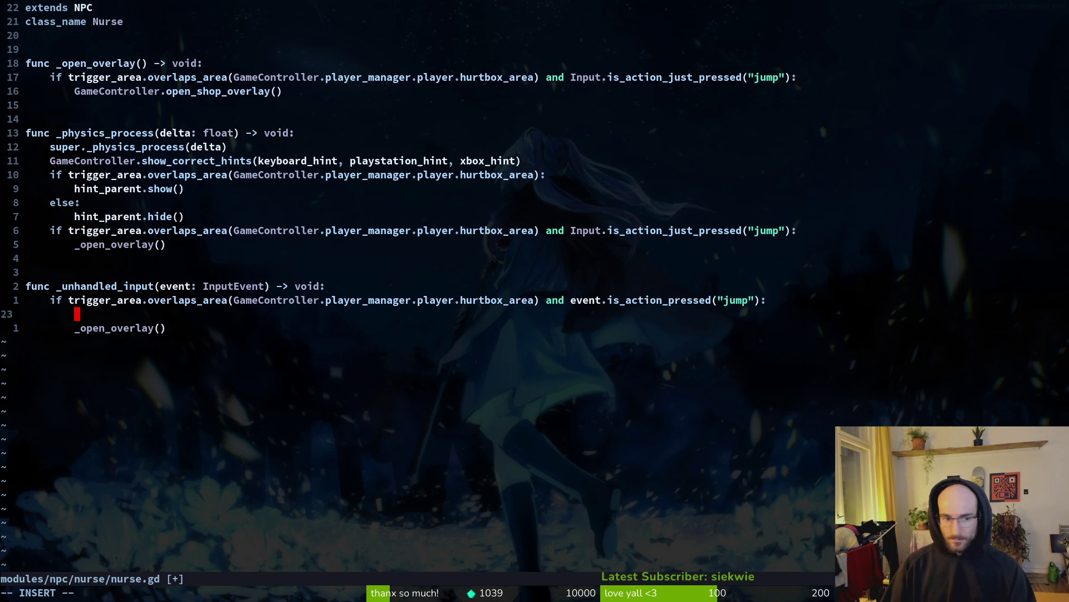
{"action": "key", "text": "Return"}
{"action": "key", "text": "Escape"}
{"action": "key", "text": "d"}
{"action": "key", "text": "d"}
{"action": "type", "text": "k:w"}
{"action": "key", "text": "Return"}
- Delete the old jump check and _open_overlay() call lines, then save
{"action": "key", "text": "6"}
{"action": "key", "text": "k"}
{"action": "key", "text": "d"}
{"action": "key", "text": "d"}
{"action": "key", "text": "j"}
{"action": "key", "text": "d"}
{"action": "key", "text": "d"}
{"action": "type", "text": ":w"}
{"action": "key", "text": "Return"}
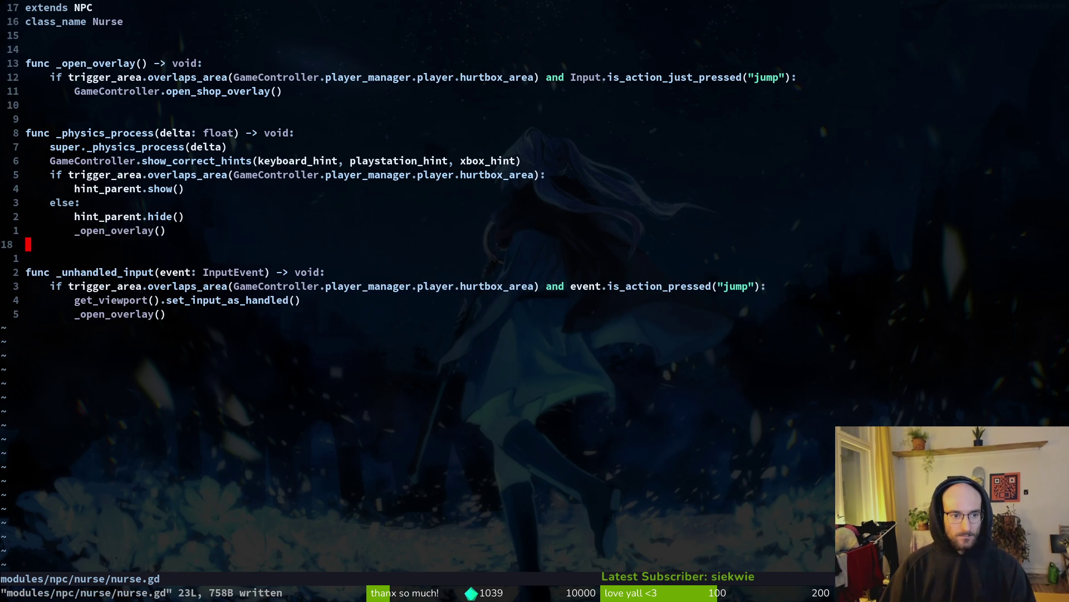
{"action": "key", "text": "k"}
{"action": "key", "text": "d"}
{"action": "key", "text": "d"}
{"action": "type", "text": "k:w"}
{"action": "key", "text": "Return"}
- Undo back to restore the wrongly removed jump check line and save
{"action": "key", "text": "k"}
{"action": "key", "text": "k"}
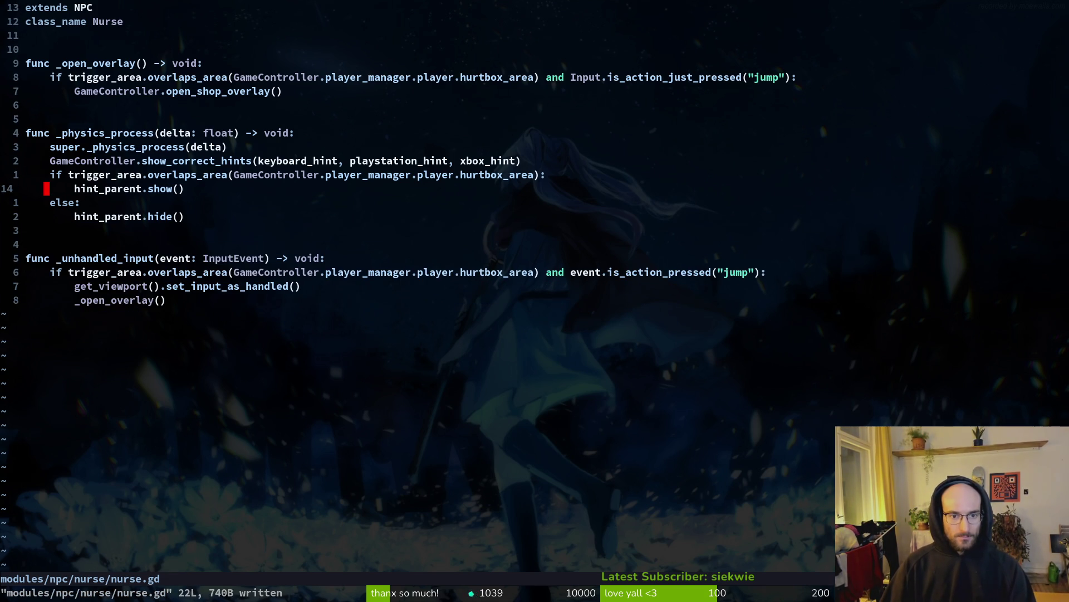
{"action": "key", "text": "k"}
{"action": "key", "text": "k"}
{"action": "key", "text": "k"}
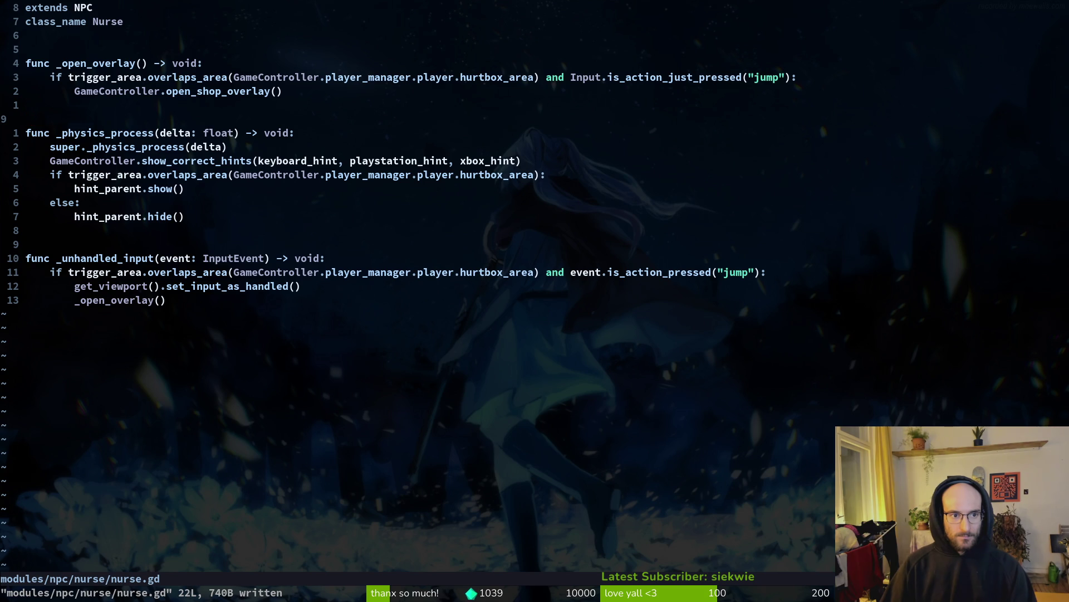
{"action": "key", "text": "k"}
{"action": "key", "text": "k"}
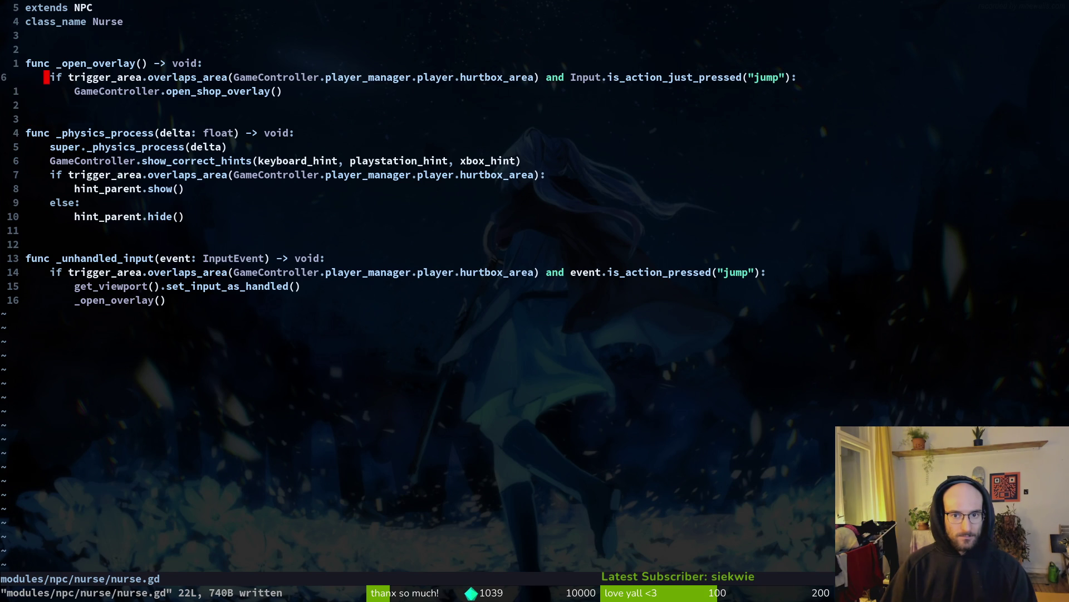
{"action": "key", "text": "V"}
{"action": "key", "text": "y"}
{"action": "key", "text": "u"}
{"action": "key", "text": "u"}
{"action": "key", "text": "u"}
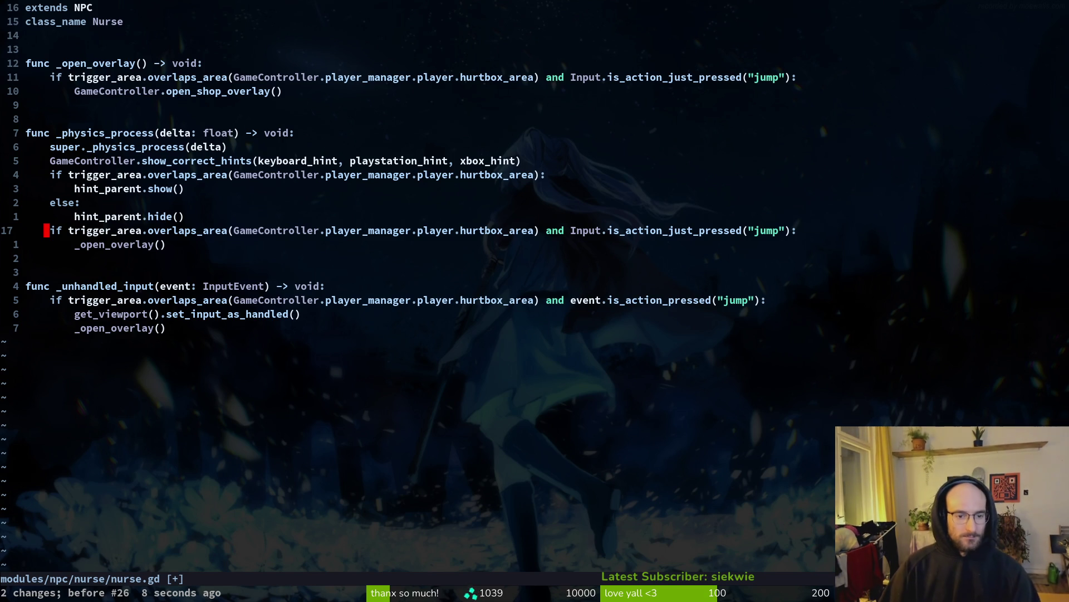
{"action": "key", "text": "u"}
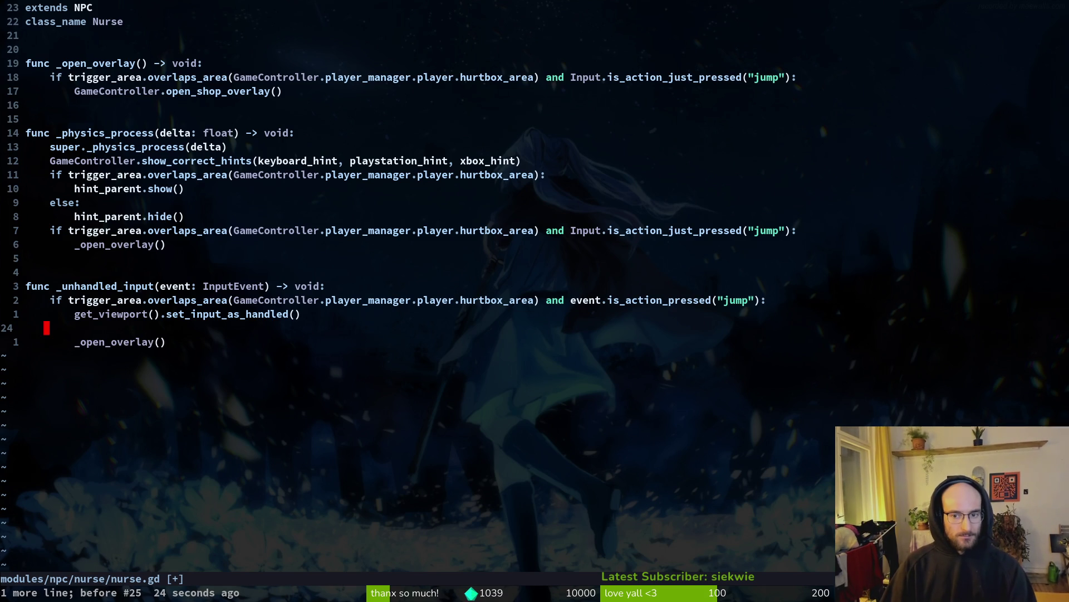
{"action": "key", "text": "ctrl+r"}
{"action": "type", "text": ":w"}
{"action": "key", "text": "Return"}
- Remove the jump check and _open_overlay() call from _physics_process, then save nurse.gd
{"action": "key", "text": "k"}
{"action": "key", "text": "k"}
{"action": "key", "text": "k"}
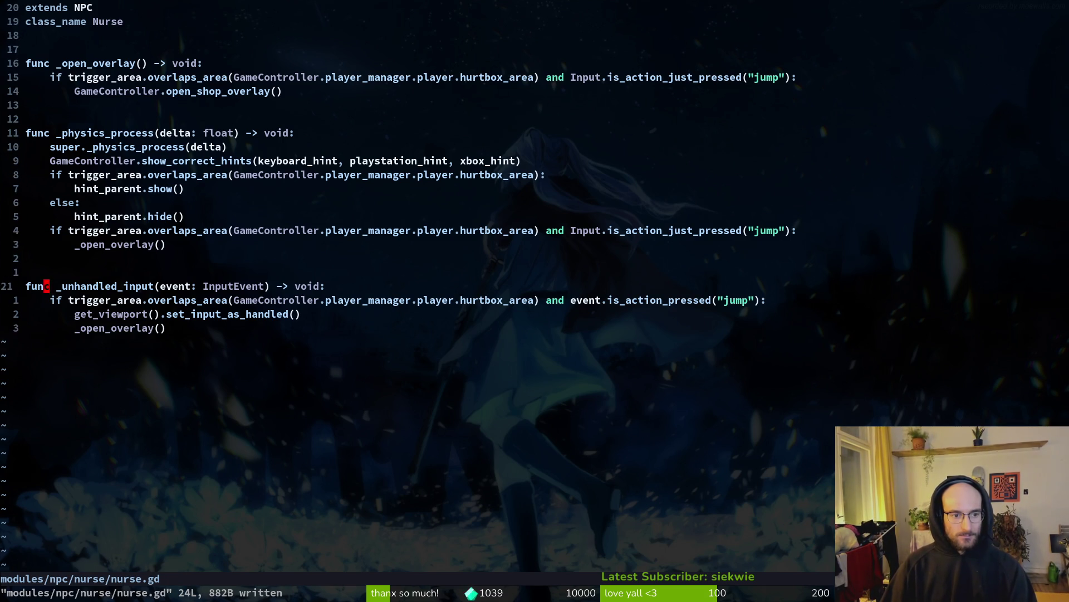
{"action": "key", "text": "k"}
{"action": "key", "text": "shift+v"}
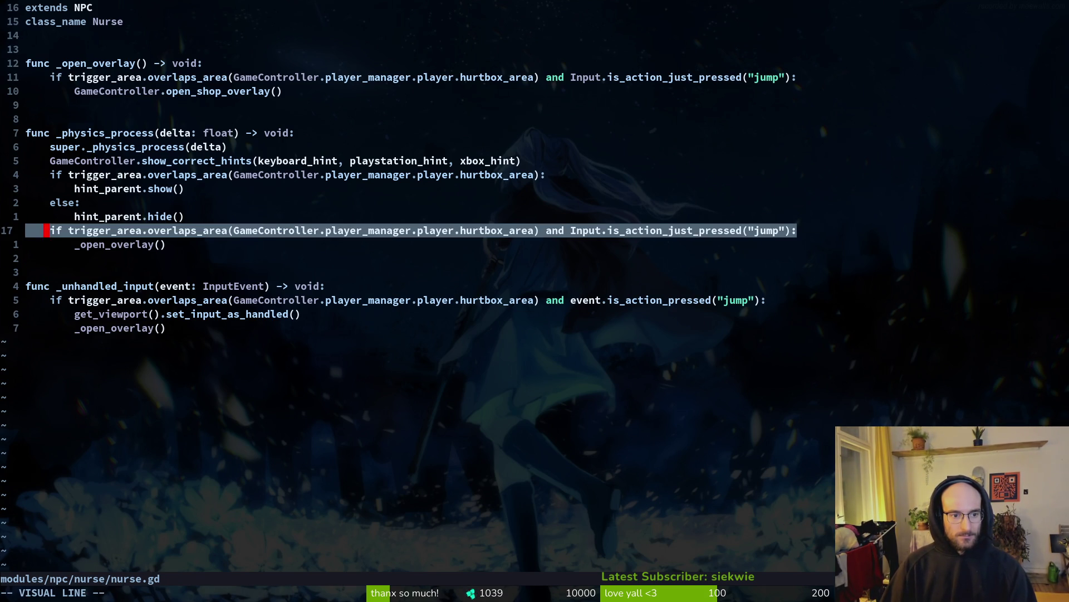
{"action": "key", "text": "j"}
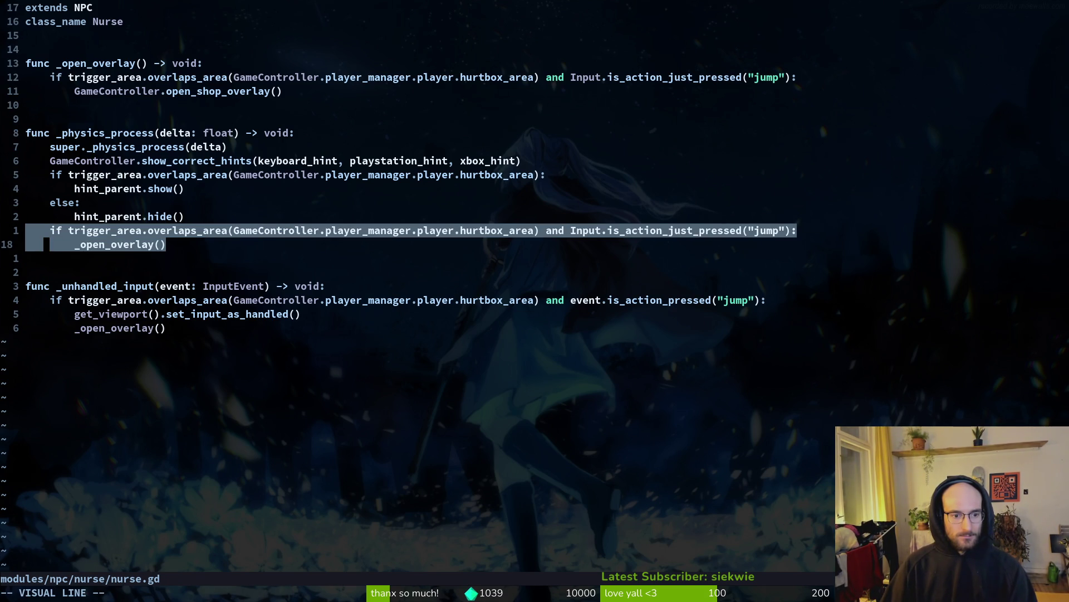
{"action": "type", "text": "d:w"}
{"action": "key", "text": "Return"}
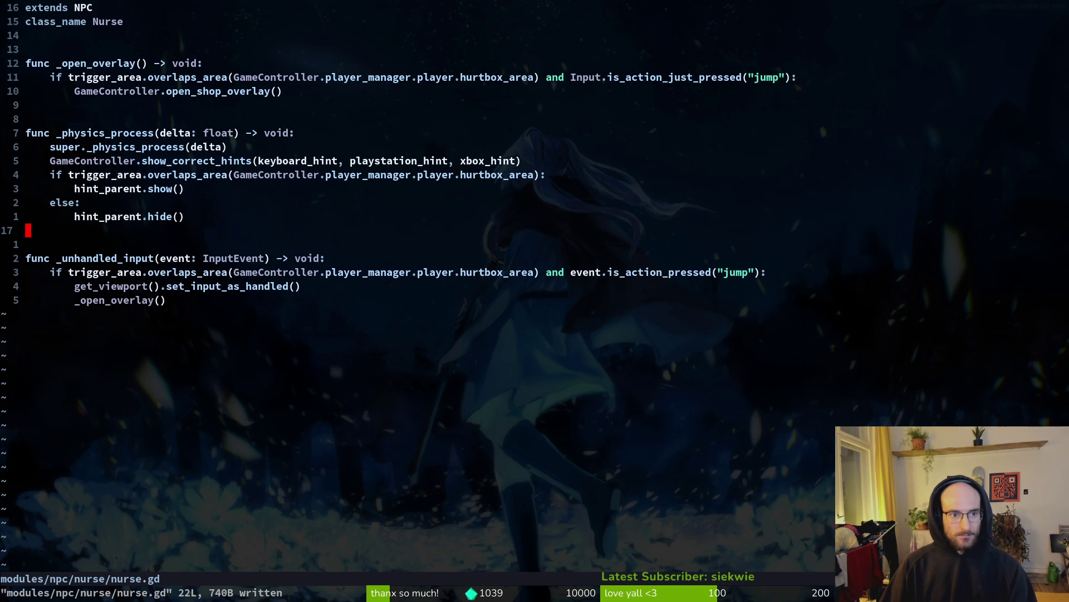
- Move the GameController.open_shop_overlay() call into _unhandled_input, replacing _open_overlay(), and save
{"action": "key", "text": "k"}
{"action": "key", "text": "k"}
{"action": "key", "text": "8"}
{"action": "key", "text": "k"}
{"action": "key", "text": "j"}
{"action": "key", "text": "shift+v"}
{"action": "type", "text": "d:w"}
{"action": "key", "text": "Return"}
{"action": "key", "text": "j"}
{"action": "key", "text": "j"}
{"action": "key", "text": "j"}
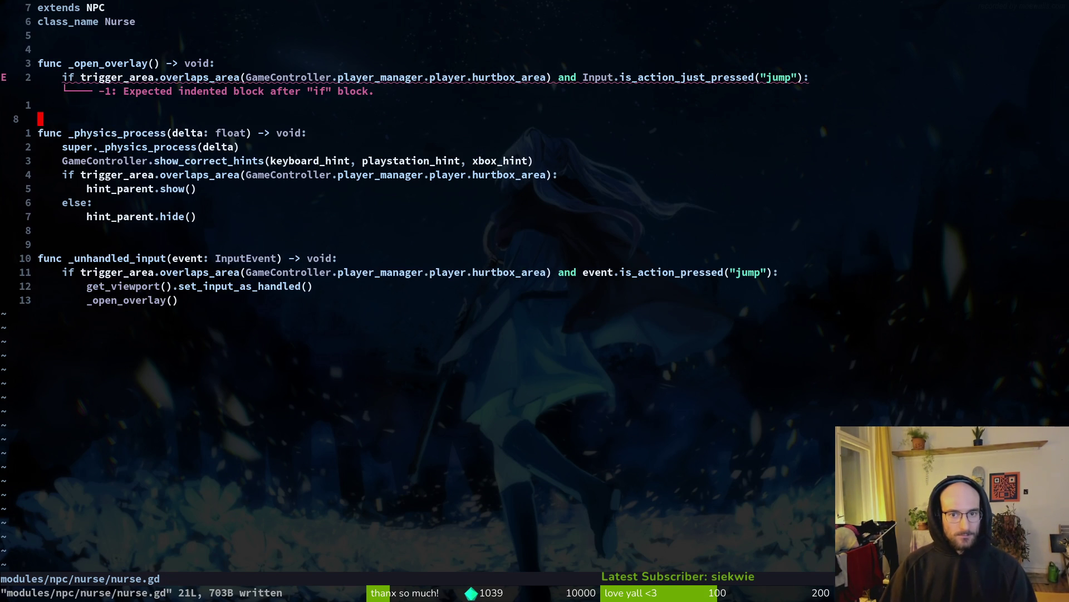
{"action": "key", "text": "j"}
{"action": "key", "text": "j"}
{"action": "key", "text": "p"}
{"action": "key", "text": "j"}
{"action": "key", "text": "d"}
{"action": "key", "text": "d"}
{"action": "type", "text": ":w"}
{"action": "key", "text": "Return"}
- Delete the unused _open_overlay function and its blank line, then save nurse.gd
{"action": "key", "text": "k"}
{"action": "key", "text": "k"}
{"action": "key", "text": "k"}
{"action": "key", "text": "k"}
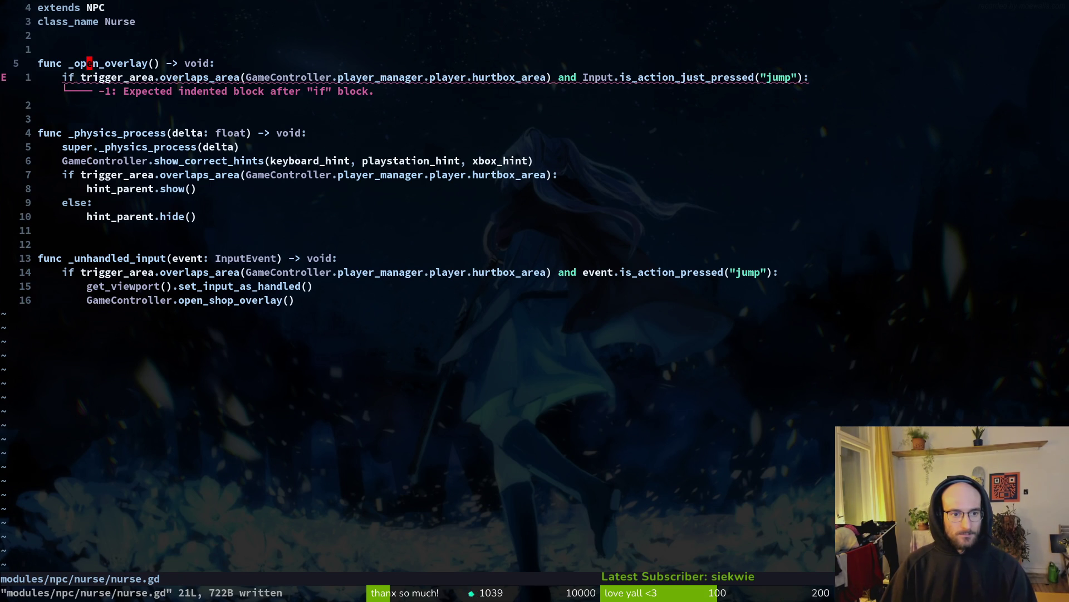
{"action": "key", "text": "shift+v"}
{"action": "key", "text": "j"}
{"action": "key", "text": "j"}
{"action": "key", "text": "d"}
{"action": "key", "text": "d"}
{"action": "key", "text": "d"}
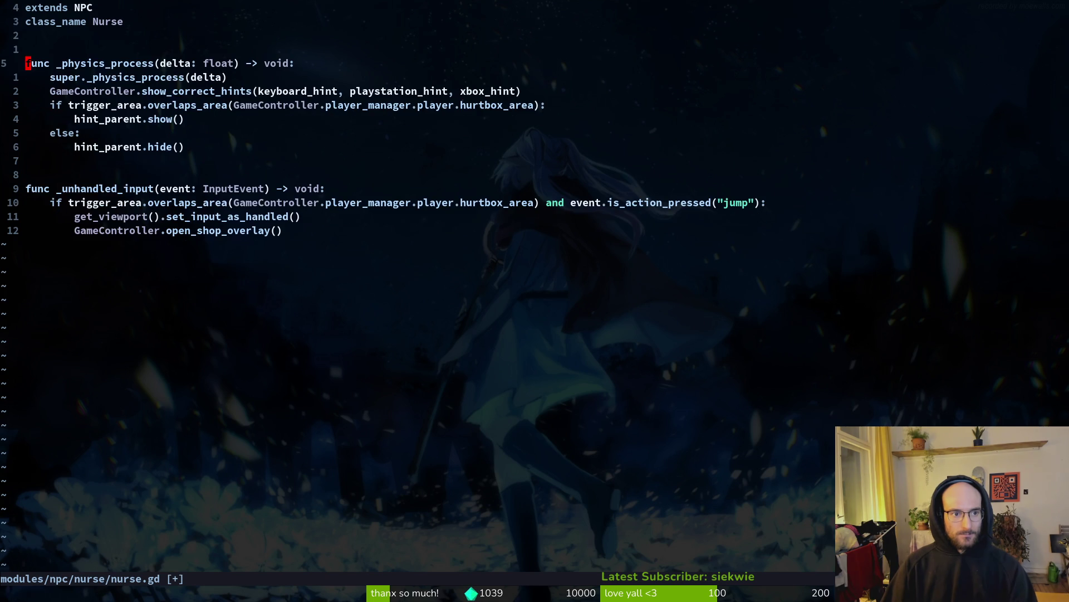
{"action": "type", "text": ":w"}
{"action": "key", "text": "Return"}
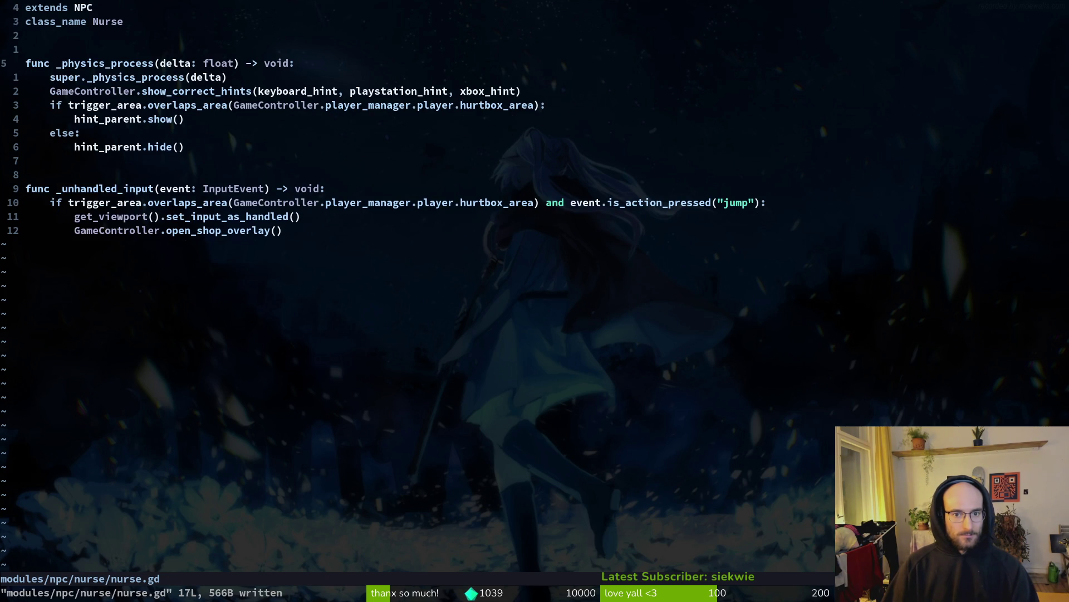
{"action": "key", "text": "alt+Tab"}
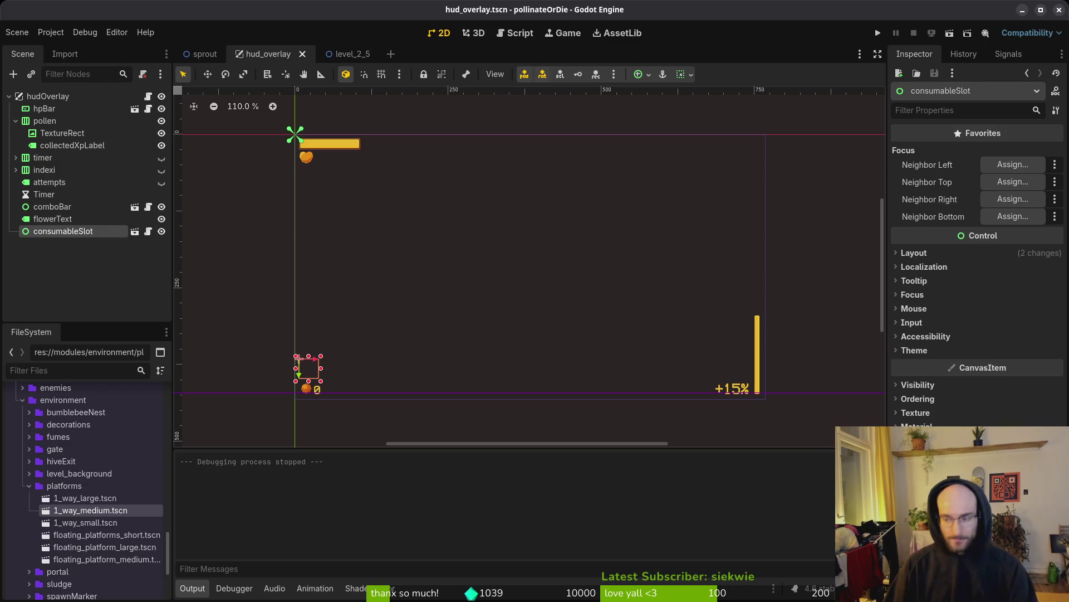
- Run the game, continue the save, and open and close the nurse's shop four times with Space/Escape
{"action": "key", "text": "F5"}
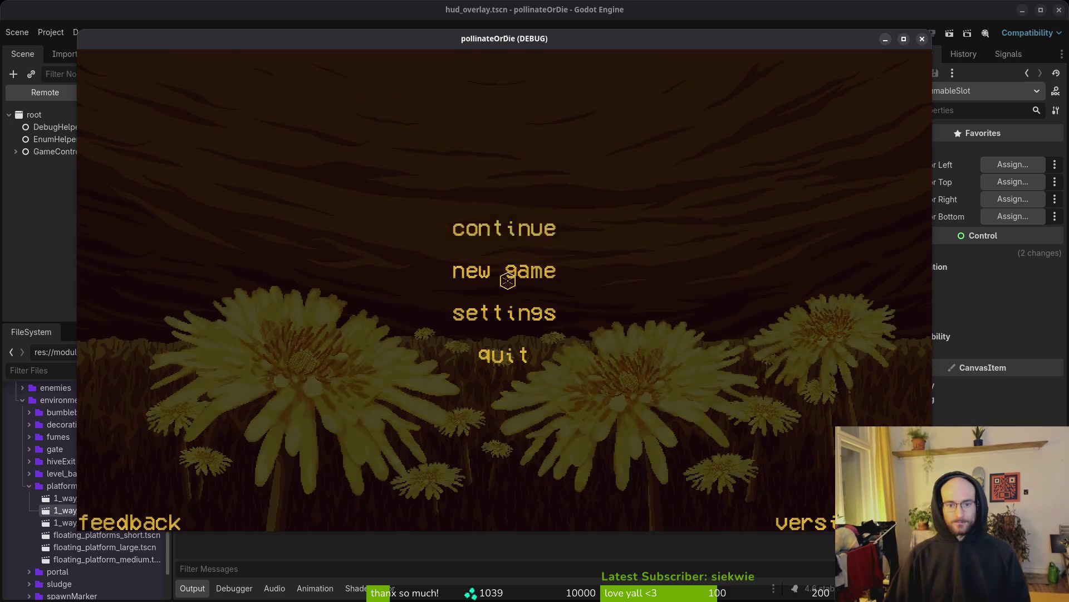
{"action": "left_click", "coordinate": [529, 223]}
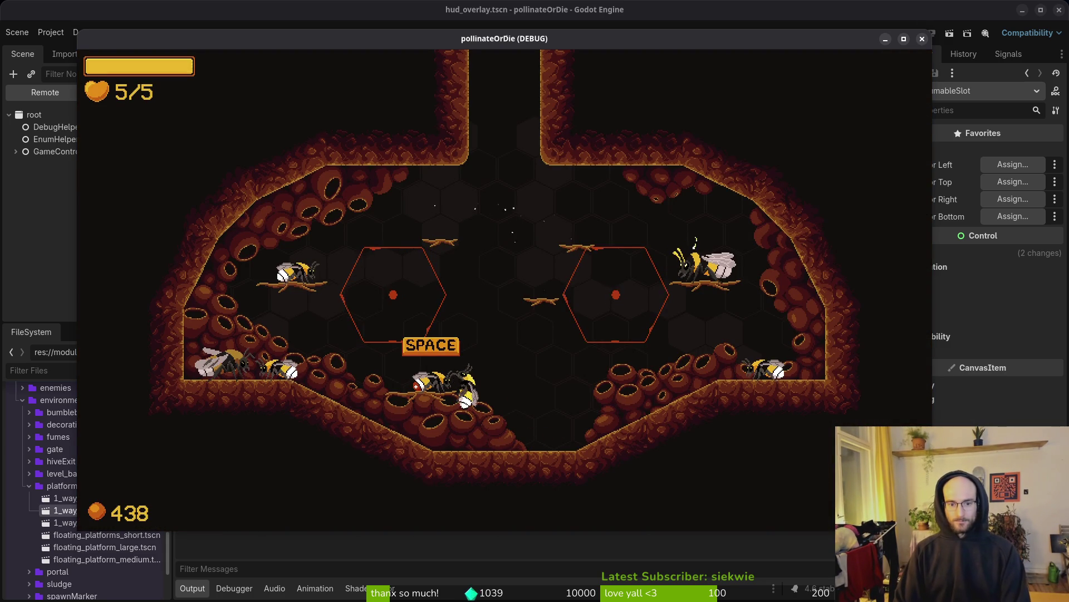
{"action": "key", "text": "space"}
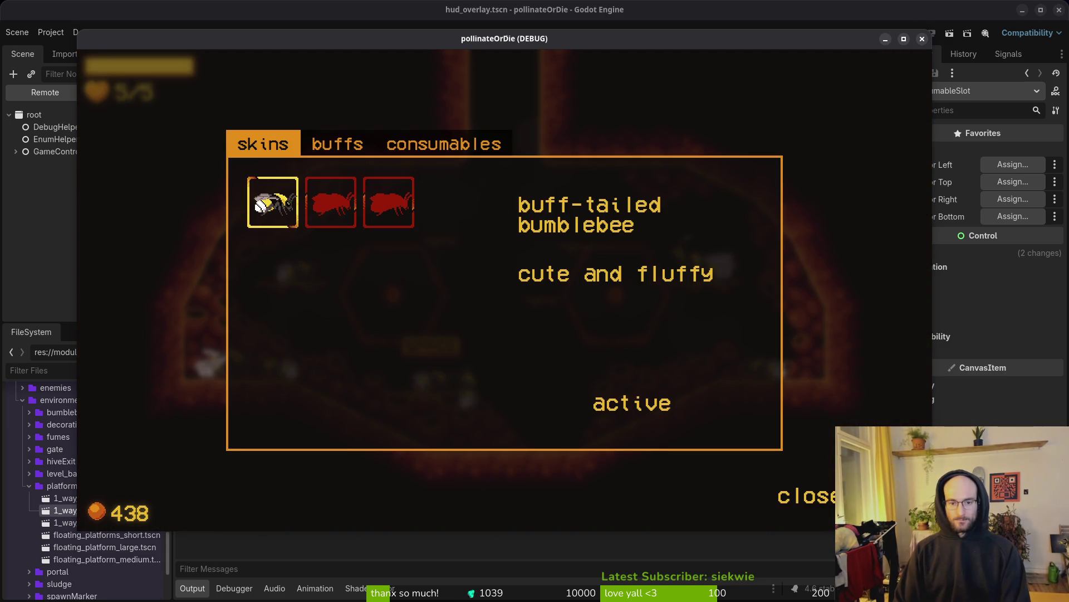
{"action": "key", "text": "Escape"}
{"action": "key", "text": "space"}
{"action": "key", "text": "Escape"}
{"action": "key", "text": "space"}
{"action": "key", "text": "Escape"}
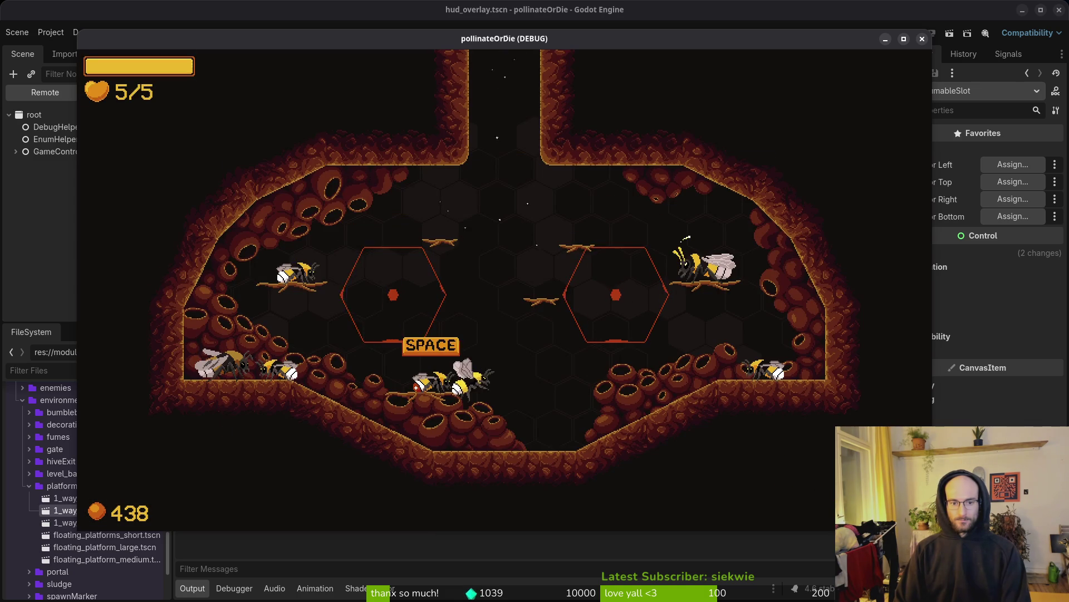
{"action": "key", "text": "space"}
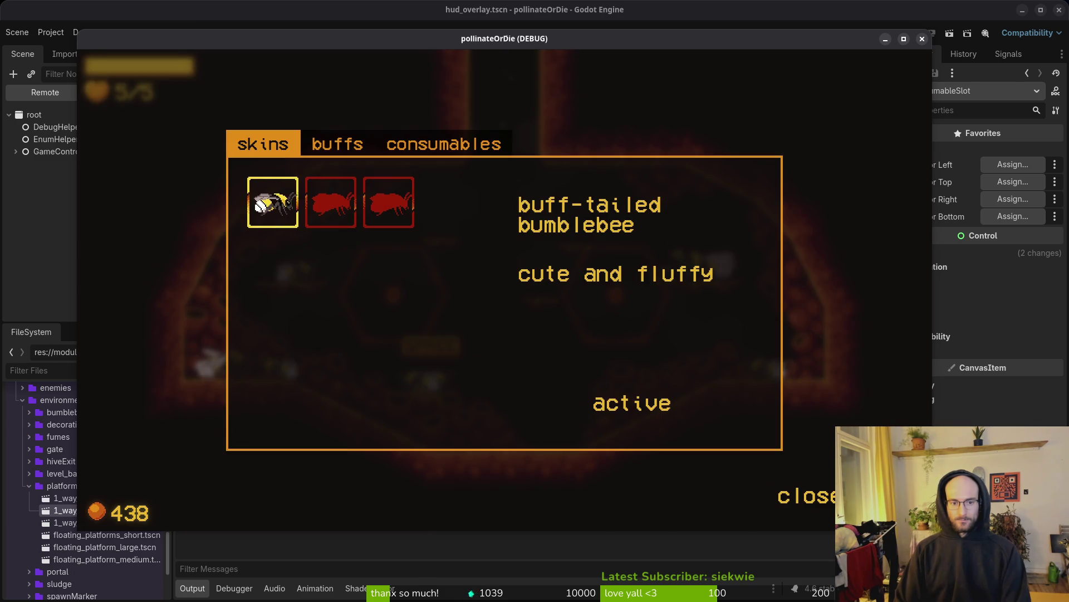
{"action": "key", "text": "Escape"}
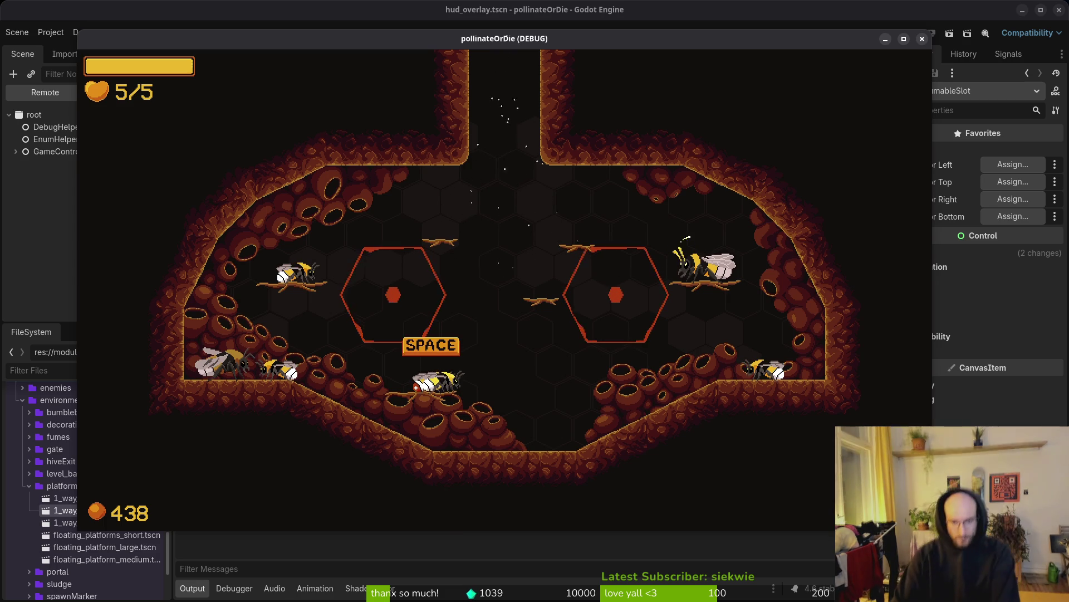
- Toggle the pause menu in-game, then return to nurse.gd in Vim
{"action": "key", "text": "Escape"}
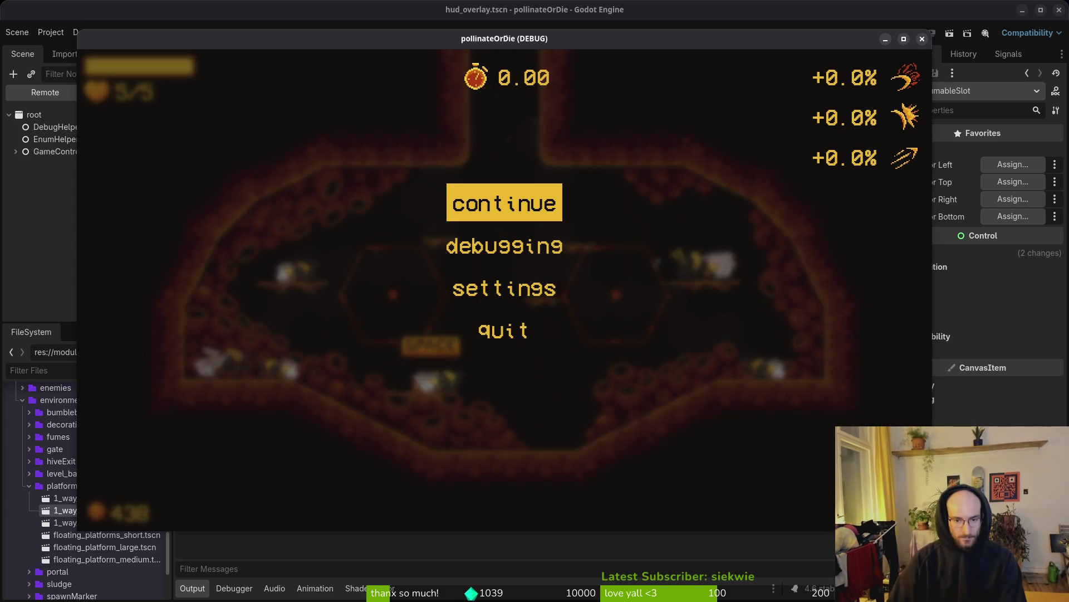
{"action": "key", "text": "Escape"}
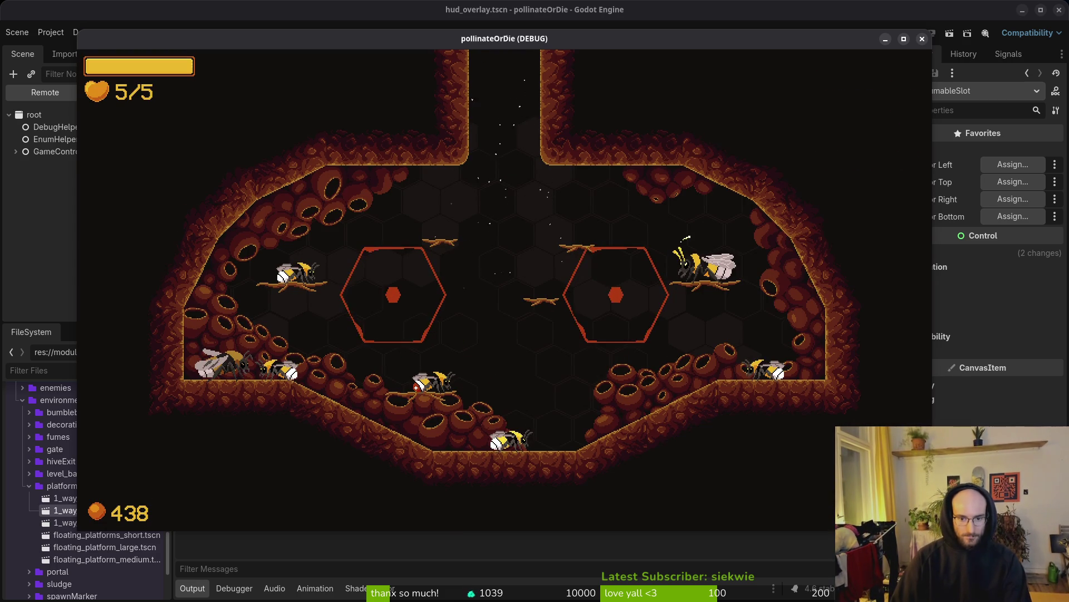
{"action": "key", "text": "alt+Tab"}
{"action": "key", "text": "alt+Tab"}
{"action": "key", "text": "alt+Tab"}
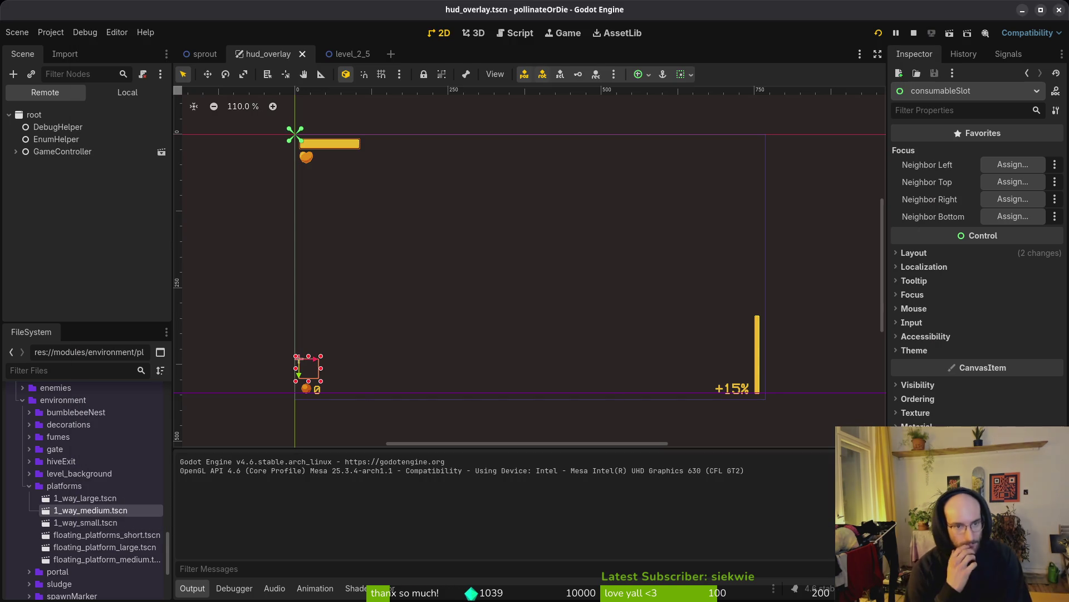
{"action": "key", "text": "alt+Tab"}
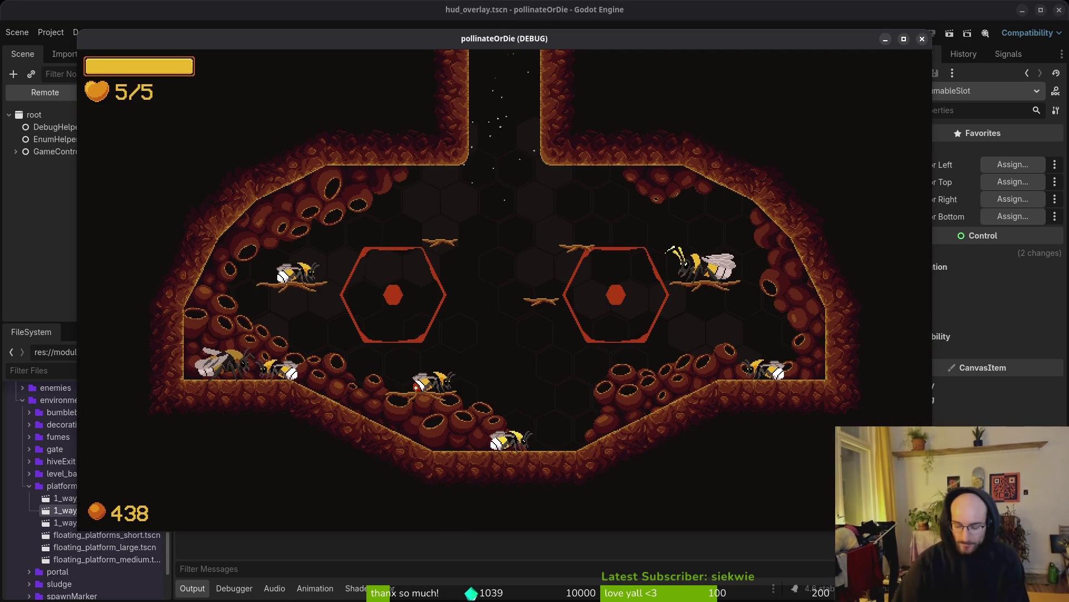
{"action": "key", "text": "alt+Tab"}
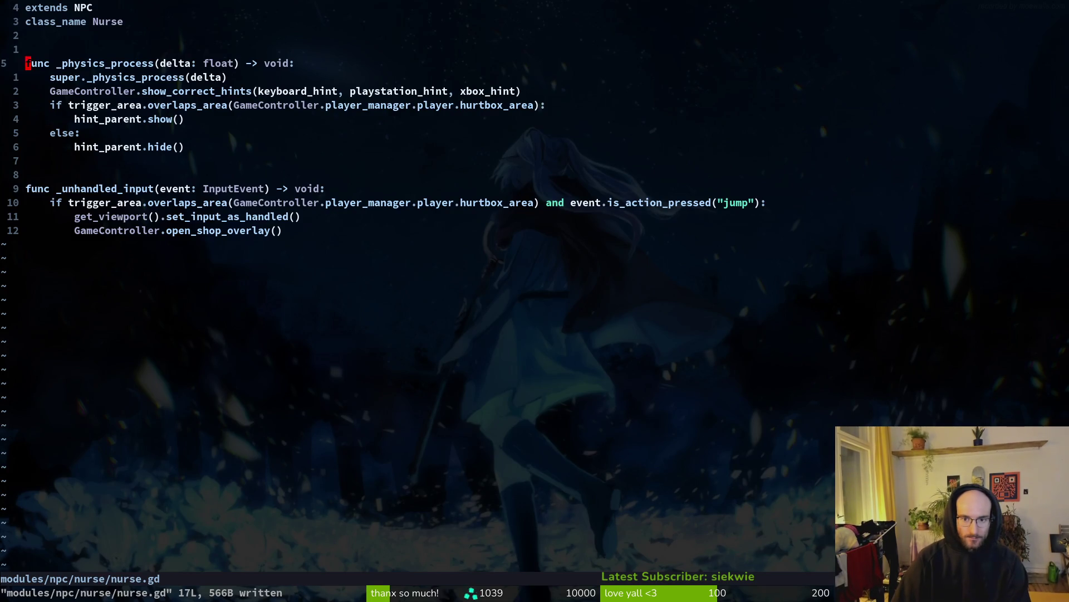
- In _unhandled_input, replace the "jump" action name in the is_action_pressed check with "hover"
{"action": "key", "text": "braceright"}
{"action": "key", "text": "j"}
{"action": "key", "text": "j"}
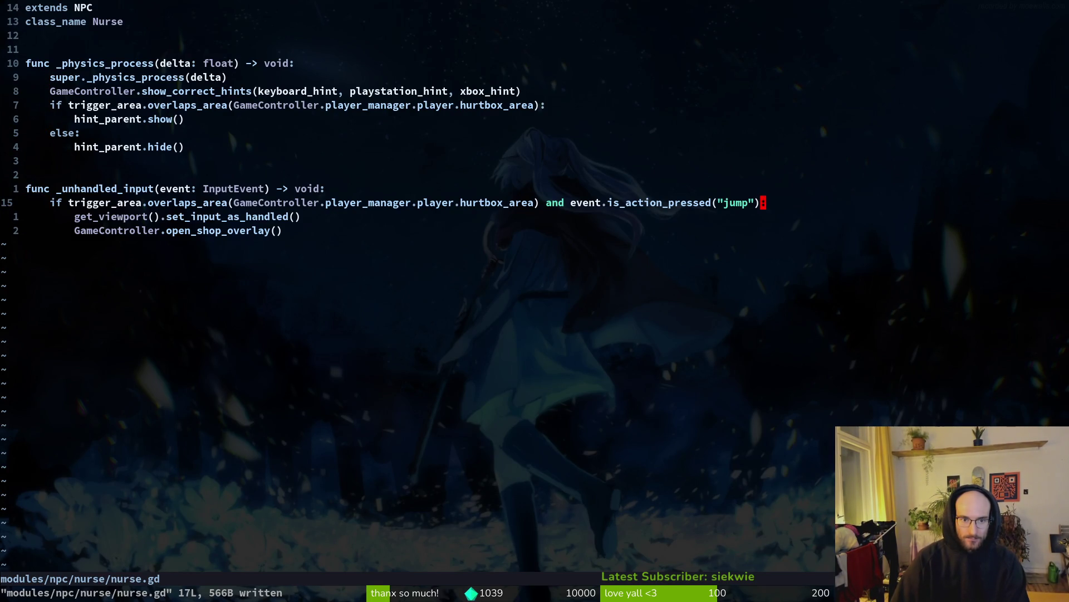
{"action": "key", "text": "c"}
{"action": "key", "text": "i"}
{"action": "key", "text": "quotedbl"}
{"action": "type", "text": "hover"}
{"action": "key", "text": "Escape"}
- Change that action name from "hover" to "slash"
{"action": "key", "text": "c"}
{"action": "key", "text": "i"}
{"action": "key", "text": "quotedbl"}
{"action": "type", "text": "slas"}
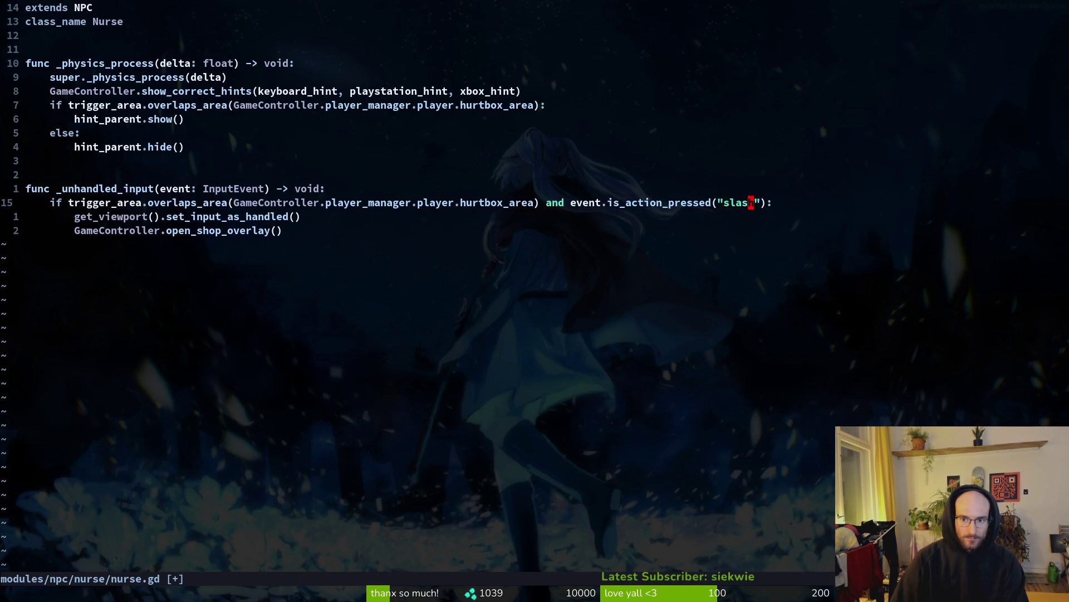
{"action": "key", "text": "Escape"}
{"action": "type", "text": "h"}
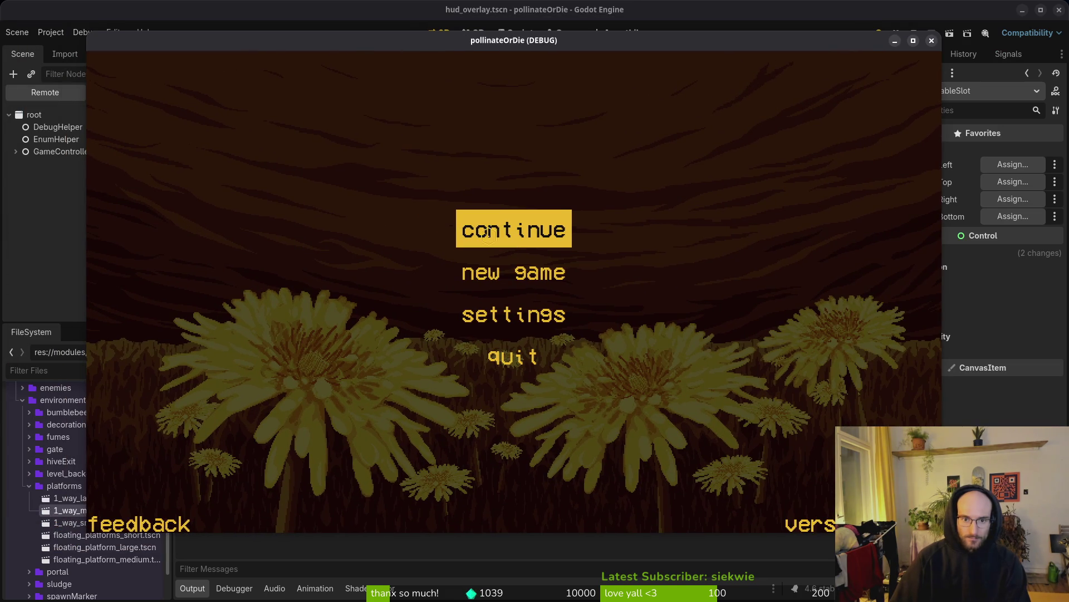
- Continue the saved game, test the shop with the space key, then stop the game and return to nurse.gd
{"action": "left_click", "coordinate": [454, 232]}
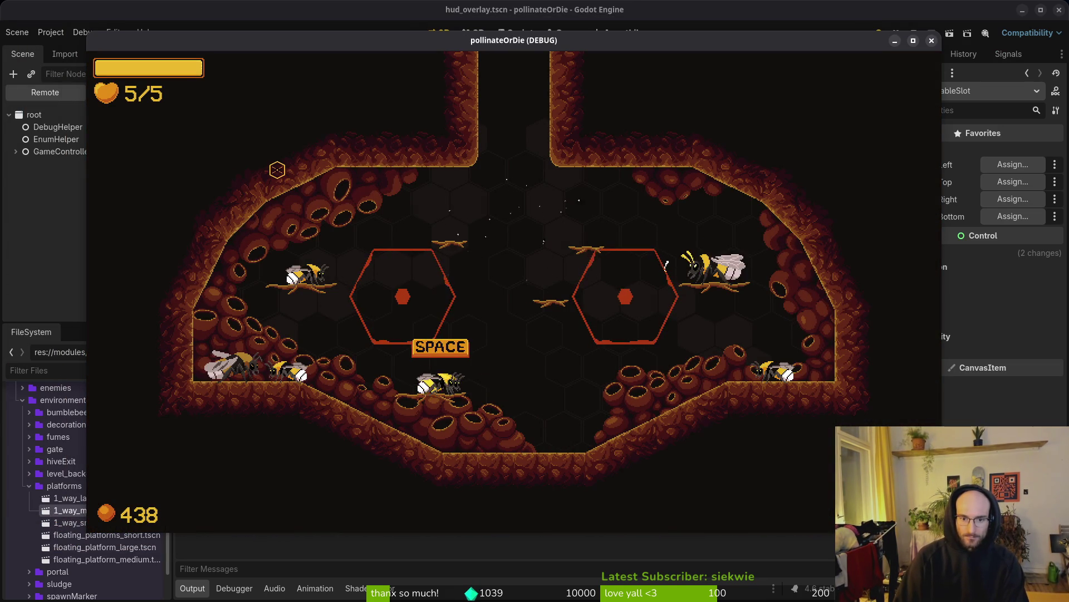
{"action": "key", "text": "space"}
{"action": "key", "text": "space"}
{"action": "key", "text": "space"}
{"action": "key", "text": "space"}
{"action": "key", "text": "F8"}
{"action": "key", "text": "alt+Tab"}
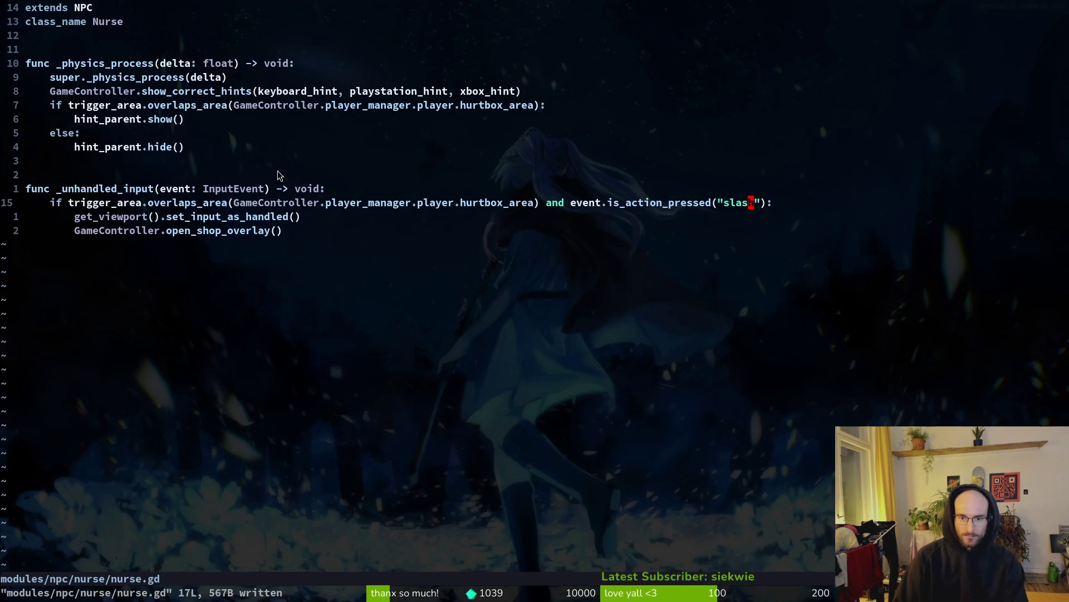
{"action": "key", "text": "Escape"}
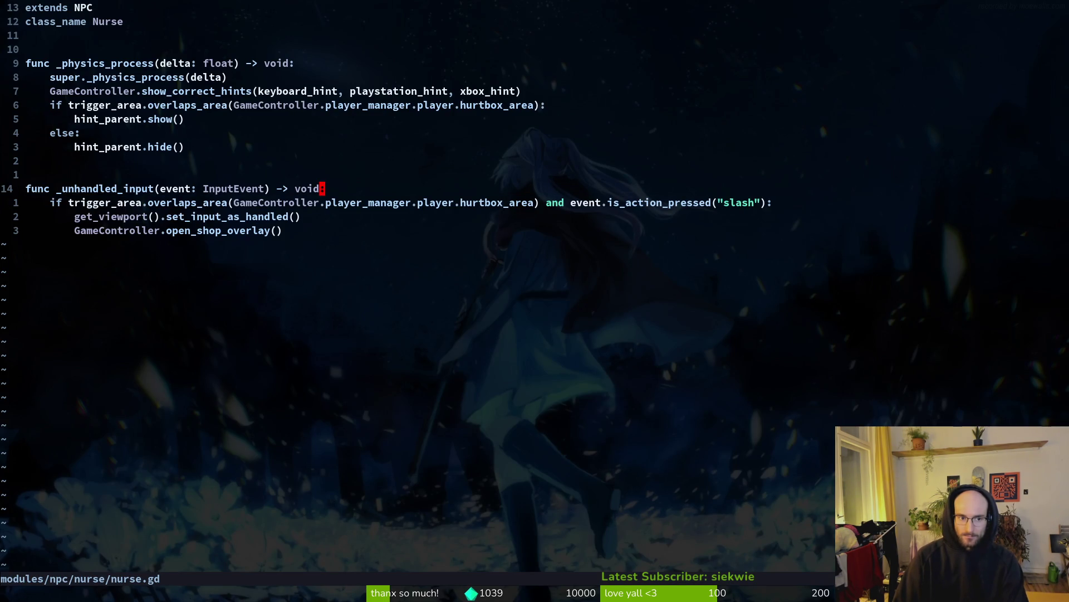
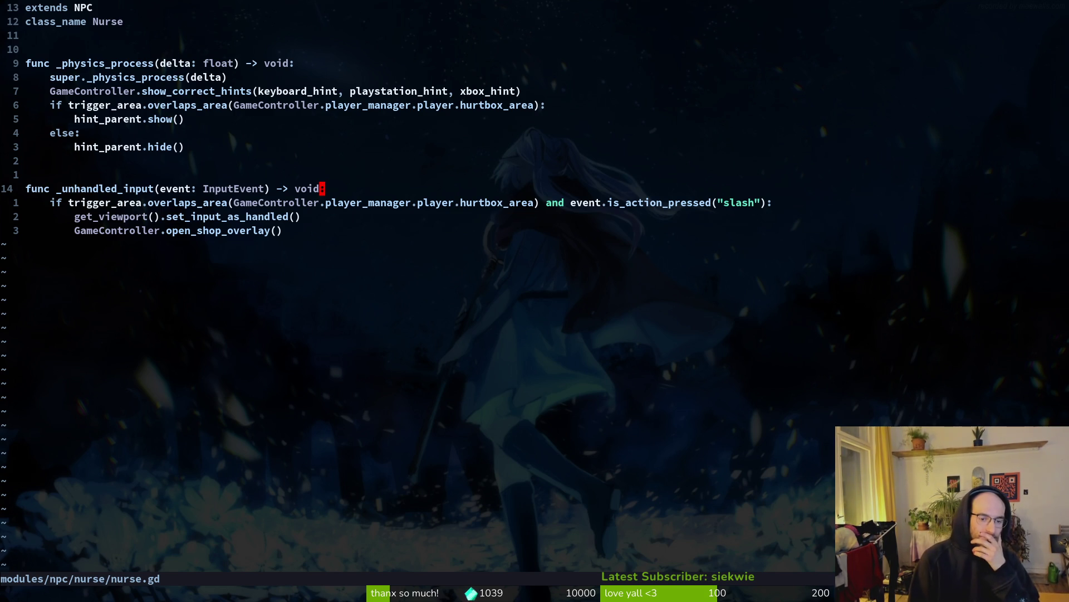
- Open npc.gd through the Telescope file finder
{"action": "key", "text": "space"}
{"action": "key", "text": "f"}
{"action": "key", "text": "f"}
{"action": "type", "text": "npc"}
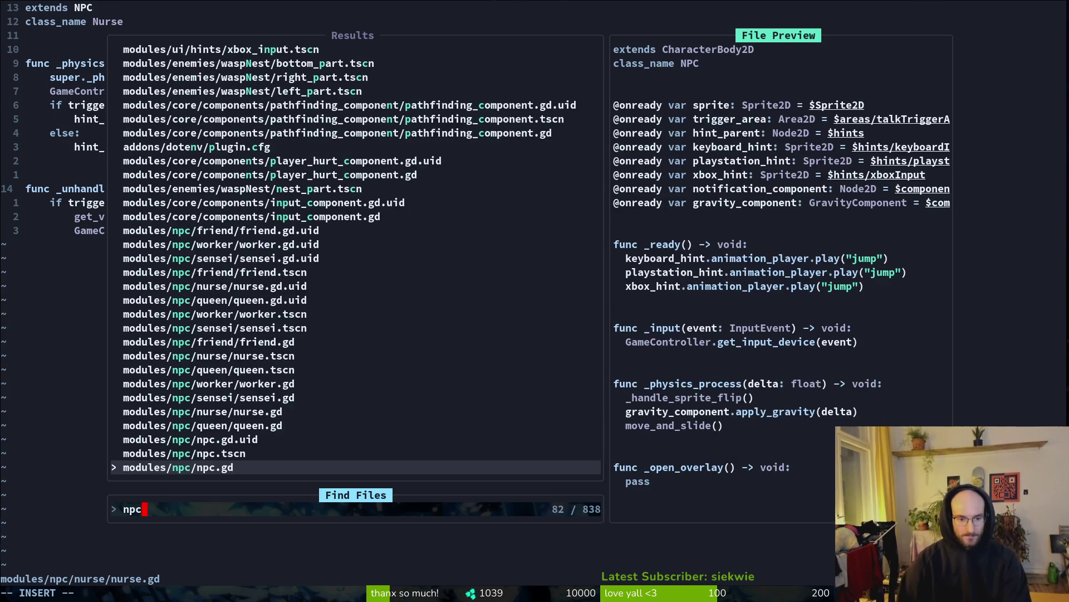
{"action": "key", "text": "Return"}
{"action": "key", "text": "k"}
{"action": "key", "text": "k"}
{"action": "key", "text": "k"}
{"action": "key", "text": "k"}
{"action": "key", "text": "k"}
{"action": "type", "text": "Vkchover"}
{"action": "key", "text": "Escape"}
{"action": "type", "text": "uo@expor"}
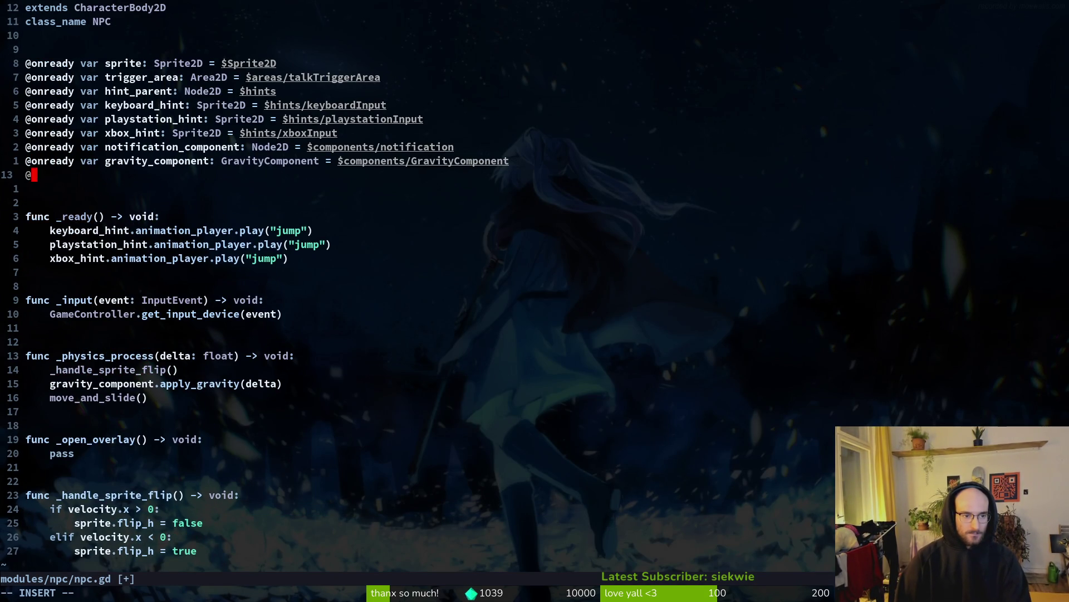
{"action": "type", "text": "t var show_"}
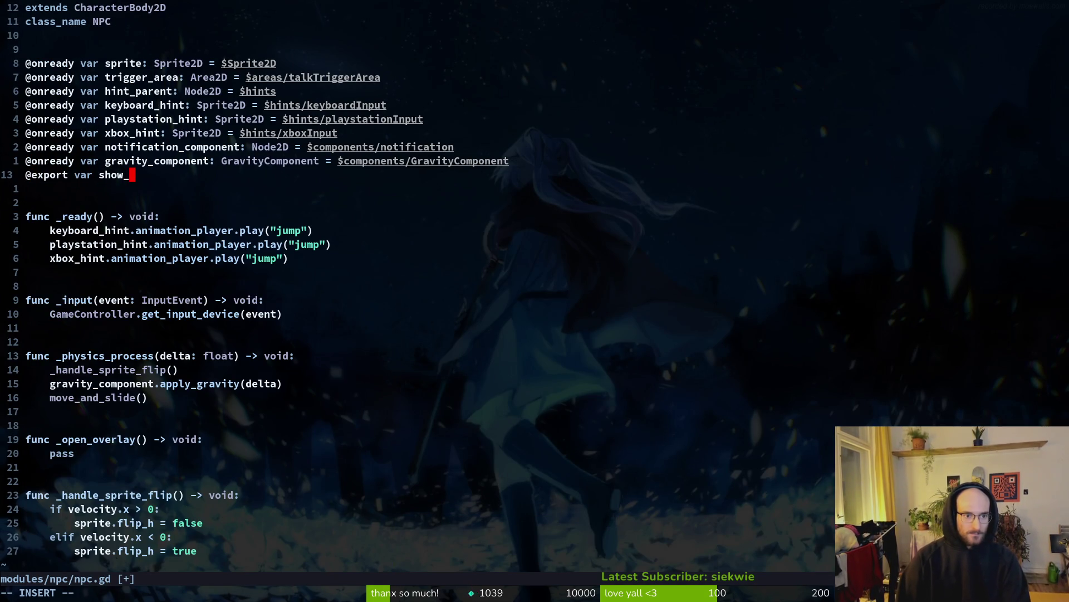
{"action": "type", "text": "dialog_hi"}
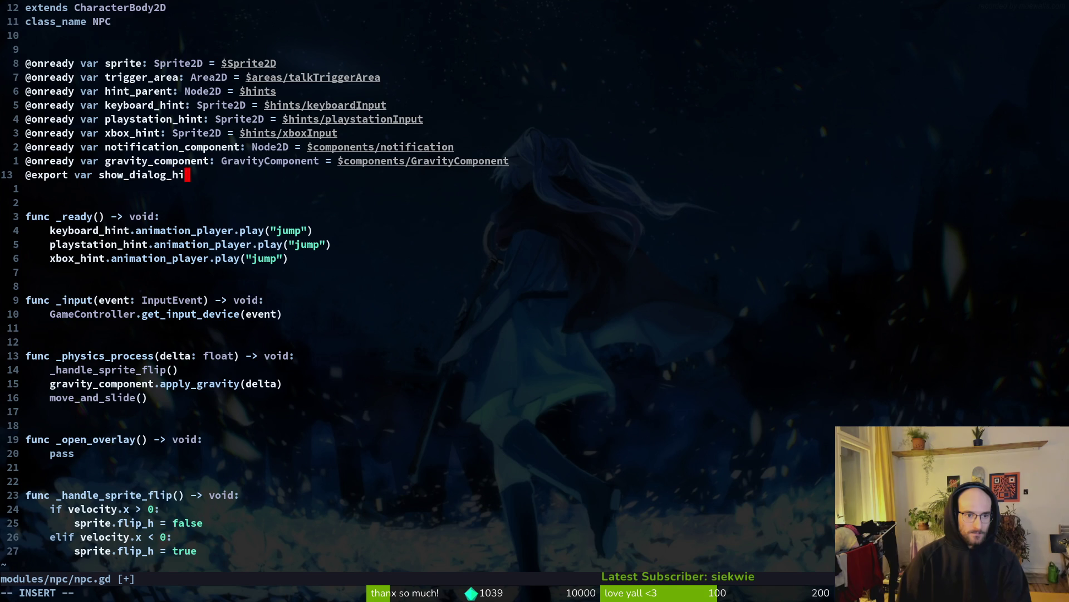
{"action": "key", "text": "BackSpace"}
{"action": "key", "text": "BackSpace"}
{"action": "key", "text": "BackSpace"}
{"action": "key", "text": "BackSpace"}
{"action": "key", "text": "BackSpace"}
{"action": "type", "text": "interactable"}
{"action": "type", "text": ": vo"}
{"action": "key", "text": "BackSpace"}
{"action": "key", "text": "BackSpace"}
{"action": "type", "text": "bool = false"}
{"action": "key", "text": "Escape"}
{"action": "type", "text": ":w"}
{"action": "key", "text": "Return"}
{"action": "key", "text": "j"}
{"action": "key", "text": "j"}
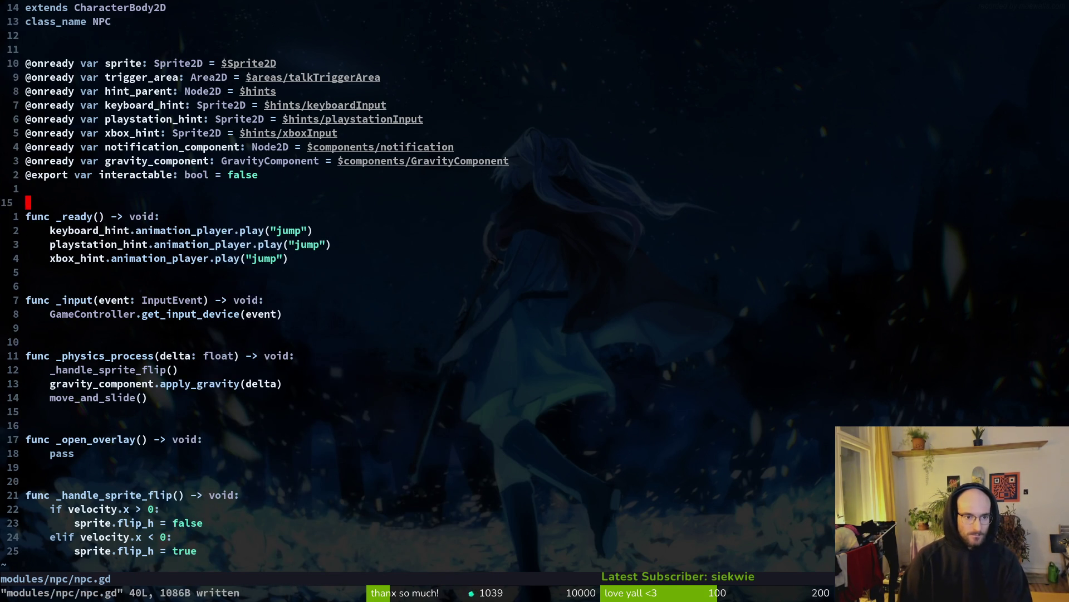
{"action": "key", "text": "ctrl+6"}
- Cut the five hint-showing lines from nurse.gd and save it
{"action": "key", "text": "k"}
{"action": "key", "text": "k"}
{"action": "key", "text": "k"}
{"action": "key", "text": "j"}
{"action": "key", "text": "j"}
{"action": "key", "text": "V"}
{"action": "key", "text": "j"}
{"action": "key", "text": "j"}
{"action": "key", "text": "j"}
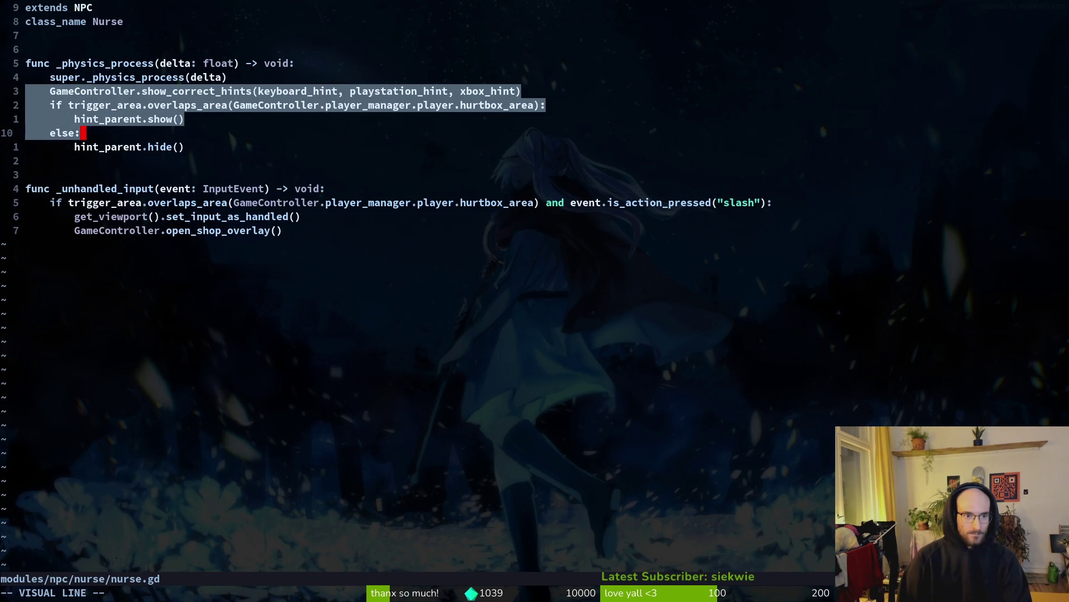
{"action": "type", "text": "d:w"}
{"action": "key", "text": "Return"}
{"action": "key", "text": "ctrl+6"}
- Paste the hint block below move_and_slide() in npc.gd, adding an 'if interactable:' line
{"action": "key", "text": "j"}
{"action": "key", "text": "j"}
{"action": "key", "text": "j"}
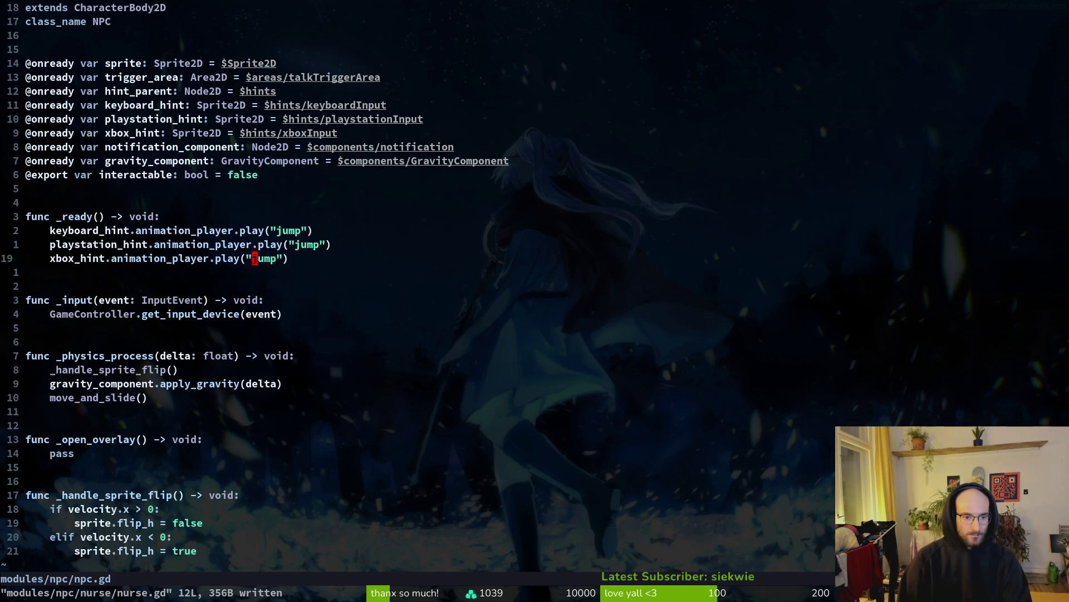
{"action": "key", "text": "p"}
{"action": "type", "text": "koif inte"}
{"action": "type", "text": "ractable"}
{"action": "type", "text": ":"}
{"action": "key", "text": "Escape"}
{"action": "key", "text": "j"}
{"action": "key", "text": "j"}
{"action": "key", "text": "j"}
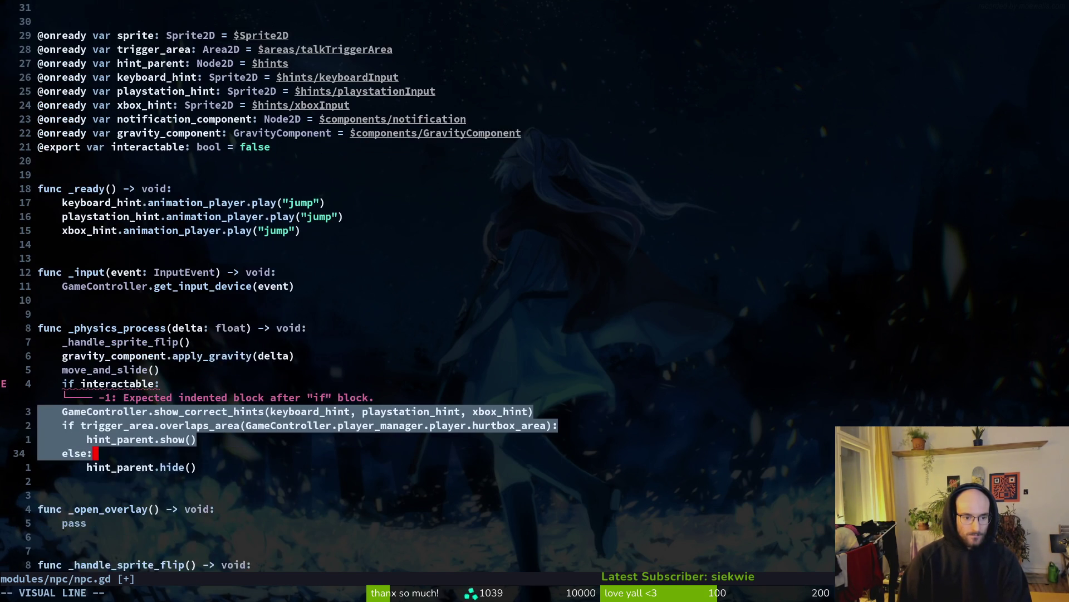
{"action": "key", "text": "greater"}
{"action": "key", "text": "greater"}
{"action": "key", "text": "u"}
{"action": "key", "text": "k"}
{"action": "key", "text": "k"}
{"action": "key", "text": "k"}
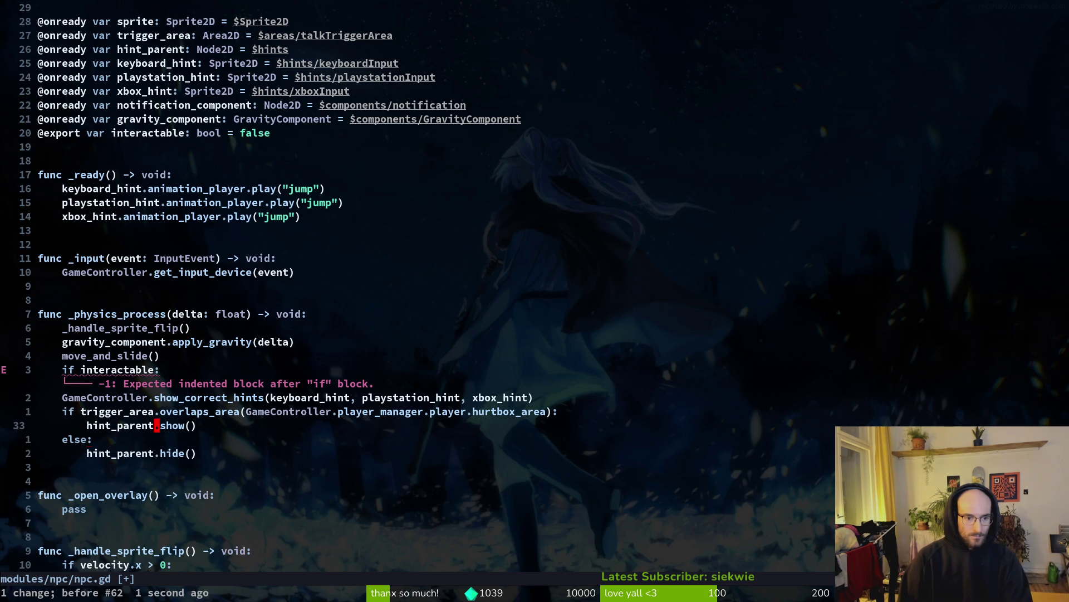
{"action": "key", "text": "shift+v"}
{"action": "key", "text": "j"}
{"action": "key", "text": "j"}
{"action": "key", "text": "j"}
{"action": "key", "text": "Escape"}
- Indent the hint block under 'if interactable:', save npc.gd, and stop the running game
{"action": "key", "text": "greater"}
{"action": "key", "text": "k"}
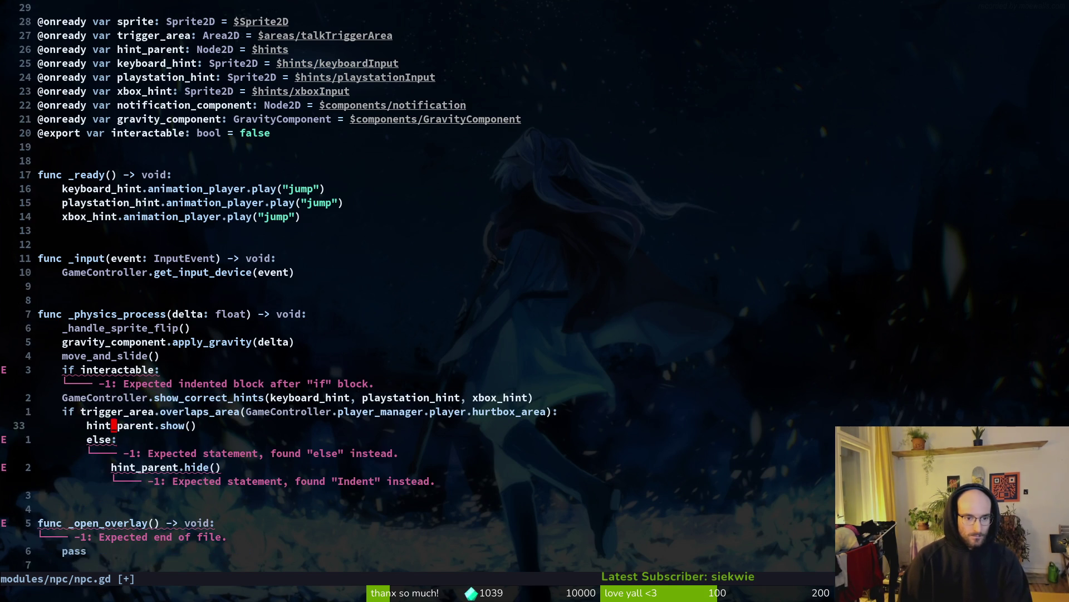
{"action": "key", "text": "u"}
{"action": "key", "text": "j"}
{"action": "key", "text": "shift+v"}
{"action": "key", "text": "k"}
{"action": "key", "text": "k"}
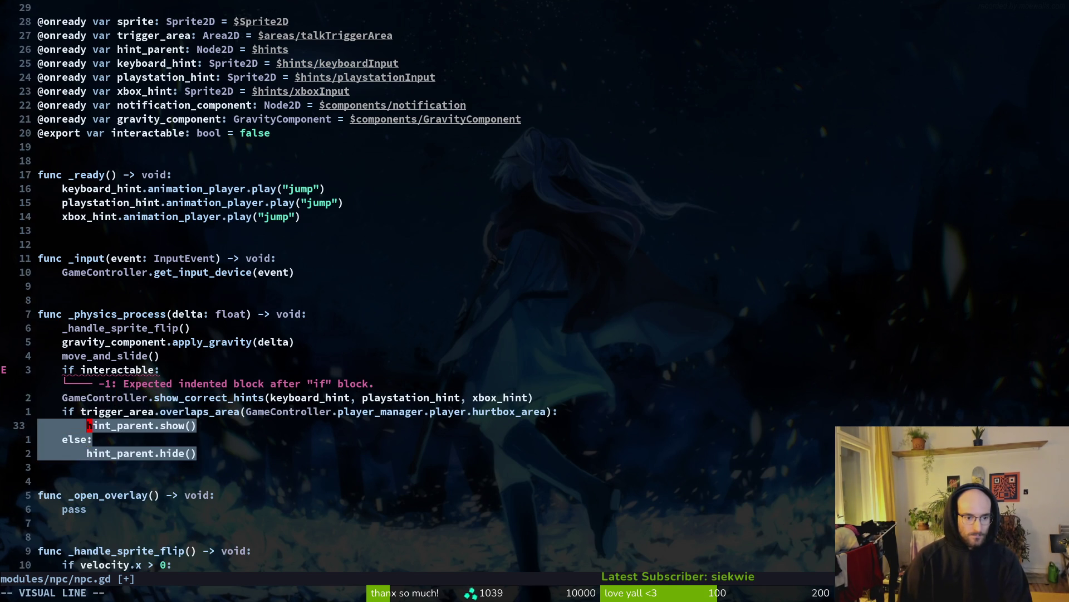
{"action": "key", "text": "k"}
{"action": "key", "text": "k"}
{"action": "key", "text": "greater"}
{"action": "type", "text": ":w"}
{"action": "key", "text": "Return"}
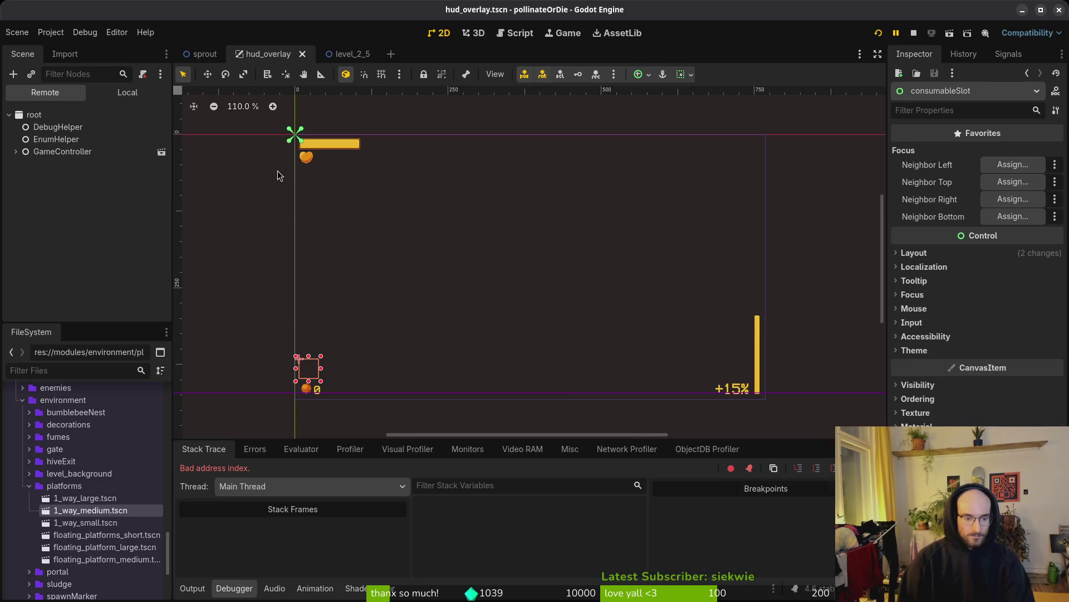
{"action": "left_click", "coordinate": [915, 32]}
{"action": "key", "text": "alt+Tab"}
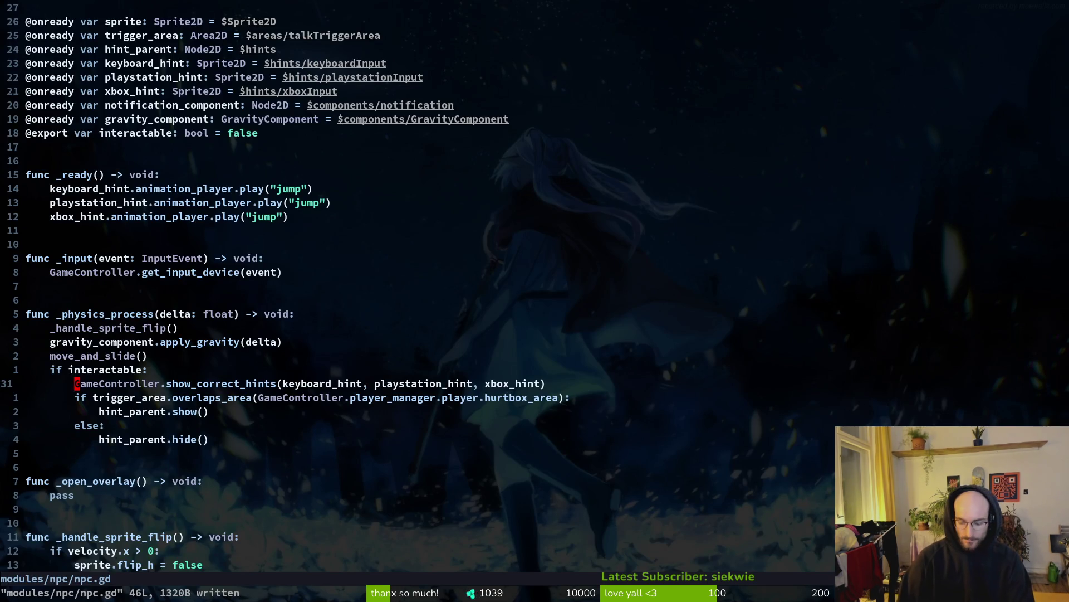
- Cut the _unhandled_input function out of nurse.gd
{"action": "key", "text": "ctrl+6"}
{"action": "key", "text": "j"}
{"action": "key", "text": "j"}
{"action": "key", "text": "V"}
{"action": "key", "text": "j"}
{"action": "key", "text": "j"}
{"action": "key", "text": "j"}
{"action": "key", "text": "d"}
- Paste _unhandled_input below _input in npc.gd with blank lines around it, and save
{"action": "key", "text": "ctrl+6"}
{"action": "key", "text": "k"}
{"action": "key", "text": "k"}
{"action": "key", "text": "k"}
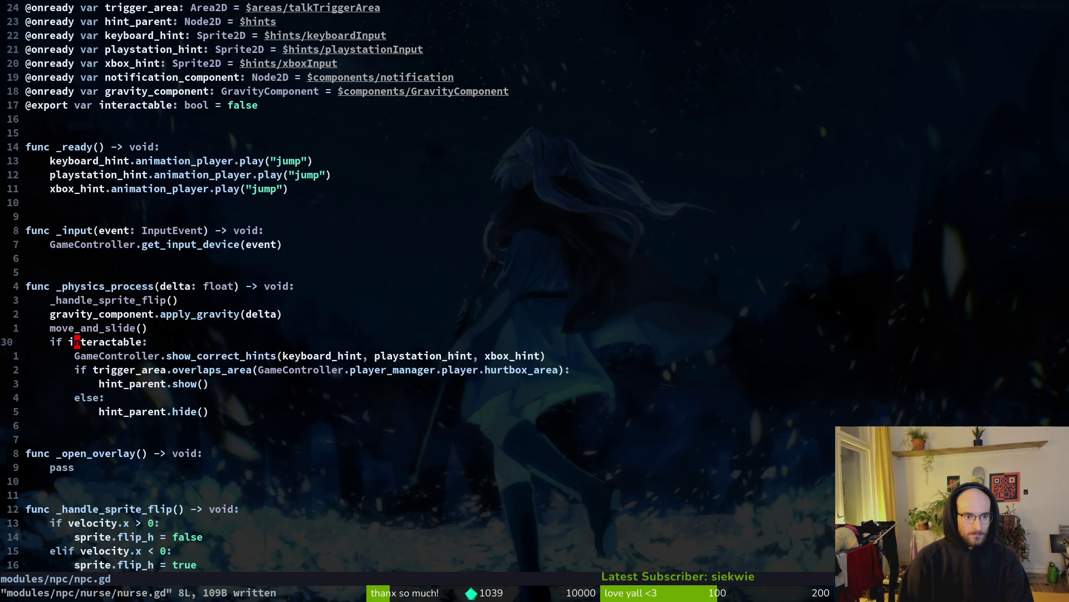
{"action": "key", "text": "p"}
{"action": "key", "text": "O"}
{"action": "key", "text": "Escape"}
{"action": "key", "text": "j"}
{"action": "key", "text": "j"}
{"action": "key", "text": "j"}
{"action": "key", "text": "o"}
{"action": "key", "text": "Escape"}
{"action": "type", "text": ":w"}
{"action": "key", "text": "Return"}
{"action": "key", "text": "k"}
{"action": "key", "text": "k"}
{"action": "key", "text": "k"}
{"action": "key", "text": "w"}
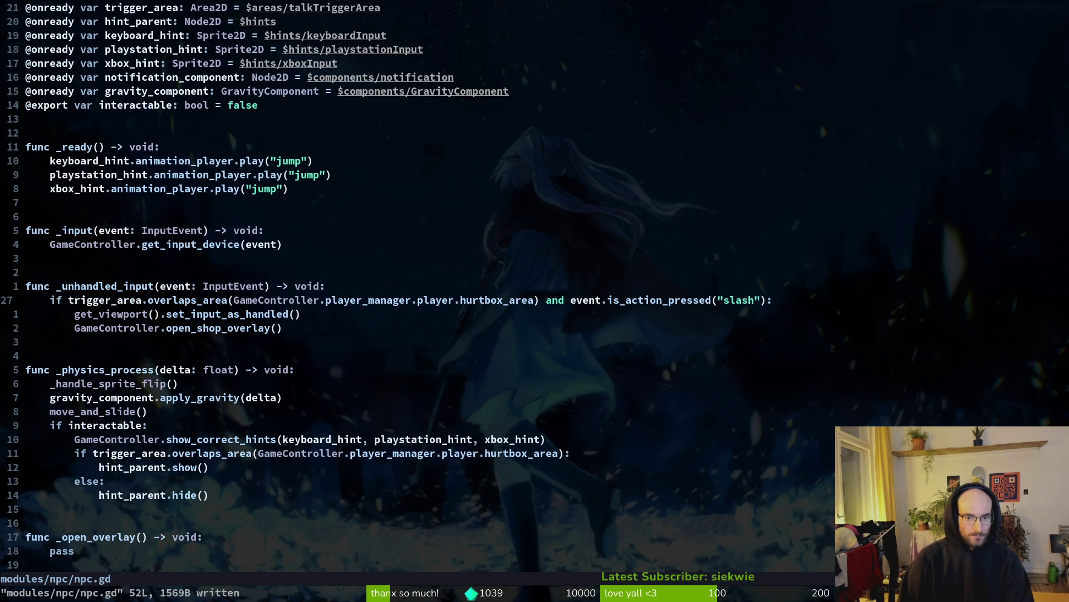
- Append 'and interactable' to the trigger_area condition and save npc.gd
{"action": "key", "text": "dollar"}
{"action": "type", "text": "i and "}
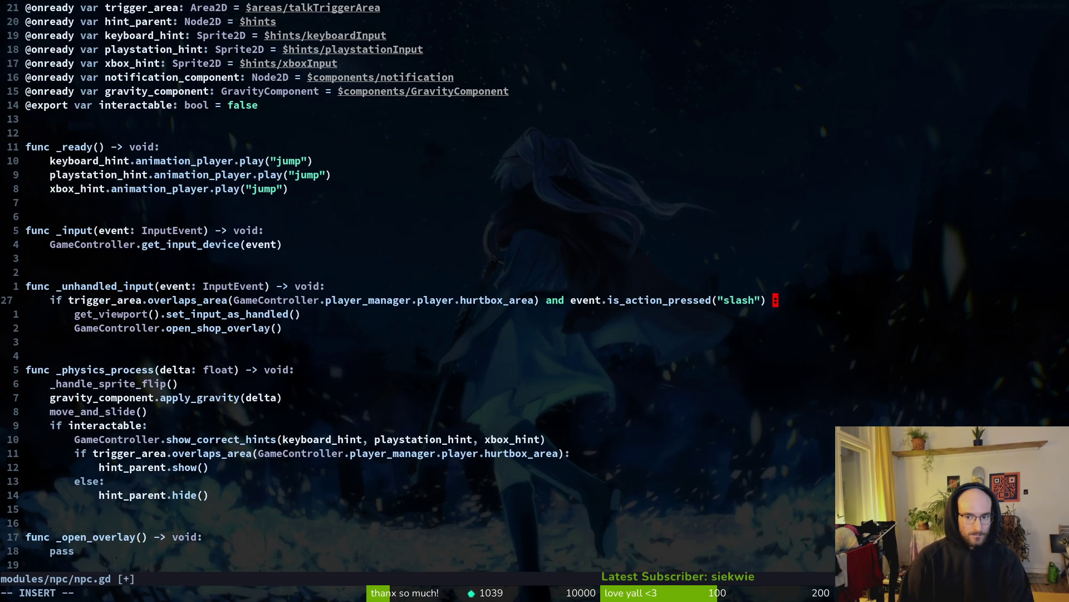
{"action": "type", "text": "interactable"}
{"action": "key", "text": "Escape"}
{"action": "type", "text": ":w"}
{"action": "key", "text": "Return"}
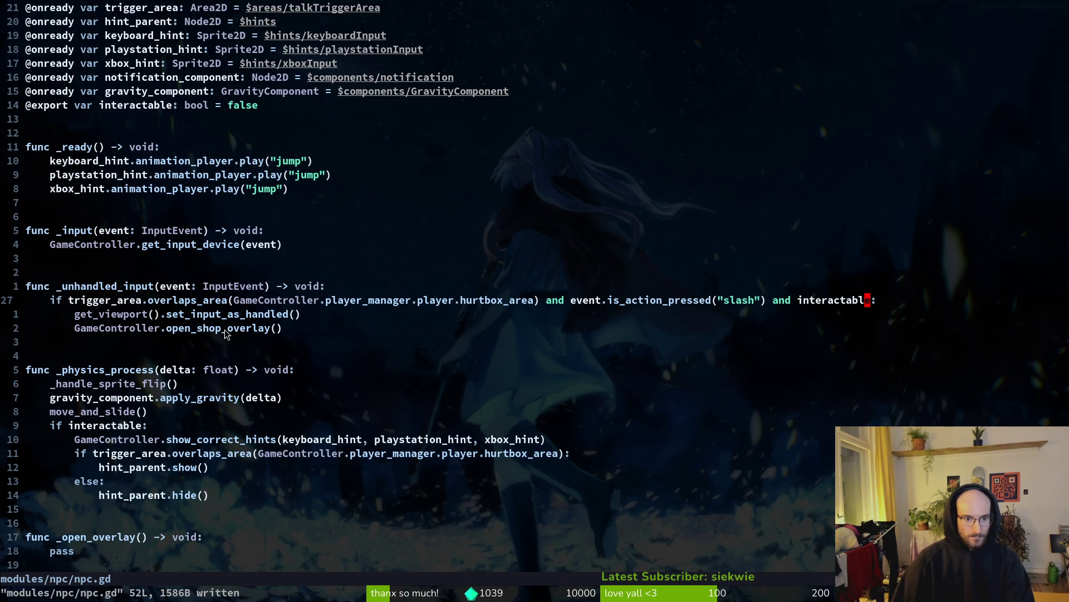
- Undo the npc.gd edits, including the if interactable hint block, and save the reverted file
{"action": "left_click", "coordinate": [201, 331]}
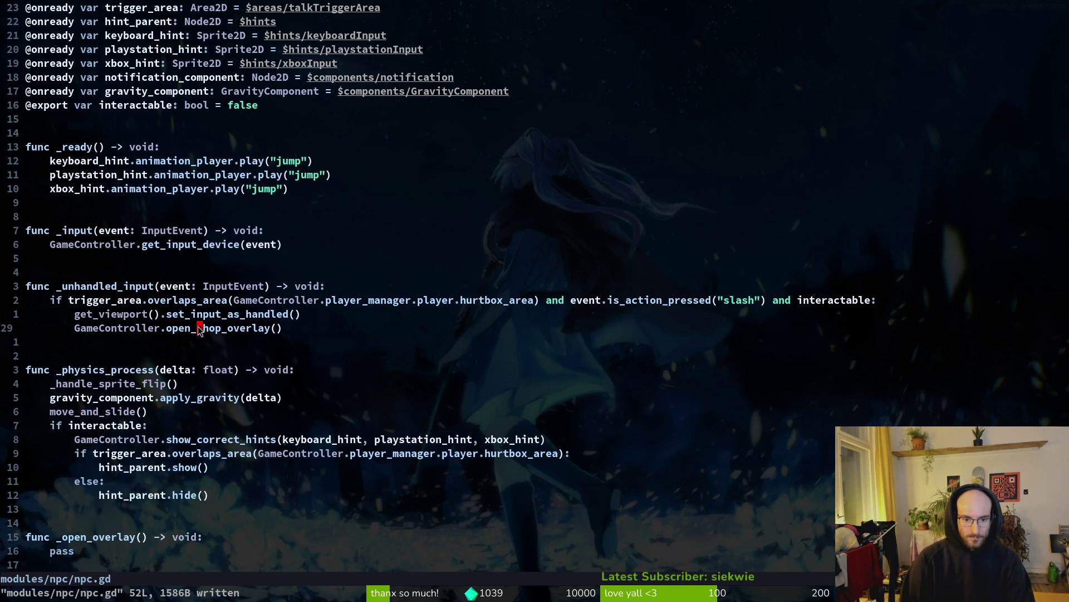
{"action": "key", "text": "u"}
{"action": "key", "text": "u"}
{"action": "key", "text": "u"}
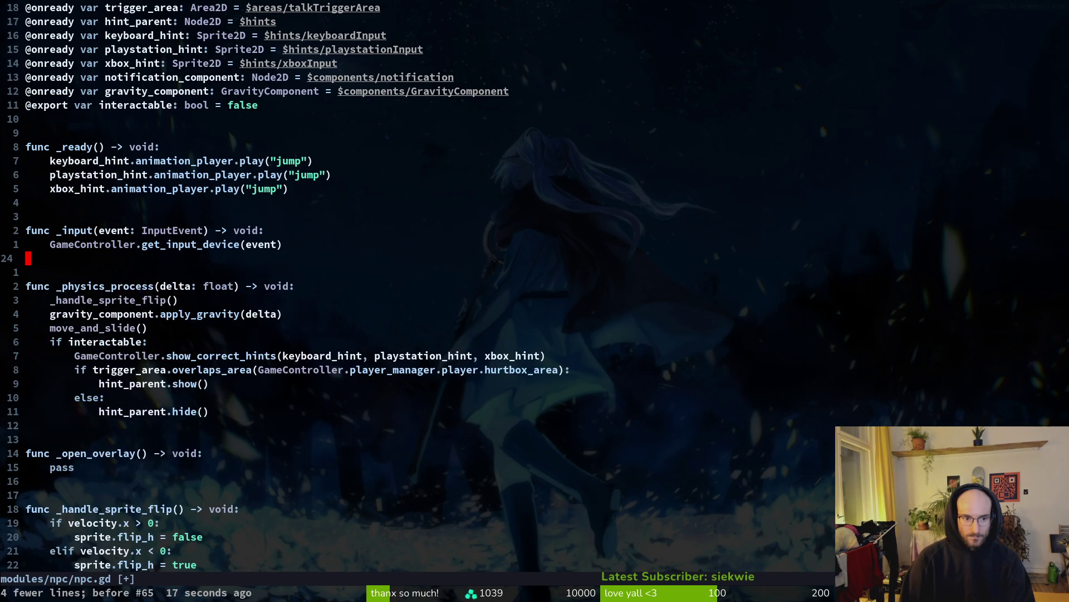
{"action": "key", "text": "u"}
{"action": "key", "text": "u"}
{"action": "type", "text": ":w"}
{"action": "key", "text": "Return"}
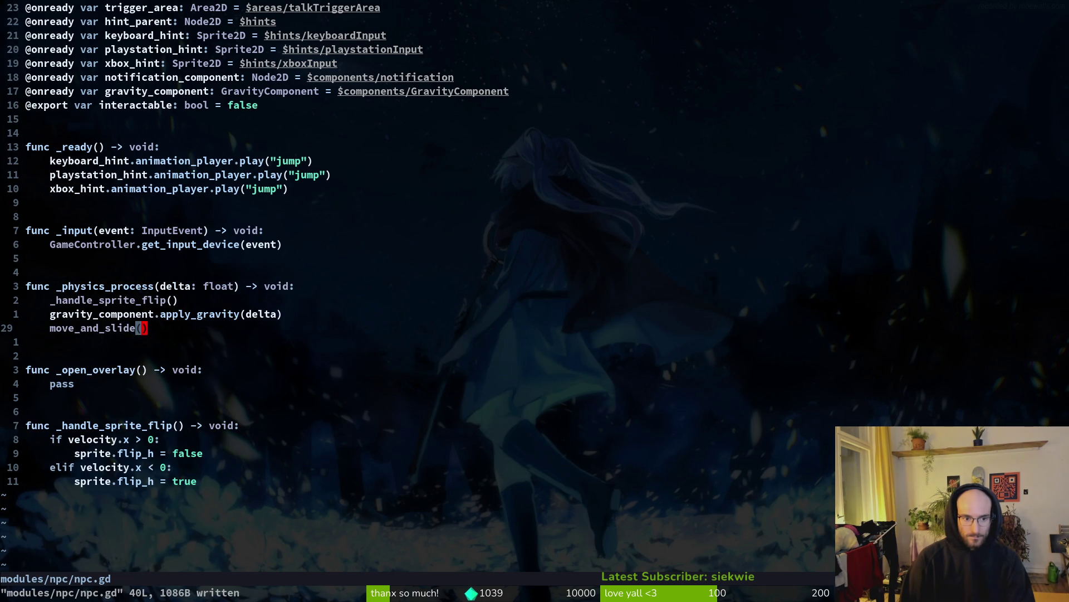
{"action": "key", "text": "ctrl+6"}
- Restore nurse.gd's hint code, redo the slash action check, and save
{"action": "key", "text": "u"}
{"action": "key", "text": "u"}
{"action": "key", "text": "u"}
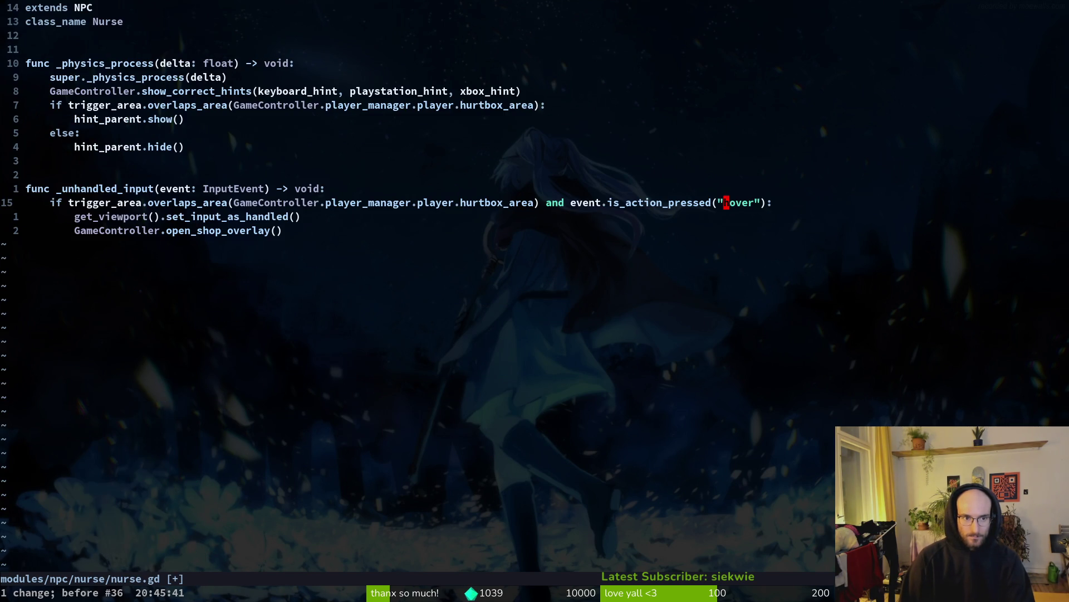
{"action": "key", "text": "ctrl+r"}
{"action": "type", "text": ":w"}
{"action": "key", "text": "Return"}
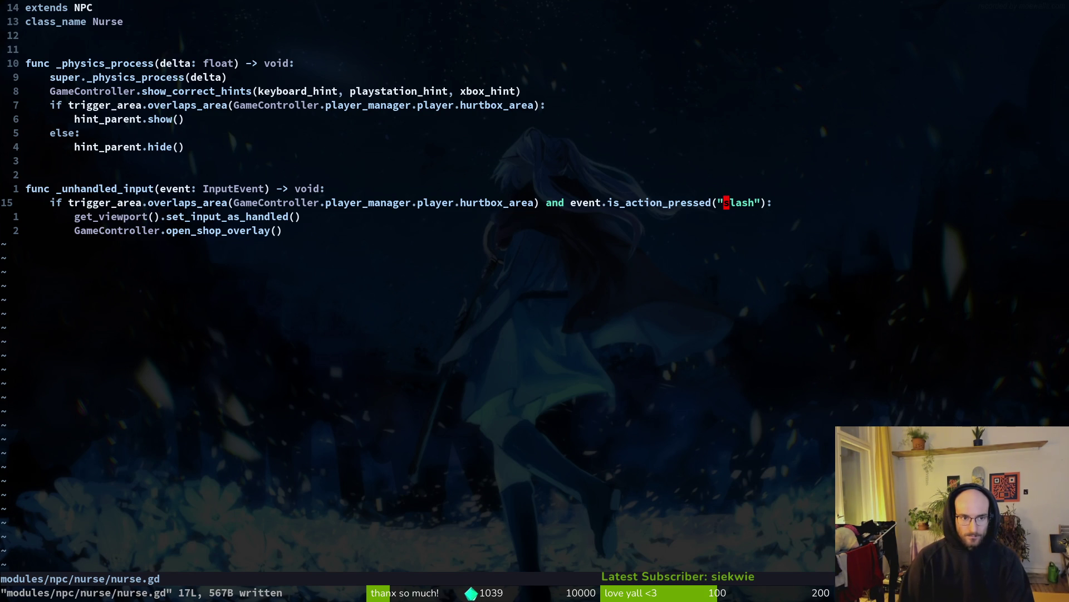
- Compare the hint-showing code between nurse.gd and npc.gd
{"action": "key", "text": "ctrl+6"}
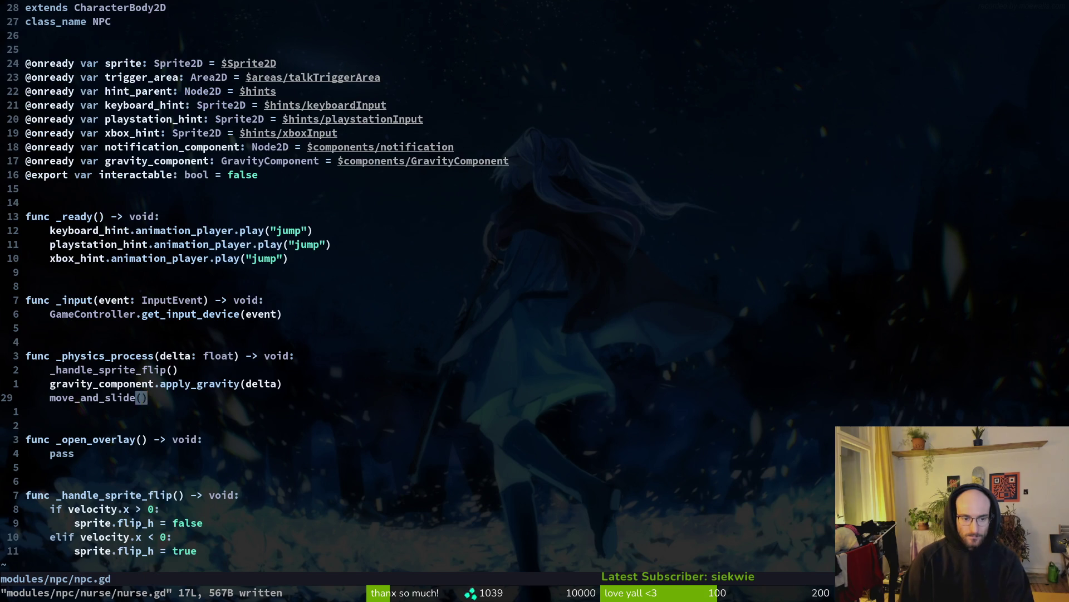
{"action": "key", "text": "ctrl+6"}
{"action": "key", "text": "ctrl+6"}
{"action": "key", "text": "ctrl+6"}
{"action": "key", "text": "k"}
{"action": "key", "text": "k"}
{"action": "key", "text": "k"}
{"action": "key", "text": "k"}
{"action": "key", "text": "k"}
{"action": "key", "text": "k"}
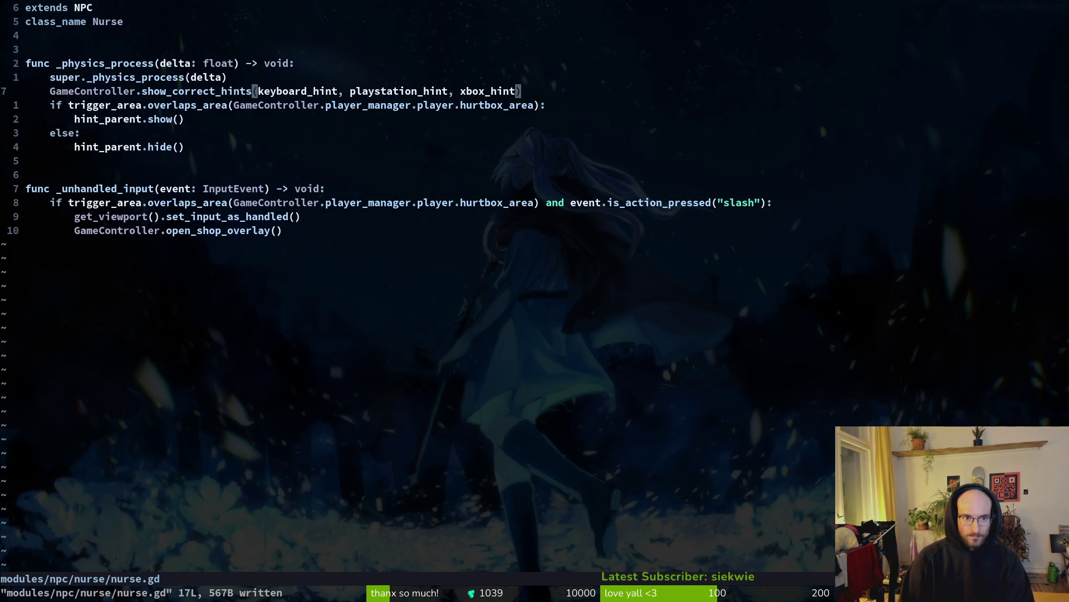
{"action": "key", "text": "ctrl+6"}
{"action": "key", "text": "ctrl+6"}
{"action": "key", "text": "V"}
{"action": "key", "text": "Escape"}
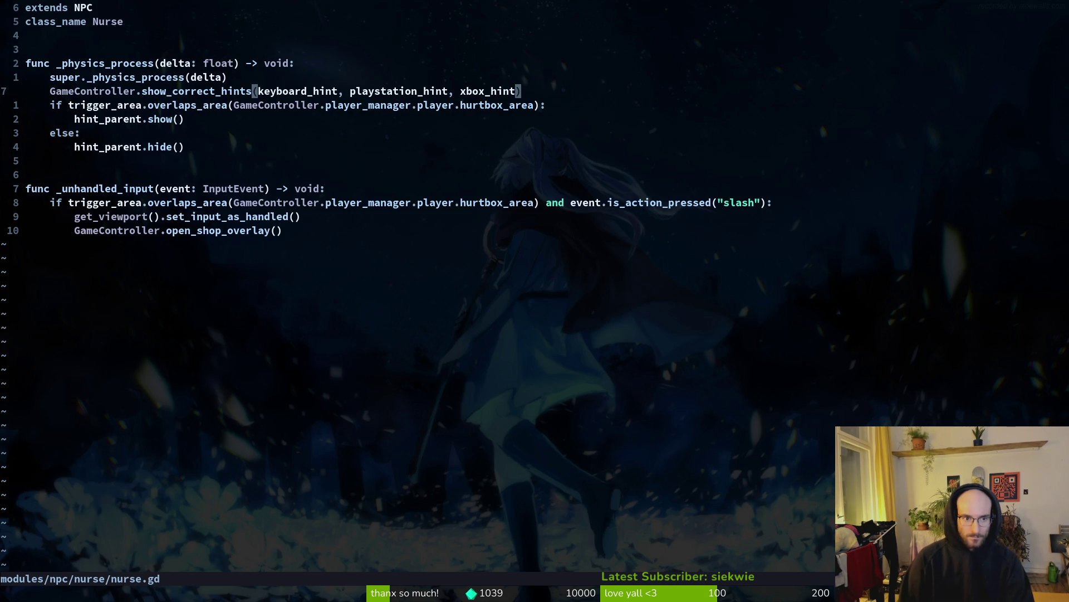
{"action": "key", "text": "ctrl+6"}
{"action": "key", "text": "j"}
{"action": "key", "text": "j"}
{"action": "key", "text": "j"}
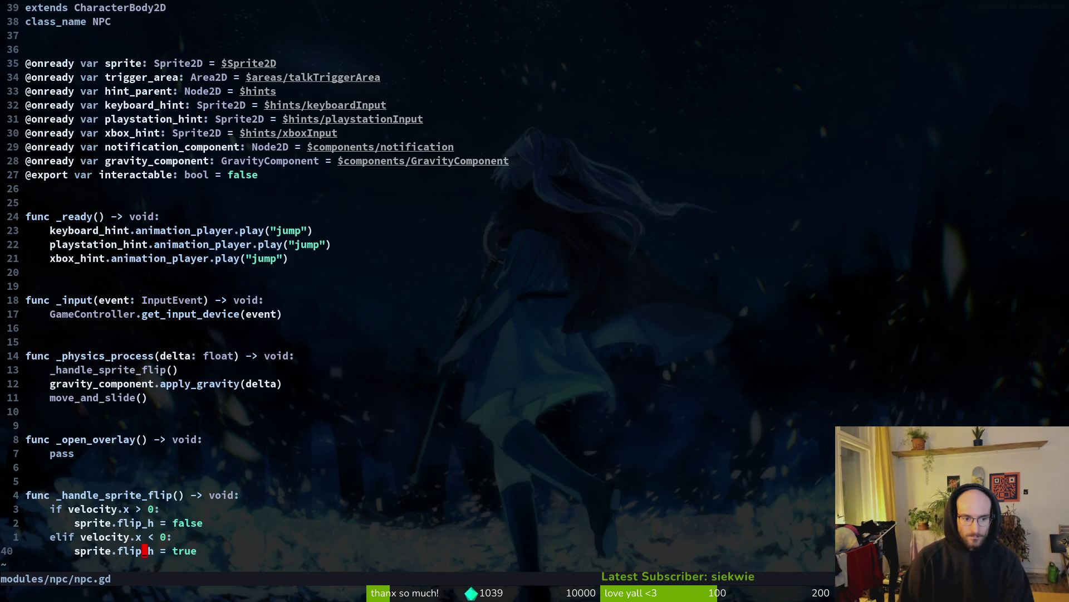
{"action": "key", "text": "ctrl+6"}
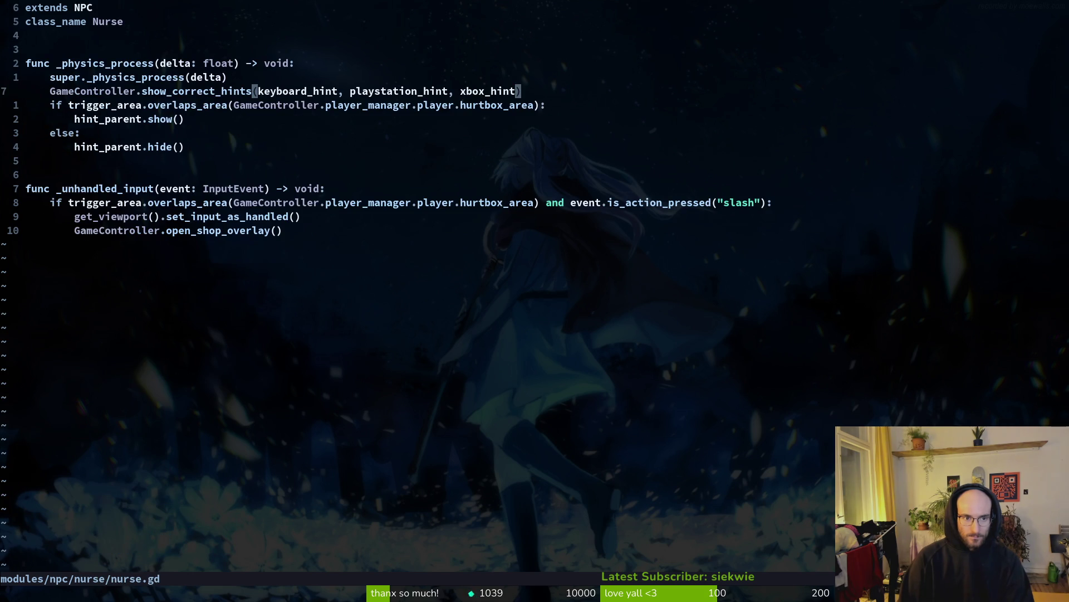
{"action": "key", "text": "k"}
{"action": "key", "text": "j"}
{"action": "key", "text": "j"}
{"action": "key", "text": "j"}
{"action": "key", "text": "space"}
- Open queen.gd in a vertical split beside nurse.gd
{"action": "key", "text": "f"}
{"action": "key", "text": "f"}
{"action": "type", "text": "queen"}
{"action": "key", "text": "ctrl+v"}
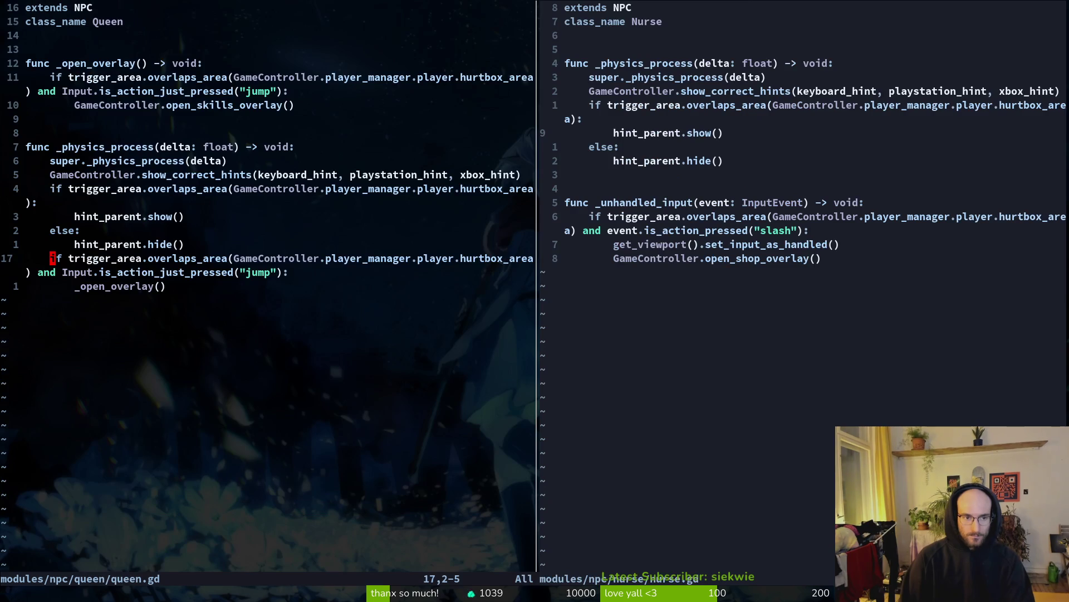
- Copy nurse.gd's _unhandled_input function into queen.gd below the _open_overlay() call
{"action": "key", "text": "ctrl+w"}
{"action": "key", "text": "l"}
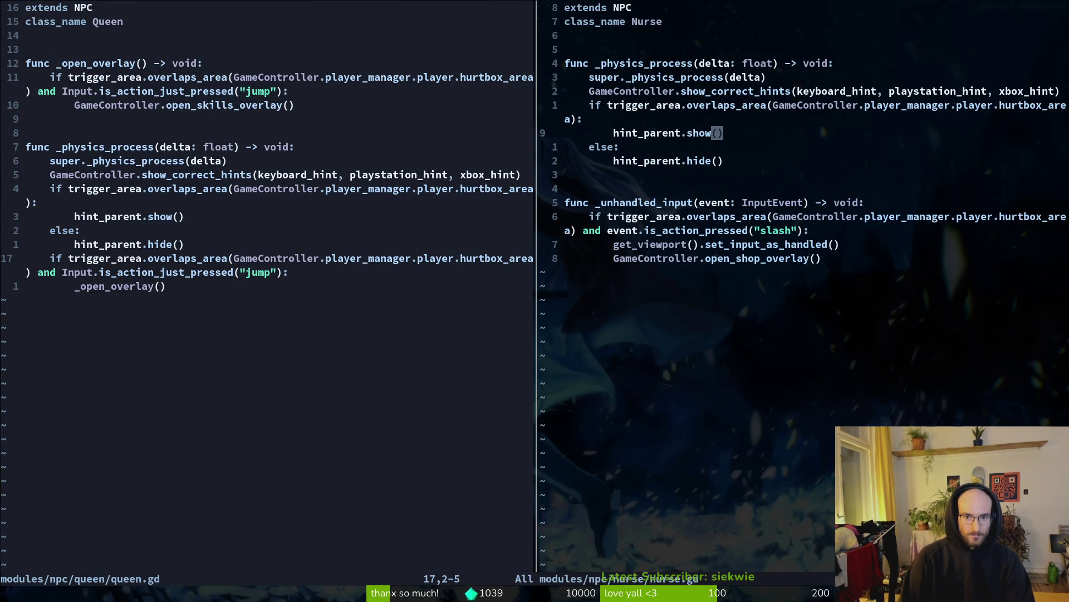
{"action": "key", "text": "5"}
{"action": "key", "text": "j"}
{"action": "key", "text": "V"}
{"action": "key", "text": "G"}
{"action": "key", "text": "y"}
{"action": "key", "text": "ctrl+w"}
{"action": "key", "text": "h"}
{"action": "key", "text": "j"}
{"action": "key", "text": "p"}
- Add blank lines above _unhandled_input, dismiss the shell error, and keep only the queen.gd pane
{"action": "key", "text": "O"}
{"action": "key", "text": "Return"}
{"action": "key", "text": "Escape"}
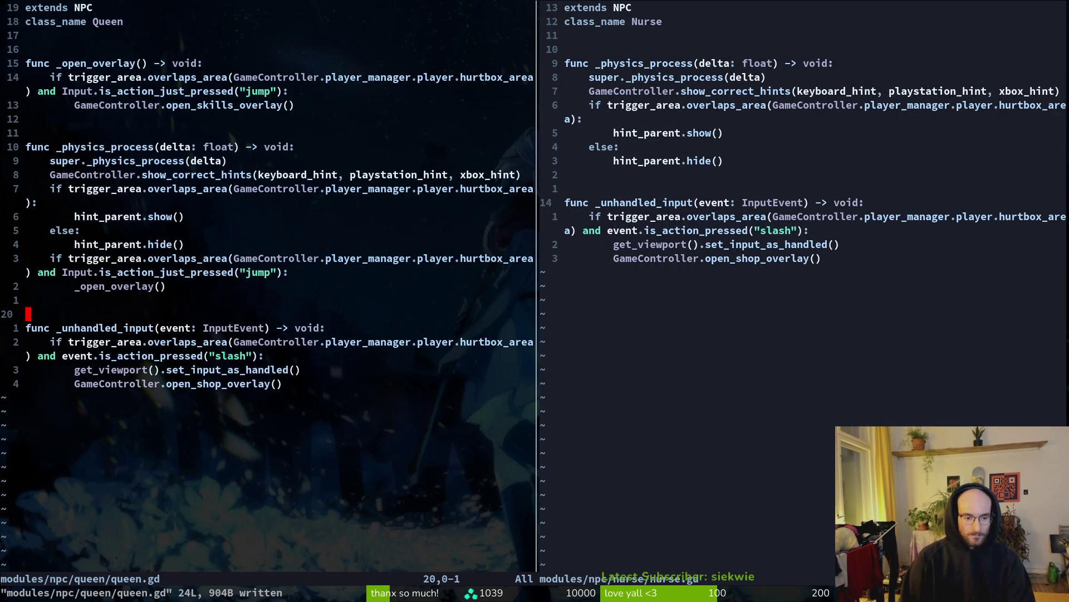
{"action": "key", "text": "F5"}
{"action": "key", "text": "Return"}
{"action": "type", "text": ":only"}
{"action": "key", "text": "Return"}
- Replace open_shop_overlay with the open_skills_overlay call inside _unhandled_input and save queen.gd
{"action": "key", "text": "k"}
{"action": "key", "text": "k"}
{"action": "key", "text": "1"}
{"action": "key", "text": "1"}
{"action": "key", "text": "k"}
{"action": "key", "text": "V"}
{"action": "key", "text": "d"}
{"action": "key", "text": "j"}
{"action": "key", "text": "j"}
{"action": "key", "text": "j"}
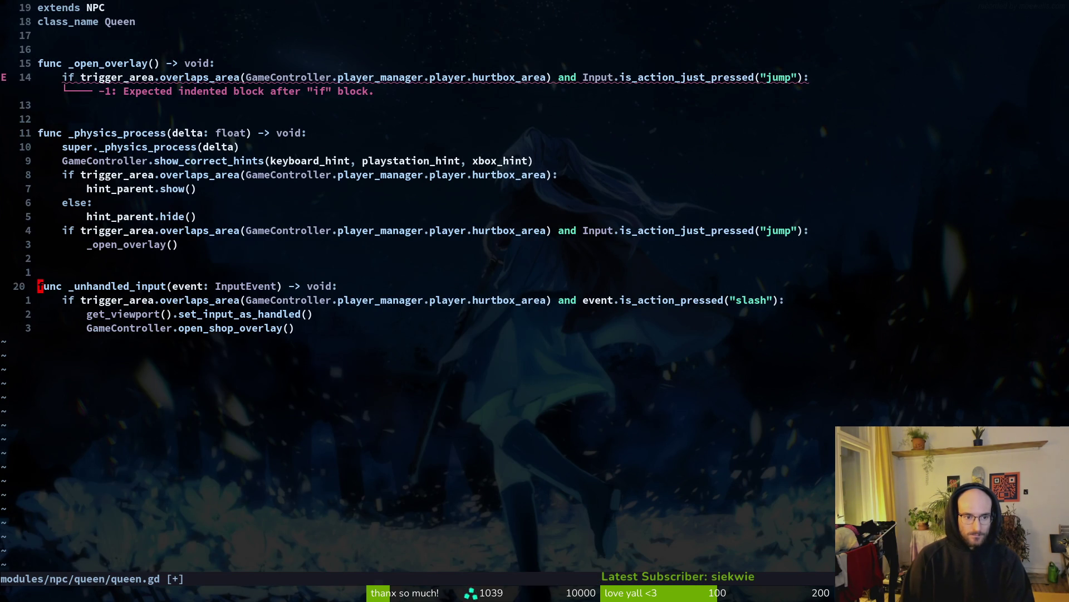
{"action": "key", "text": "p"}
{"action": "key", "text": "j"}
{"action": "key", "text": "d"}
{"action": "key", "text": "d"}
{"action": "type", "text": ":w"}
{"action": "key", "text": "Return"}
- Delete the jump check and the leftover _open_overlay function from queen.gd, saving it
{"action": "key", "text": "k"}
{"action": "key", "text": "k"}
{"action": "key", "text": "k"}
{"action": "key", "text": "k"}
{"action": "type", "text": "kVjdk:w"}
{"action": "key", "text": "Return"}
{"action": "key", "text": "k"}
{"action": "key", "text": "k"}
{"action": "key", "text": "k"}
{"action": "key", "text": "V"}
{"action": "key", "text": "k"}
{"action": "key", "text": "k"}
{"action": "key", "text": "k"}
{"action": "type", "text": "d:w"}
{"action": "key", "text": "Return"}
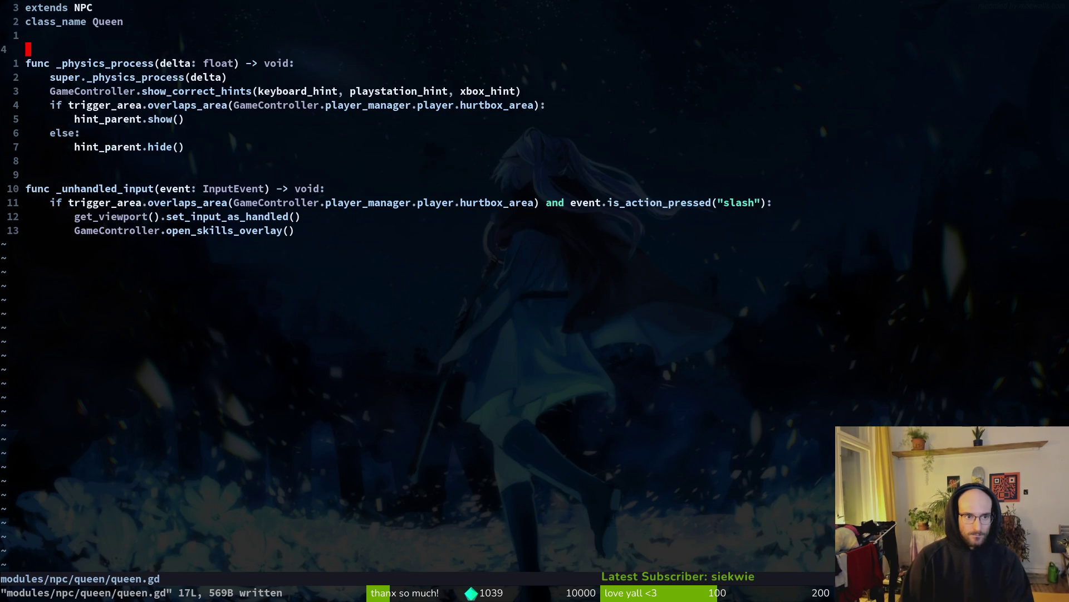
- Open sensei.gd through the Telescope file finder
{"action": "key", "text": "space"}
{"action": "key", "text": "f"}
{"action": "key", "text": "f"}
{"action": "type", "text": "sensei"}
{"action": "key", "text": "Return"}
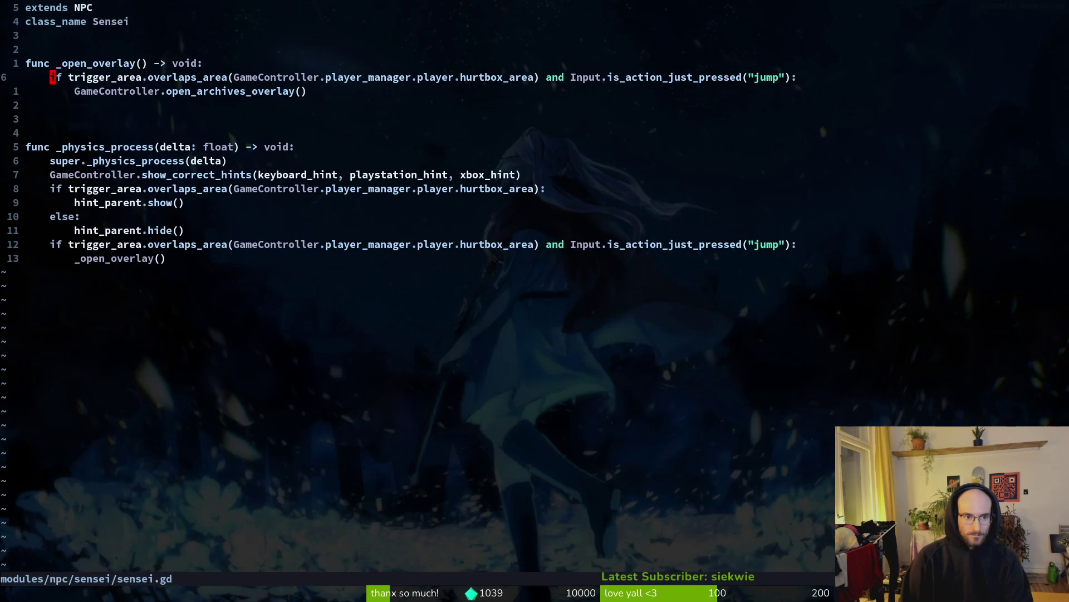
- Delete the _open_overlay function from sensei.gd and save the file
{"action": "key", "text": "k"}
{"action": "key", "text": "V"}
{"action": "key", "text": "j"}
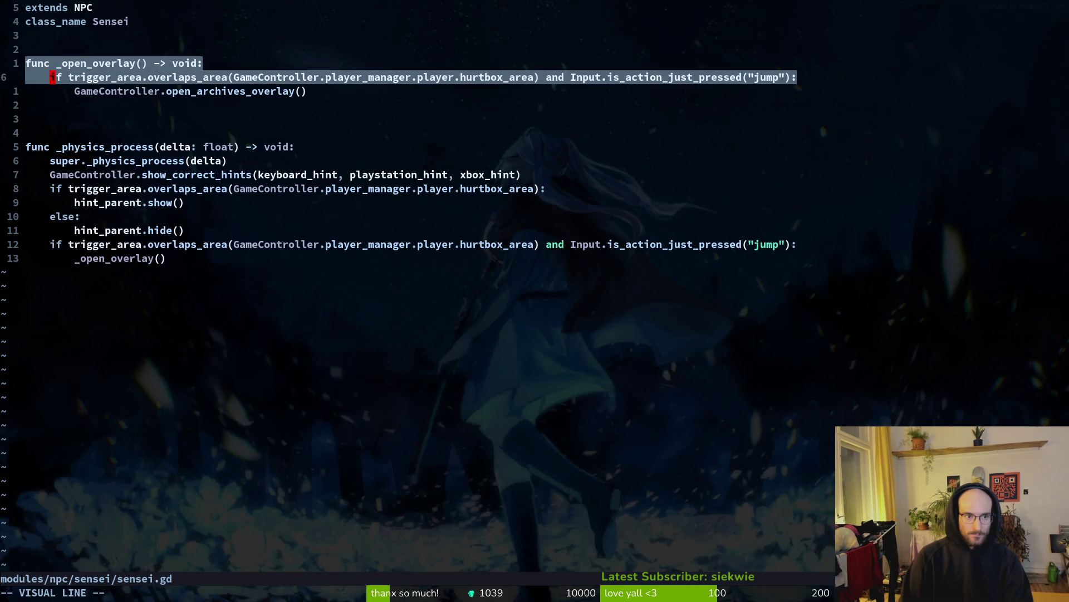
{"action": "key", "text": "j"}
{"action": "key", "text": "j"}
{"action": "key", "text": "j"}
{"action": "type", "text": "d:w"}
{"action": "key", "text": "Return"}
- Copy the four-line _unhandled_input function from queen.gd and paste it into sensei.gd
{"action": "key", "text": "ctrl+6"}
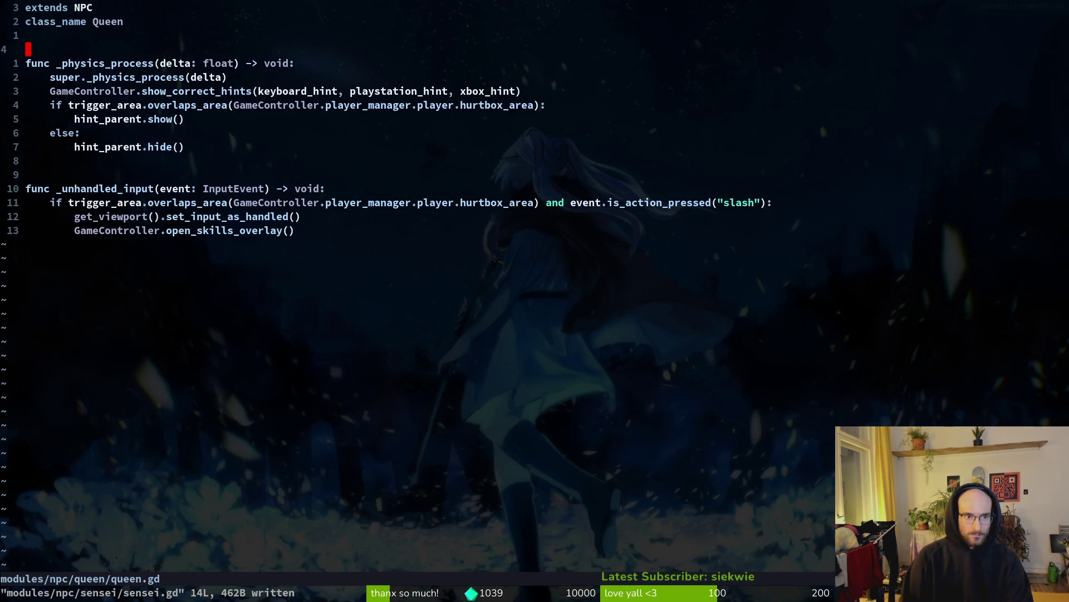
{"action": "key", "text": "ctrl+6"}
{"action": "key", "text": "ctrl+6"}
{"action": "key", "text": "j"}
{"action": "key", "text": "j"}
{"action": "key", "text": "j"}
{"action": "key", "text": "j"}
{"action": "key", "text": "j"}
{"action": "key", "text": "j"}
{"action": "key", "text": "j"}
{"action": "key", "text": "V"}
{"action": "key", "text": "j"}
{"action": "key", "text": "j"}
{"action": "key", "text": "j"}
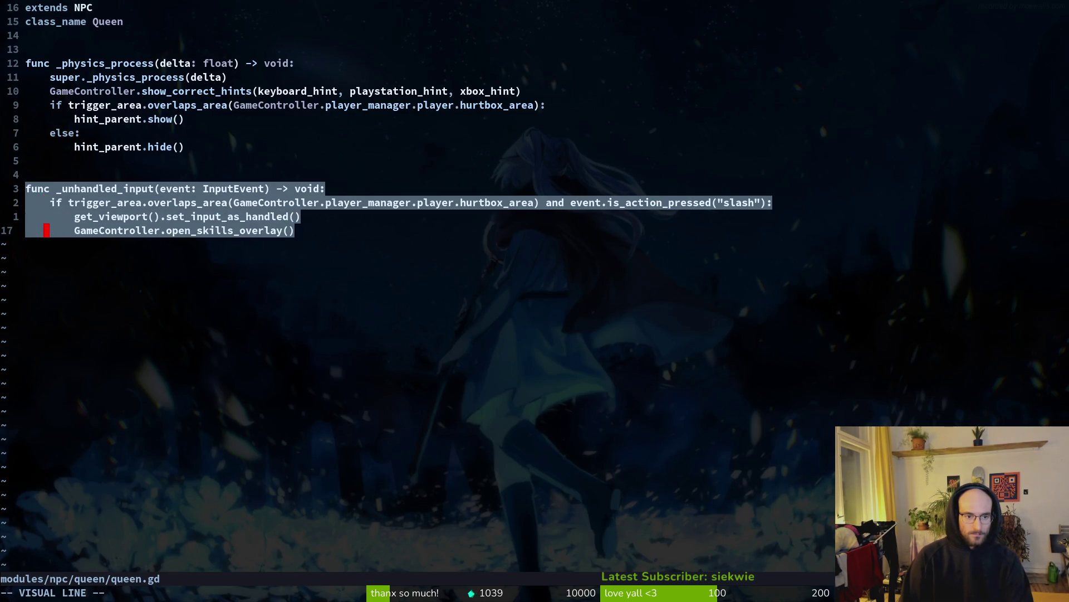
{"action": "key", "text": "y"}
{"action": "key", "text": "ctrl+6"}
{"action": "key", "text": "j"}
{"action": "key", "text": "j"}
{"action": "key", "text": "j"}
- Locate the open_skills_overlay call, briefly undoing and redoing edits to check the old function
{"action": "key", "text": "j"}
{"action": "key", "text": "j"}
{"action": "key", "text": "p"}
- Add blank lines above the pasted _unhandled_input function
{"action": "key", "text": "o"}
{"action": "key", "text": "Return"}
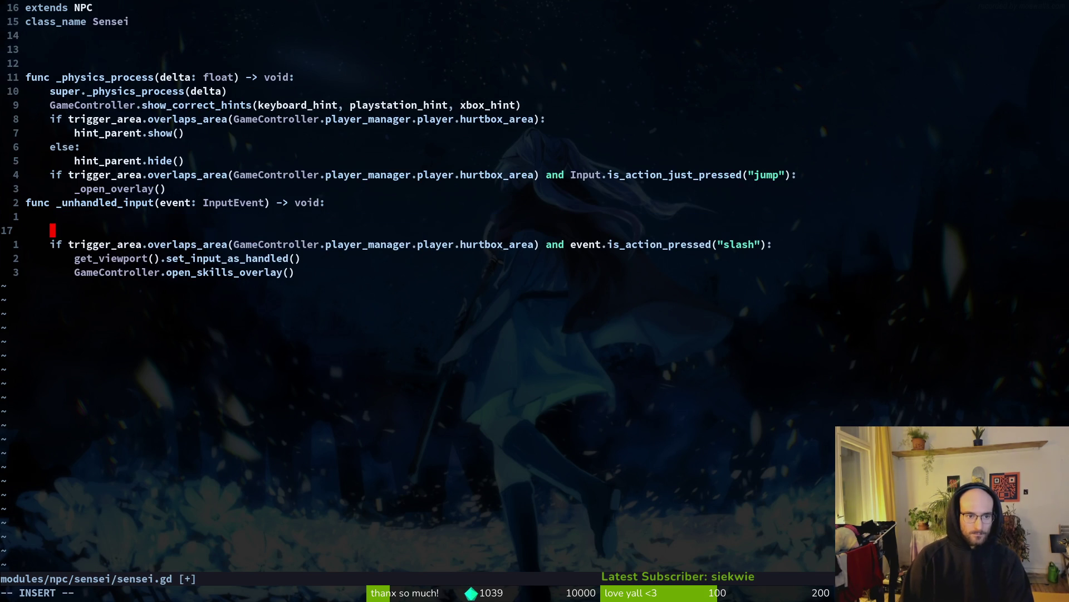
{"action": "key", "text": "Escape"}
{"action": "key", "text": "V"}
{"action": "key", "text": "k"}
{"action": "key", "text": "K"}
{"action": "key", "text": "Escape"}
{"action": "key", "text": "k"}
{"action": "key", "text": "V"}
{"action": "key", "text": "Escape"}
{"action": "key", "text": "j"}
{"action": "key", "text": "j"}
{"action": "key", "text": "j"}
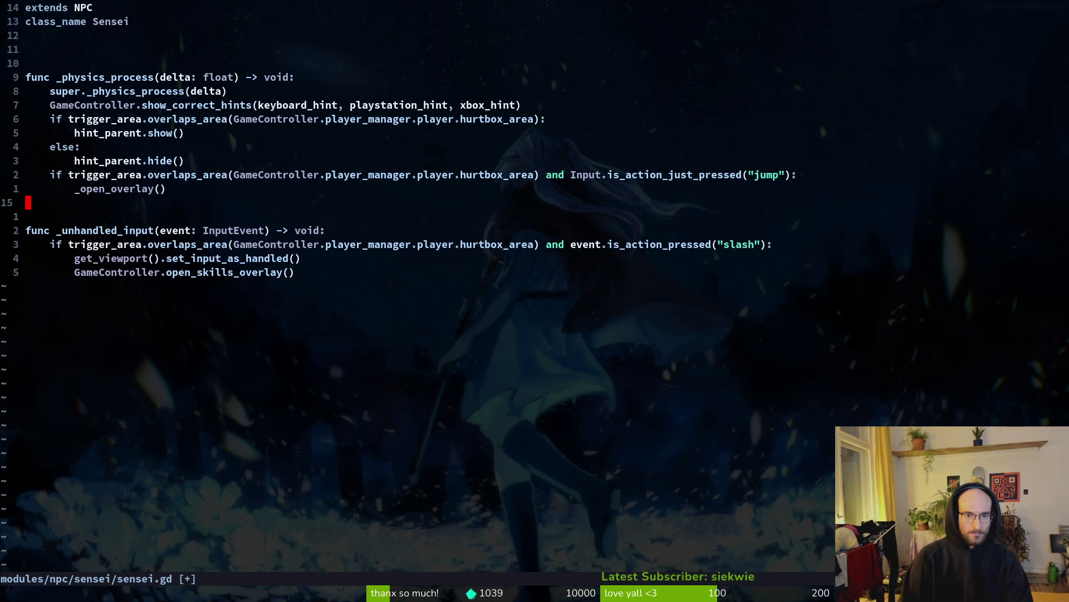
{"action": "key", "text": "w"}
{"action": "key", "text": "w"}
{"action": "key", "text": "w"}
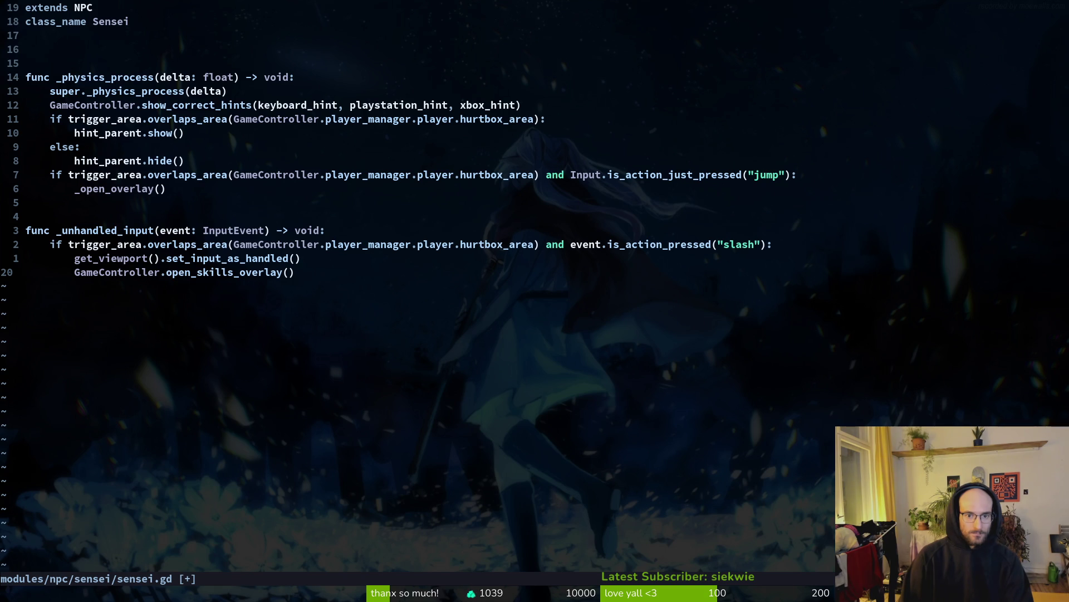
{"action": "key", "text": "u"}
{"action": "key", "text": "u"}
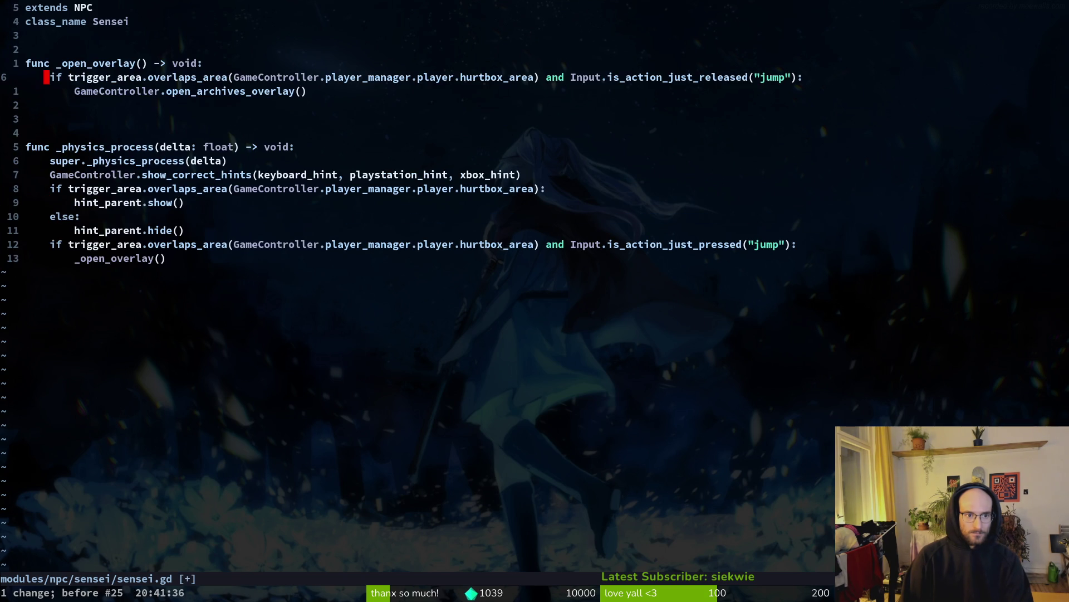
{"action": "key", "text": "j"}
{"action": "key", "text": "ctrl+r"}
{"action": "key", "text": "ctrl+r"}
{"action": "key", "text": "ctrl+r"}
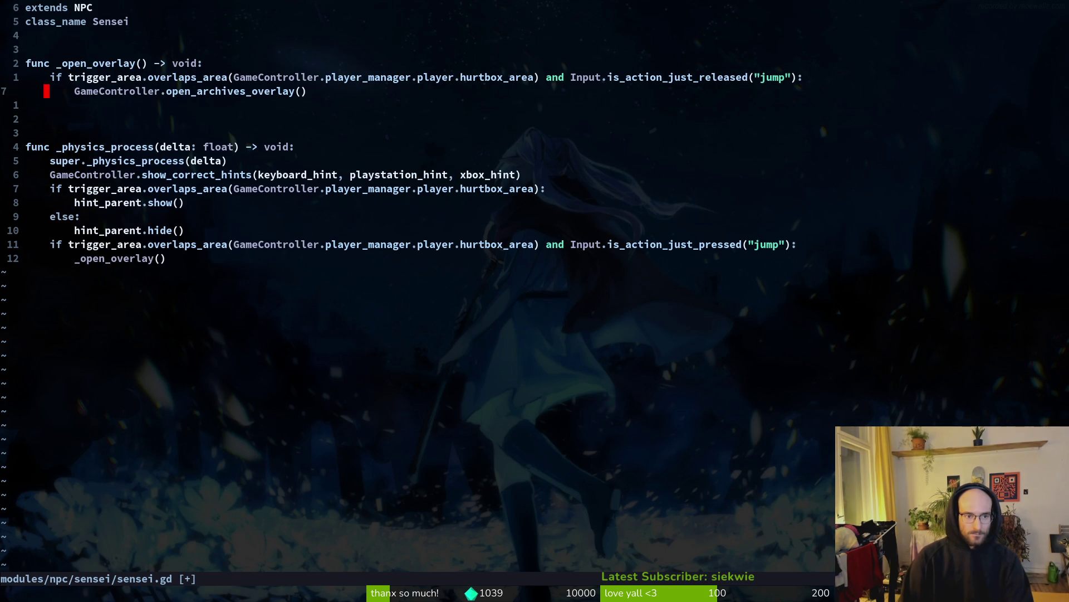
- Replace the skills overlay call with open_archives_overlay under get_viewport and save
{"action": "key", "text": "j"}
{"action": "key", "text": "j"}
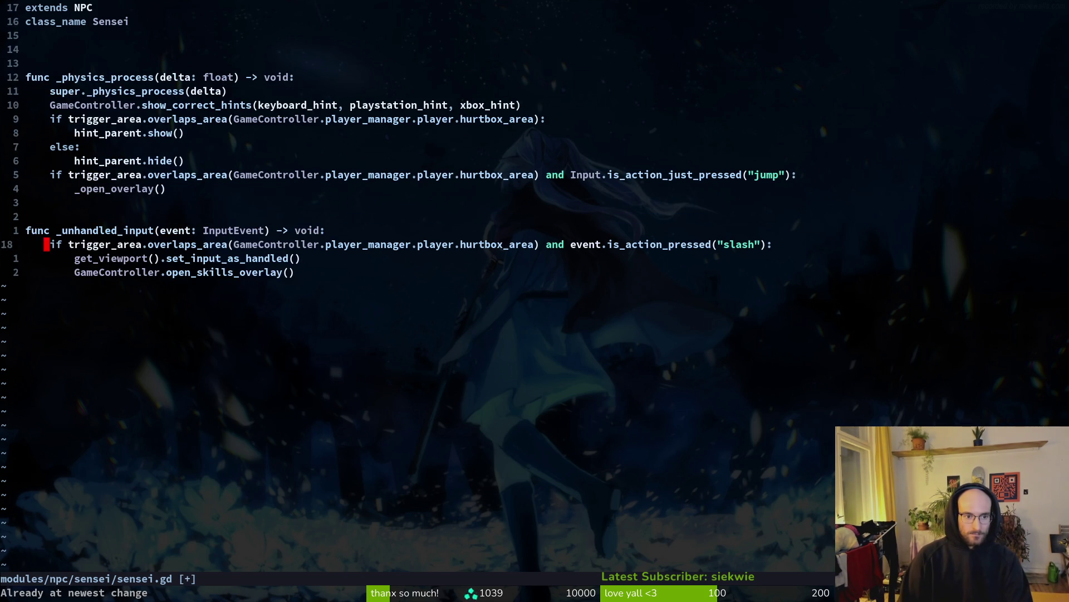
{"action": "key", "text": "u"}
{"action": "key", "text": "d"}
{"action": "key", "text": "d"}
{"action": "key", "text": "p"}
{"action": "key", "text": "shift+v"}
{"action": "key", "text": "Escape"}
{"action": "type", "text": ":w"}
{"action": "key", "text": "Return"}
- Clear the old _open_overlay() call and leftover jump check lines, then save sensei.gd
{"action": "key", "text": "k"}
{"action": "key", "text": "5"}
{"action": "key", "text": "k"}
{"action": "key", "text": "0"}
{"action": "key", "text": "shift+d"}
{"action": "key", "text": "k"}
{"action": "key", "text": "d"}
{"action": "key", "text": "d"}
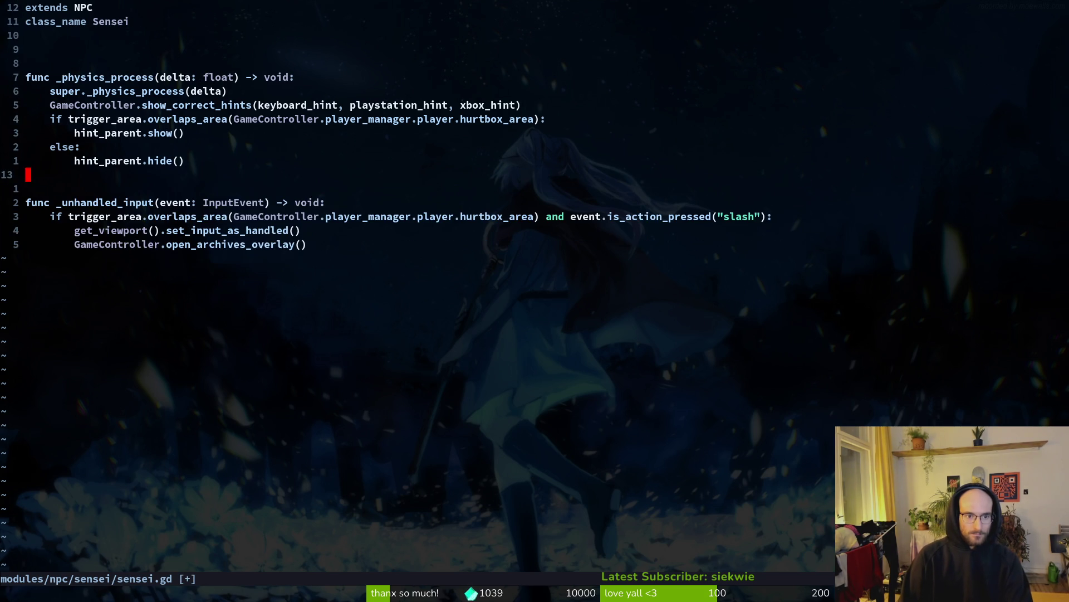
{"action": "type", "text": ":w"}
{"action": "key", "text": "Return"}
- Remove the extra blank line below class_name, comparing against queen.gd, and save
{"action": "key", "text": "k"}
{"action": "key", "text": "k"}
{"action": "key", "text": "k"}
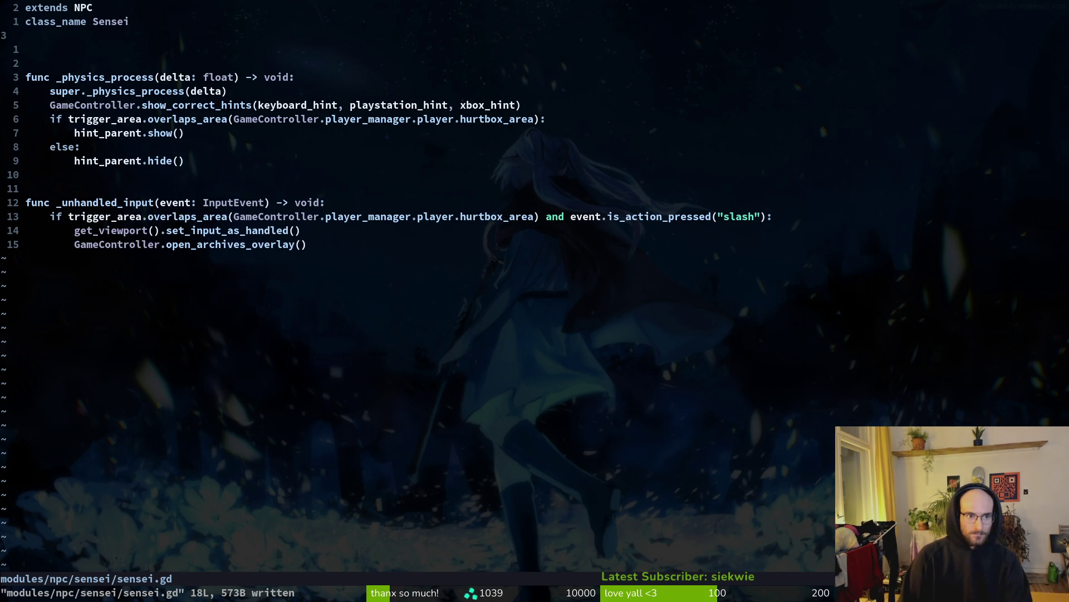
{"action": "key", "text": "ctrl+6"}
{"action": "key", "text": "ctrl+6"}
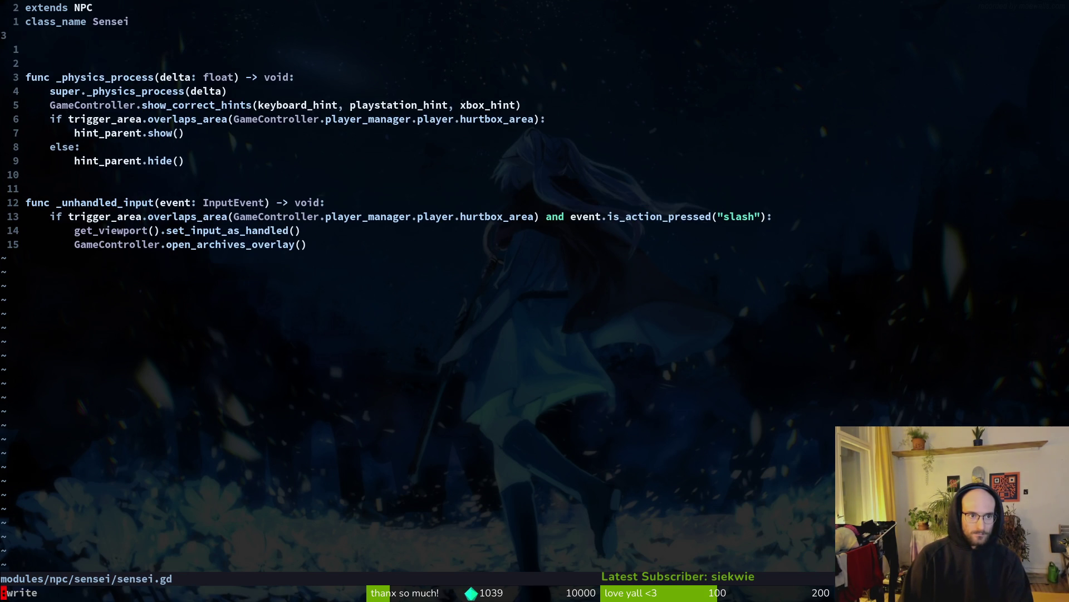
{"action": "key", "text": "d"}
{"action": "key", "text": "d"}
{"action": "type", "text": ":w"}
{"action": "key", "text": "Return"}
{"action": "key", "text": "ctrl+6"}
{"action": "key", "text": "ctrl+6"}
{"action": "key", "text": "ctrl+6"}
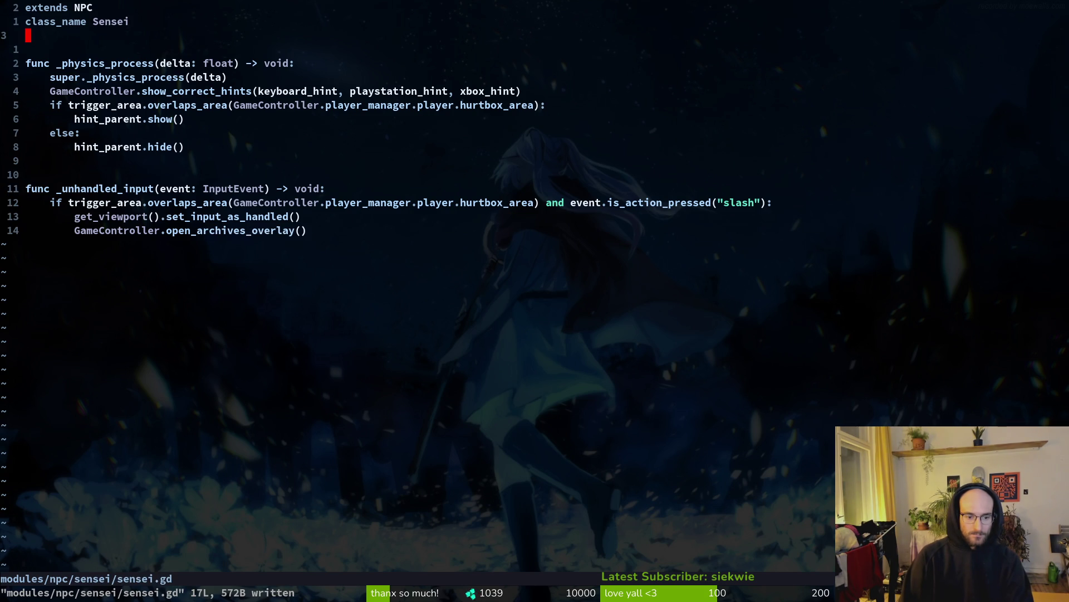
- Open nurse.gd via the file finder, save and quit Neovim, then run tig status
{"action": "key", "text": "space"}
{"action": "key", "text": "f"}
{"action": "key", "text": "f"}
{"action": "type", "text": "nur"}
{"action": "key", "text": "Return"}
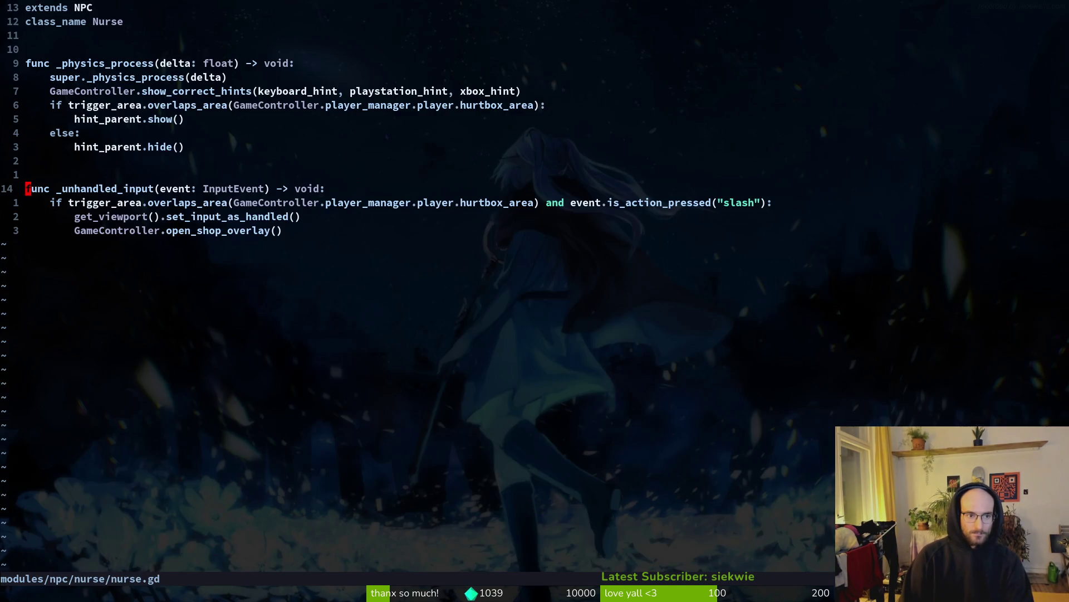
{"action": "type", "text": ":wq"}
{"action": "key", "text": "Return"}
{"action": "type", "text": "tig status"}
{"action": "key", "text": "Return"}
- Stage the changed NPC scripts and project.godot in tig status
{"action": "key", "text": "j"}
{"action": "key", "text": "j"}
{"action": "key", "text": "j"}
{"action": "key", "text": "u"}
{"action": "key", "text": "k"}
{"action": "key", "text": "u"}
{"action": "key", "text": "j"}
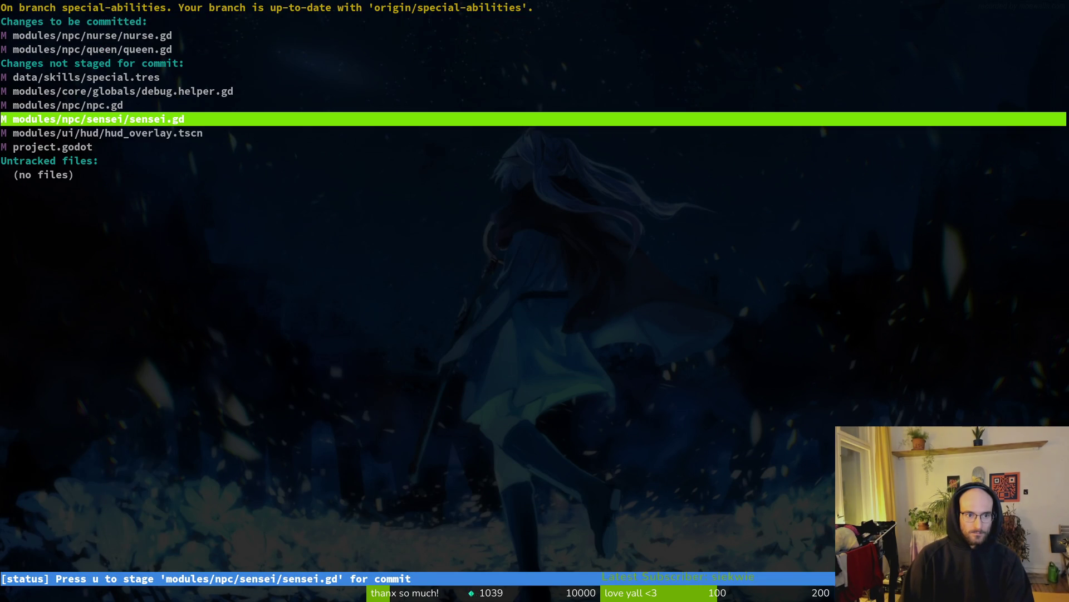
{"action": "key", "text": "u"}
{"action": "key", "text": "k"}
{"action": "key", "text": "u"}
- Review the diffs, discard the hud_overlay.tscn change, then quit tig and begin the git commit command
{"action": "key", "text": "Return"}
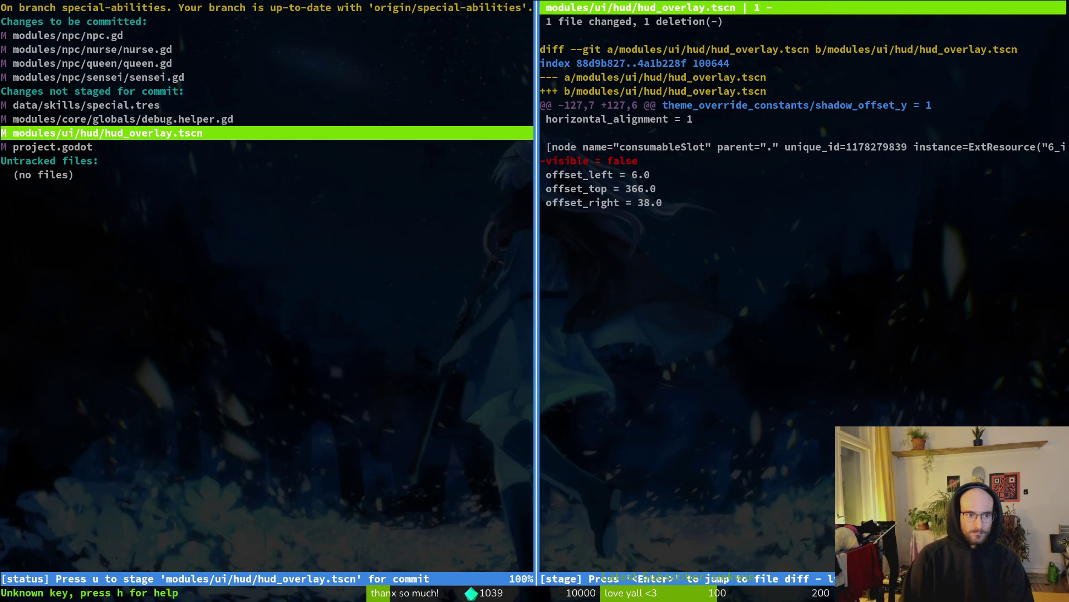
{"action": "key", "text": "j"}
{"action": "key", "text": "k"}
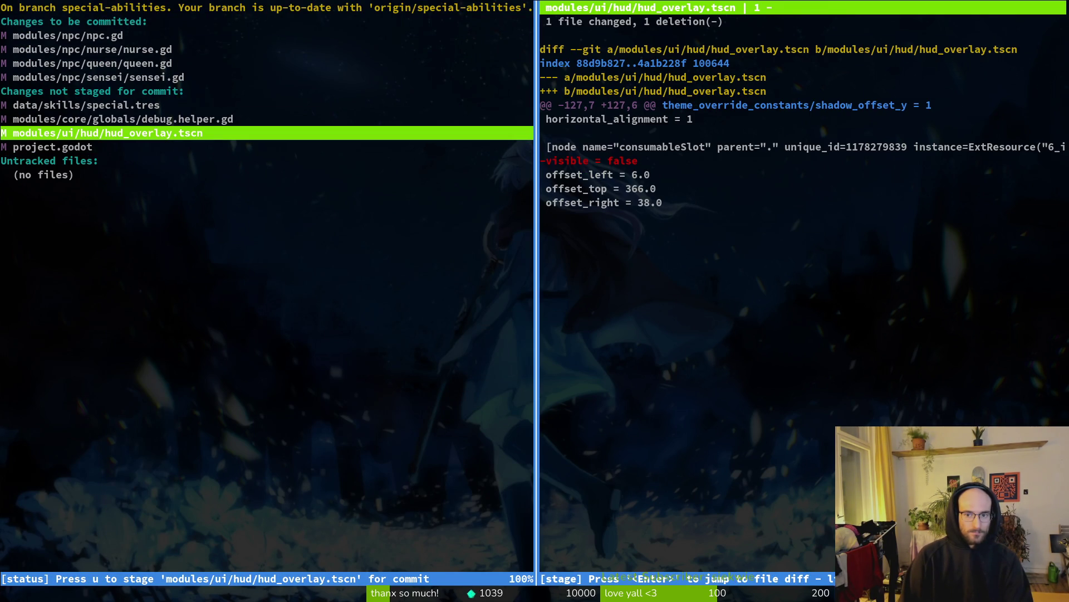
{"action": "key", "text": "exclam"}
{"action": "key", "text": "y"}
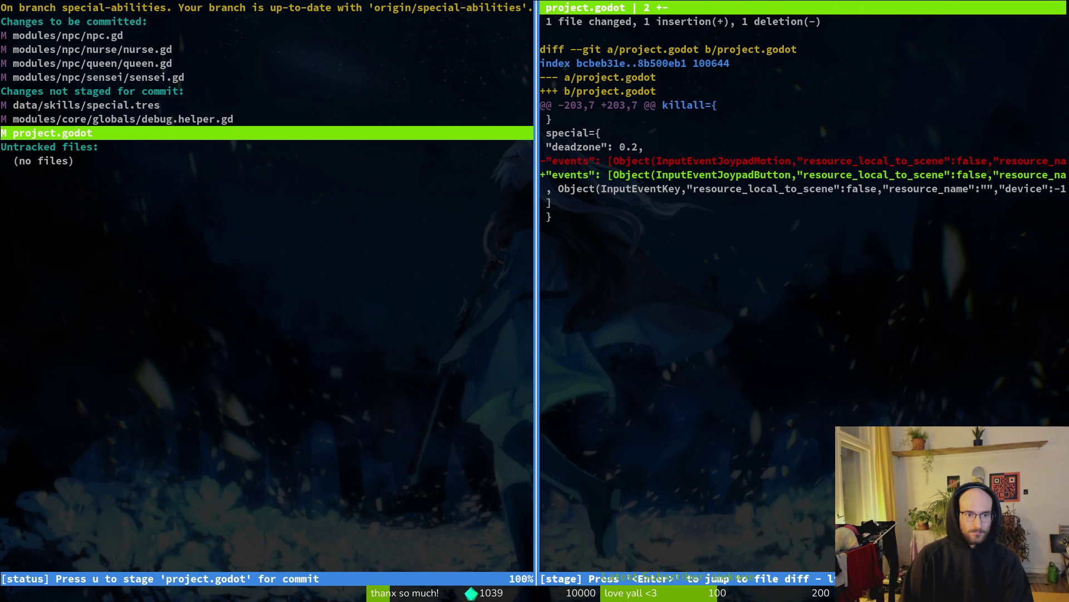
{"action": "type", "text": "uqgit commit -& \""}
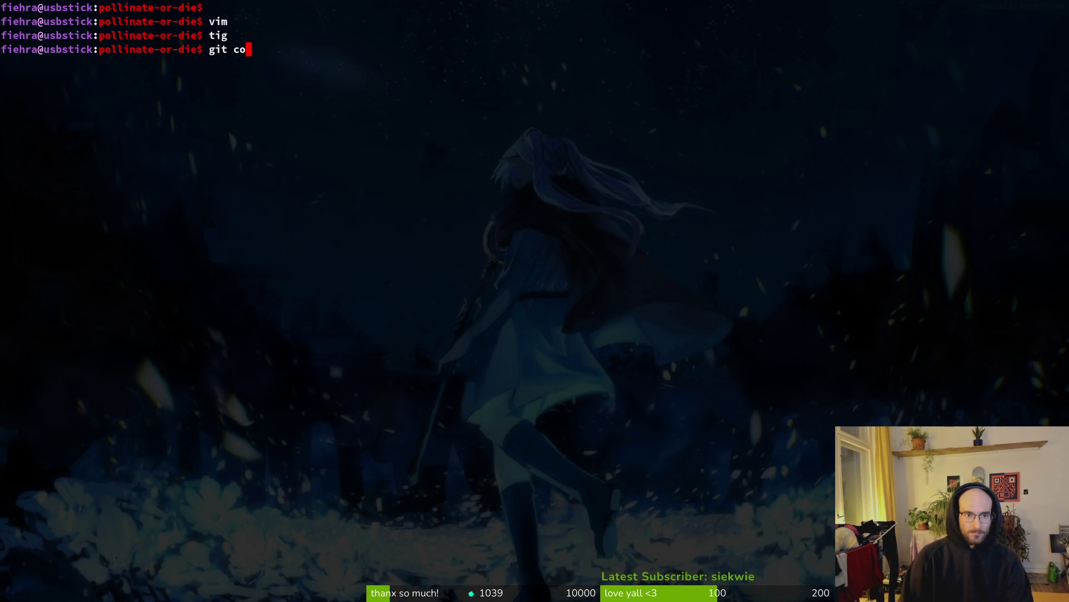
- Commit the staged changes with the message "improved npc logic"
{"action": "key", "text": "BackSpace"}
{"action": "key", "text": "BackSpace"}
{"action": "key", "text": "BackSpace"}
{"action": "type", "text": "m\" improved "}
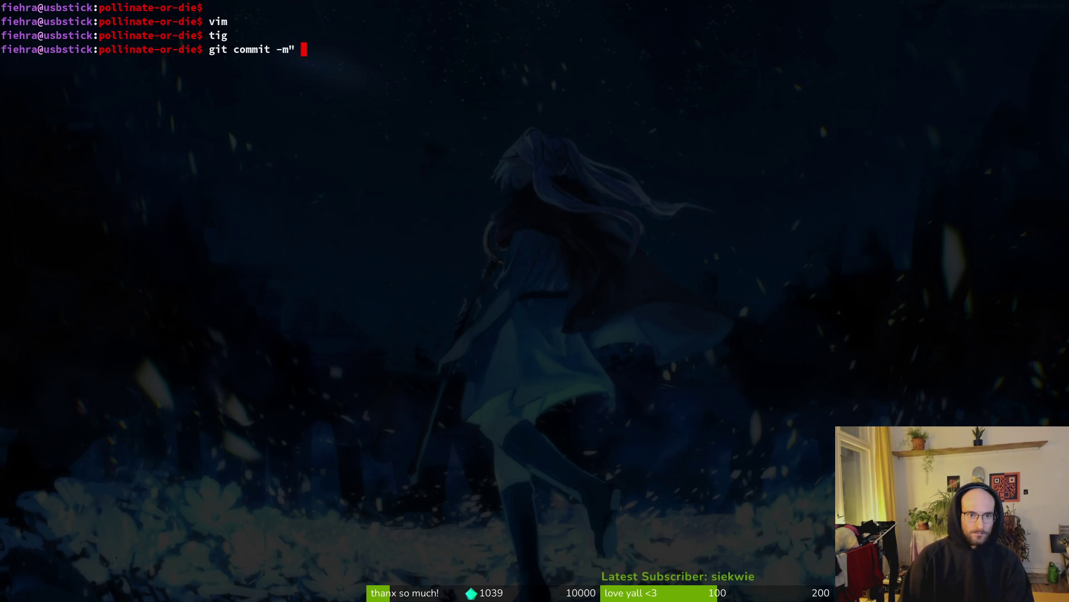
{"action": "type", "text": "npc ogic\""}
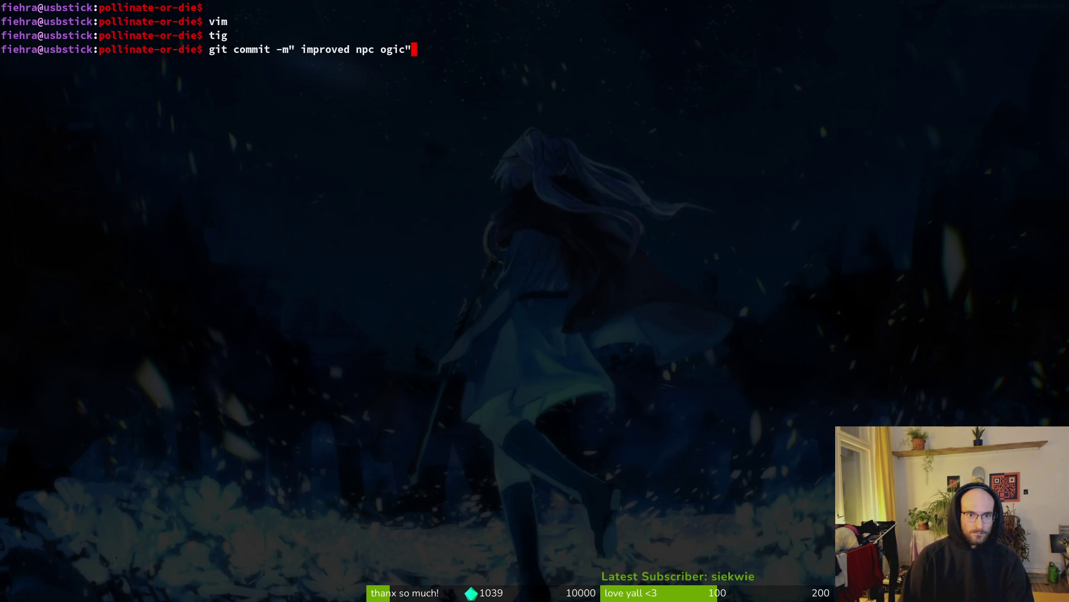
{"action": "key", "text": "BackSpace"}
{"action": "key", "text": "BackSpace"}
{"action": "key", "text": "BackSpace"}
{"action": "type", "text": "logic\""}
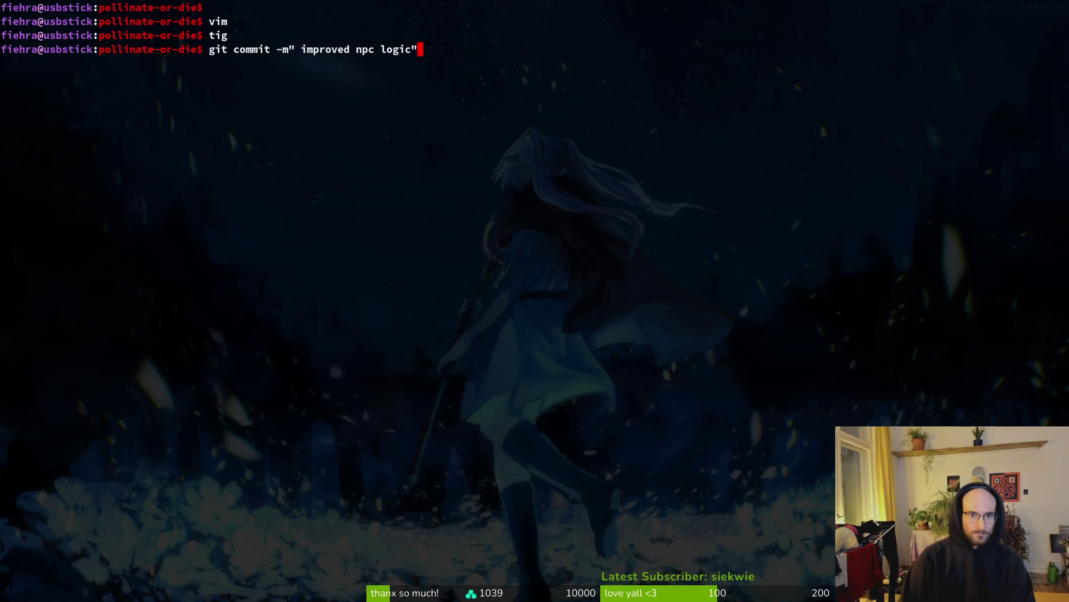
{"action": "key", "text": "Return"}
- Push the commit to the remote special-abilities branch and switch to Aseprite
{"action": "type", "text": "git push"}
{"action": "key", "text": "Return"}
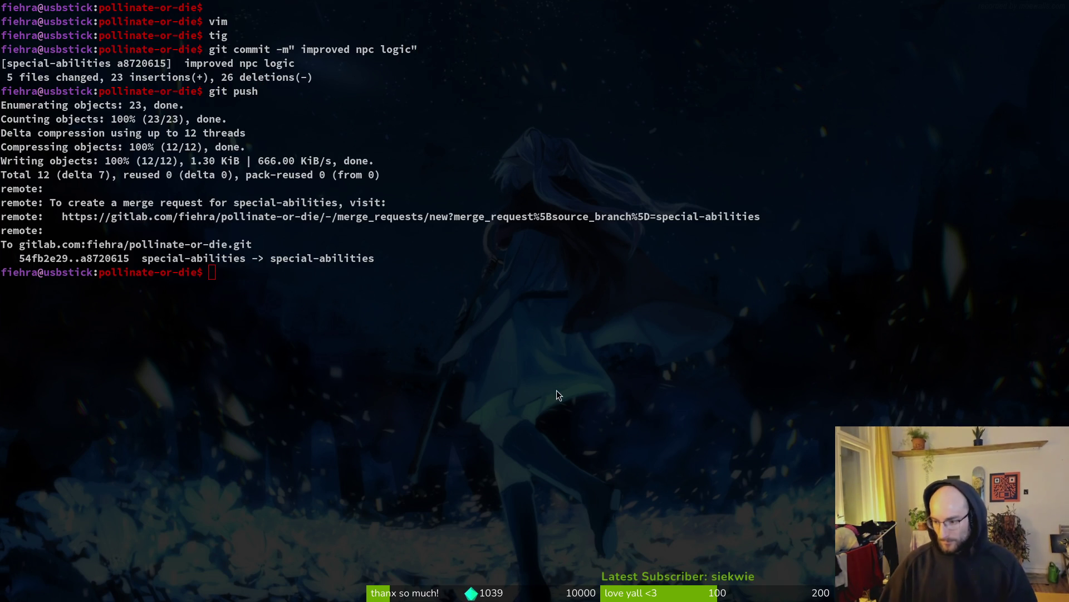
{"action": "key", "text": "alt+Tab"}
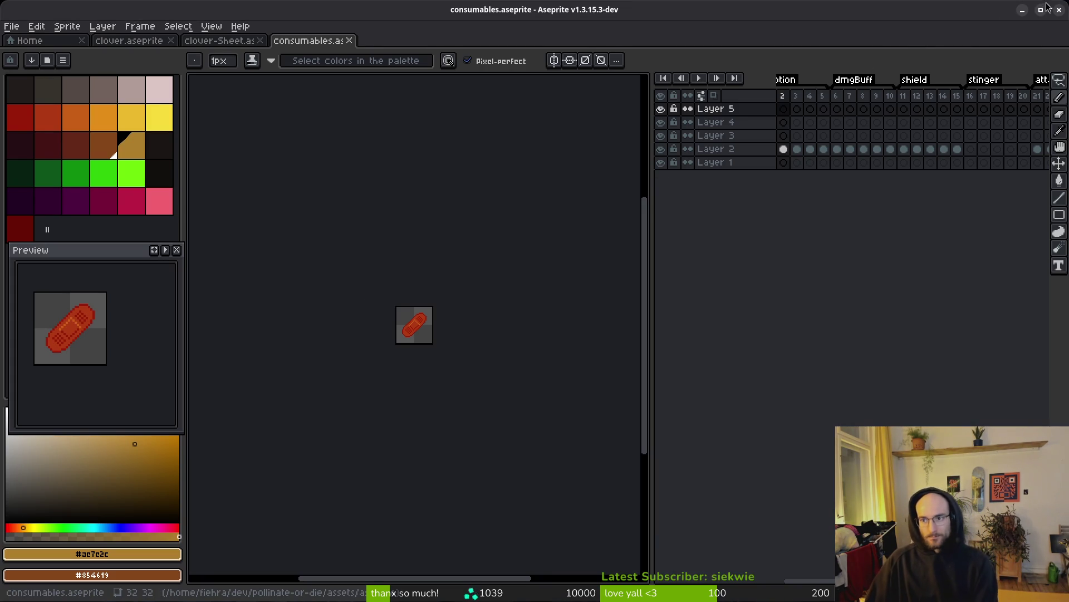
- Hide Aseprite and bring the Godot editor back in front
{"action": "left_click", "coordinate": [1058, 9]}
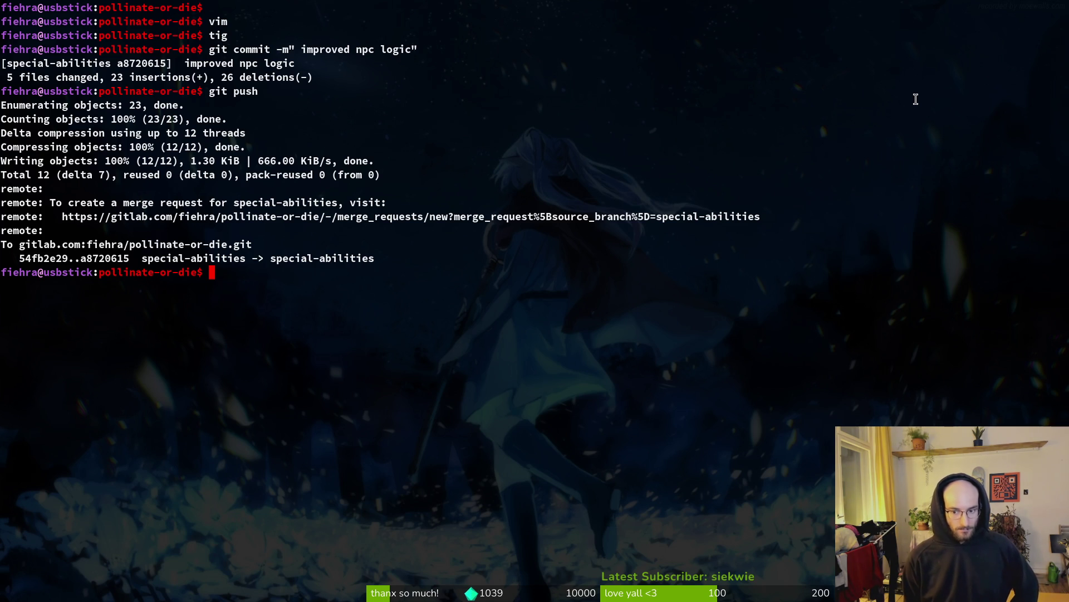
{"action": "key", "text": "alt+Tab"}
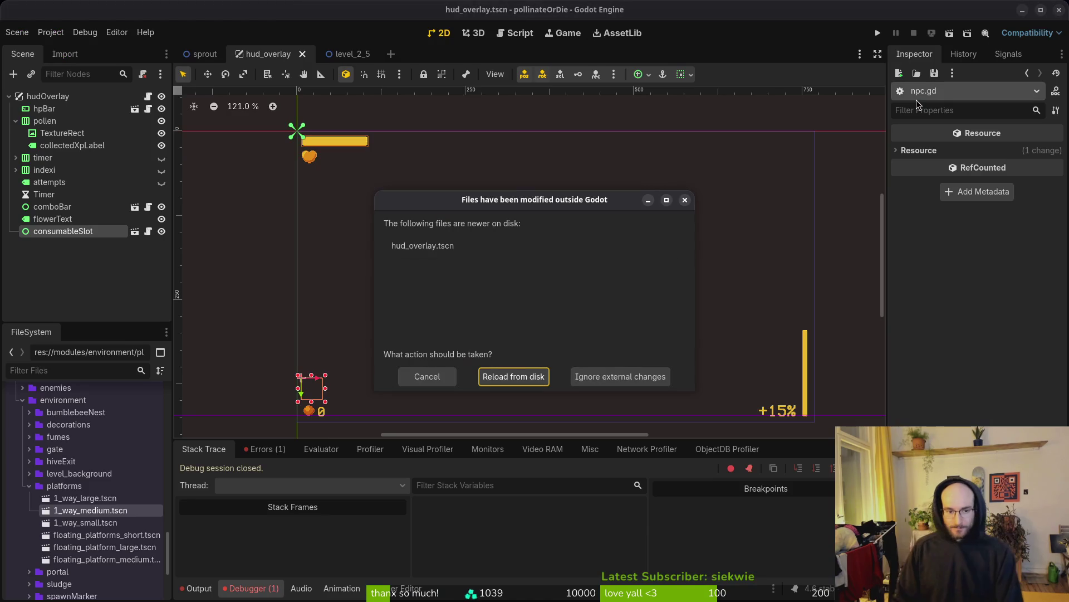
- Reload hud_overlay.tscn from disk, show the debugger's Errors list, and start vim in the terminal
{"action": "left_click", "coordinate": [498, 376]}
{"action": "left_click", "coordinate": [252, 455]}
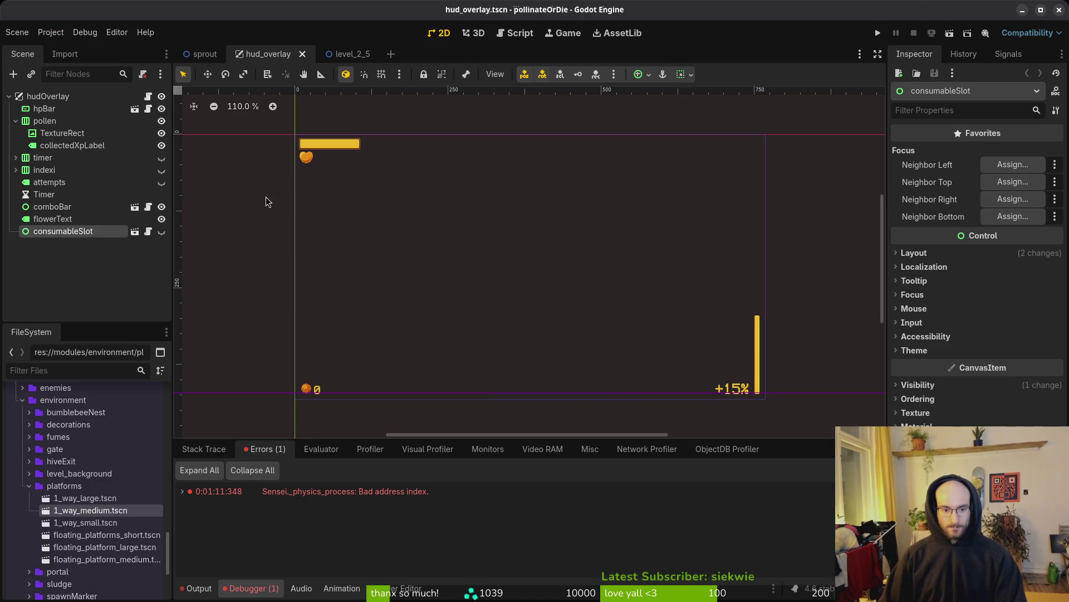
{"action": "key", "text": "alt+Tab"}
{"action": "type", "text": "vim"}
{"action": "key", "text": "Return"}
- Open sensei.gd in vim through the fuzzy finder, then quit vim and return to Godot
{"action": "key", "text": "s"}
{"action": "key", "text": "space"}
{"action": "key", "text": "f"}
{"action": "key", "text": "f"}
{"action": "type", "text": "sense"}
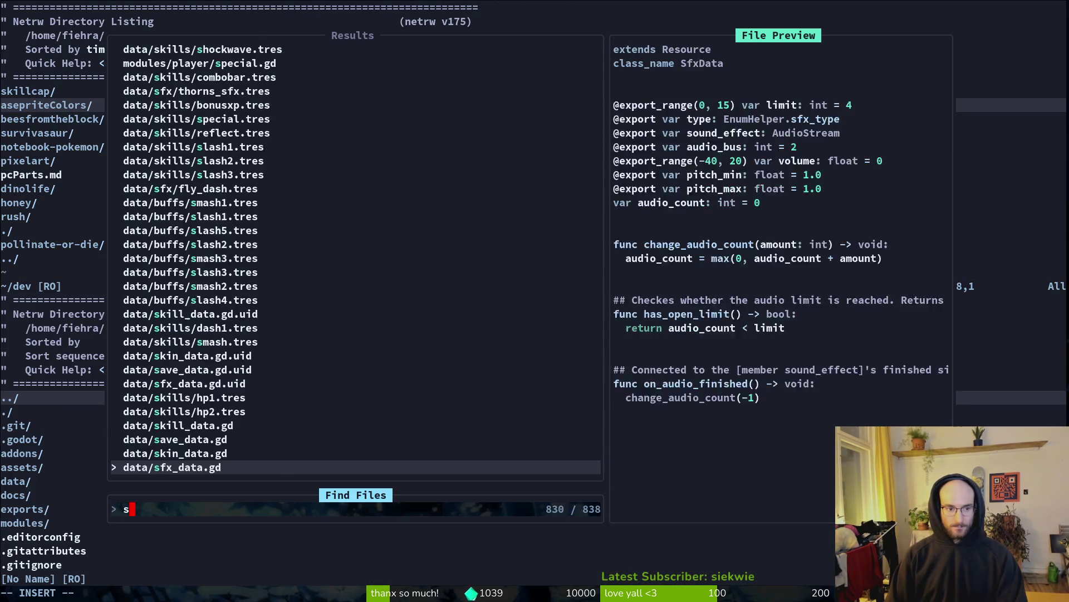
{"action": "key", "text": "Return"}
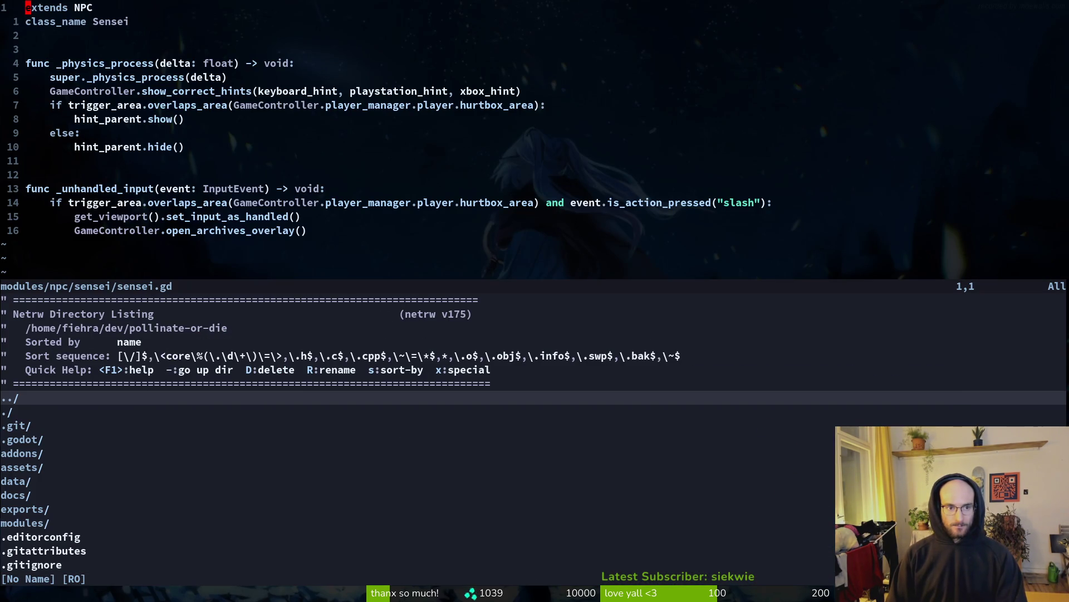
{"action": "type", "text": ":q"}
{"action": "key", "text": "Return"}
{"action": "type", "text": ":Q"}
{"action": "key", "text": "Return"}
{"action": "type", "text": ":q"}
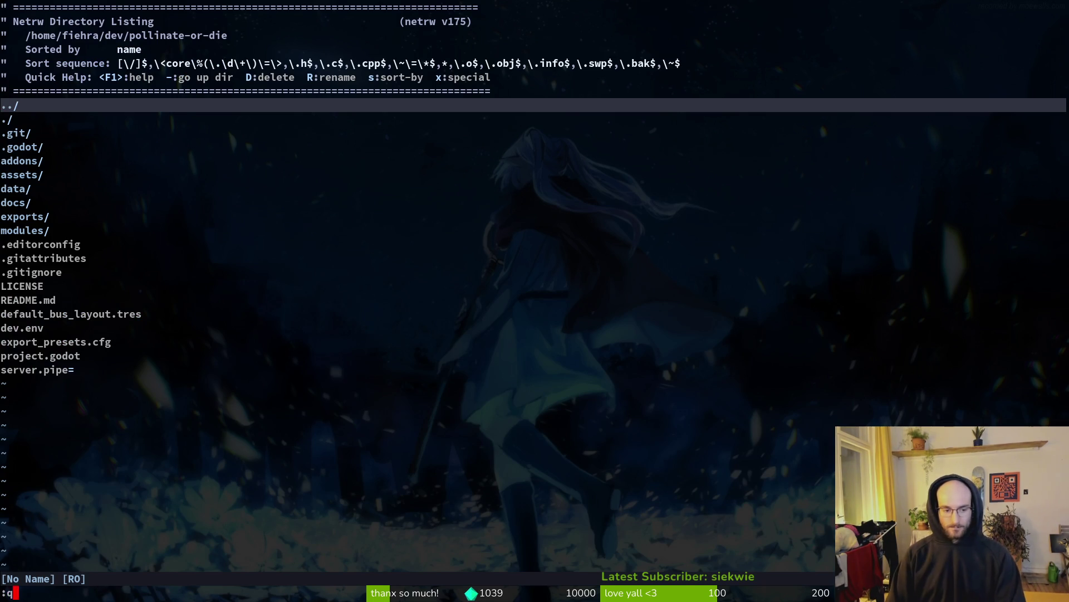
{"action": "key", "text": "Return"}
{"action": "key", "text": "alt+Tab"}
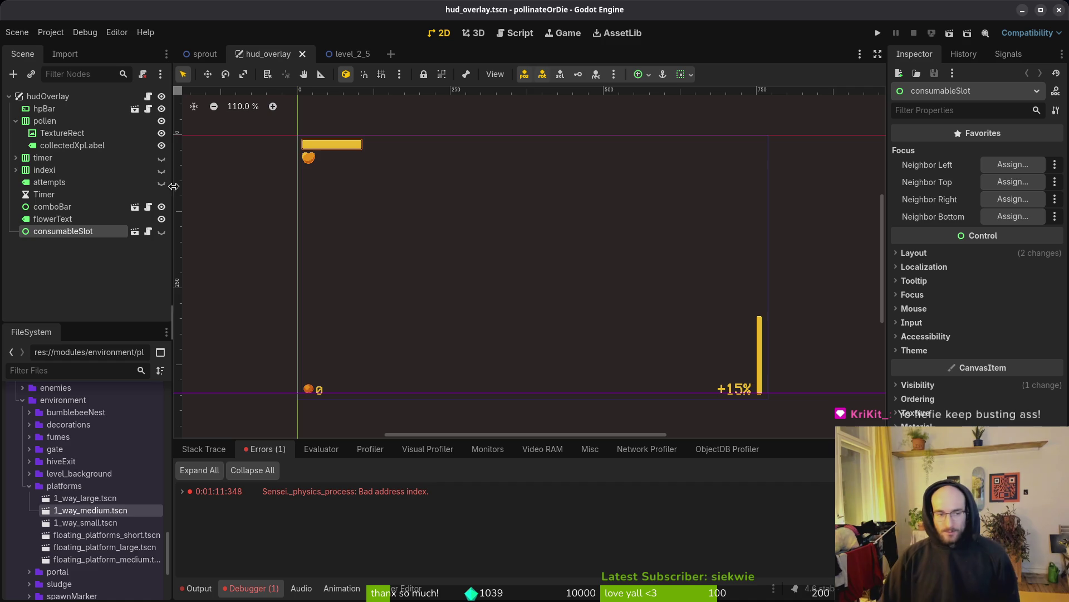
- Quick-open the combobar.tres resource to inspect it
{"action": "key", "text": "shift+alt+o"}
{"action": "type", "text": "combobarts"}
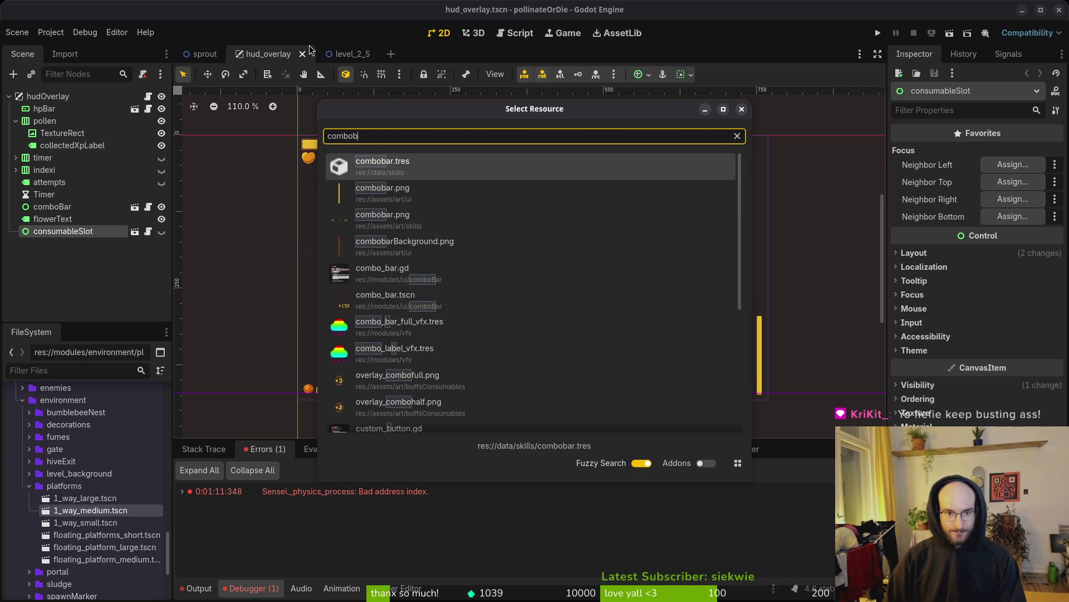
{"action": "key", "text": "Return"}
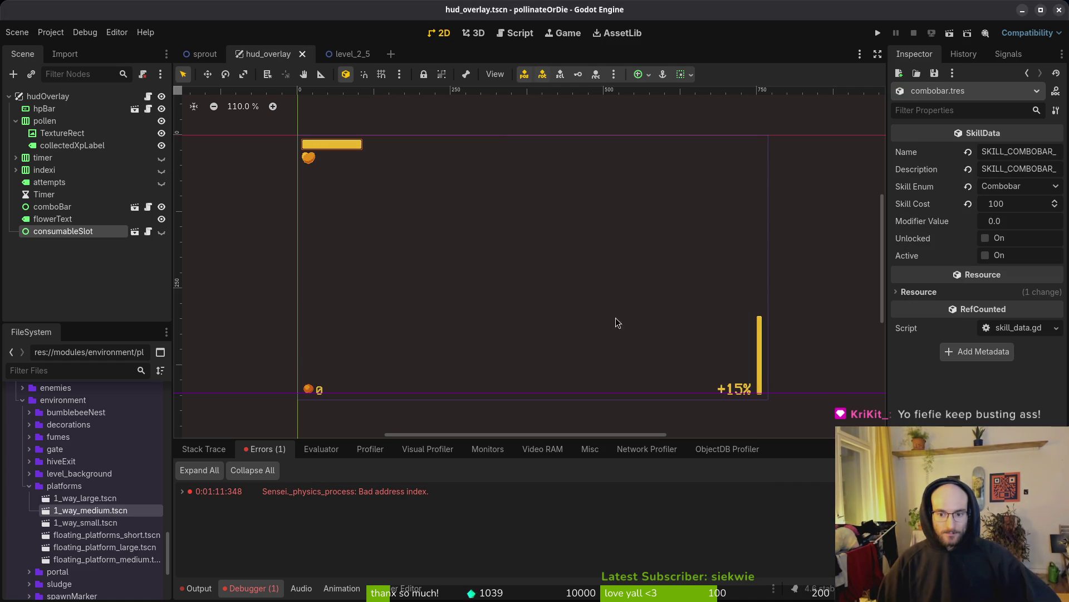
{"action": "scroll", "coordinate": [646, 306], "scroll_direction": "up", "scroll_amount": 5}
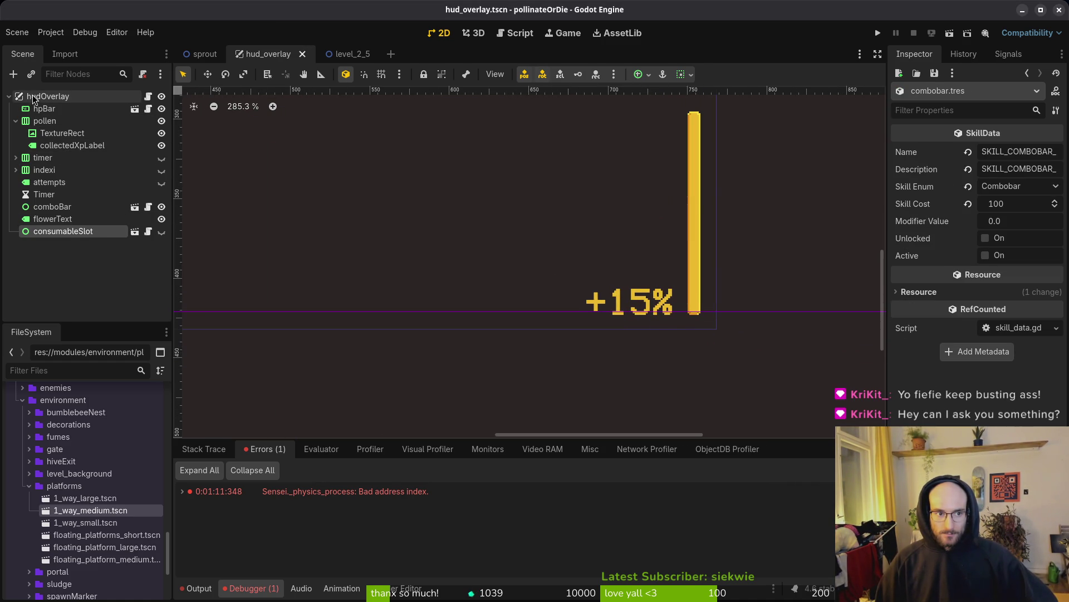
- Quick-open the combo_bar.tscn scene in its own tab
{"action": "key", "text": "alt+shift+o"}
{"action": "type", "text": "combobar"}
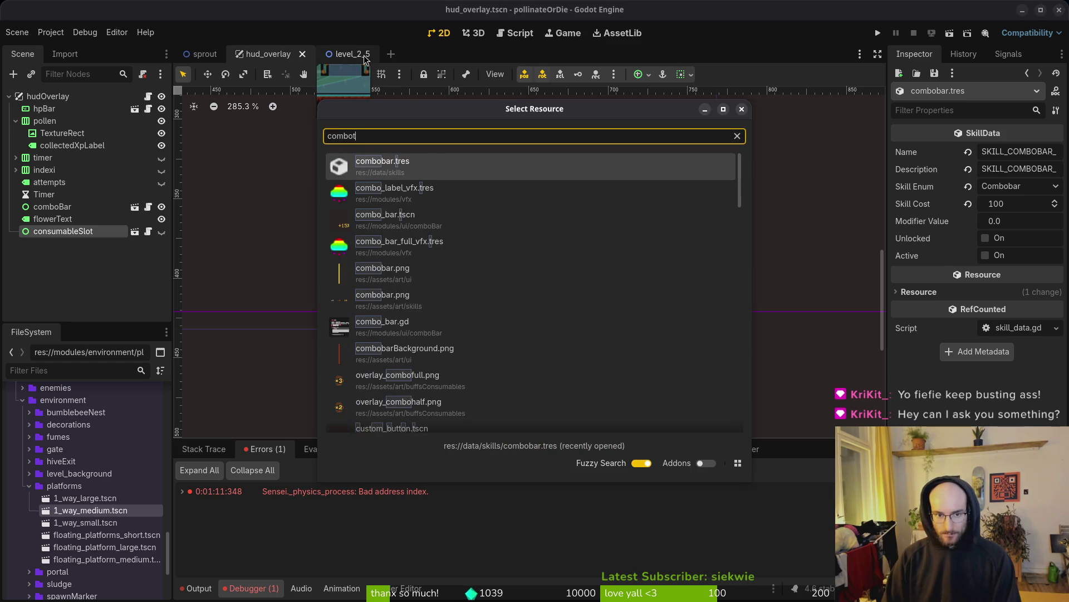
{"action": "key", "text": "Down"}
{"action": "key", "text": "Down"}
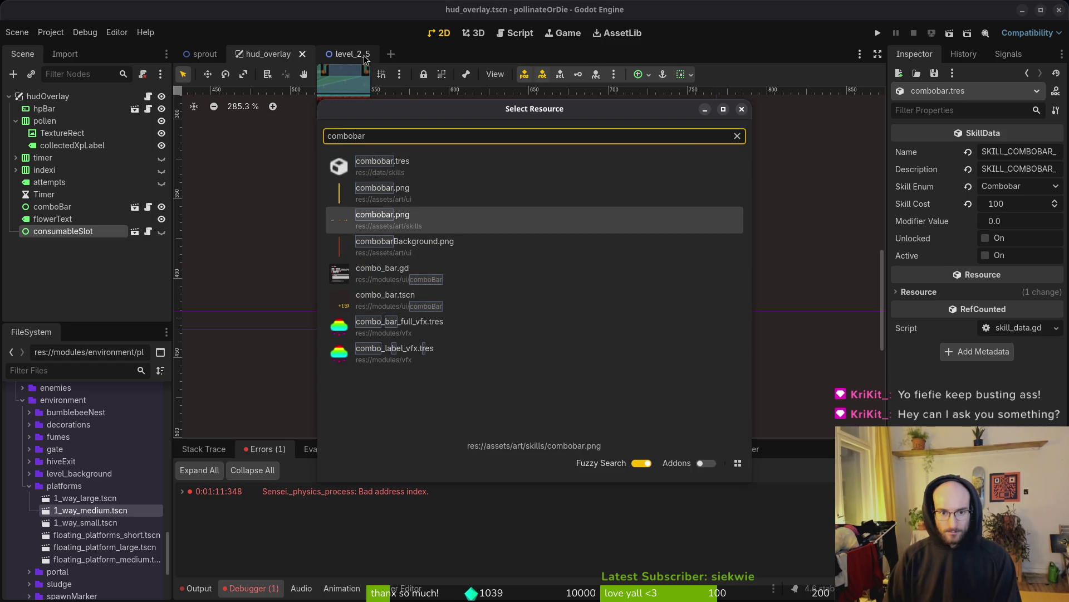
{"action": "key", "text": "Down"}
{"action": "key", "text": "Down"}
{"action": "key", "text": "Down"}
{"action": "key", "text": "Return"}
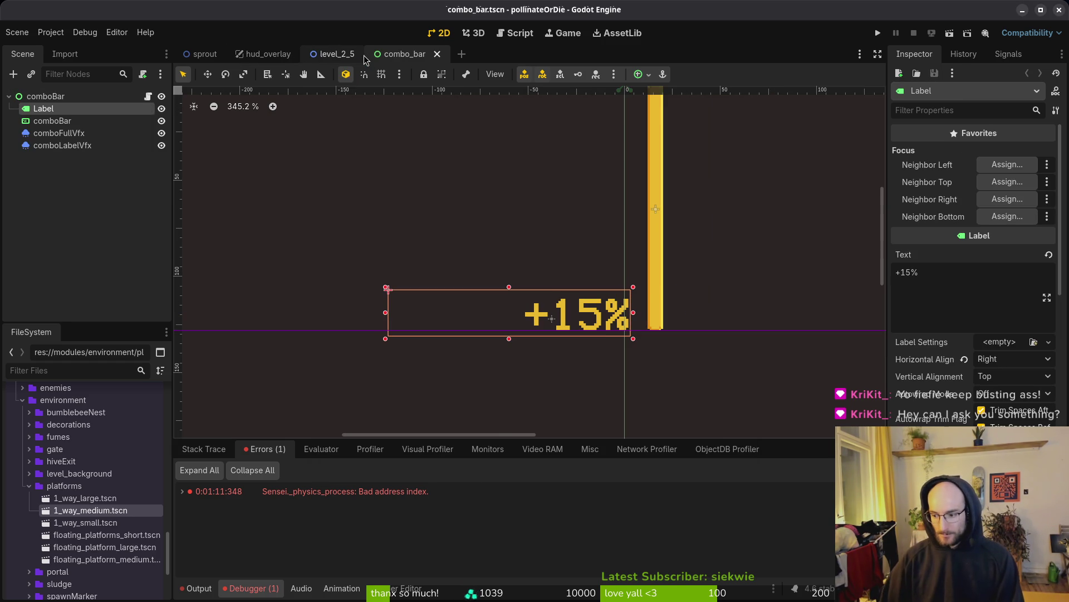
- Narrow the +15% label from its left edge and set Horizontal Alignment to Left
{"action": "scroll", "coordinate": [677, 320], "scroll_direction": "down", "scroll_amount": 5}
{"action": "scroll", "coordinate": [590, 317], "scroll_direction": "up", "scroll_amount": 3}
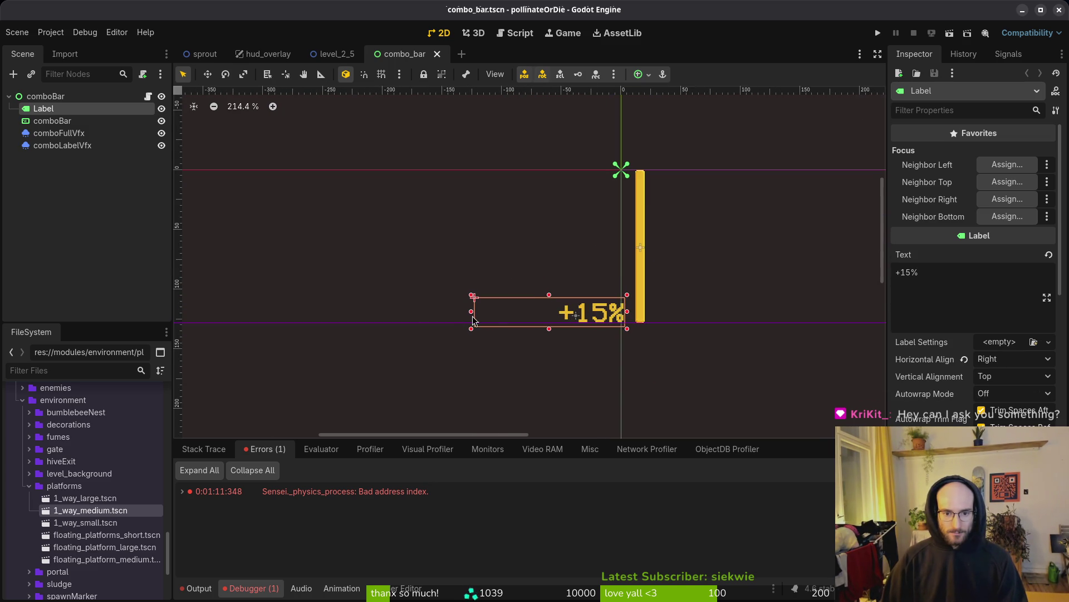
{"action": "left_click_drag", "start_coordinate": [472, 311], "coordinate": [701, 311]}
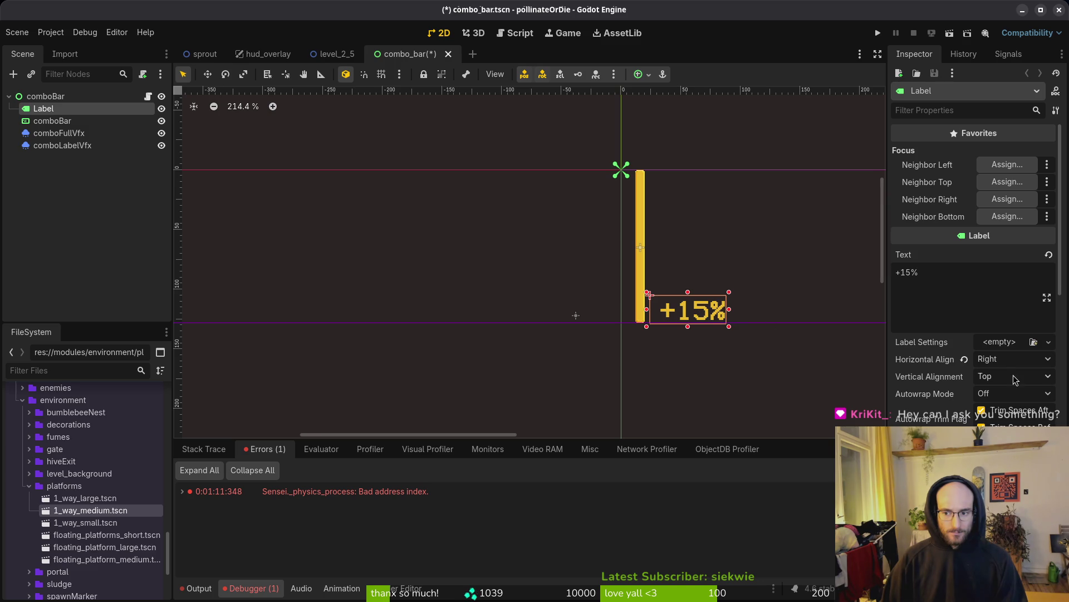
{"action": "left_click", "coordinate": [1023, 362]}
{"action": "left_click", "coordinate": [997, 374]}
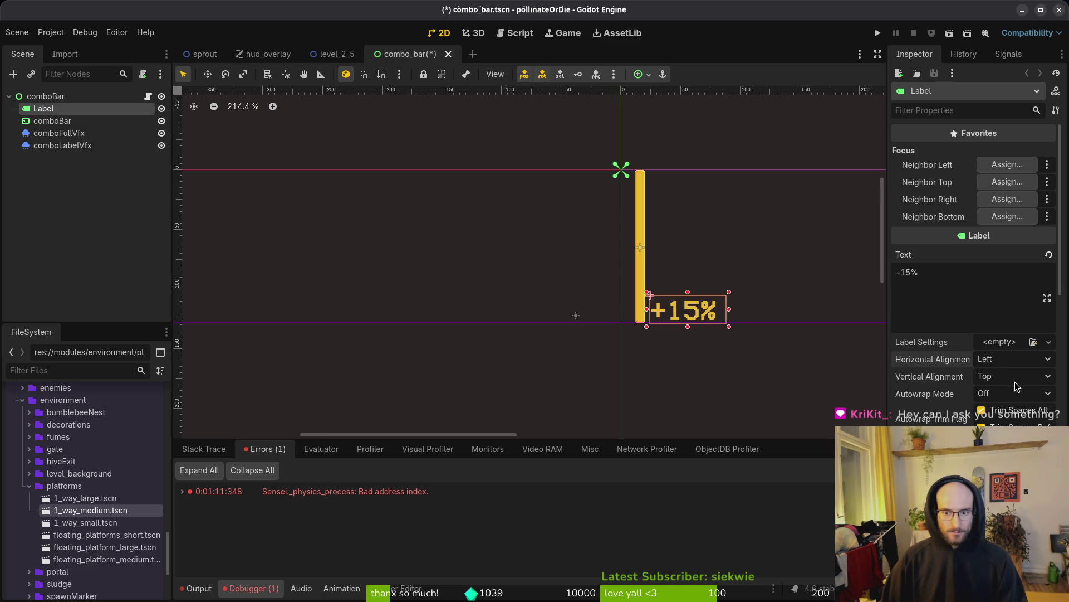
- Move the +15% label left beside the combo bar and fine-tune its position
{"action": "scroll", "coordinate": [707, 324], "scroll_direction": "up", "scroll_amount": 5}
{"action": "left_click", "coordinate": [957, 294]}
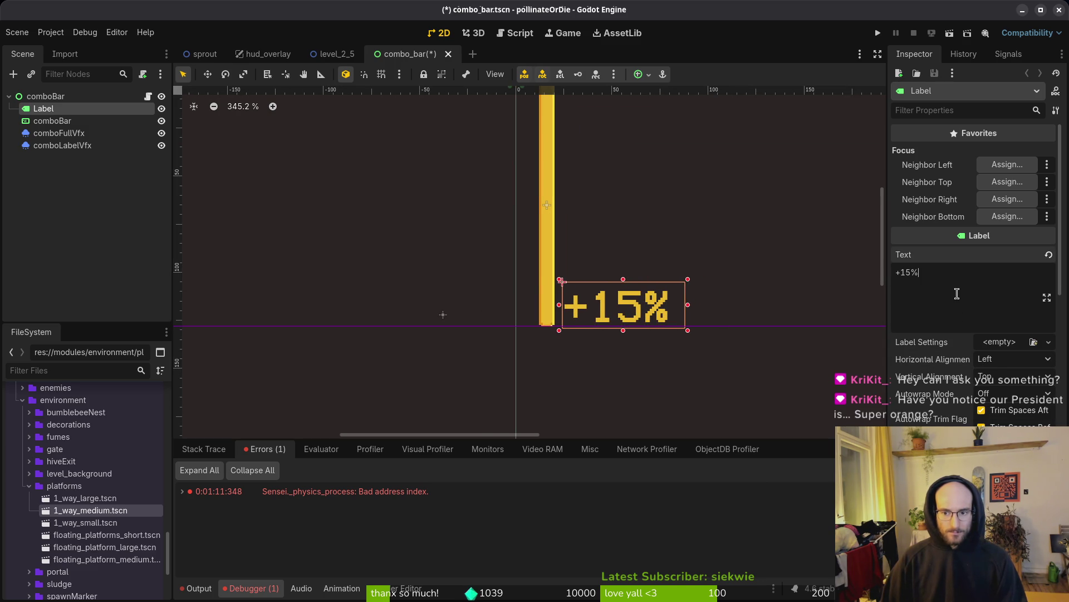
{"action": "left_click_drag", "start_coordinate": [697, 329], "coordinate": [649, 306]}
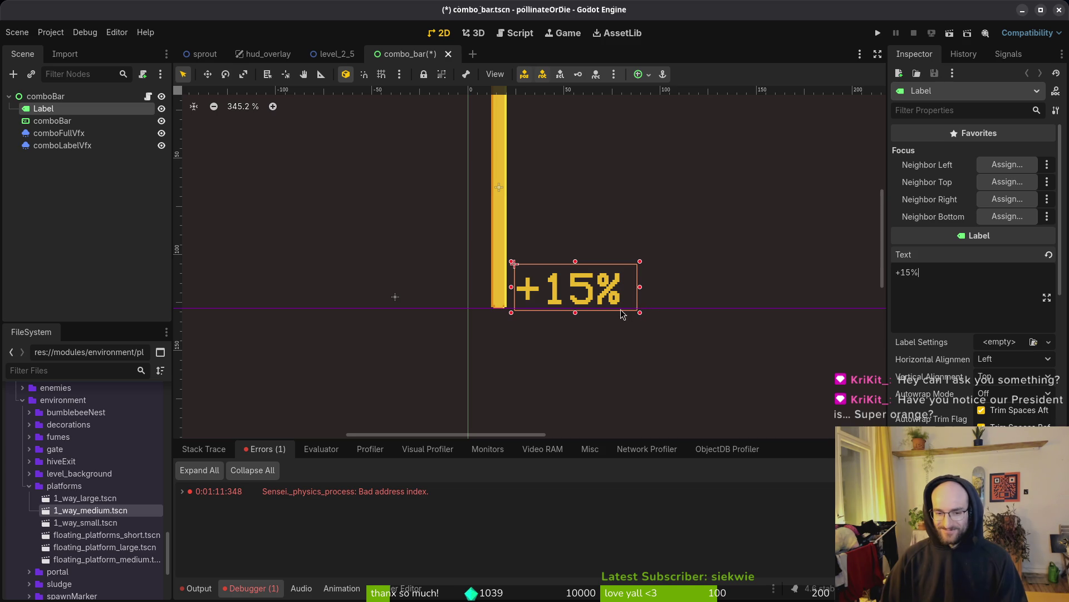
{"action": "scroll", "coordinate": [622, 314], "scroll_direction": "up", "scroll_amount": 6}
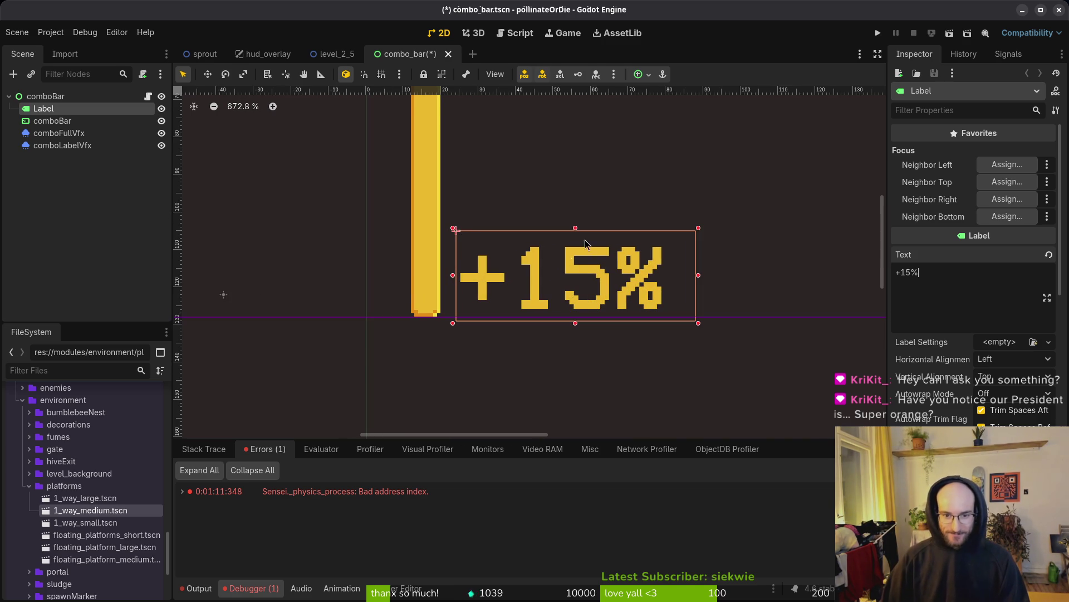
{"action": "left_click_drag", "start_coordinate": [585, 305], "coordinate": [475, 320]}
{"action": "scroll", "coordinate": [495, 306], "scroll_direction": "up", "scroll_amount": 9}
{"action": "left_click_drag", "start_coordinate": [627, 330], "coordinate": [716, 334]}
{"action": "scroll", "coordinate": [715, 334], "scroll_direction": "down", "scroll_amount": 5}
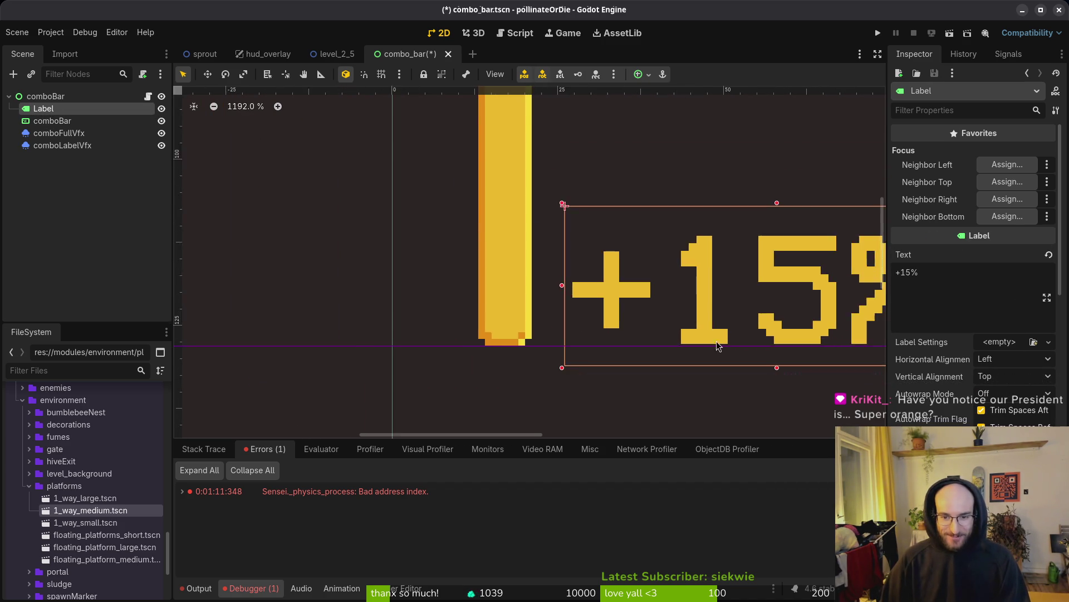
{"action": "left_click_drag", "start_coordinate": [576, 341], "coordinate": [582, 341]}
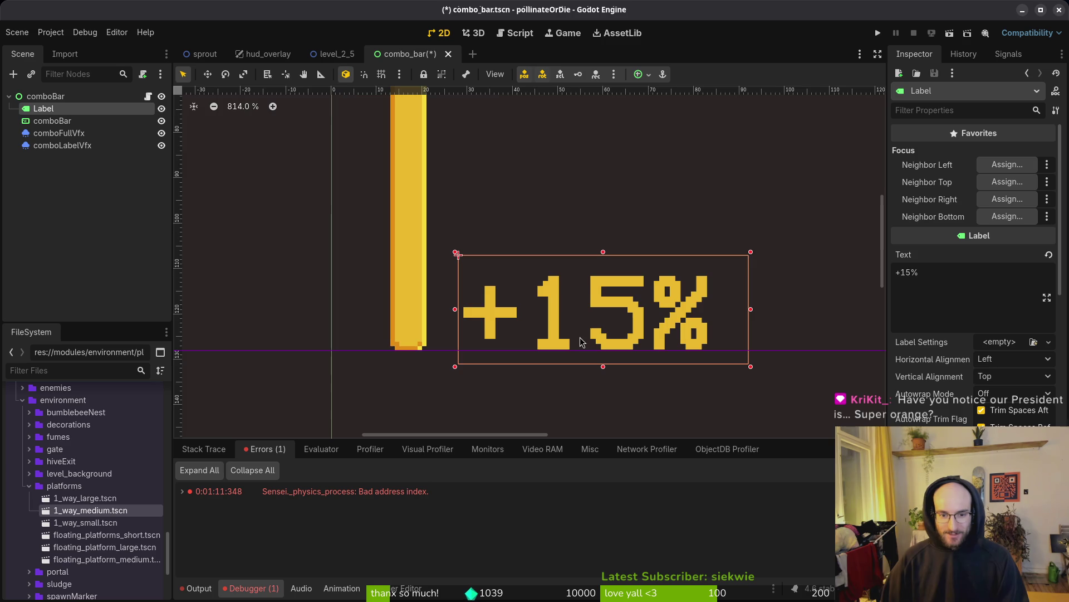
{"action": "scroll", "coordinate": [591, 341], "scroll_direction": "down", "scroll_amount": 2}
- Deselect the label and save the combo_bar scene
{"action": "key", "text": "Escape"}
{"action": "key", "text": "ctrl+s"}
{"action": "scroll", "coordinate": [613, 343], "scroll_direction": "down", "scroll_amount": 5}
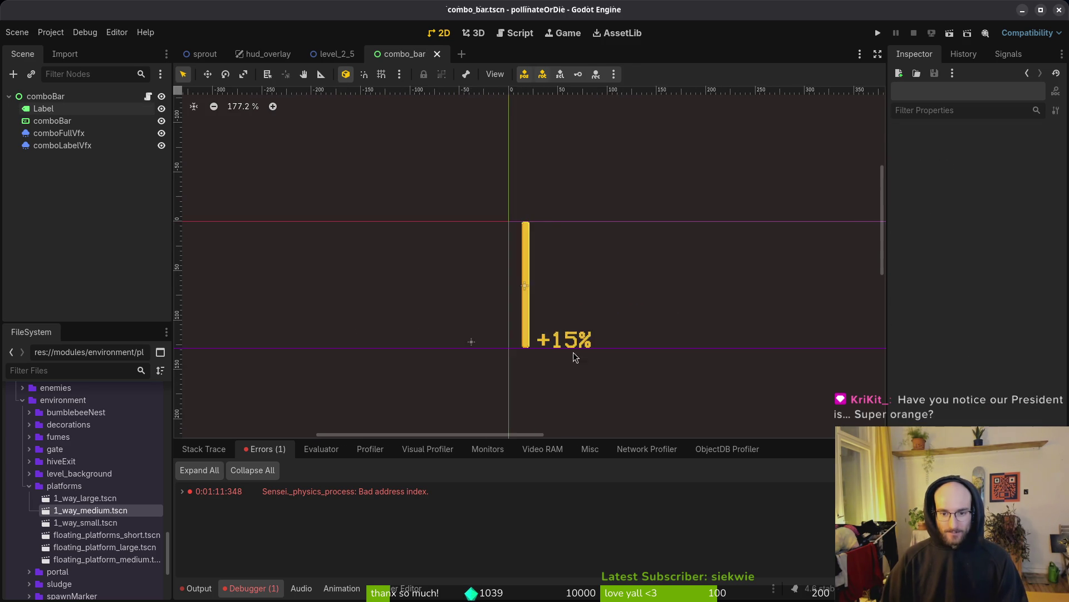
{"action": "scroll", "coordinate": [574, 335], "scroll_direction": "up", "scroll_amount": 3}
- Position the comboLabelVfx particles over the +15% label and turn on emitting
{"action": "left_click", "coordinate": [573, 335]}
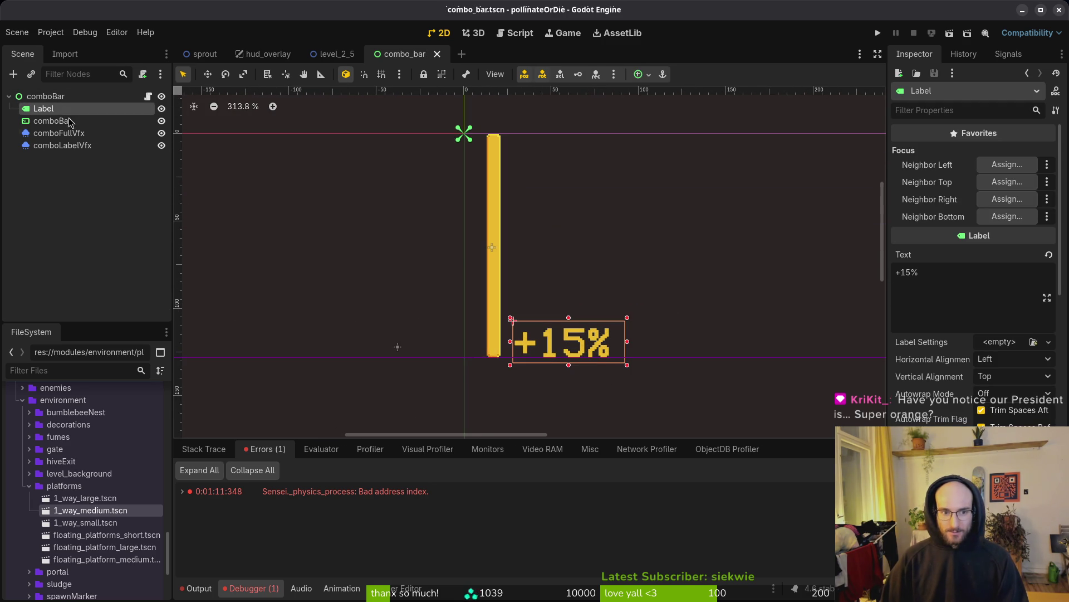
{"action": "left_click", "coordinate": [66, 148]}
{"action": "mouse_move", "coordinate": [411, 351]}
{"action": "left_mouse_down"}
{"action": "mouse_move", "coordinate": [580, 361]}
{"action": "mouse_move", "coordinate": [396, 346]}
{"action": "mouse_move", "coordinate": [595, 348]}
{"action": "left_mouse_up"}
{"action": "scroll", "coordinate": [602, 347], "scroll_direction": "up", "scroll_amount": 2}
{"action": "left_click", "coordinate": [982, 153]}
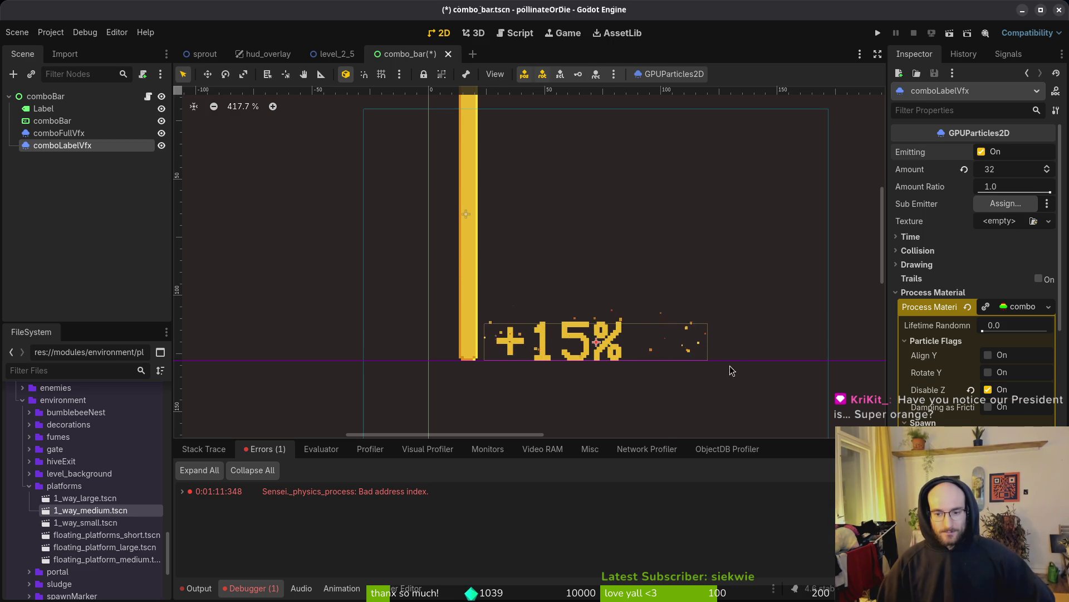
- Inspect the Label and comboLabelVfx nodes in the combo_bar scene
{"action": "scroll", "coordinate": [596, 349], "scroll_direction": "down", "scroll_amount": 10}
{"action": "scroll", "coordinate": [596, 349], "scroll_direction": "up", "scroll_amount": 9}
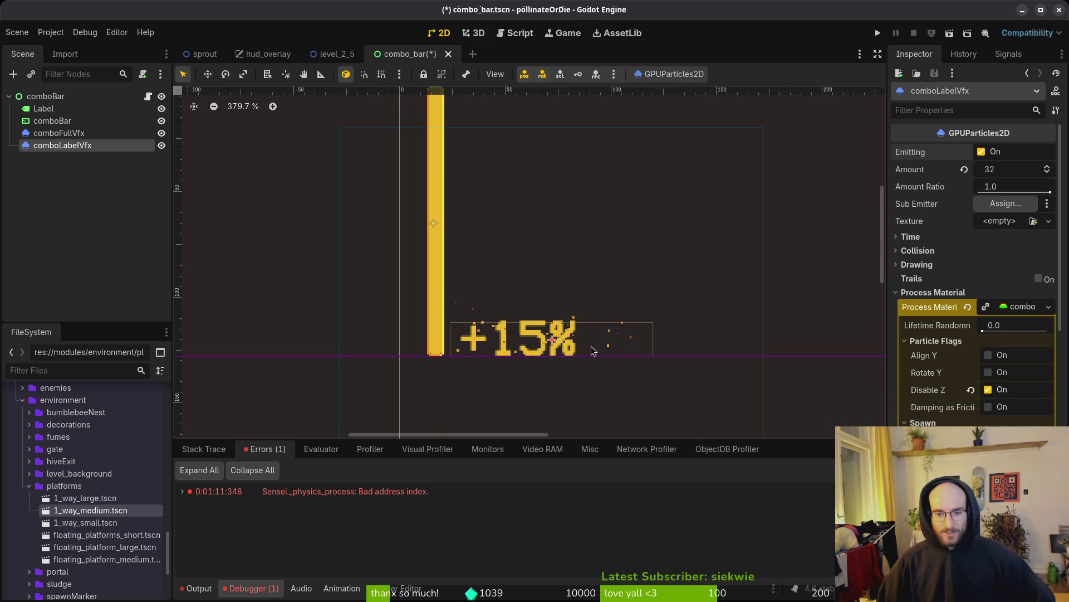
{"action": "scroll", "coordinate": [974, 279], "scroll_direction": "down", "scroll_amount": 3}
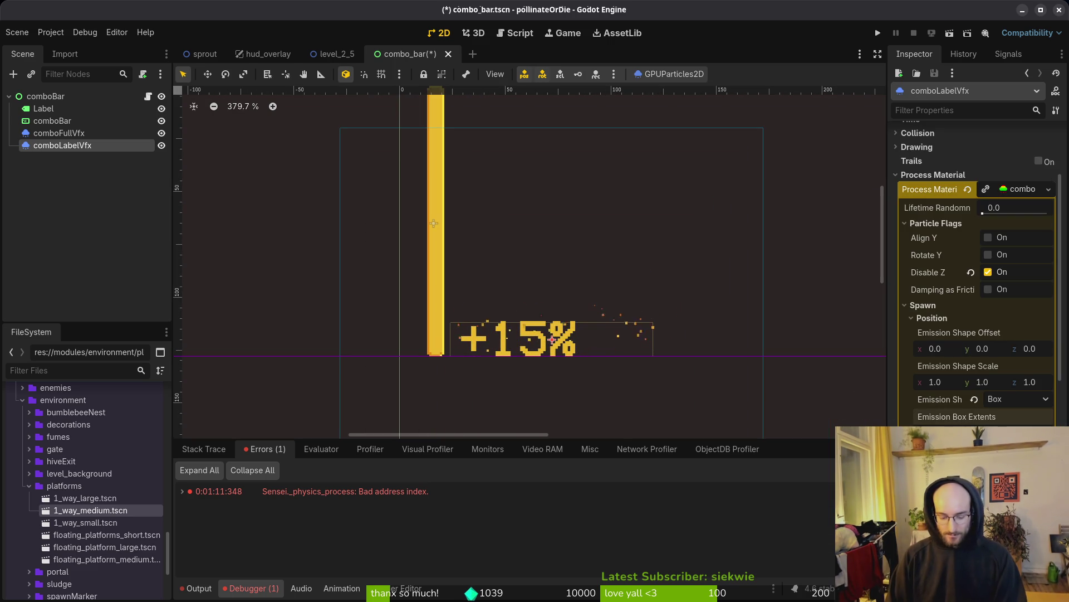
{"action": "left_click", "coordinate": [611, 345]}
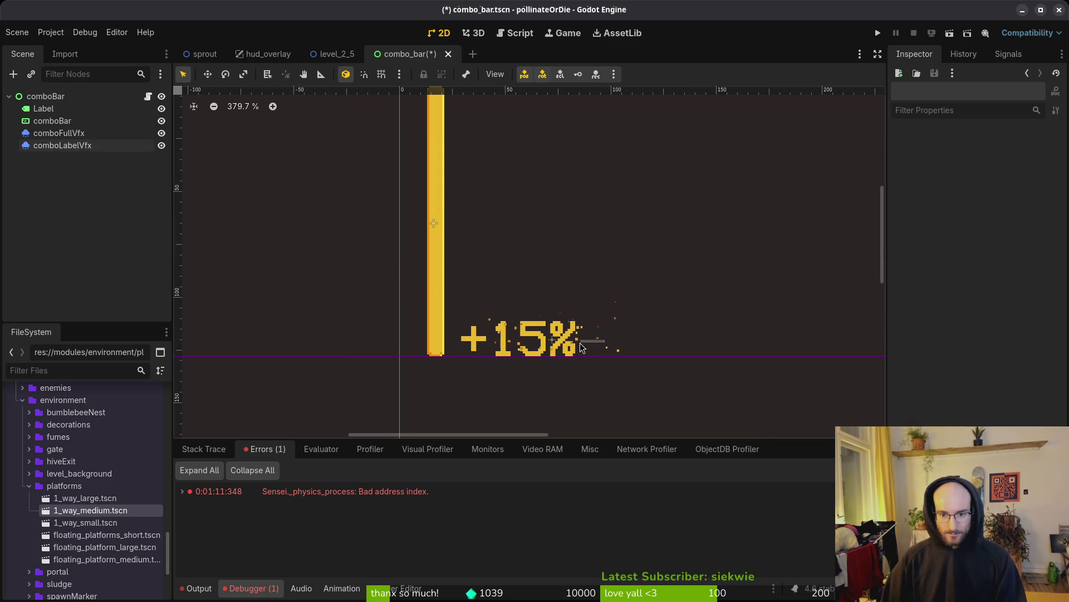
{"action": "left_click", "coordinate": [560, 342]}
{"action": "left_click", "coordinate": [62, 145]}
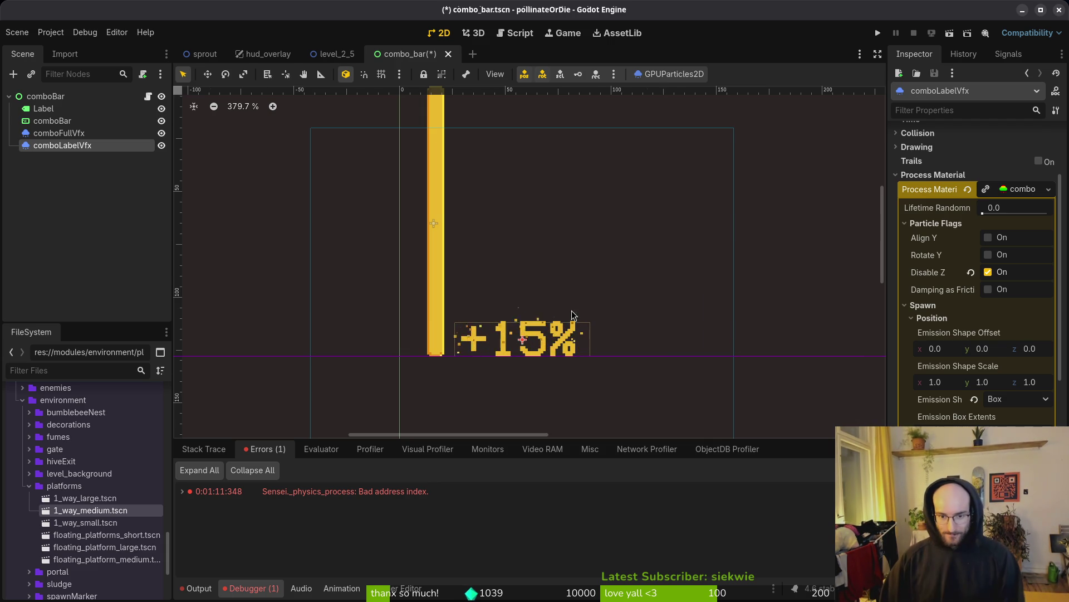
- Turn on emitting for the comboFullVfx particles to preview the effect
{"action": "scroll", "coordinate": [578, 323], "scroll_direction": "down", "scroll_amount": 3}
{"action": "left_click", "coordinate": [547, 332]}
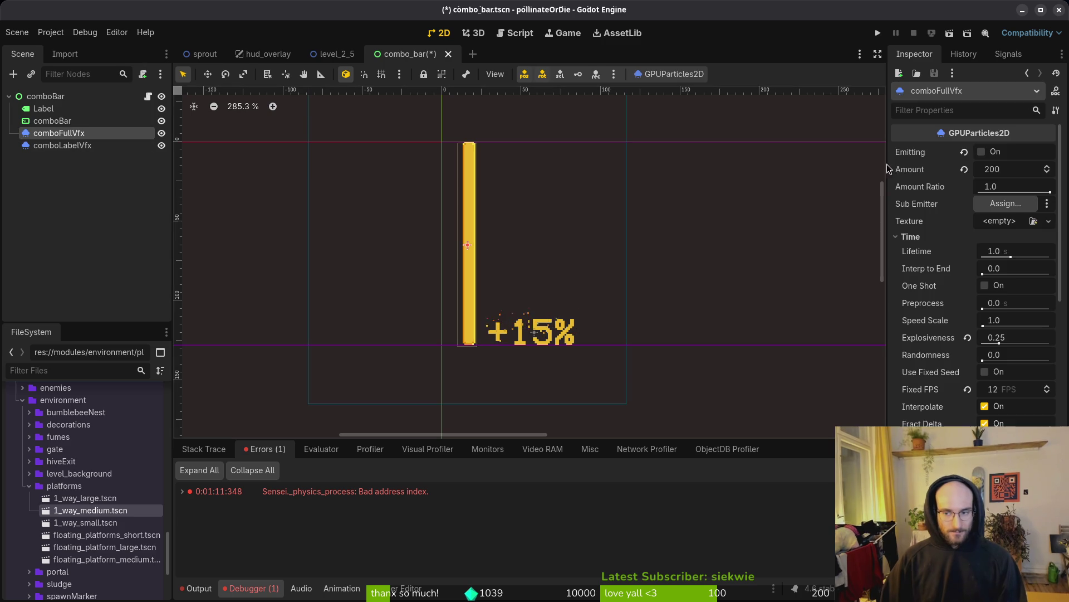
{"action": "left_click", "coordinate": [980, 153]}
{"action": "scroll", "coordinate": [474, 280], "scroll_direction": "down", "scroll_amount": 2}
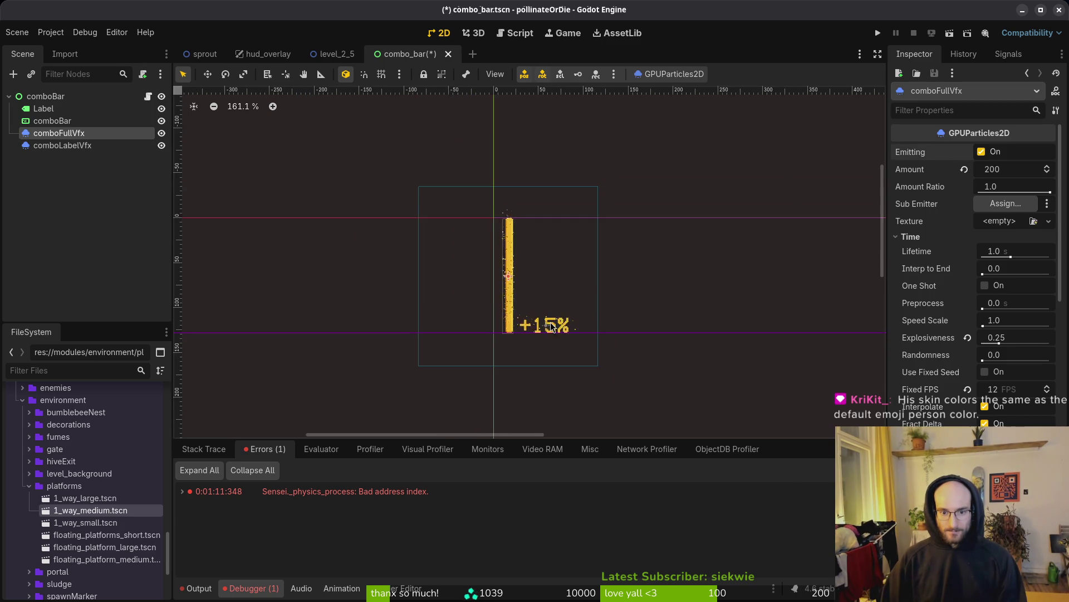
{"action": "scroll", "coordinate": [474, 280], "scroll_direction": "up", "scroll_amount": 2}
{"action": "scroll", "coordinate": [474, 280], "scroll_direction": "up", "scroll_amount": 4}
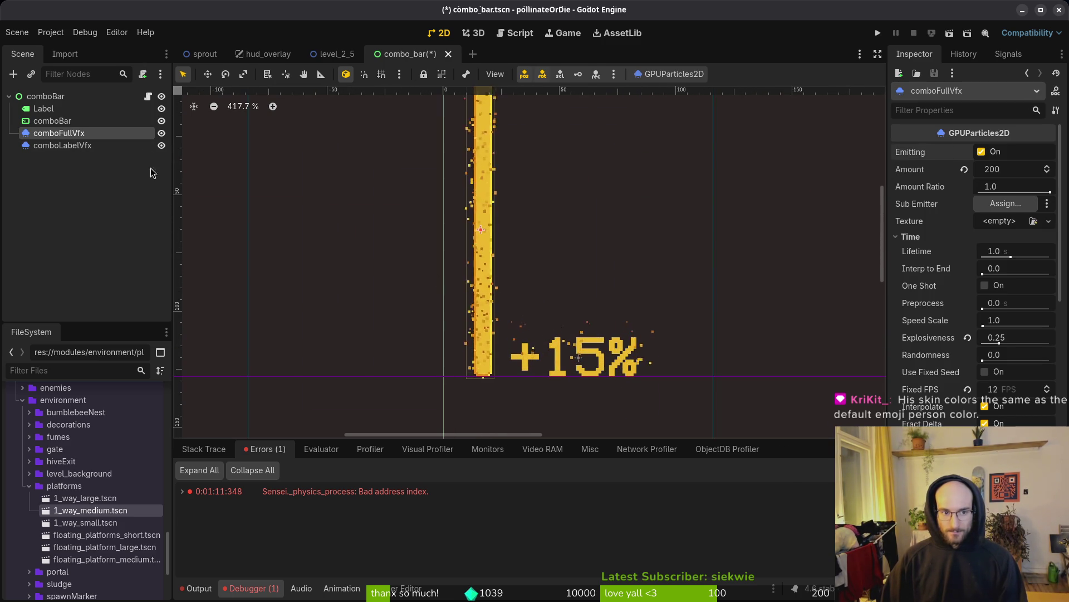
- Select all four child nodes of comboBar and nudge them about 6 px left
{"action": "left_click", "coordinate": [85, 149], "text": "shift"}
{"action": "left_click", "coordinate": [53, 120], "text": "ctrl"}
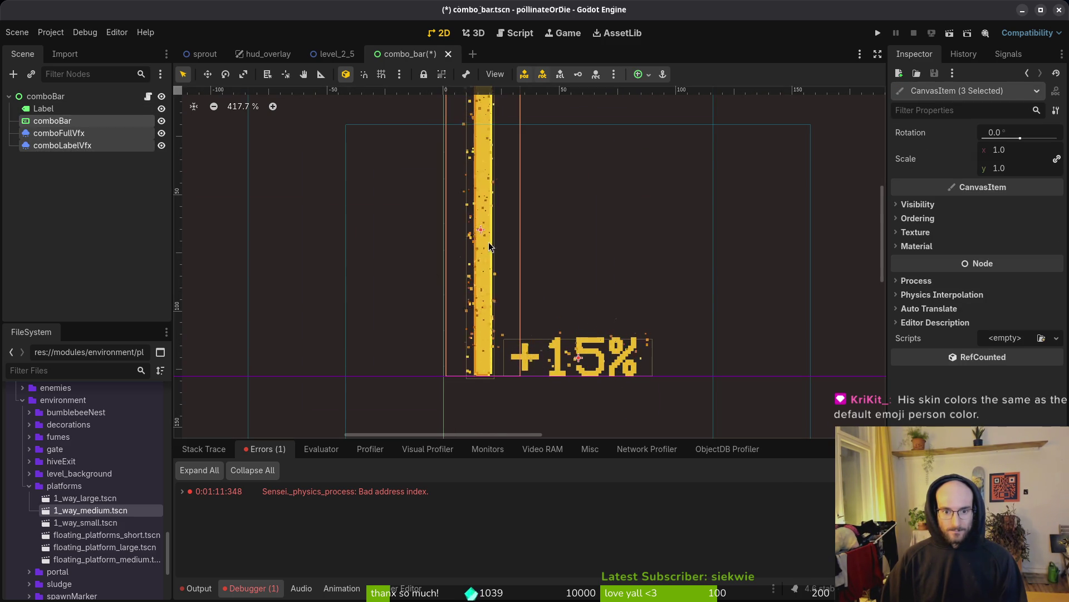
{"action": "scroll", "coordinate": [565, 295], "scroll_direction": "down", "scroll_amount": 4}
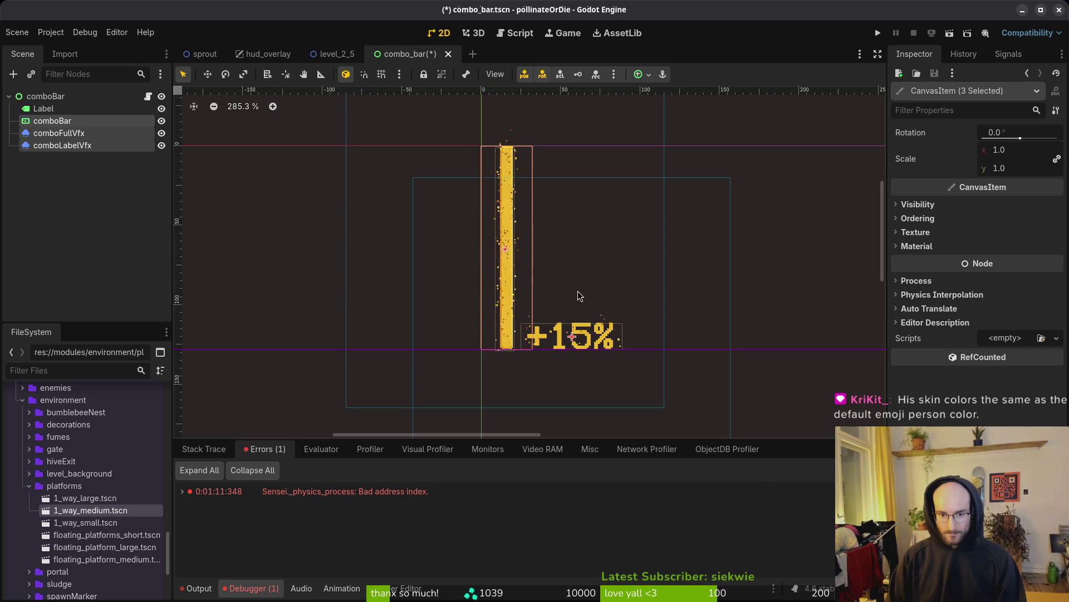
{"action": "left_click", "coordinate": [580, 295]}
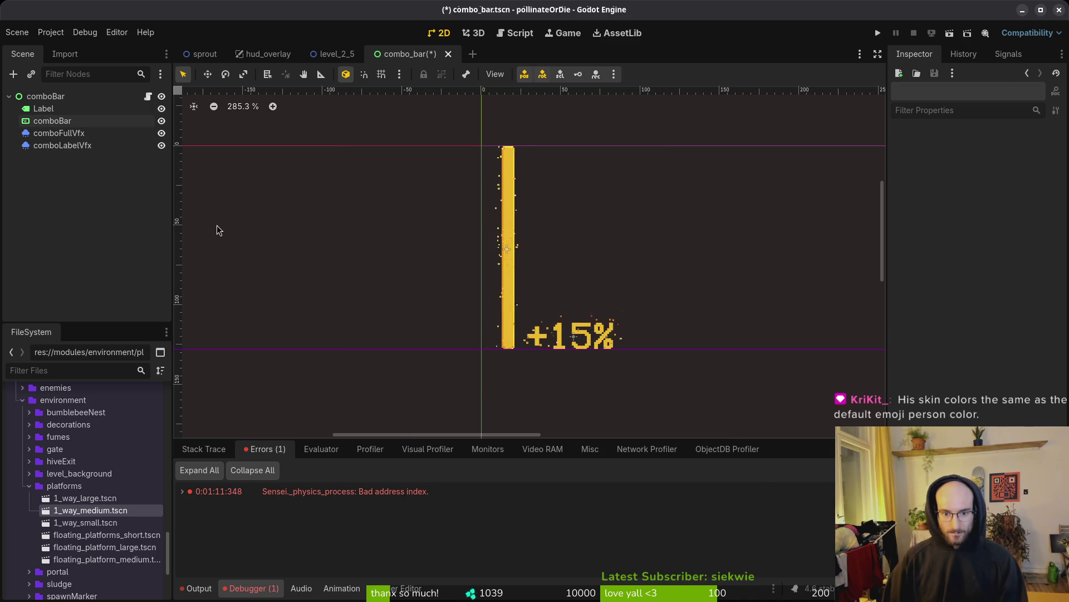
{"action": "left_click", "coordinate": [46, 97]}
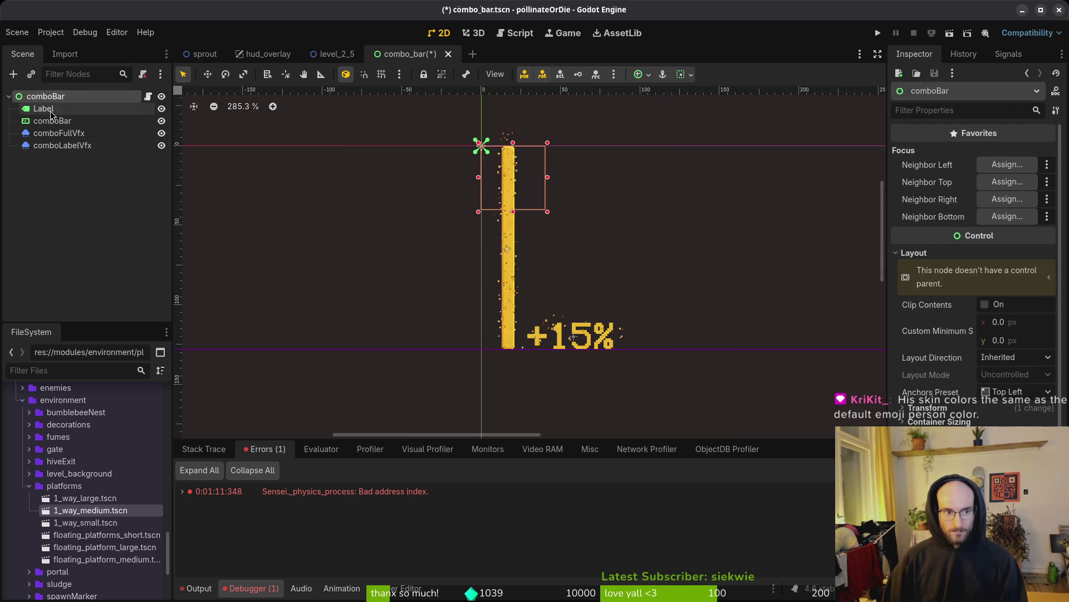
{"action": "left_click", "coordinate": [44, 109]}
{"action": "left_click", "coordinate": [62, 145], "text": "shift"}
{"action": "left_click_drag", "start_coordinate": [621, 280], "coordinate": [580, 259]}
{"action": "key", "text": "Left"}
{"action": "key", "text": "Left"}
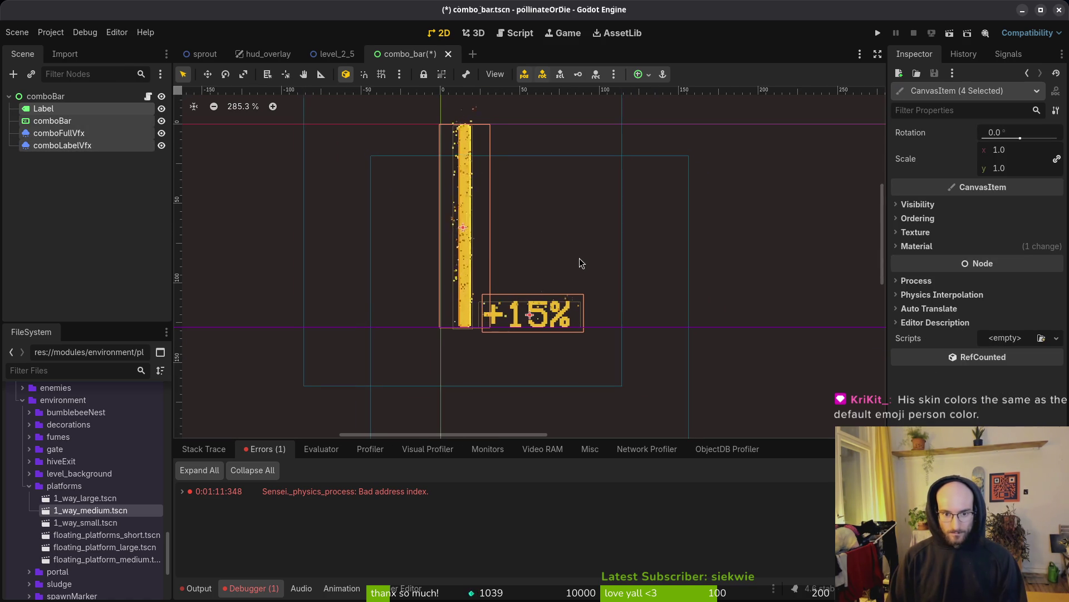
- Check the comboBar and comboFullVfx nodes, then save combo_bar.tscn
{"action": "left_click", "coordinate": [579, 258]}
{"action": "scroll", "coordinate": [579, 258], "scroll_direction": "down", "scroll_amount": 4}
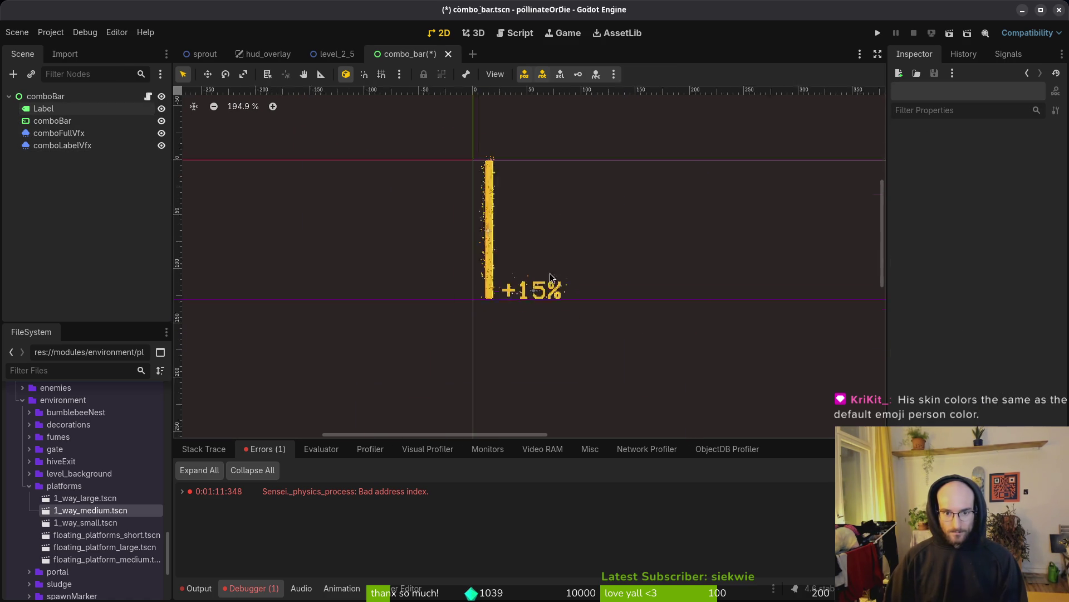
{"action": "left_click", "coordinate": [48, 97]}
{"action": "scroll", "coordinate": [503, 198], "scroll_direction": "up", "scroll_amount": 5}
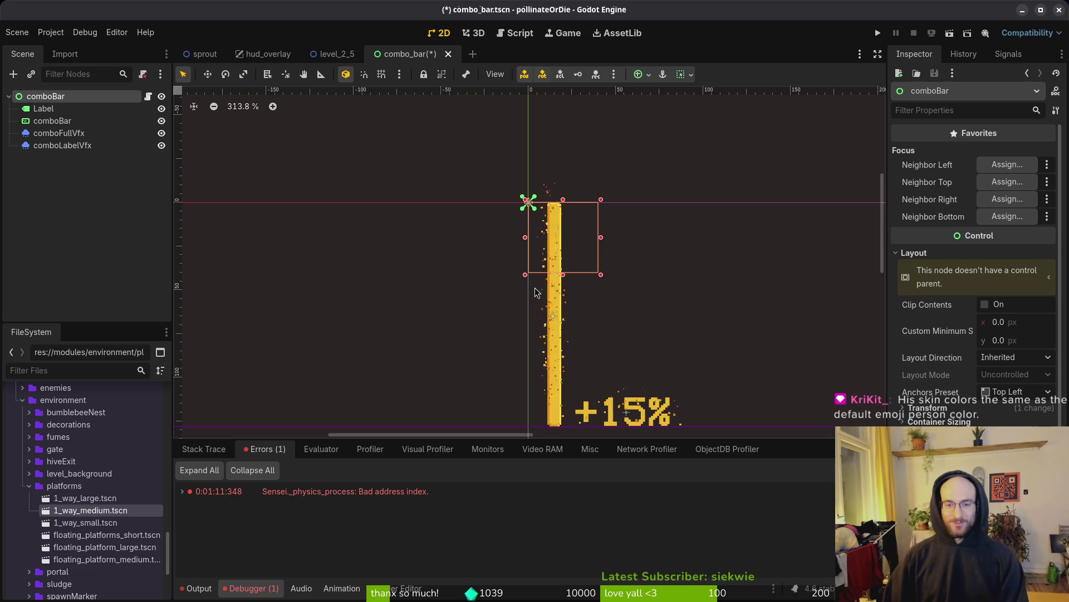
{"action": "scroll", "coordinate": [583, 319], "scroll_direction": "right", "scroll_amount": 2}
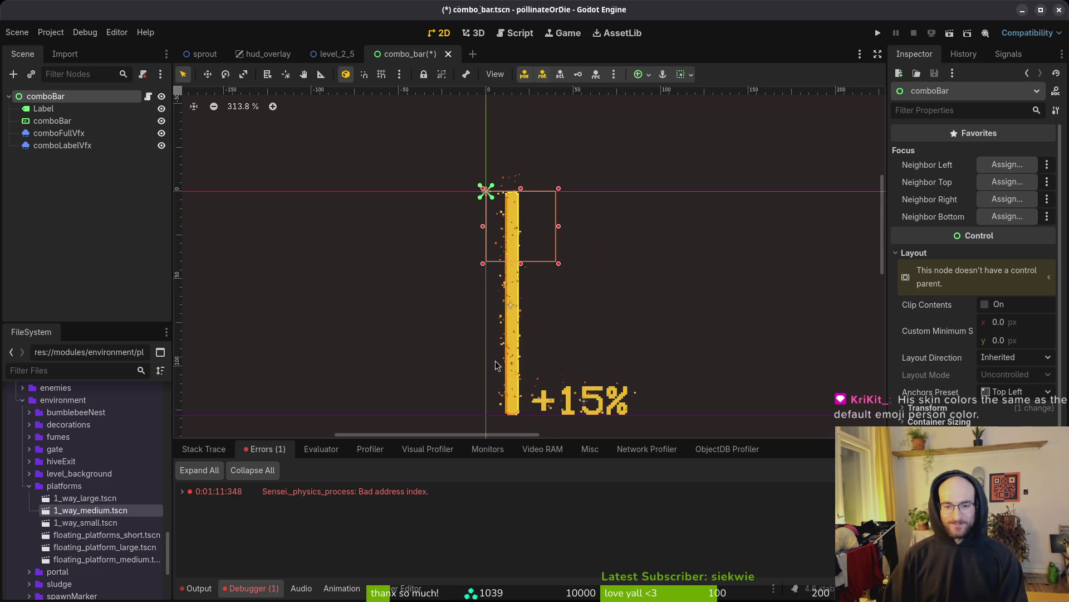
{"action": "left_click", "coordinate": [36, 135]}
{"action": "scroll", "coordinate": [567, 267], "scroll_direction": "up", "scroll_amount": 6}
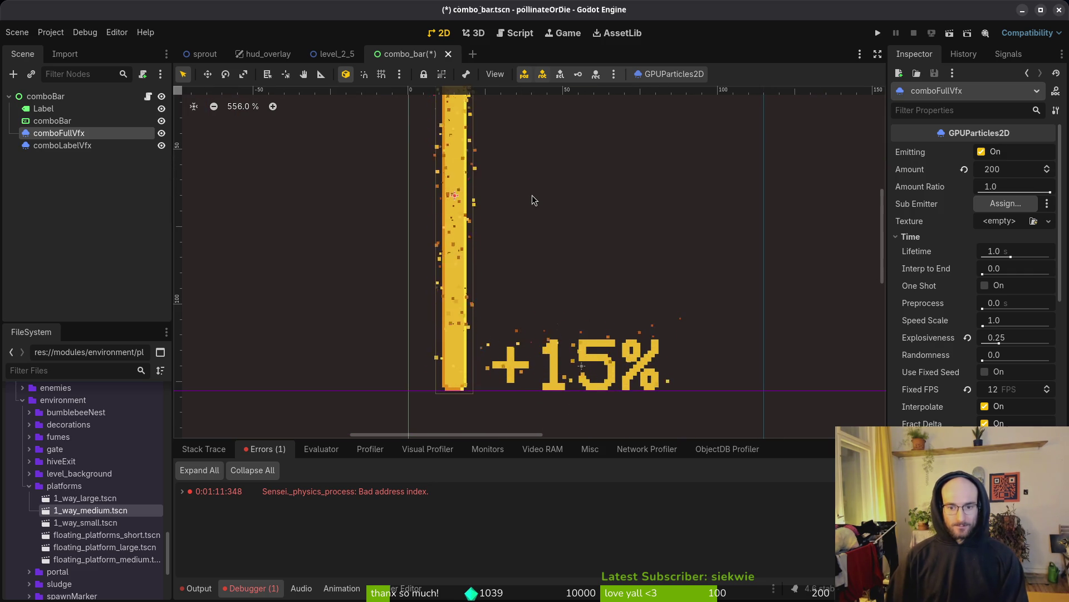
{"action": "scroll", "coordinate": [567, 209], "scroll_direction": "down", "scroll_amount": 6}
{"action": "key", "text": "ctrl+s"}
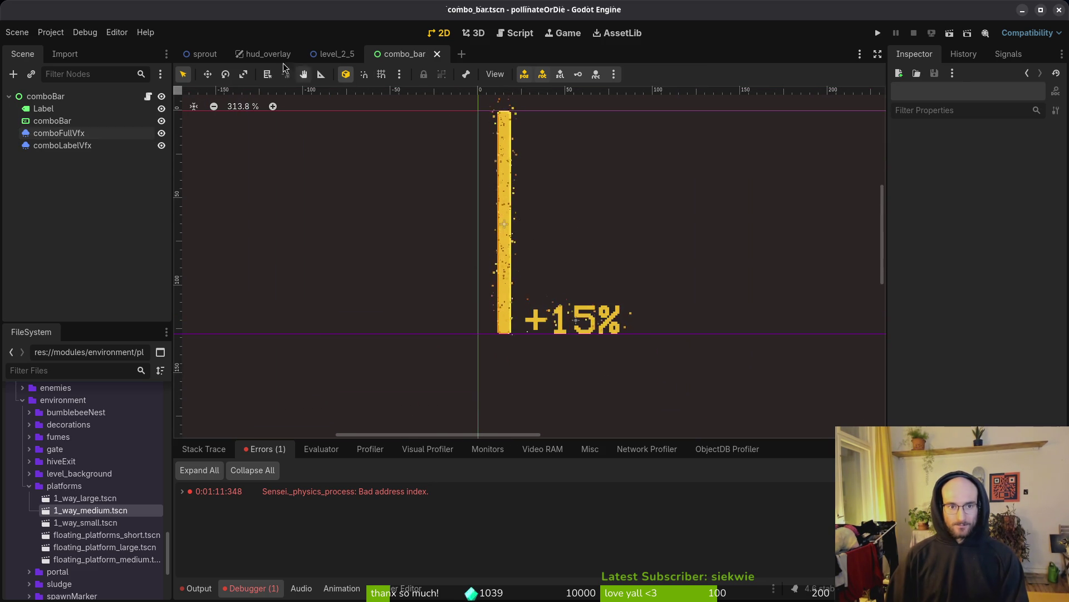
{"action": "left_click", "coordinate": [283, 56]}
- In hud_overlay, drag the combo bar left so it sits directly above the pollen counter
{"action": "scroll", "coordinate": [637, 292], "scroll_direction": "down", "scroll_amount": 7}
{"action": "scroll", "coordinate": [575, 327], "scroll_direction": "left", "scroll_amount": 3}
{"action": "scroll", "coordinate": [496, 318], "scroll_direction": "left", "scroll_amount": 1}
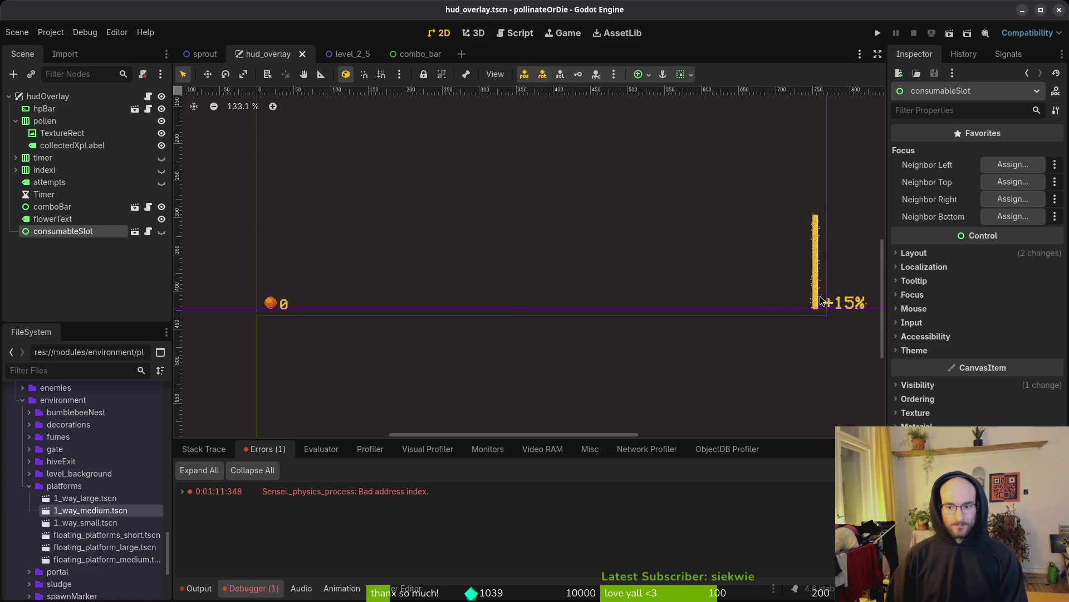
{"action": "mouse_move", "coordinate": [817, 303]}
{"action": "left_mouse_down"}
{"action": "mouse_move", "coordinate": [456, 279]}
{"action": "mouse_move", "coordinate": [305, 277]}
{"action": "mouse_move", "coordinate": [273, 288]}
{"action": "left_mouse_up"}
{"action": "scroll", "coordinate": [278, 284], "scroll_direction": "up", "scroll_amount": 3}
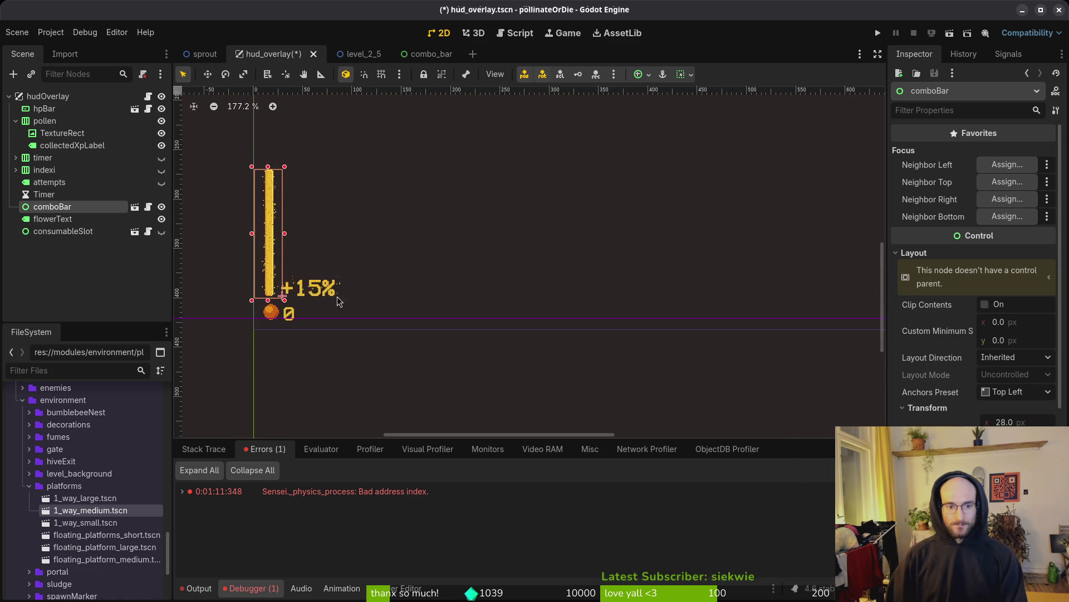
{"action": "scroll", "coordinate": [275, 281], "scroll_direction": "up", "scroll_amount": 9}
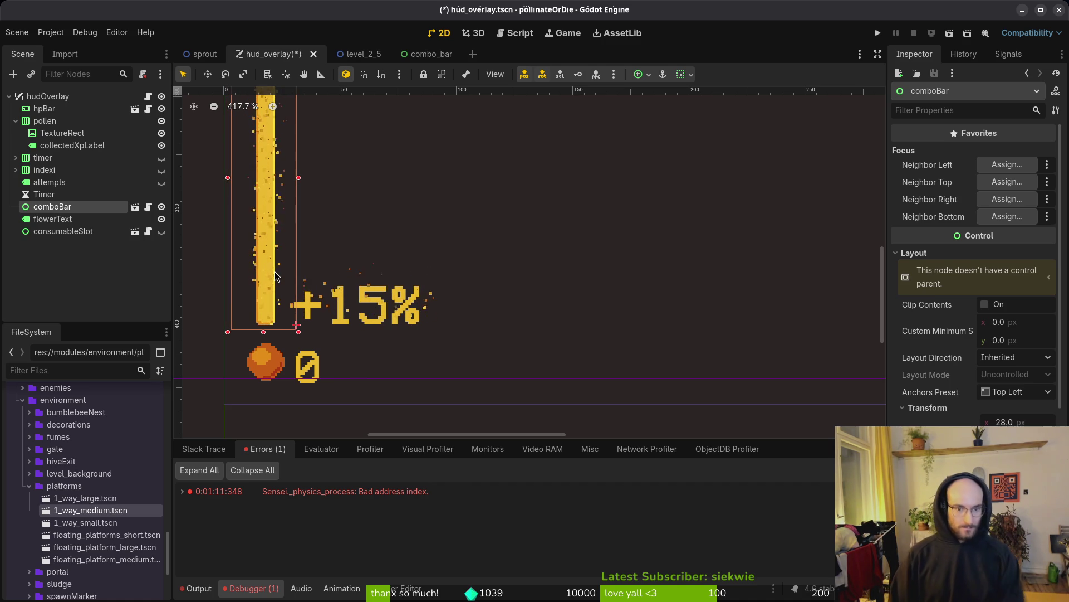
{"action": "scroll", "coordinate": [444, 294], "scroll_direction": "down", "scroll_amount": 5}
{"action": "scroll", "coordinate": [523, 289], "scroll_direction": "down", "scroll_amount": 12}
{"action": "left_click", "coordinate": [500, 320]}
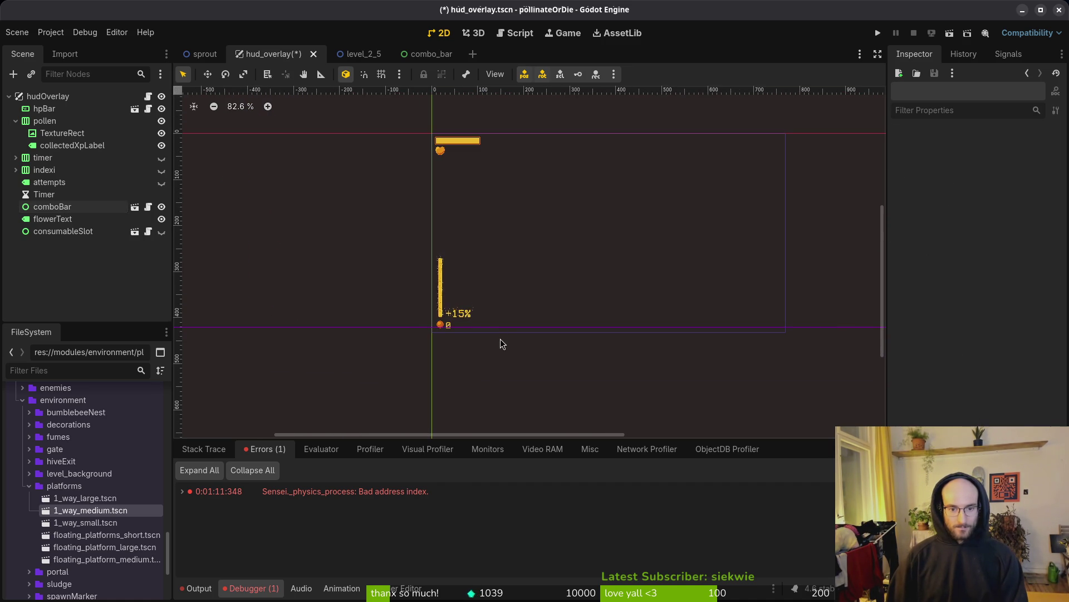
{"action": "left_click_drag", "start_coordinate": [500, 336], "coordinate": [443, 334]}
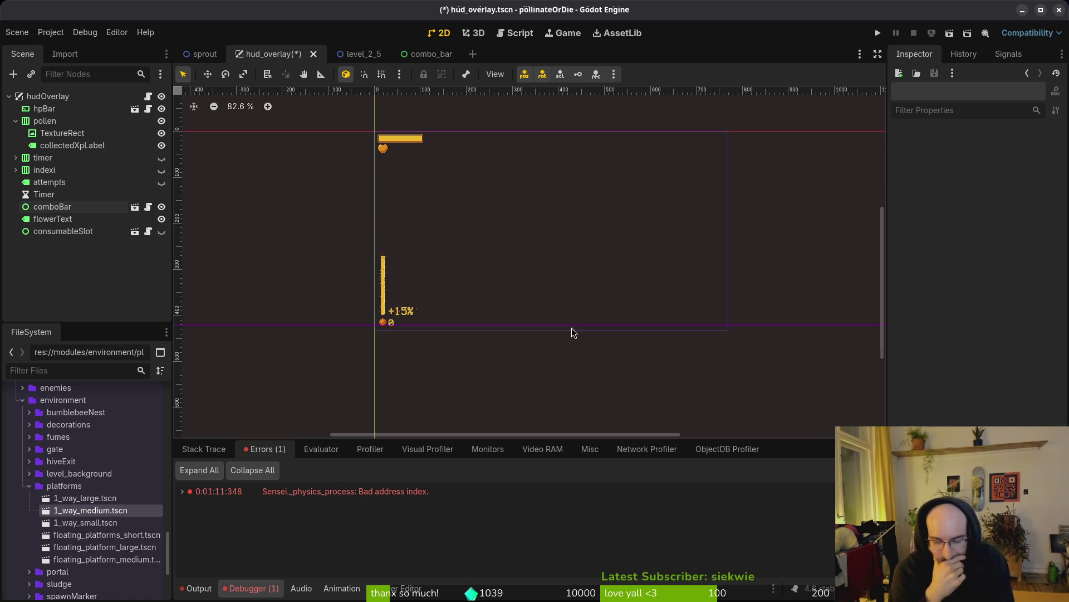
- Launch Steam from the desktop search and start ScourgeBringer
{"action": "key", "text": "super"}
{"action": "type", "text": "steam"}
{"action": "key", "text": "Return"}
{"action": "left_click", "coordinate": [330, 254]}
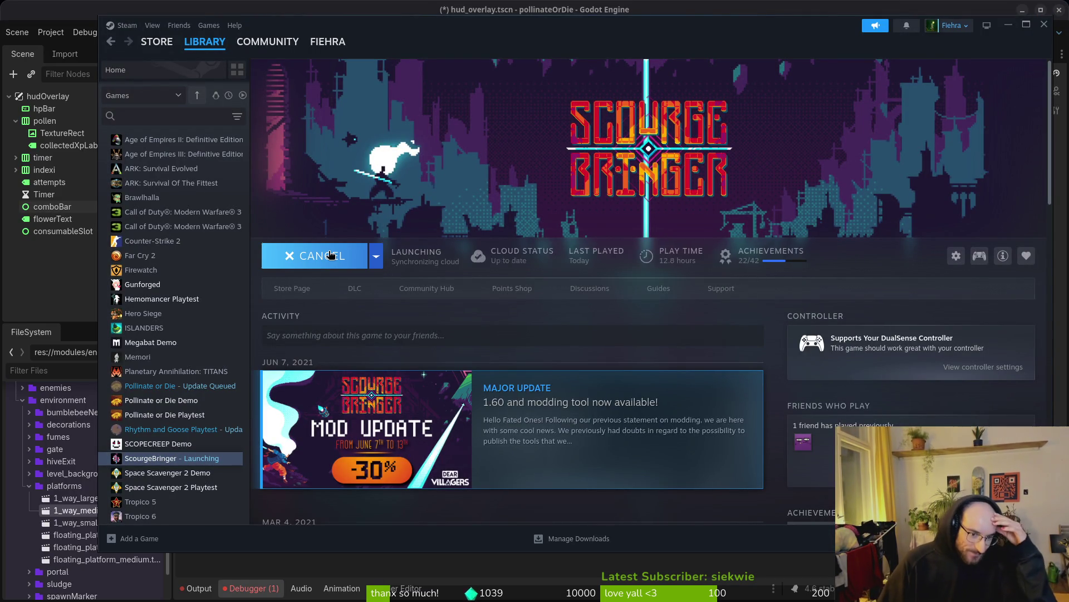
- Continue the saved ScourgeBringer run, check its HUD, pause it, and return to Godot
{"action": "left_click", "coordinate": [203, 489]}
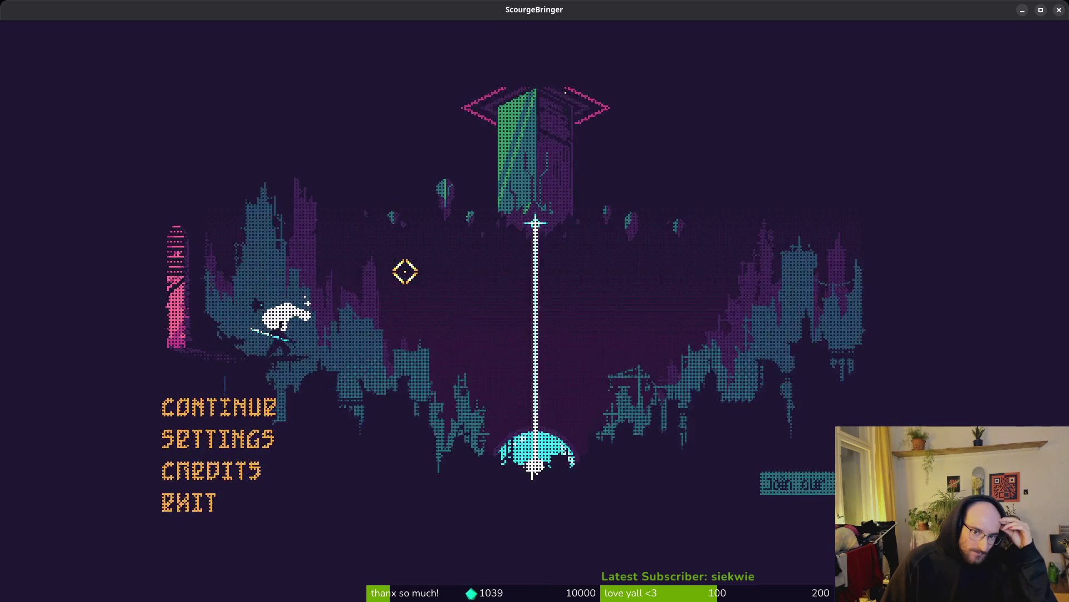
{"action": "left_click", "coordinate": [312, 392]}
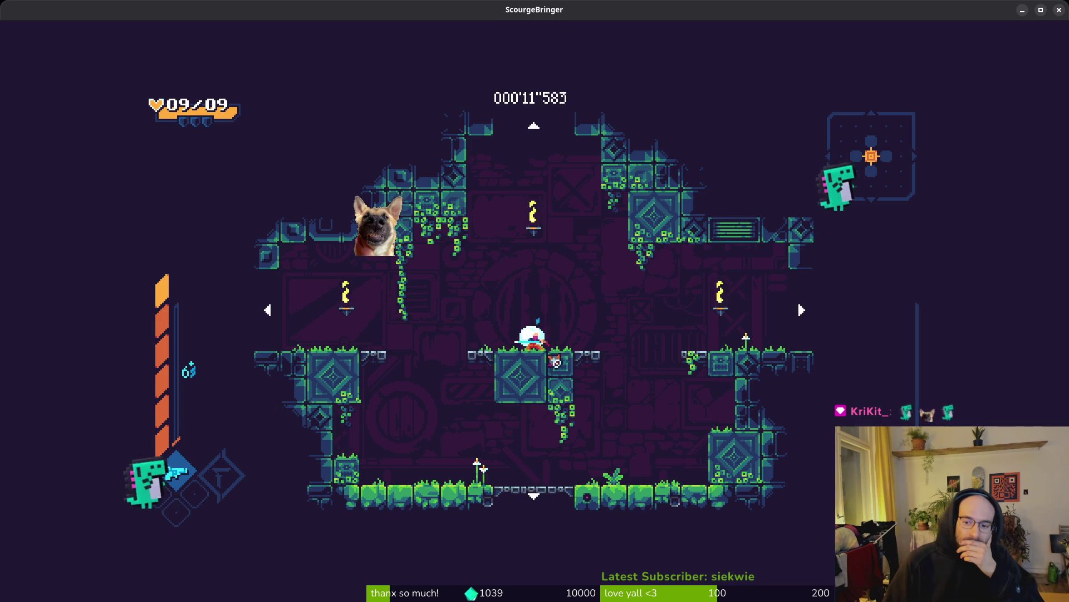
{"action": "key", "text": "alt+Tab"}
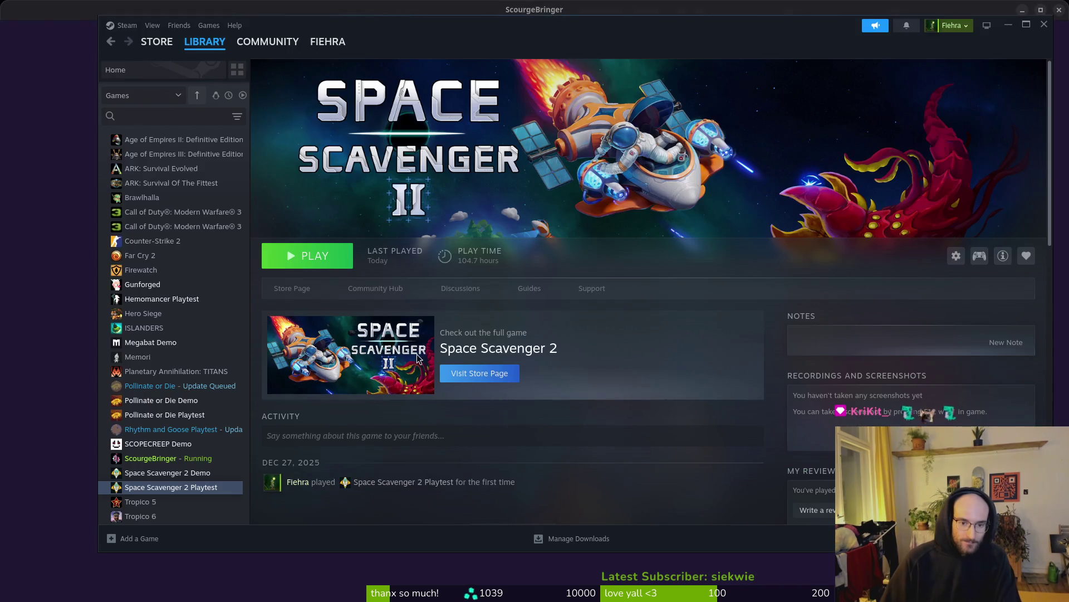
{"action": "key", "text": "alt+Tab"}
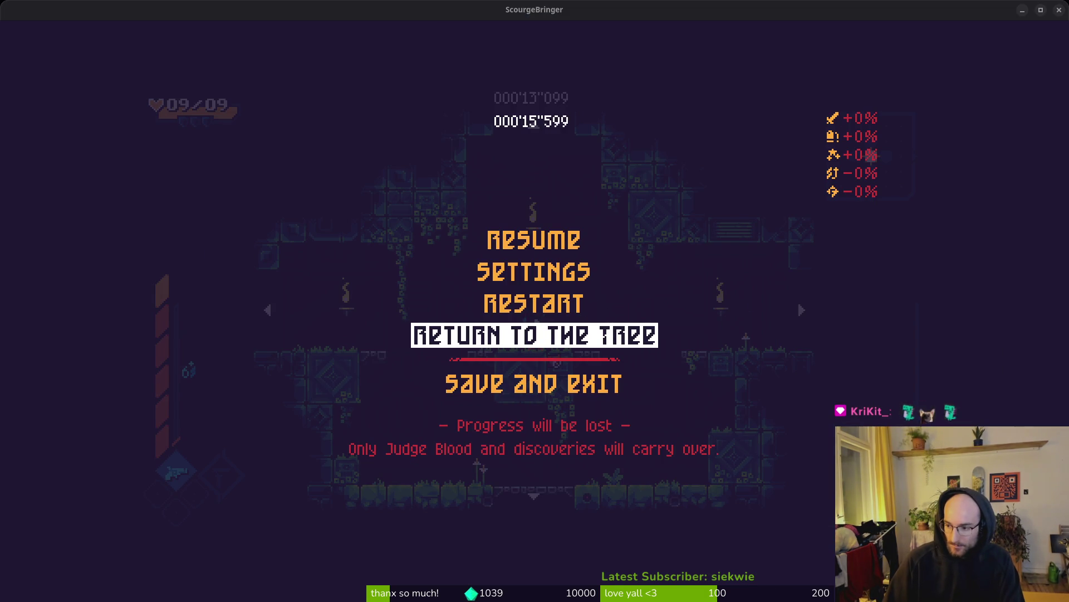
{"action": "key", "text": "alt+Tab"}
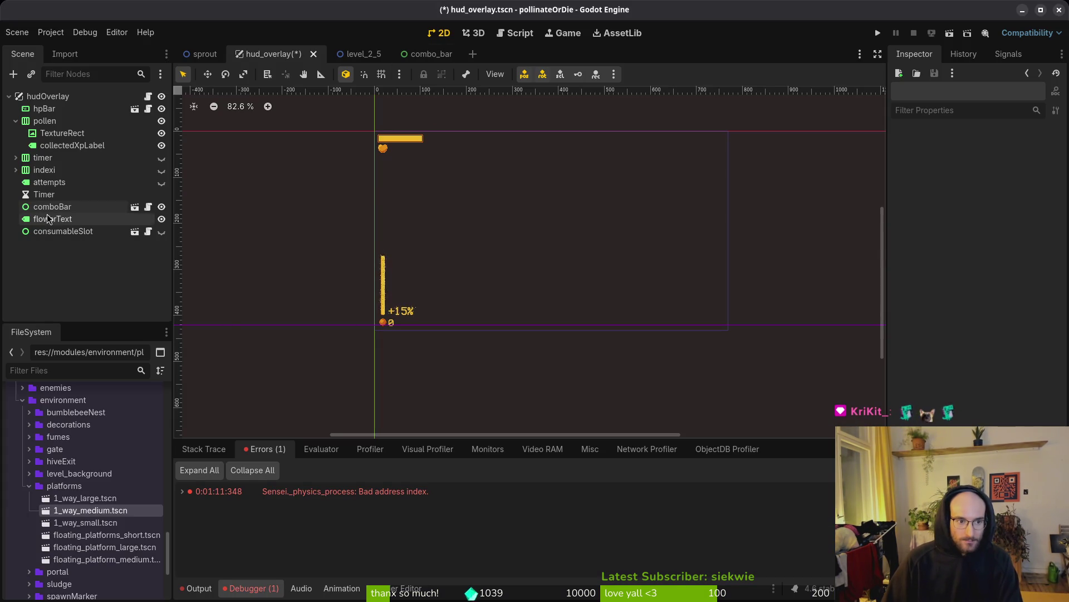
- Set the collectedXpLabel text to 0101000, then run the project to test the HUD
{"action": "left_click", "coordinate": [65, 143]}
{"action": "left_click", "coordinate": [982, 298]}
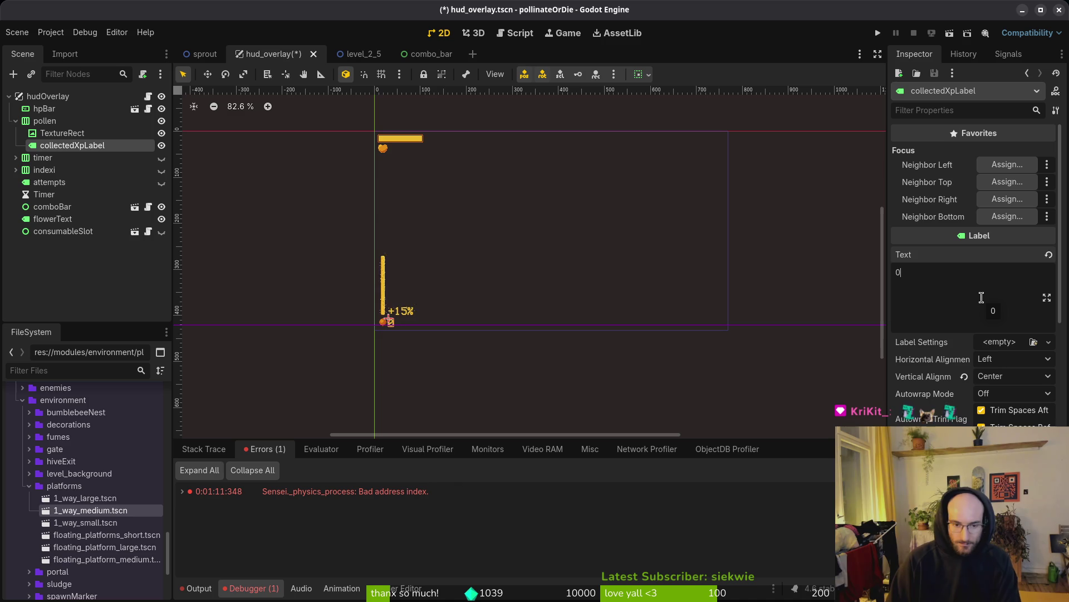
{"action": "type", "text": "00"}
{"action": "scroll", "coordinate": [423, 334], "scroll_direction": "up", "scroll_amount": 5}
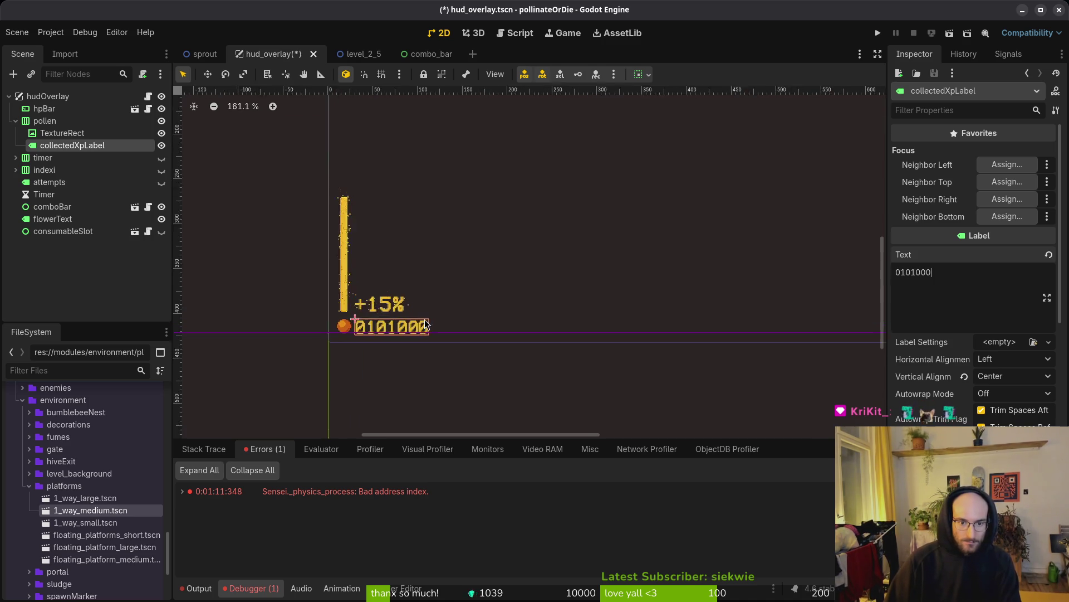
{"action": "left_click", "coordinate": [462, 382]}
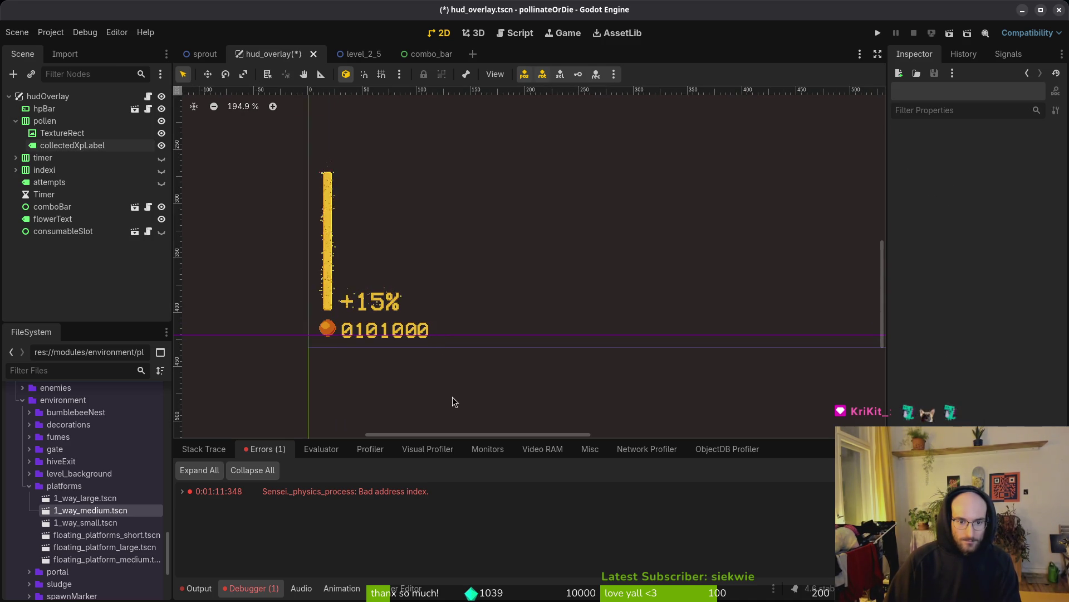
{"action": "scroll", "coordinate": [410, 372], "scroll_direction": "down", "scroll_amount": 4}
{"action": "scroll", "coordinate": [410, 372], "scroll_direction": "up", "scroll_amount": 6}
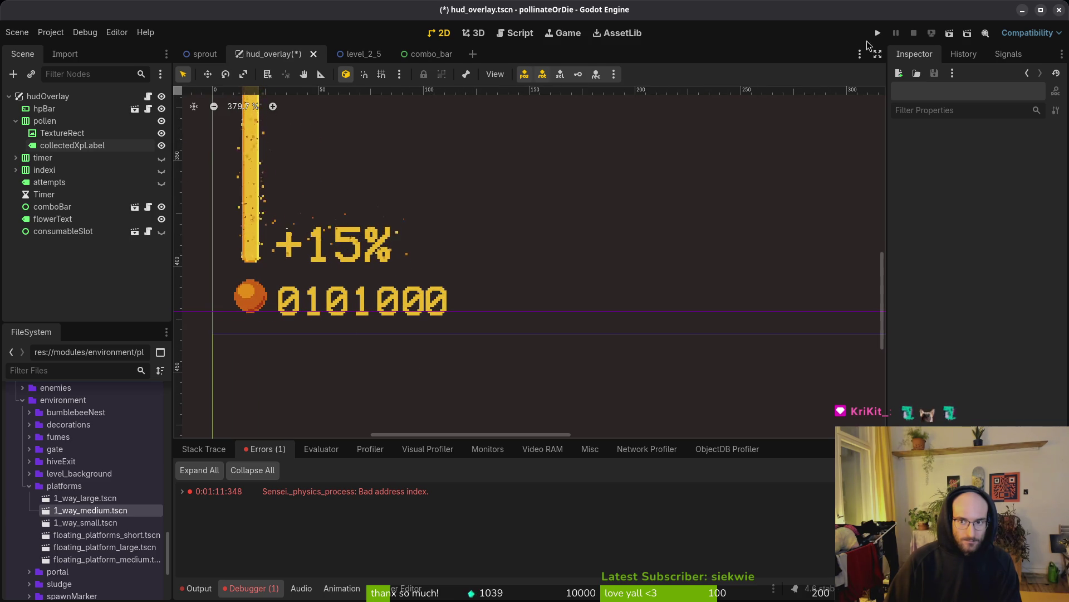
{"action": "left_click", "coordinate": [878, 33]}
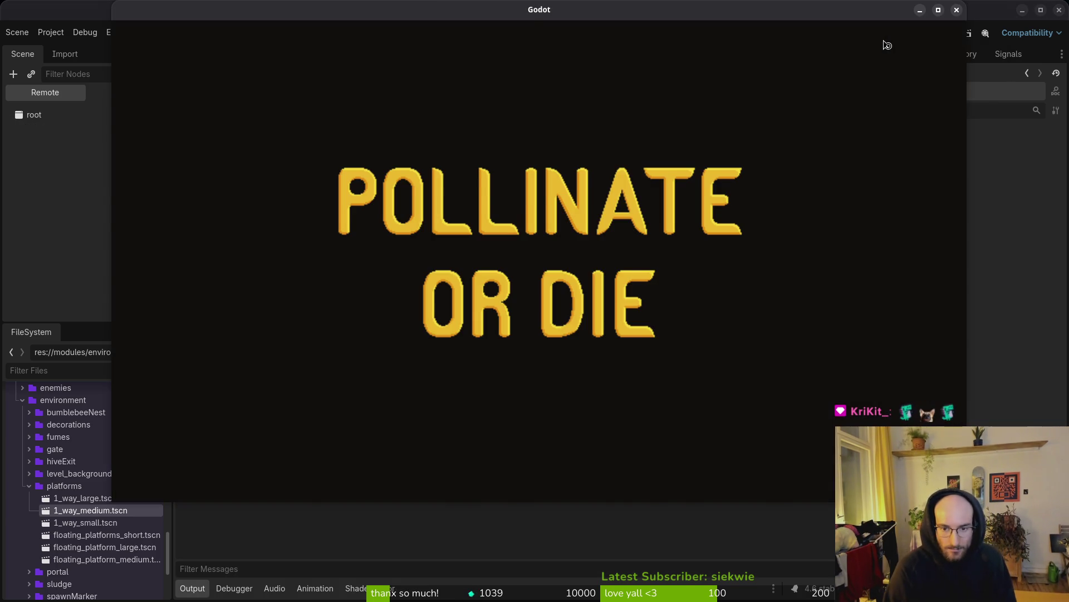
- Start the game and grant extra honey twice through the debugging menu's GIVE HONEY option
{"action": "key", "text": "Return"}
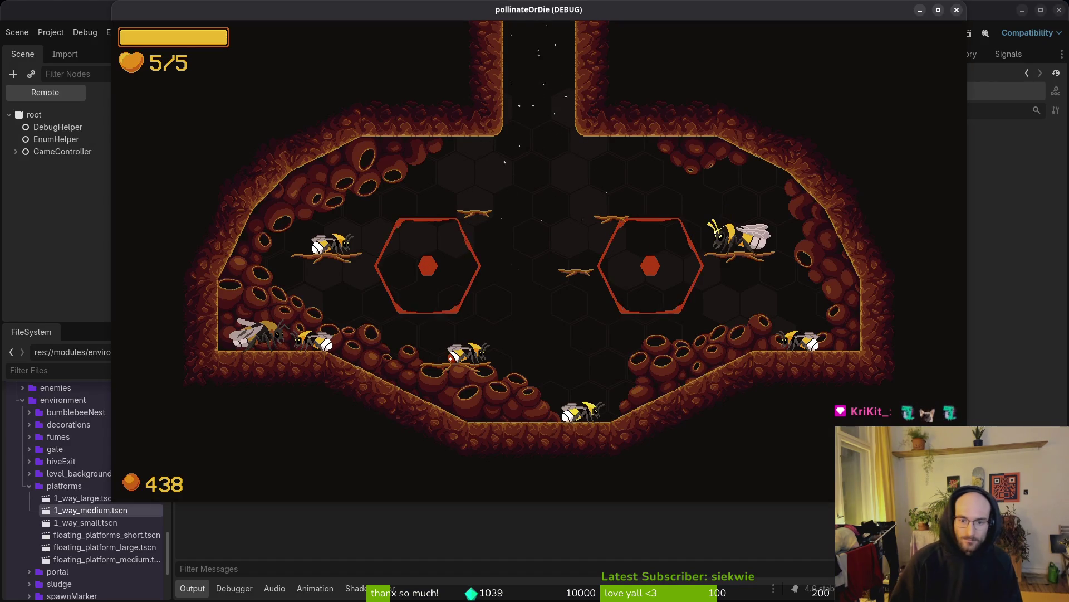
{"action": "key", "text": "Escape"}
{"action": "key", "text": "Down"}
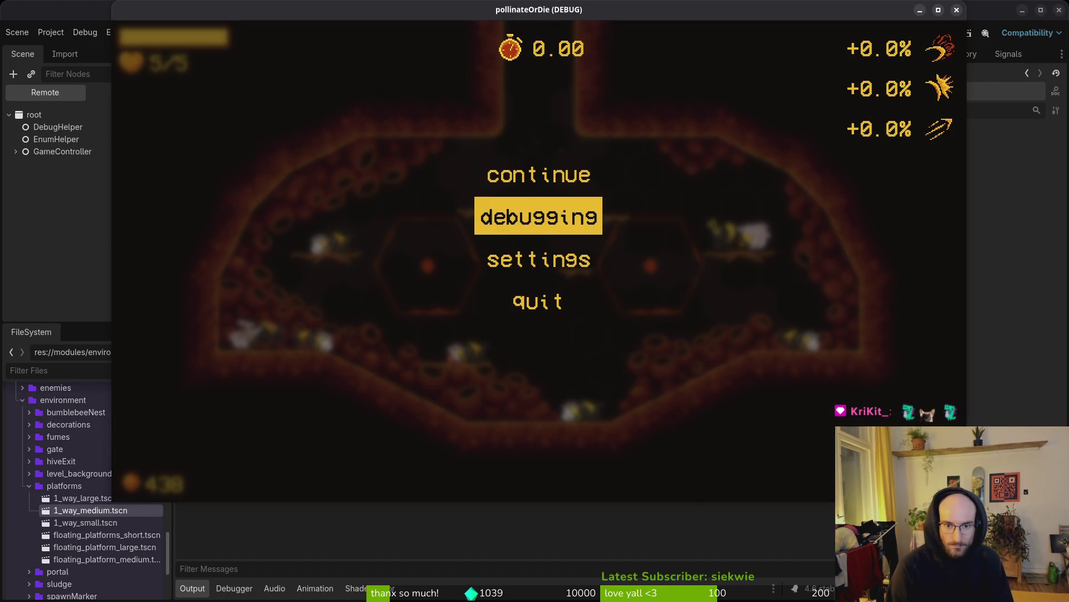
{"action": "key", "text": "Return"}
{"action": "key", "text": "Down"}
{"action": "key", "text": "Return"}
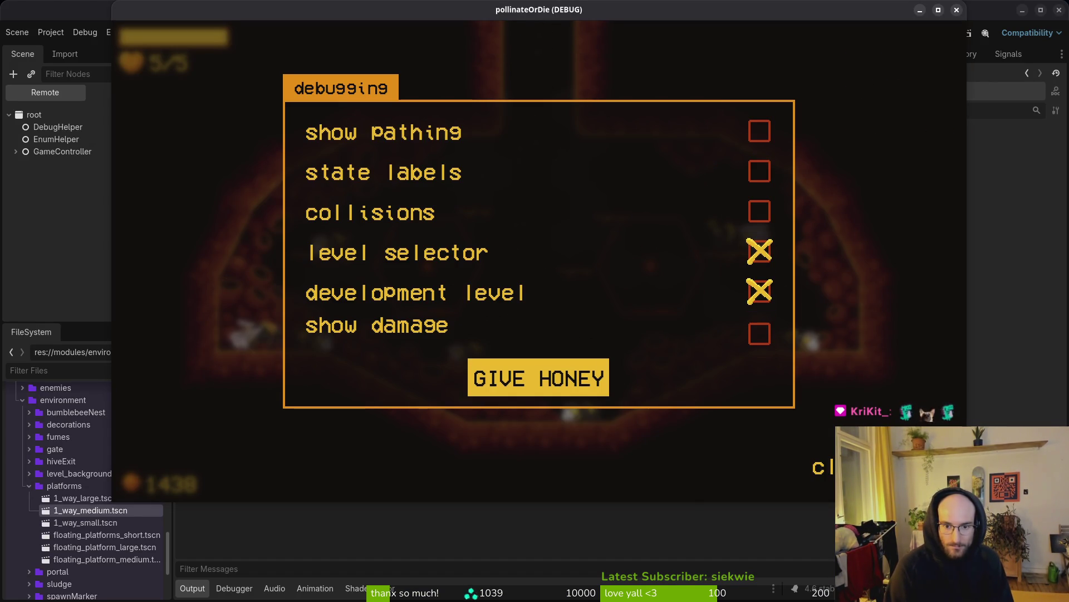
{"action": "key", "text": "Return"}
{"action": "key", "text": "Escape"}
- Buy the combobar upgrade for 100 honey in the upgrade menu and resume play
{"action": "key", "text": "Tab"}
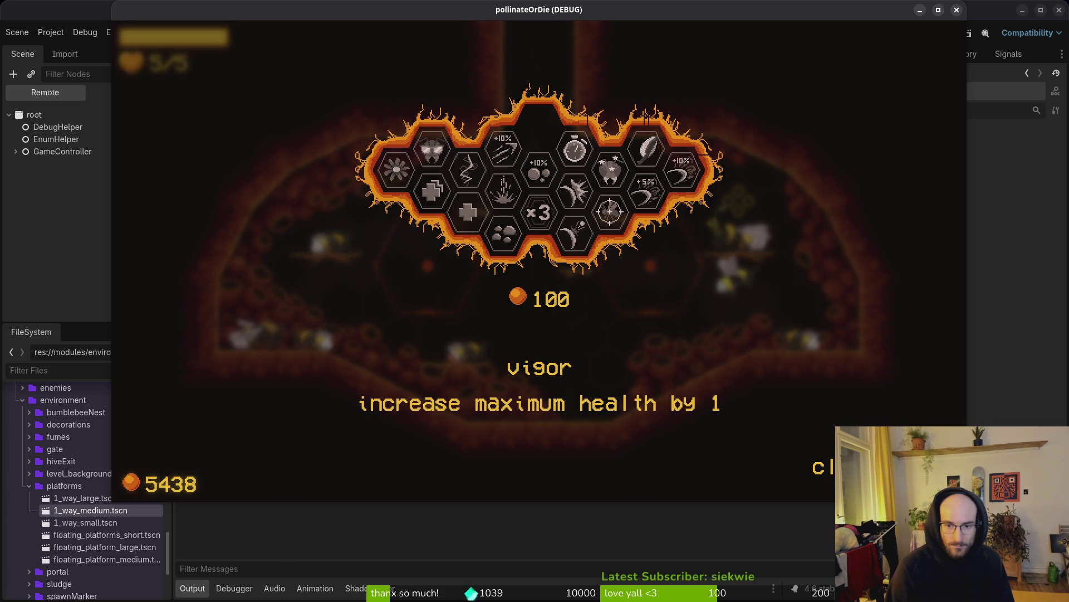
{"action": "key", "text": "Tab"}
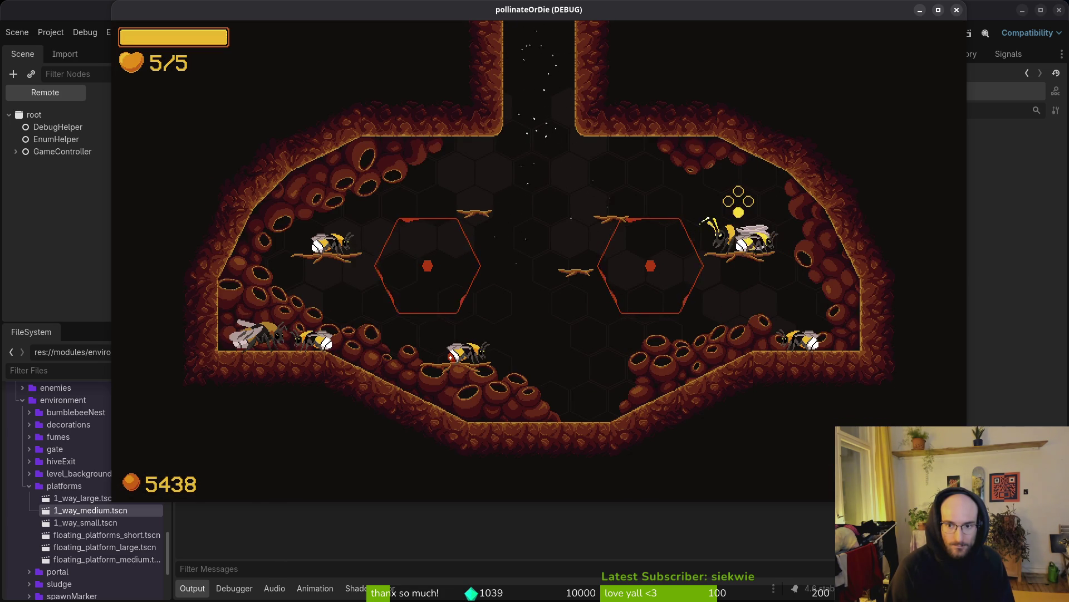
{"action": "key", "text": "Tab"}
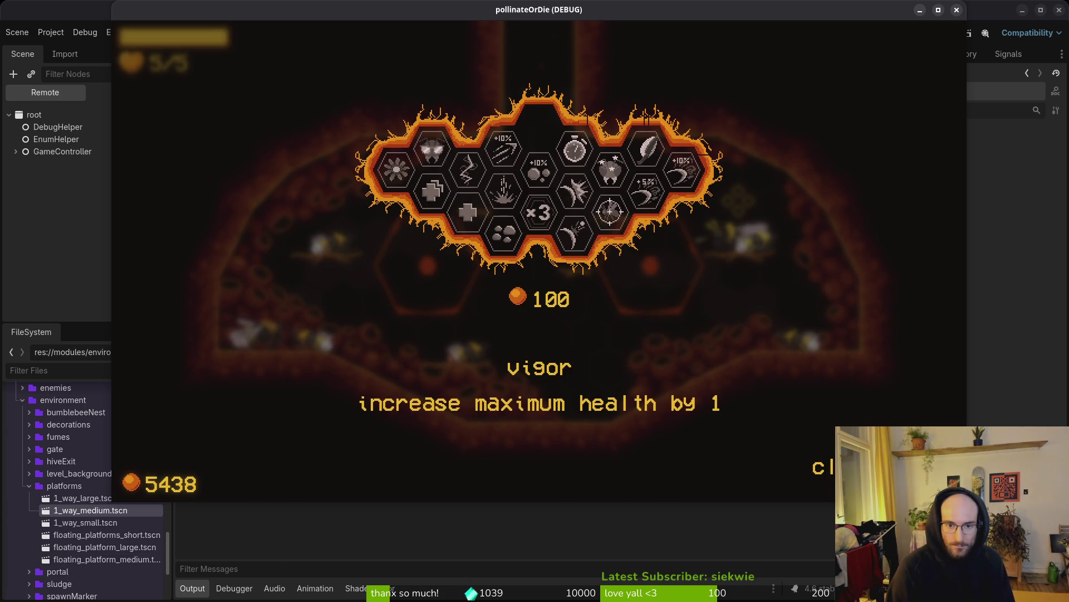
{"action": "key", "text": "Right"}
{"action": "key", "text": "Right"}
{"action": "key", "text": "space"}
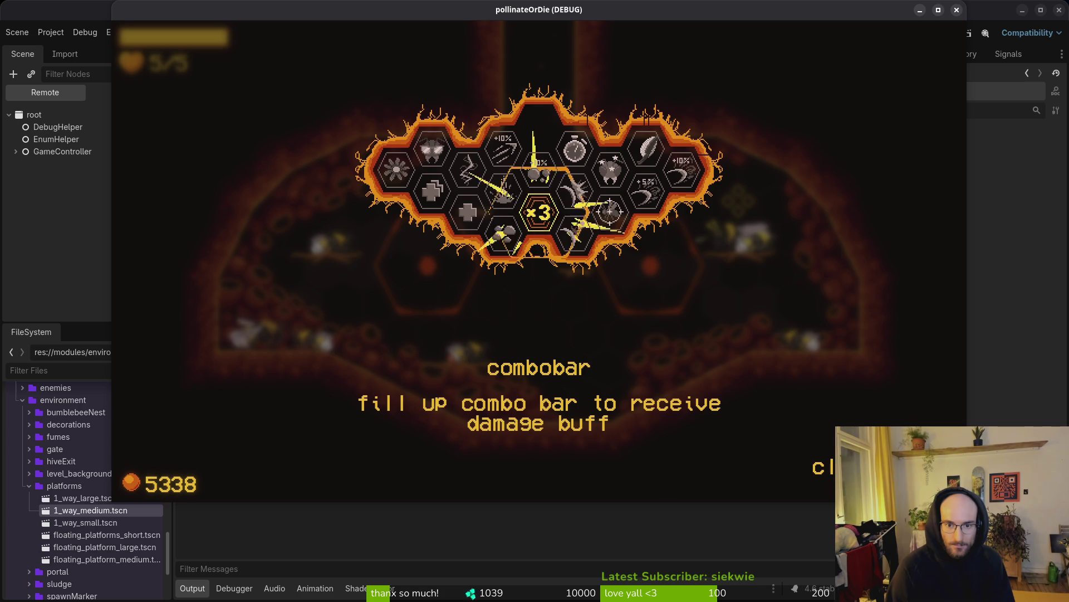
{"action": "key", "text": "Tab"}
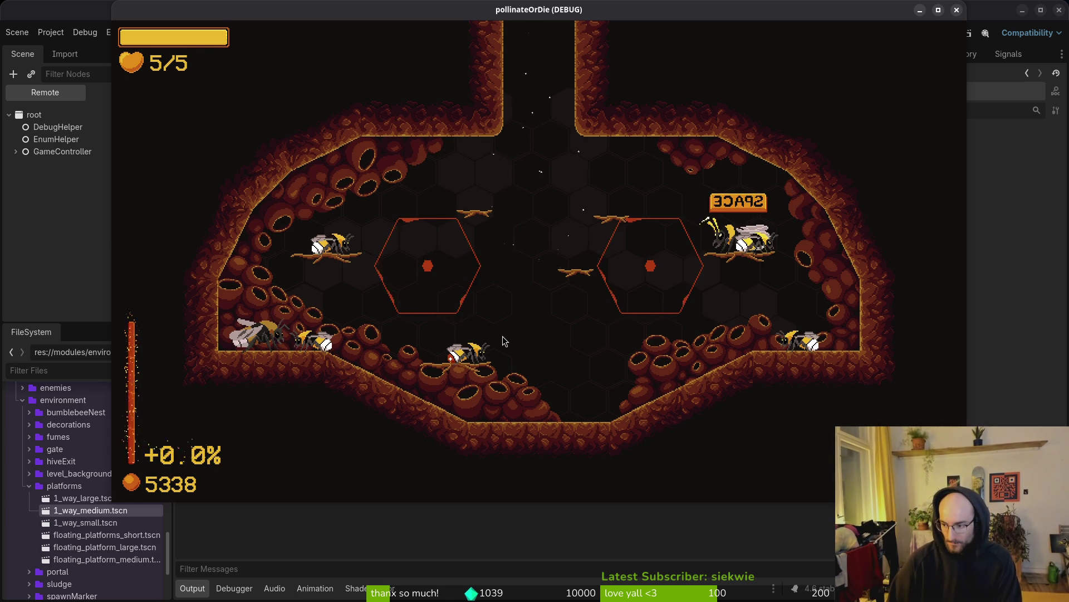
- Launch vim in the terminal
{"action": "key", "text": "alt+Tab"}
{"action": "type", "text": "vim"}
{"action": "key", "text": "Return"}
{"action": "key", "text": "space"}
- Find combo_bar.gd with Telescope using 'combobar' and highlight line 54 that builds the label text
{"action": "key", "text": "f"}
{"action": "key", "text": "f"}
{"action": "type", "text": "combobar"}
{"action": "key", "text": "Up"}
{"action": "key", "text": "Return"}
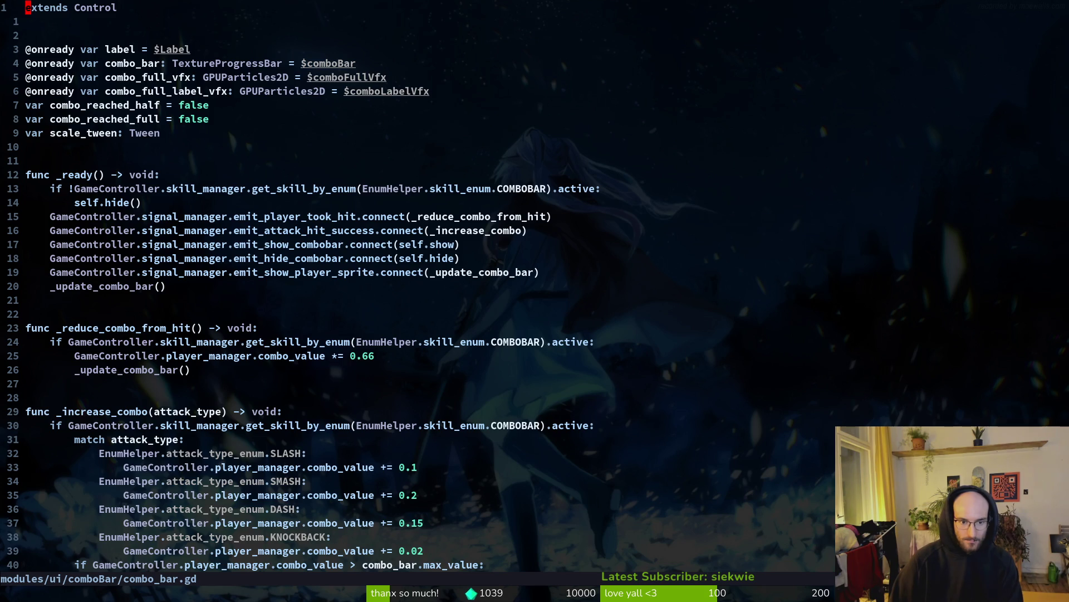
{"action": "key", "text": "ctrl+d"}
{"action": "key", "text": "ctrl+u"}
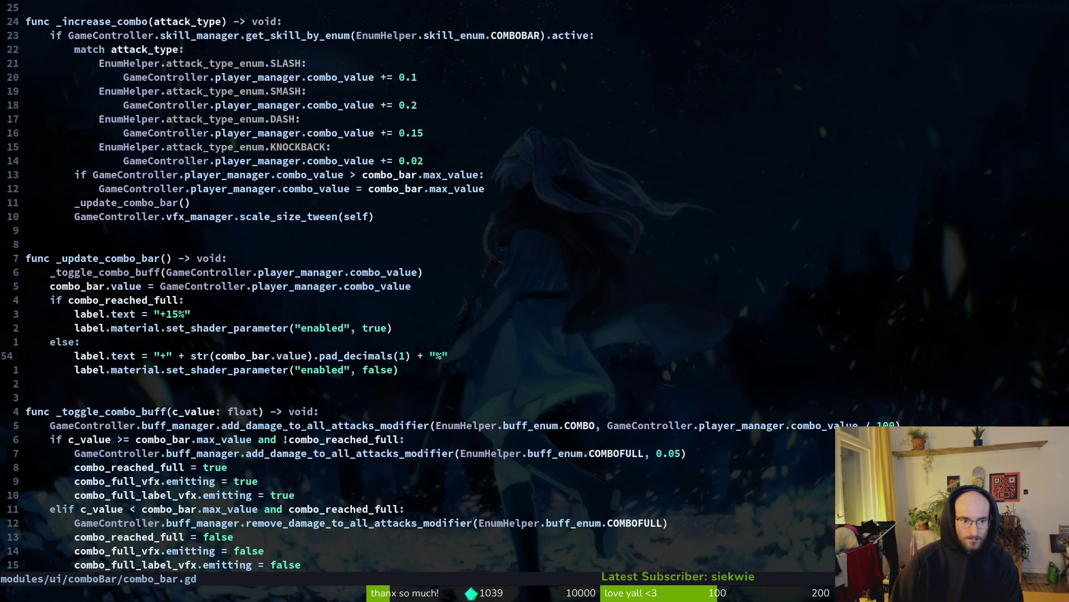
{"action": "key", "text": "shift+v"}
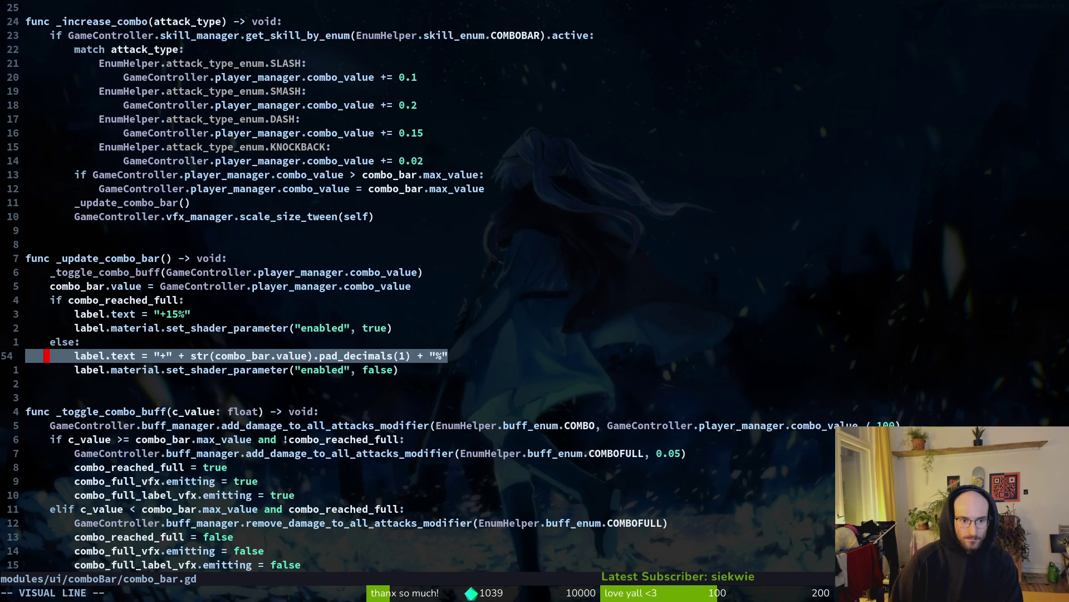
{"action": "key", "text": "Escape"}
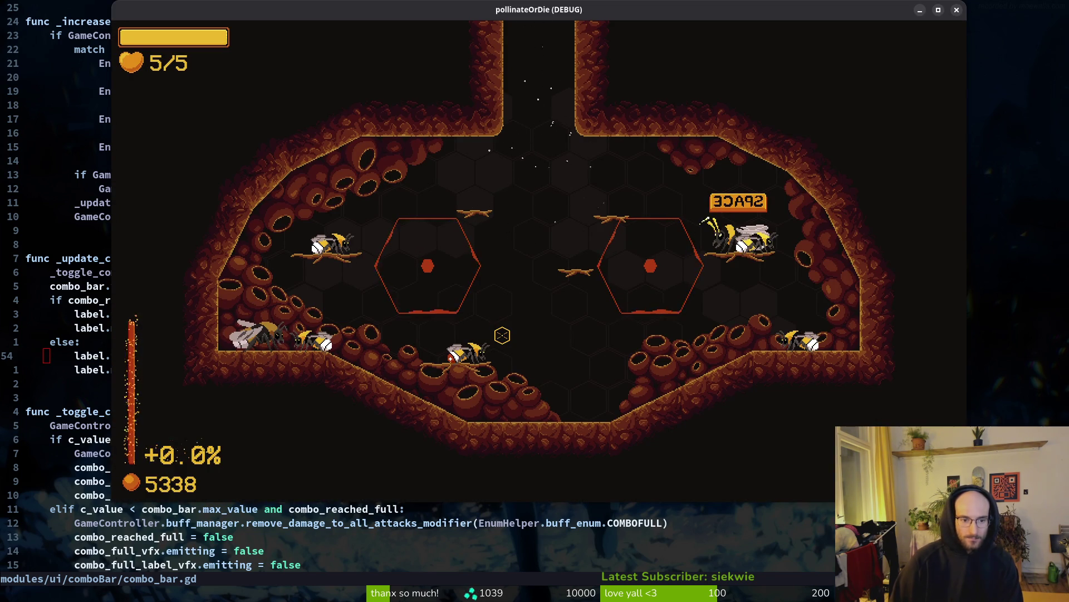
- Fly the bee around the room with WASD, slashing the enemies to build combo
{"action": "key", "text": "space"}
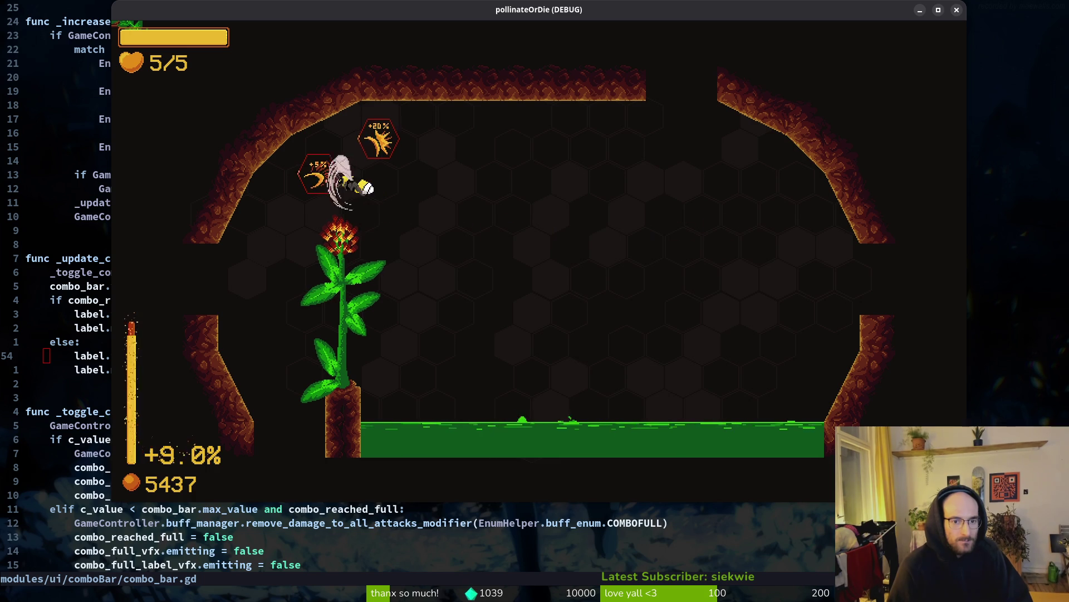
{"action": "key", "text": "s"}
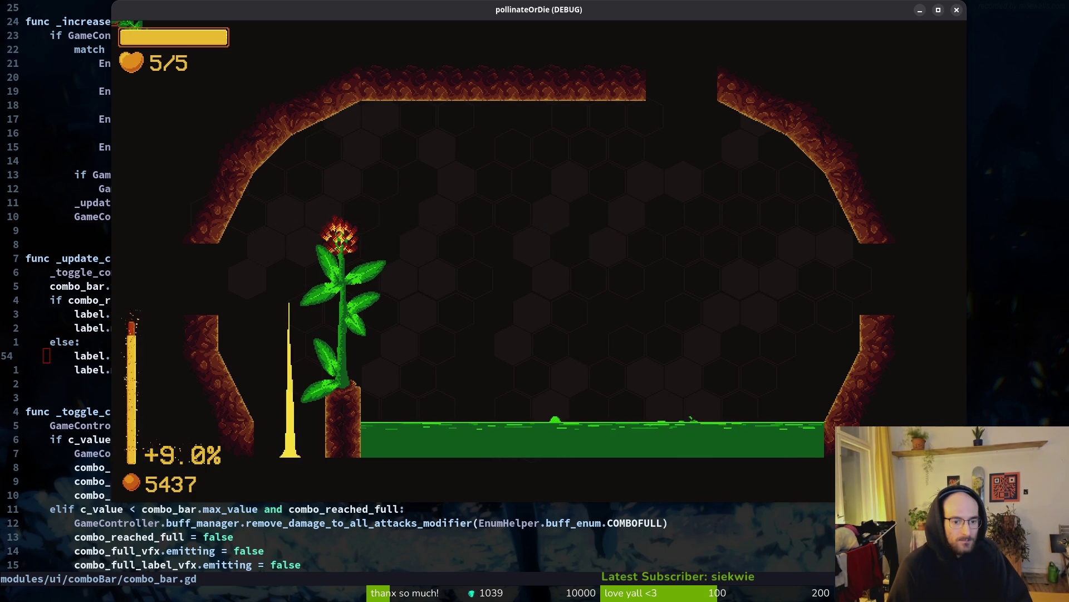
{"action": "key", "text": "d"}
{"action": "key", "text": "w"}
{"action": "key", "text": "d"}
{"action": "key", "text": "w"}
{"action": "key", "text": "a"}
{"action": "key", "text": "s"}
{"action": "key", "text": "d"}
{"action": "key", "text": "w"}
{"action": "key", "text": "a"}
{"action": "key", "text": "s"}
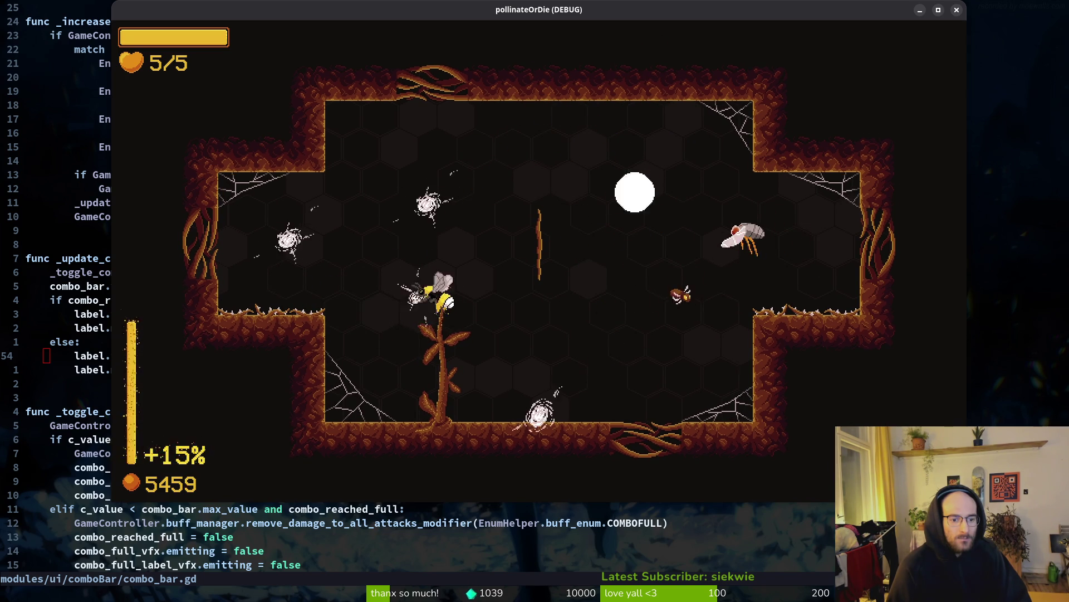
- Resume after a pause and keep fighting until the combo bar reaches +15%
{"action": "key", "text": "Escape"}
{"action": "key", "text": "Escape"}
{"action": "key", "text": "w"}
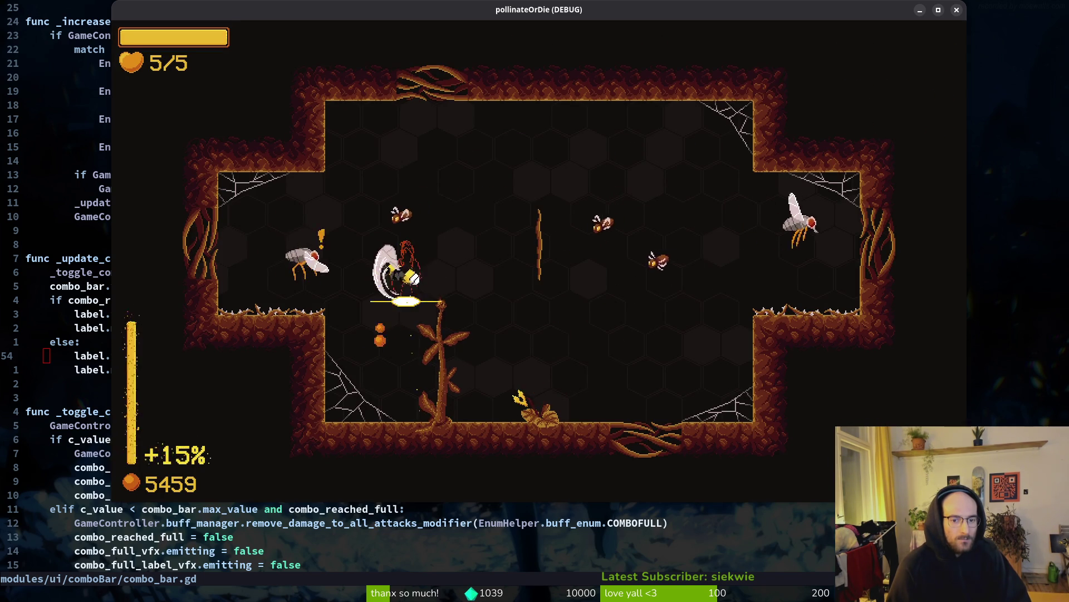
{"action": "key", "text": "d"}
{"action": "key", "text": "d"}
{"action": "key", "text": "s"}
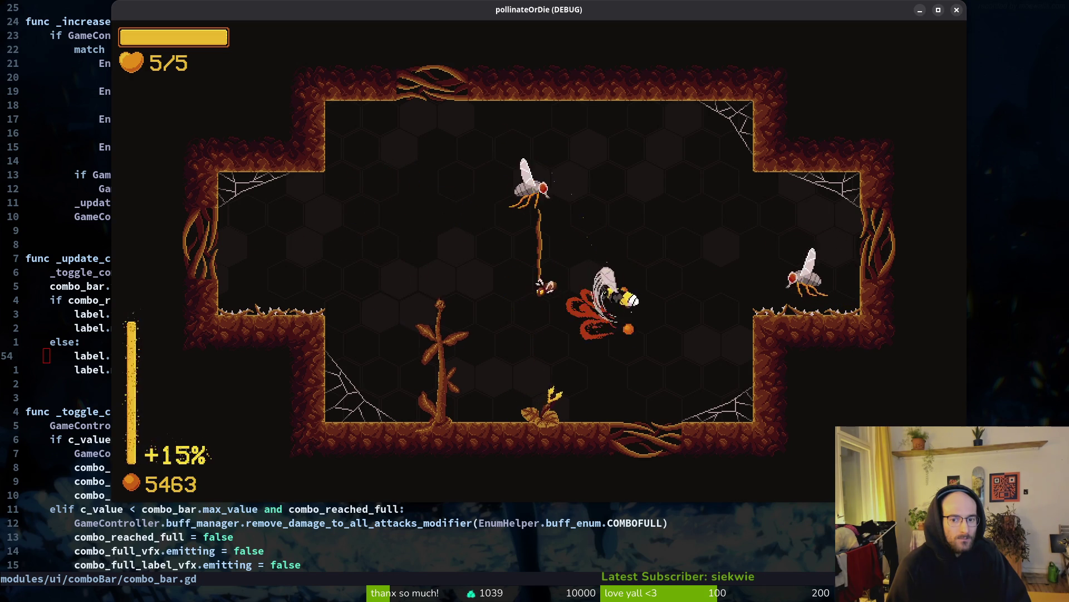
{"action": "key", "text": "w"}
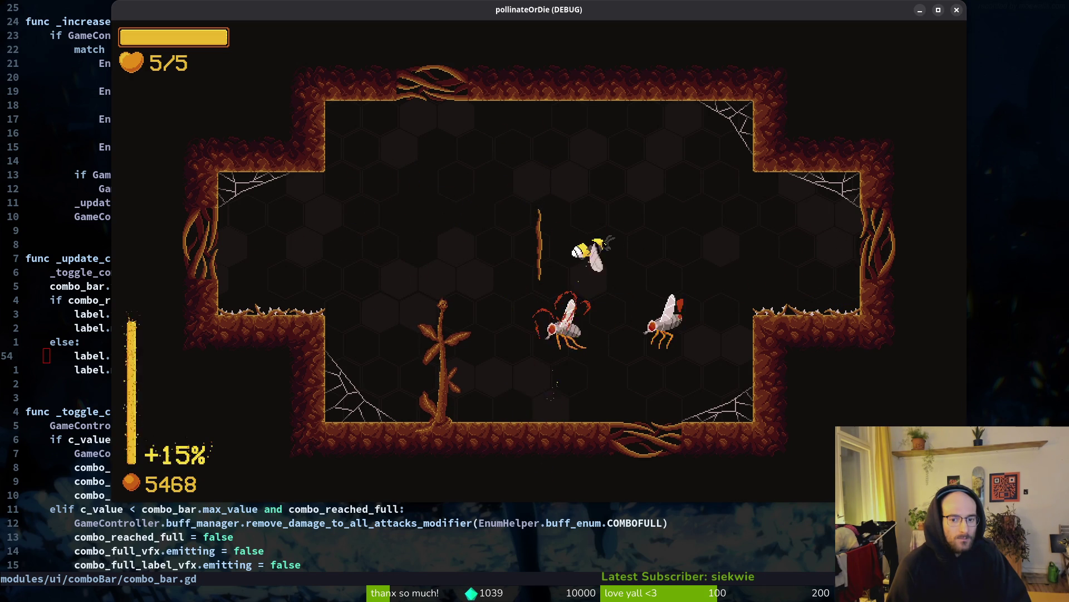
{"action": "key", "text": "s"}
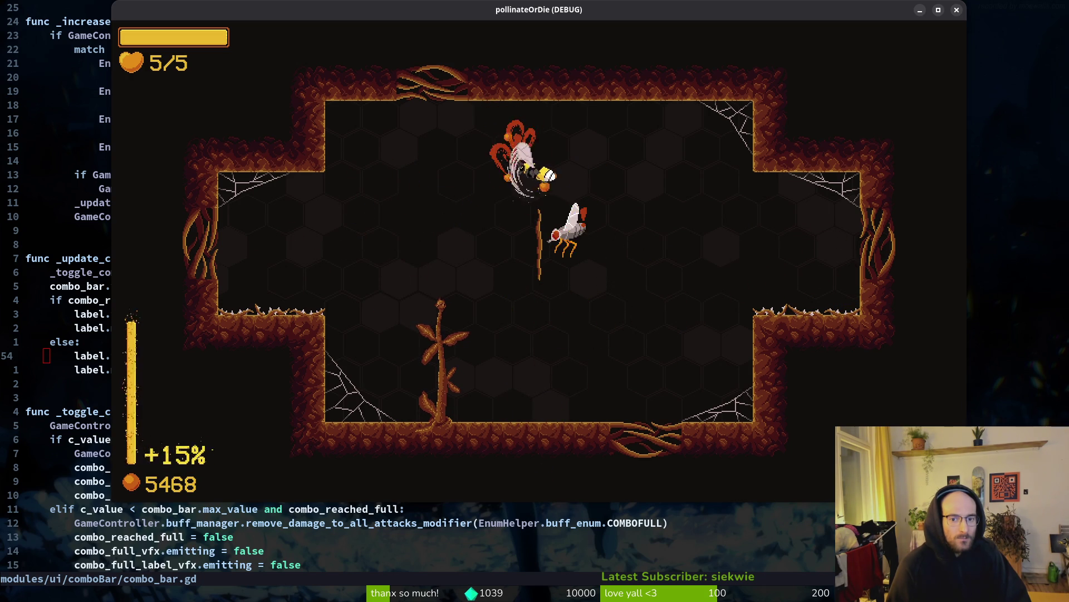
{"action": "key", "text": "w"}
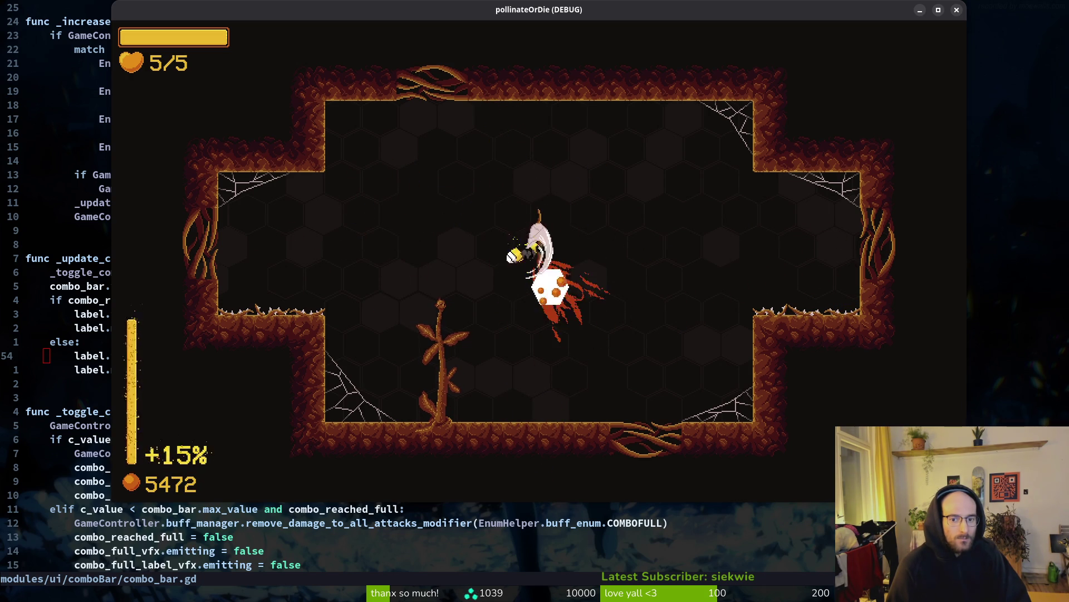
{"action": "key", "text": "a"}
{"action": "key", "text": "d"}
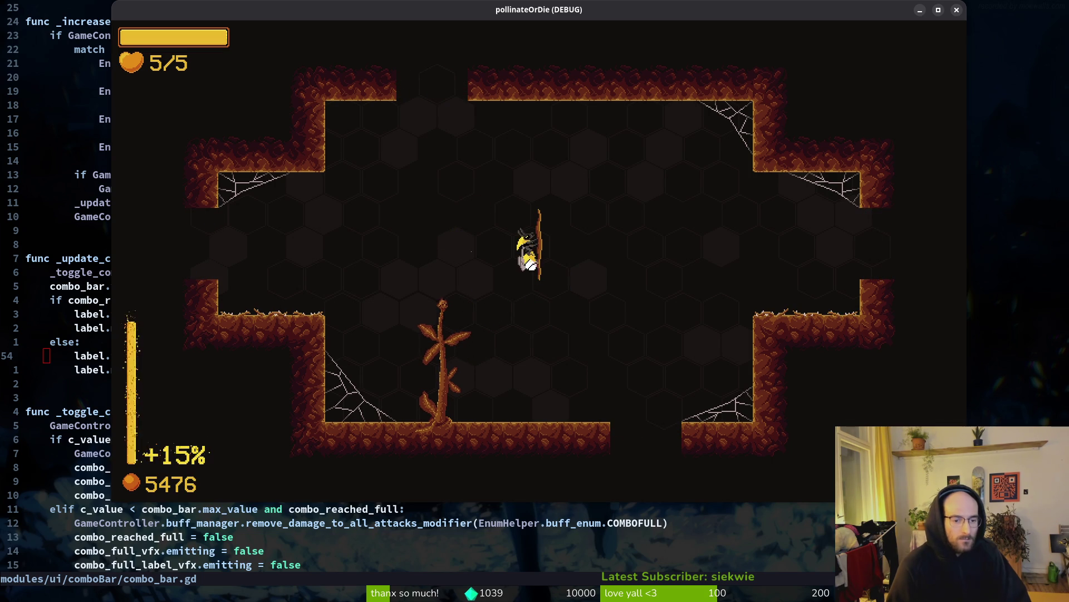
{"action": "key", "text": "Escape"}
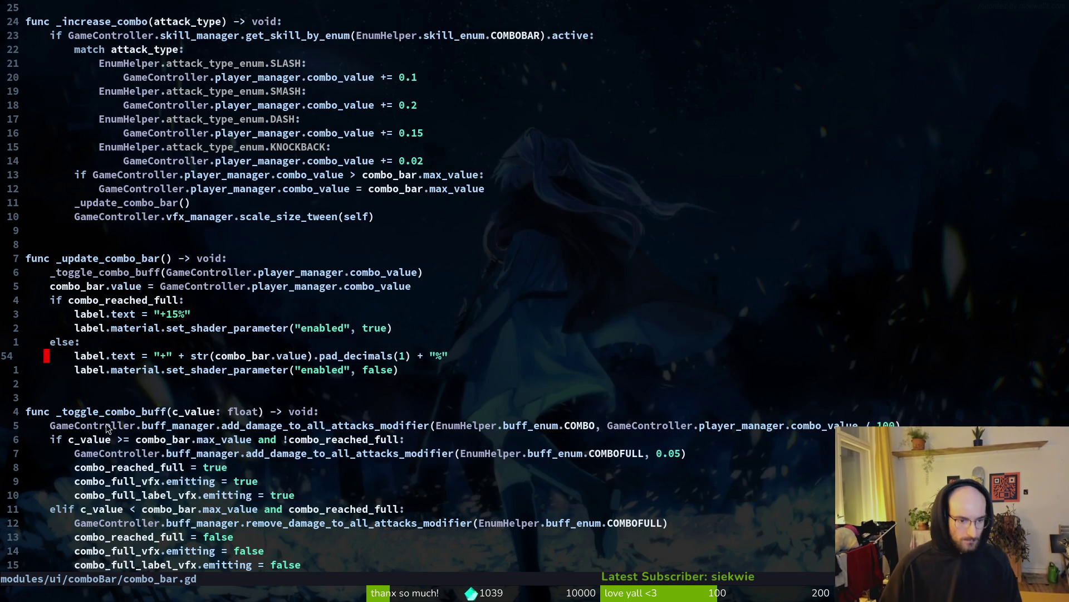
- Scroll combo_bar.gd to the top, then return to Godot's local hudOverlay scene tree
{"action": "scroll", "coordinate": [246, 391], "scroll_direction": "down", "scroll_amount": 4}
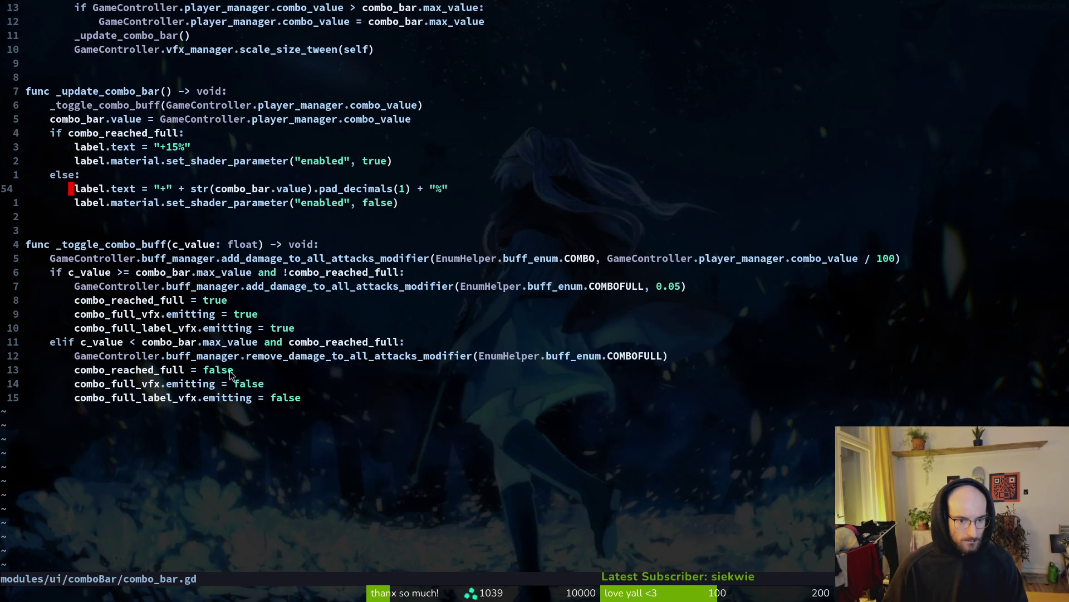
{"action": "scroll", "coordinate": [118, 243], "scroll_direction": "up", "scroll_amount": 1}
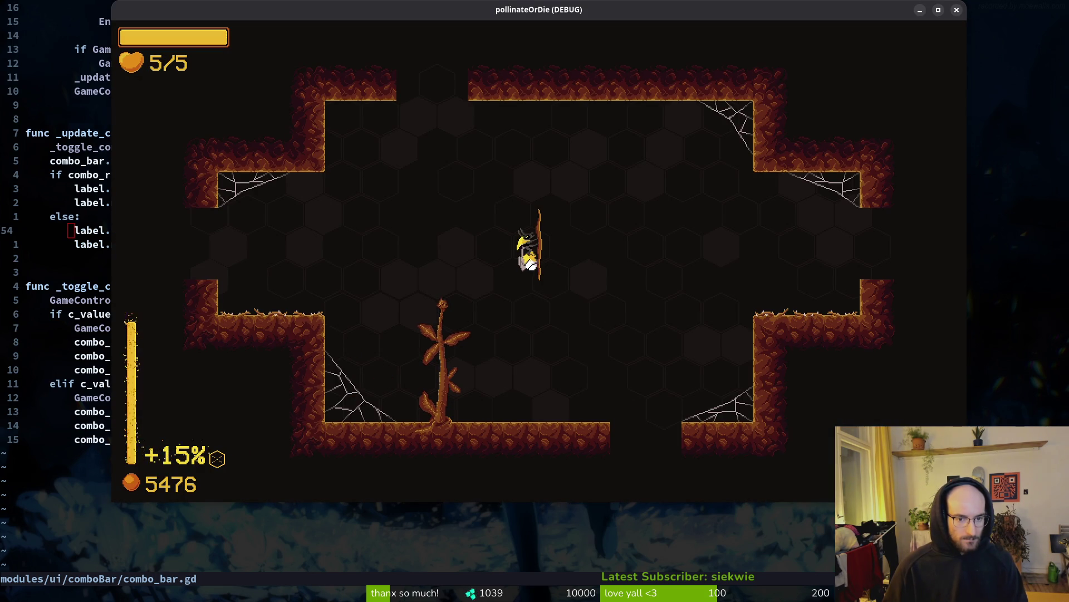
{"action": "key", "text": "alt+F4"}
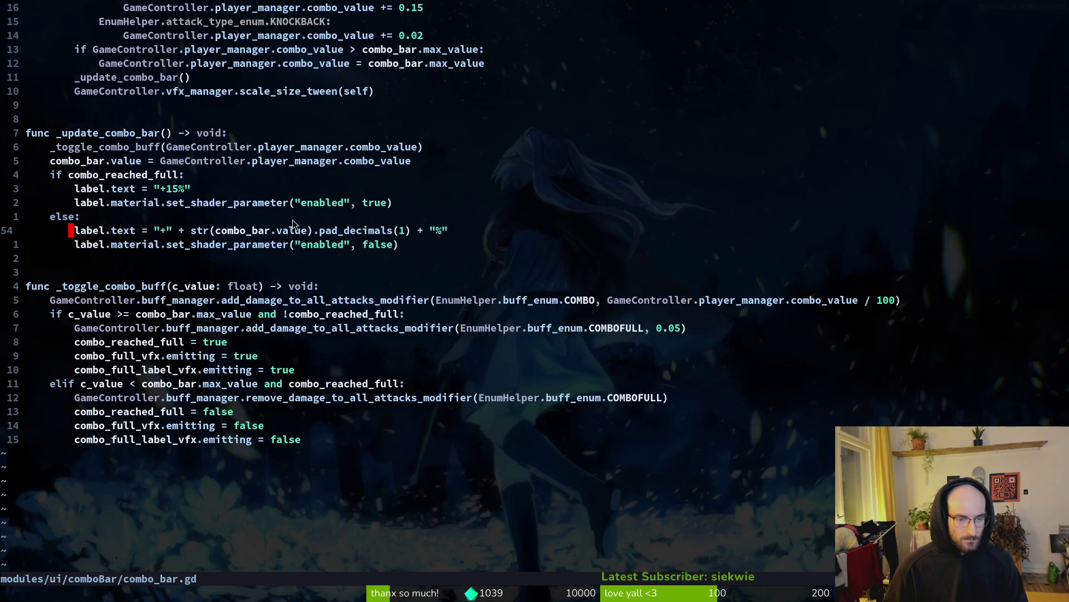
{"action": "scroll", "coordinate": [248, 237], "scroll_direction": "up", "scroll_amount": 5}
{"action": "scroll", "coordinate": [302, 268], "scroll_direction": "up", "scroll_amount": 8}
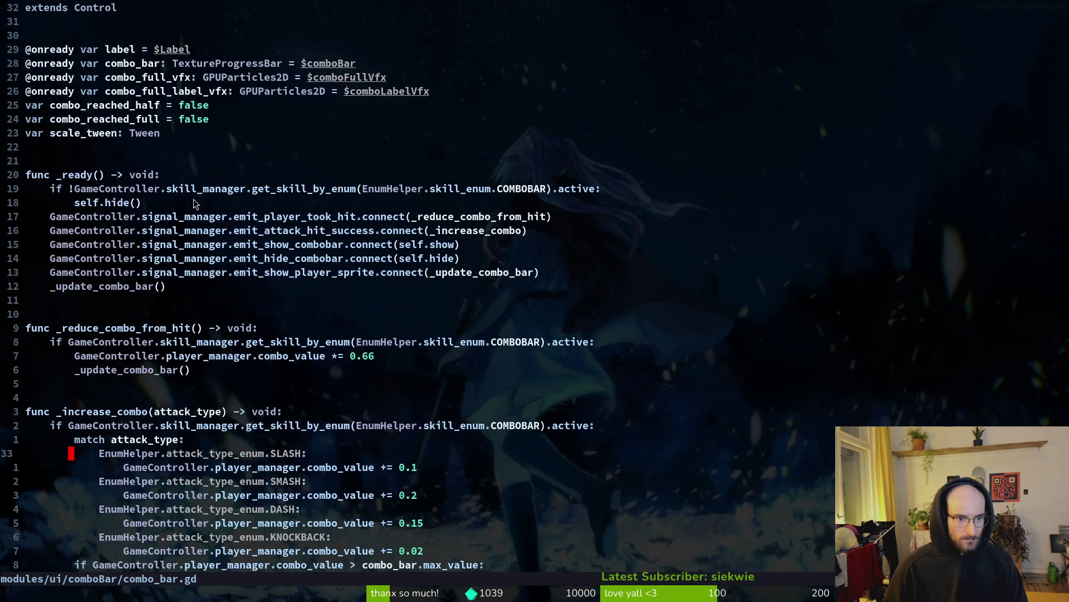
{"action": "key", "text": "alt+Tab"}
{"action": "left_click", "coordinate": [127, 92]}
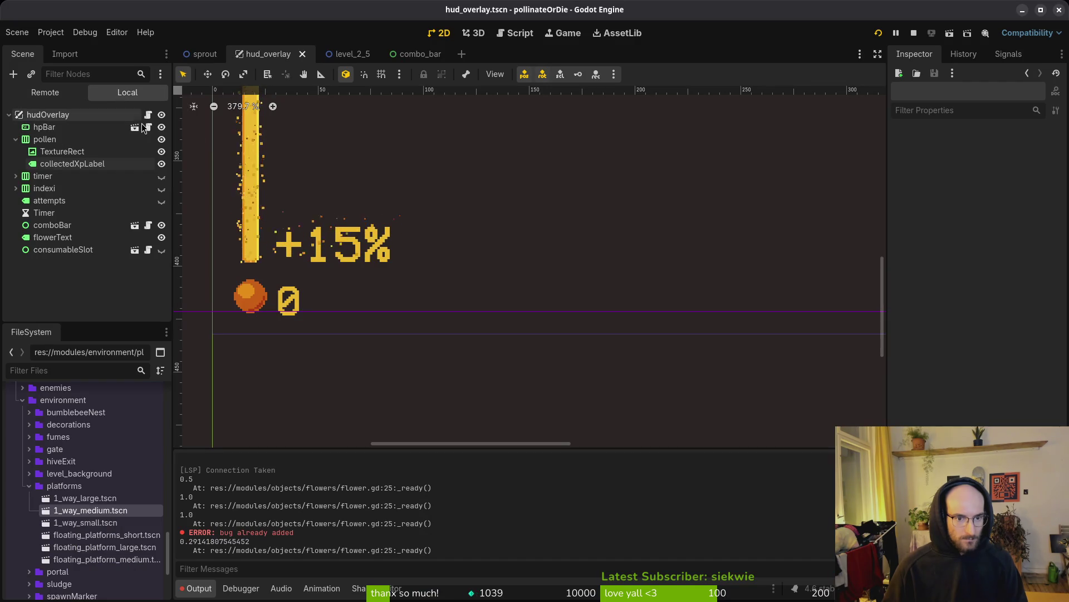
- Inspect the honey counter and +15% label, collapse its Theme group, and run the game with F5
{"action": "left_click", "coordinate": [65, 164]}
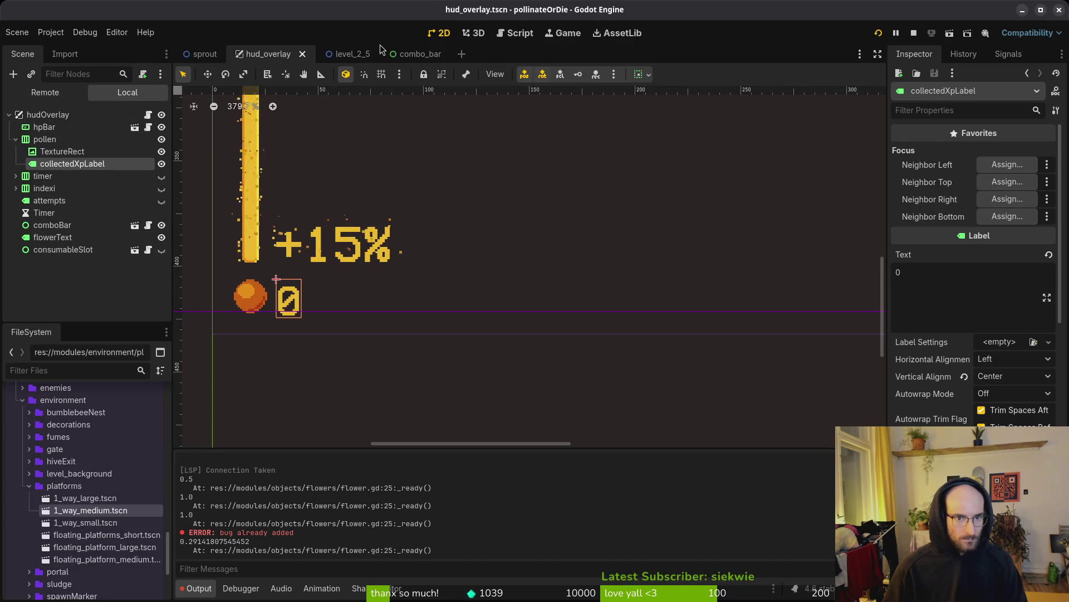
{"action": "left_click", "coordinate": [402, 54]}
{"action": "left_click", "coordinate": [34, 128]}
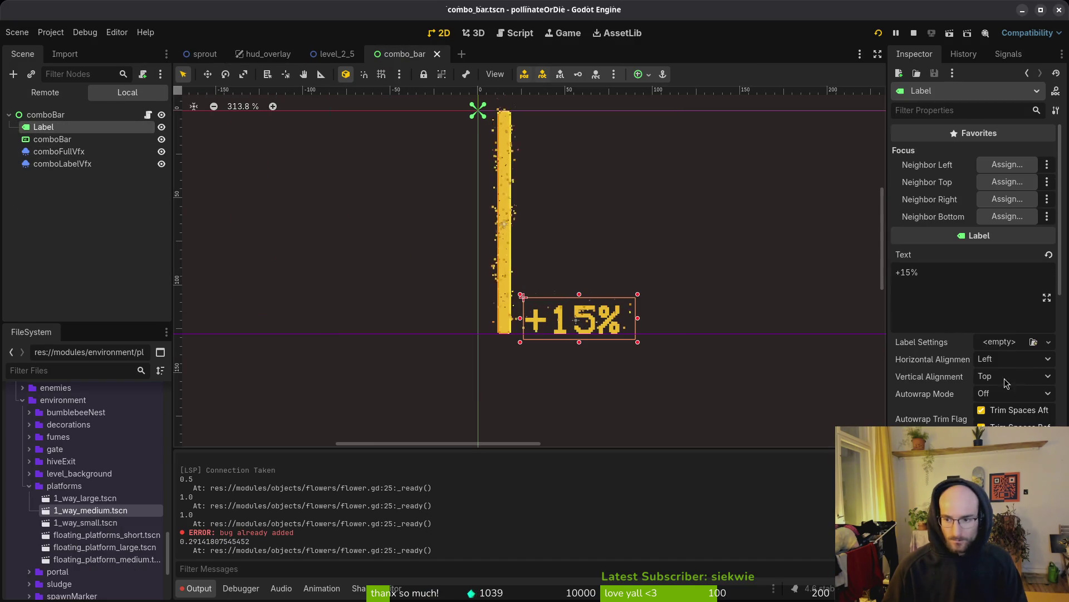
{"action": "scroll", "coordinate": [995, 418], "scroll_direction": "down", "scroll_amount": 10}
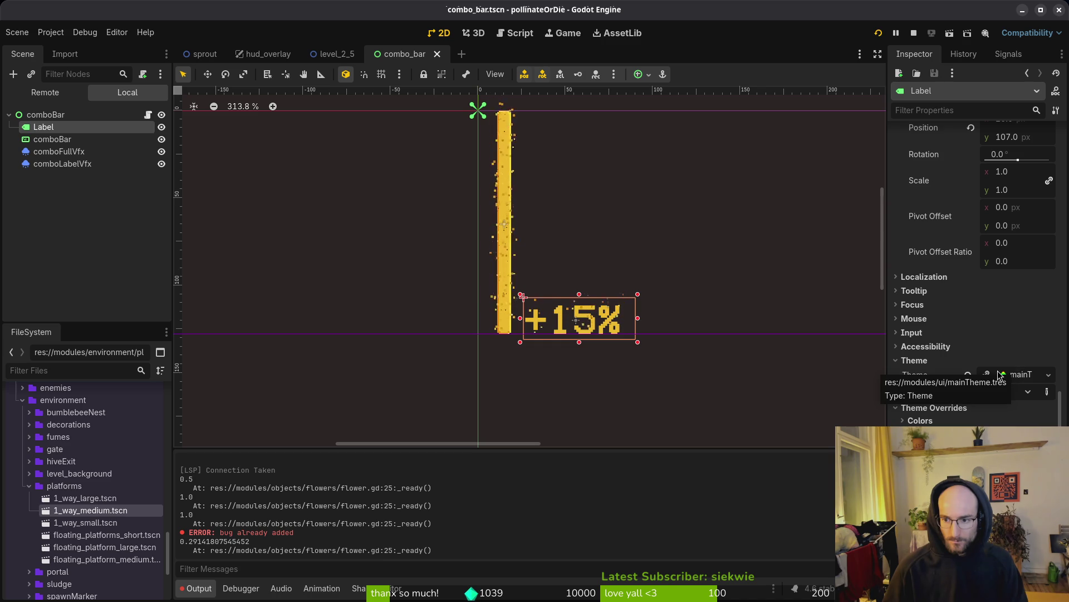
{"action": "left_click", "coordinate": [914, 361]}
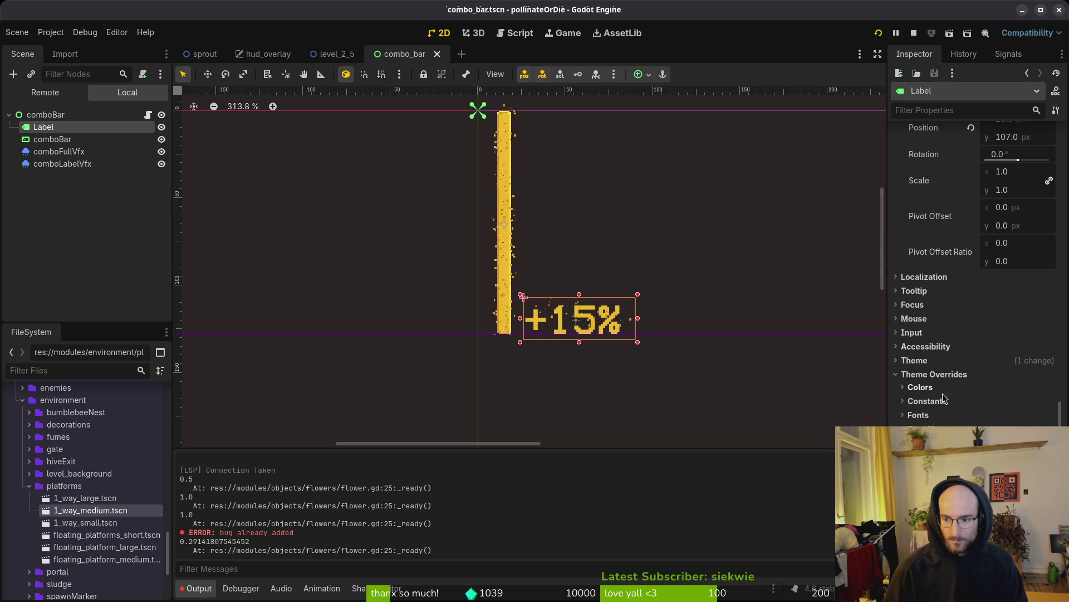
{"action": "scroll", "coordinate": [938, 399], "scroll_direction": "down", "scroll_amount": 2}
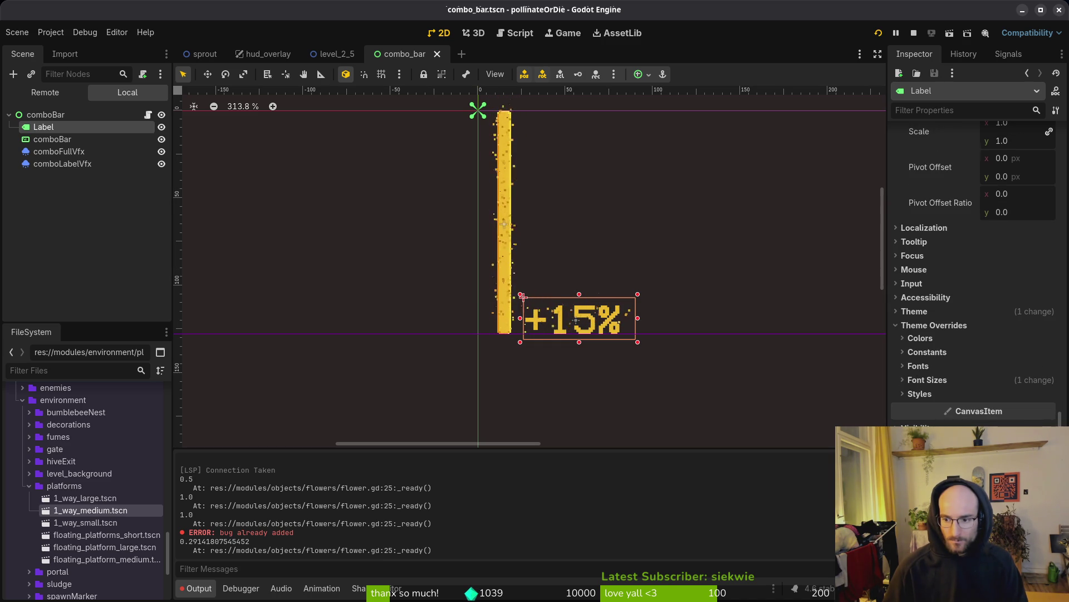
{"action": "scroll", "coordinate": [997, 359], "scroll_direction": "down", "scroll_amount": 6}
{"action": "key", "text": "F5"}
{"action": "key", "text": "alt+Tab"}
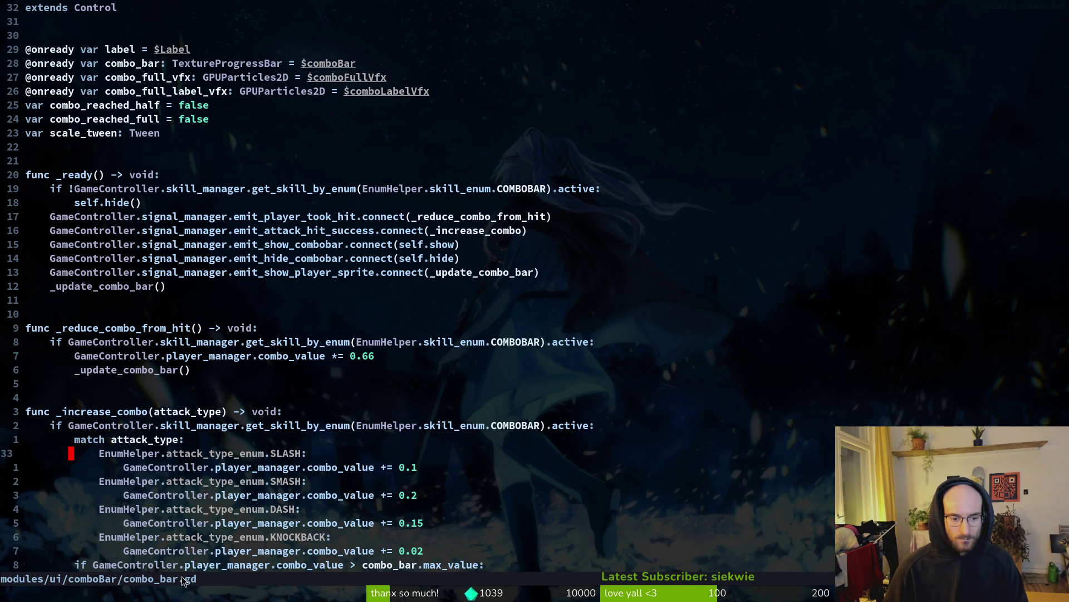
- Delete both label.material.set_shader_parameter lines in combo_bar.gd and save with :w
{"action": "scroll", "coordinate": [405, 450], "scroll_direction": "down", "scroll_amount": 8}
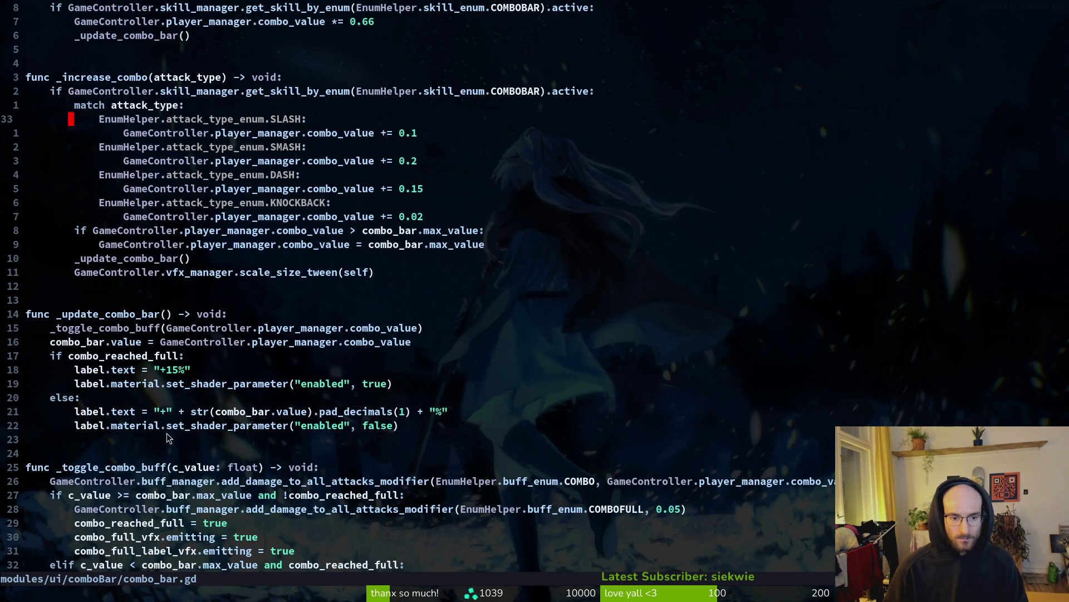
{"action": "left_click", "coordinate": [140, 428]}
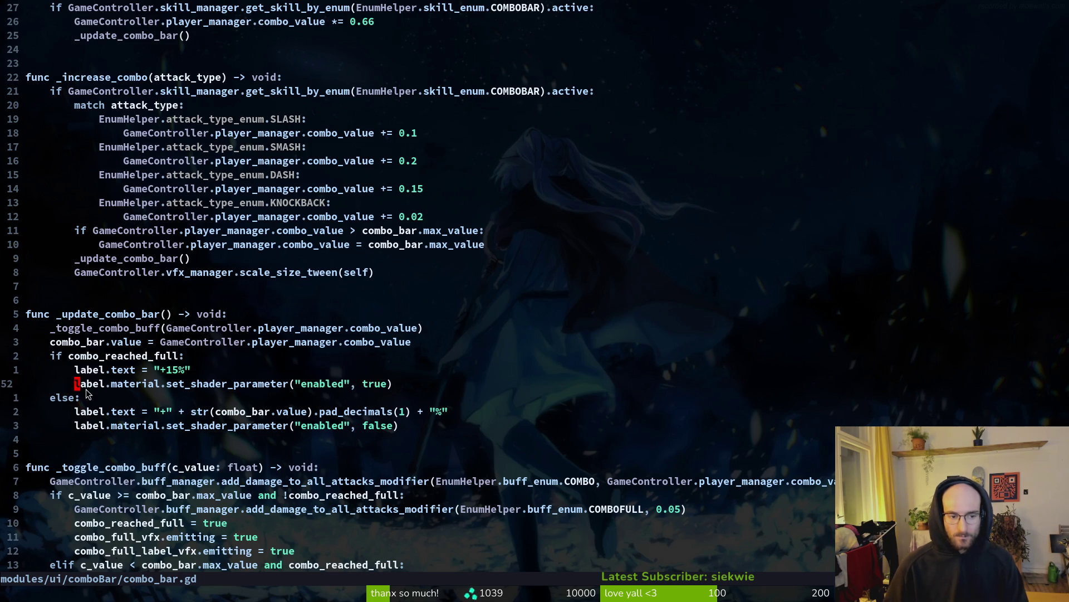
{"action": "key", "text": "d"}
{"action": "key", "text": "d"}
{"action": "key", "text": "j"}
{"action": "key", "text": "j"}
{"action": "key", "text": "shift+v"}
{"action": "type", "text": "d:w"}
{"action": "key", "text": "Return"}
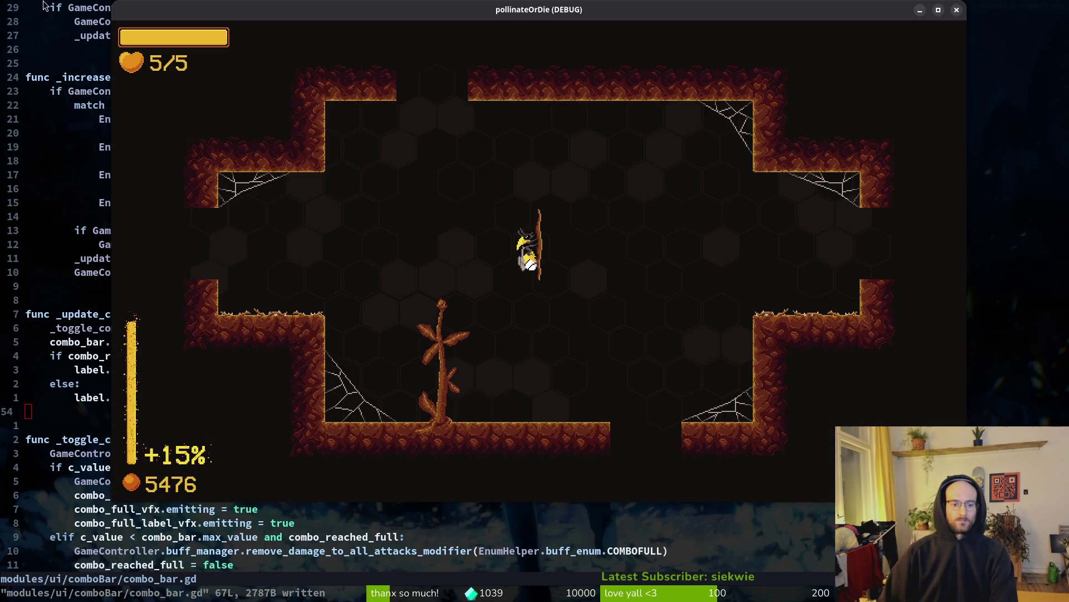
- Close the running game, relaunch it with F5, then close it again
{"action": "key", "text": "Escape"}
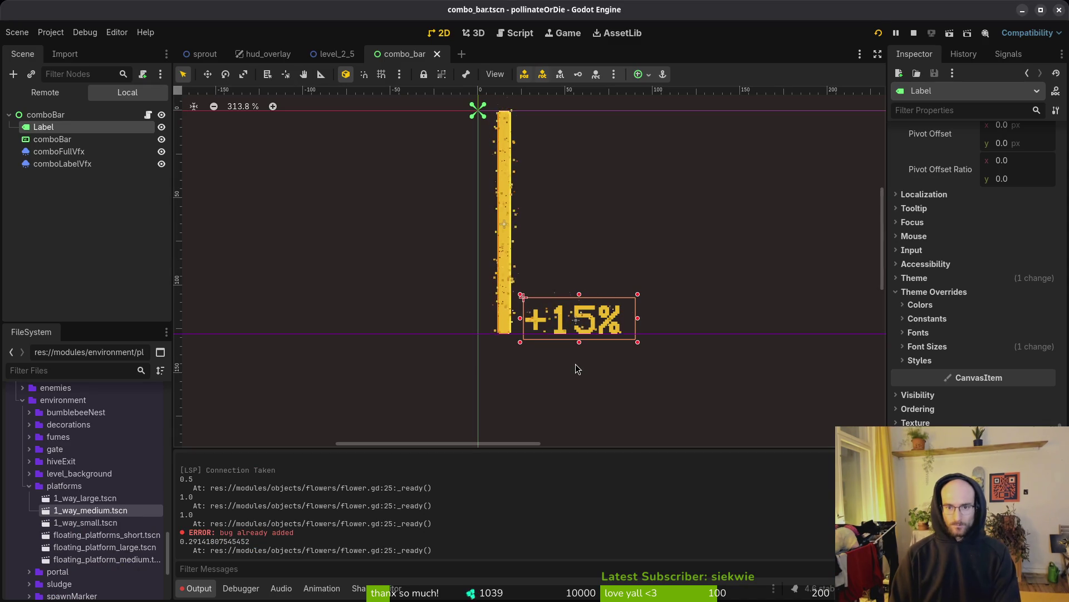
{"action": "key", "text": "F5"}
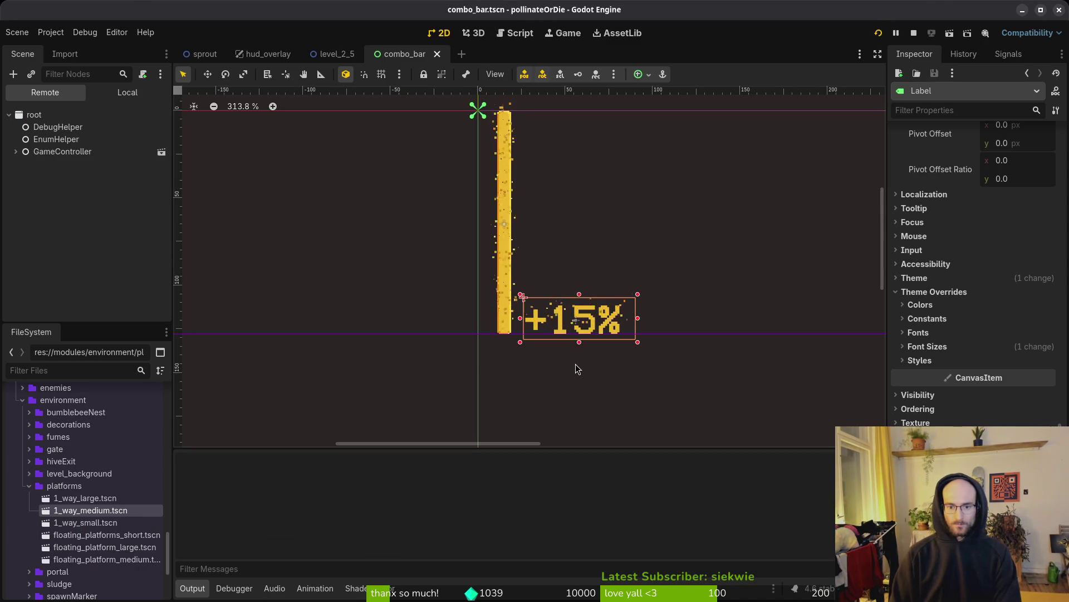
{"action": "key", "text": "Escape"}
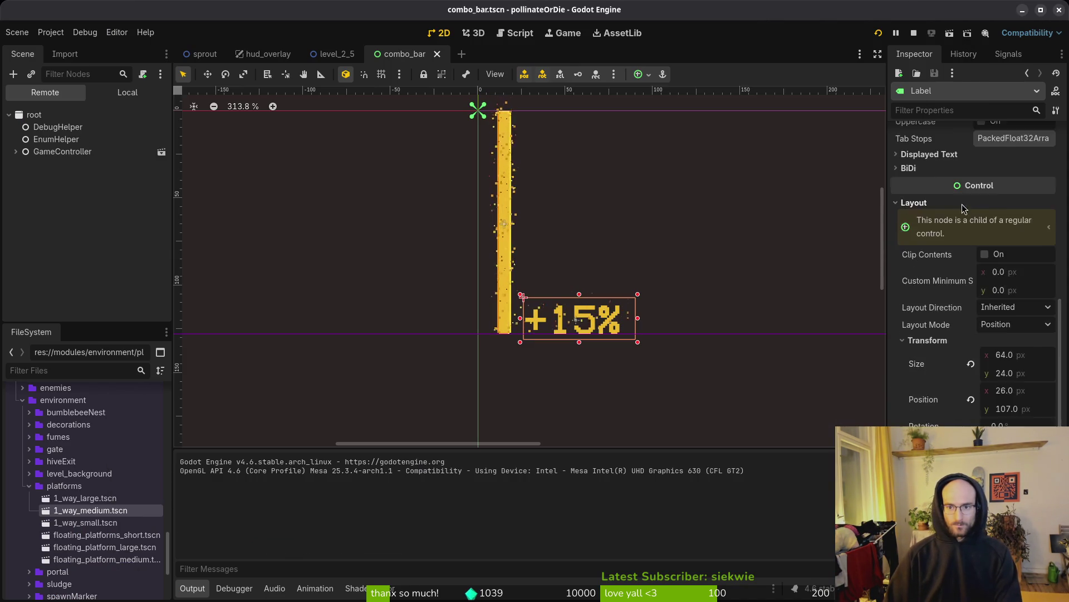
- Turn off Emitting on comboFullVfx and comboLabelVfx in the local combo_bar scene and save it
{"action": "scroll", "coordinate": [962, 204], "scroll_direction": "up", "scroll_amount": 5}
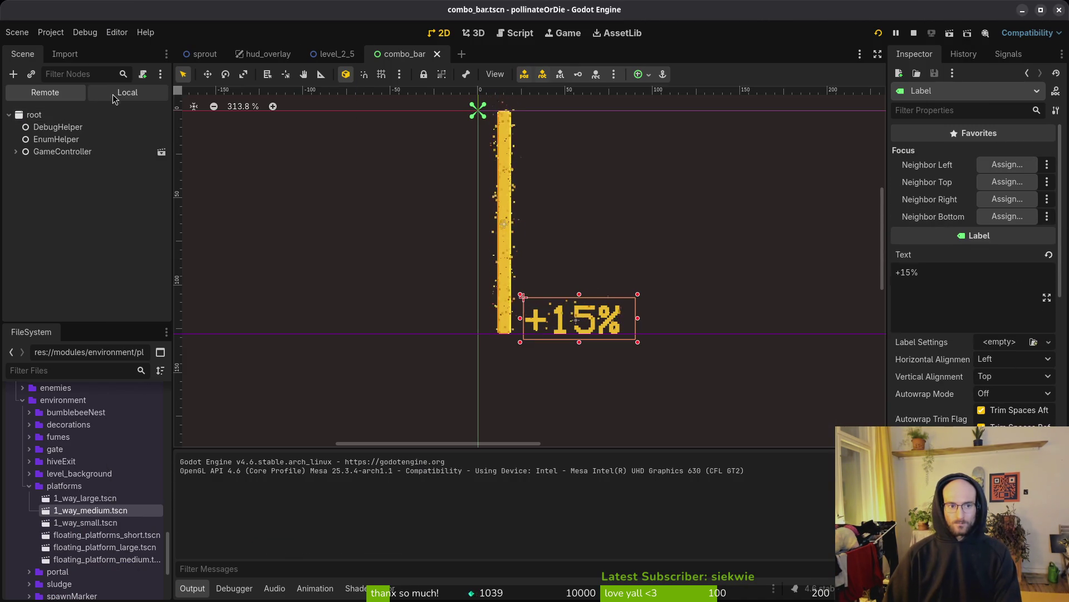
{"action": "left_click", "coordinate": [127, 92]}
{"action": "left_click", "coordinate": [58, 151]}
{"action": "left_click", "coordinate": [953, 155]}
{"action": "left_click", "coordinate": [62, 163]}
{"action": "scroll", "coordinate": [997, 183], "scroll_direction": "up", "scroll_amount": 3}
{"action": "left_click", "coordinate": [985, 153]}
{"action": "key", "text": "ctrl+s"}
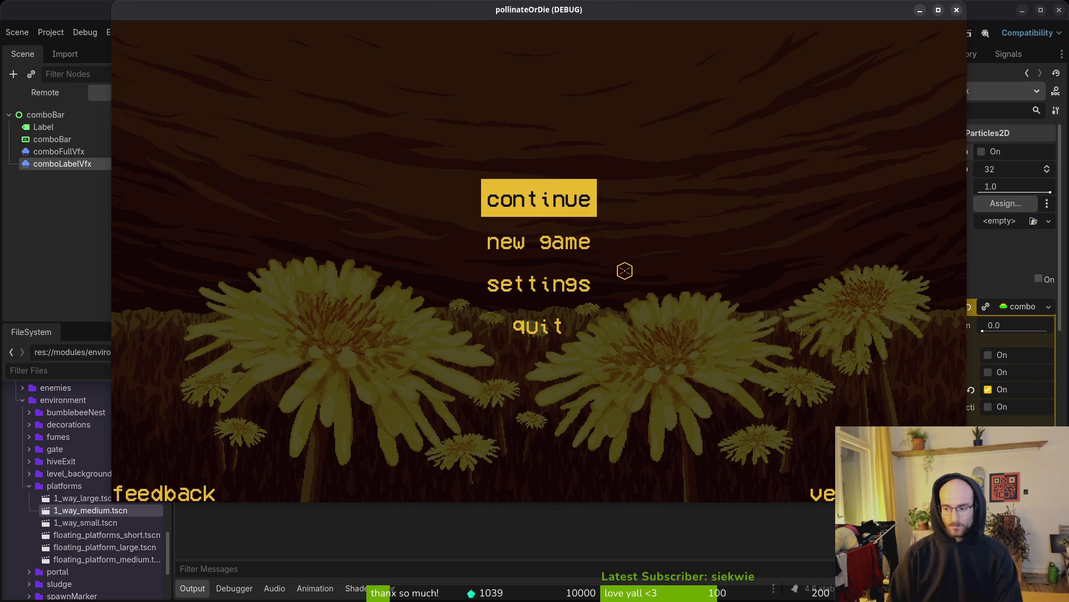
- Back in Neovim, search the project files for 'slashgd'
{"action": "key", "text": "alt+Tab"}
{"action": "key", "text": "space"}
{"action": "key", "text": "f"}
{"action": "key", "text": "f"}
{"action": "type", "text": "sl"}
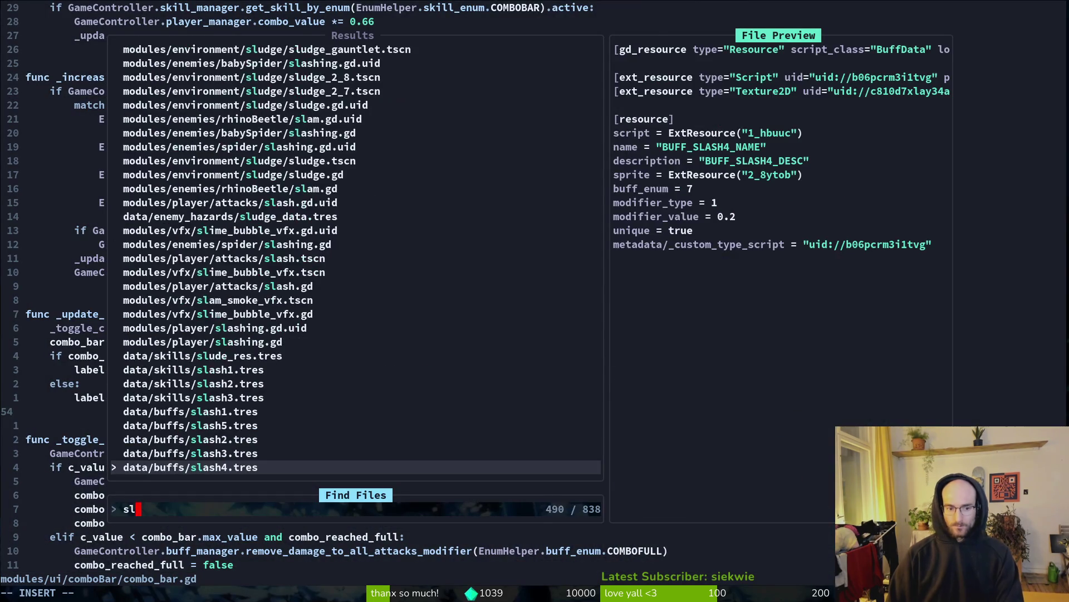
{"action": "type", "text": "ashgd"}
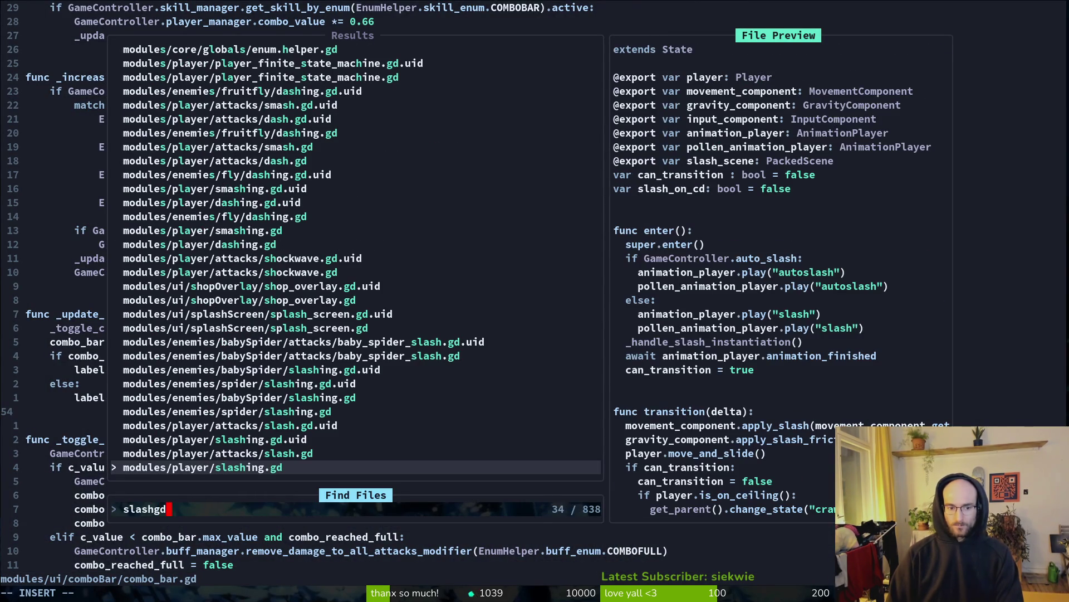
- Open slash.gd, then open combo_bar.gd by searching 'combobar' in the file finder
{"action": "key", "text": "ctrl+p"}
{"action": "key", "text": "Return"}
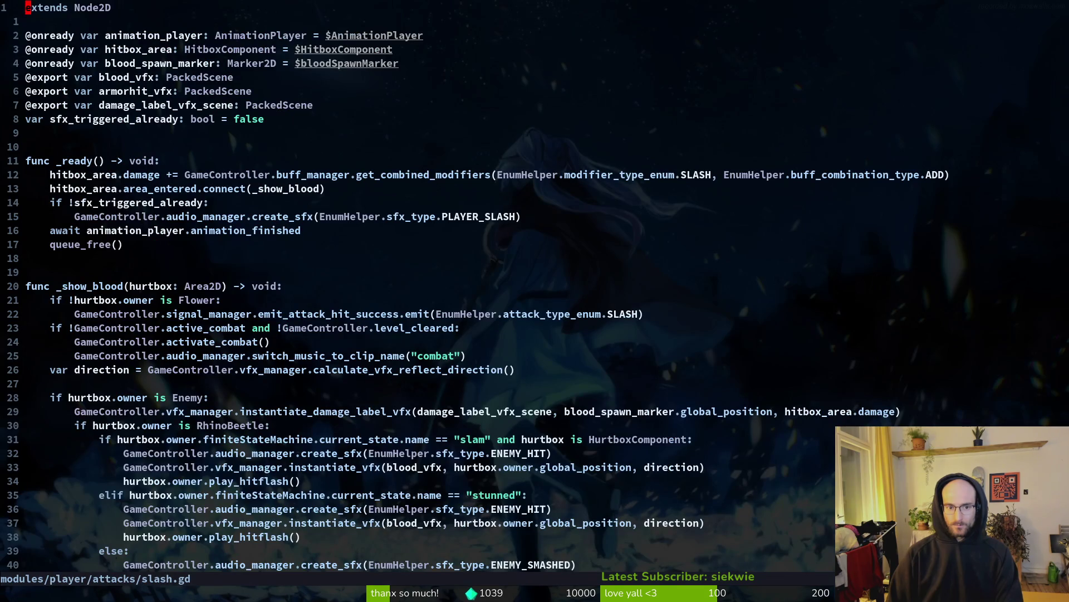
{"action": "key", "text": "space"}
{"action": "key", "text": "f"}
{"action": "key", "text": "f"}
{"action": "type", "text": "combobar"}
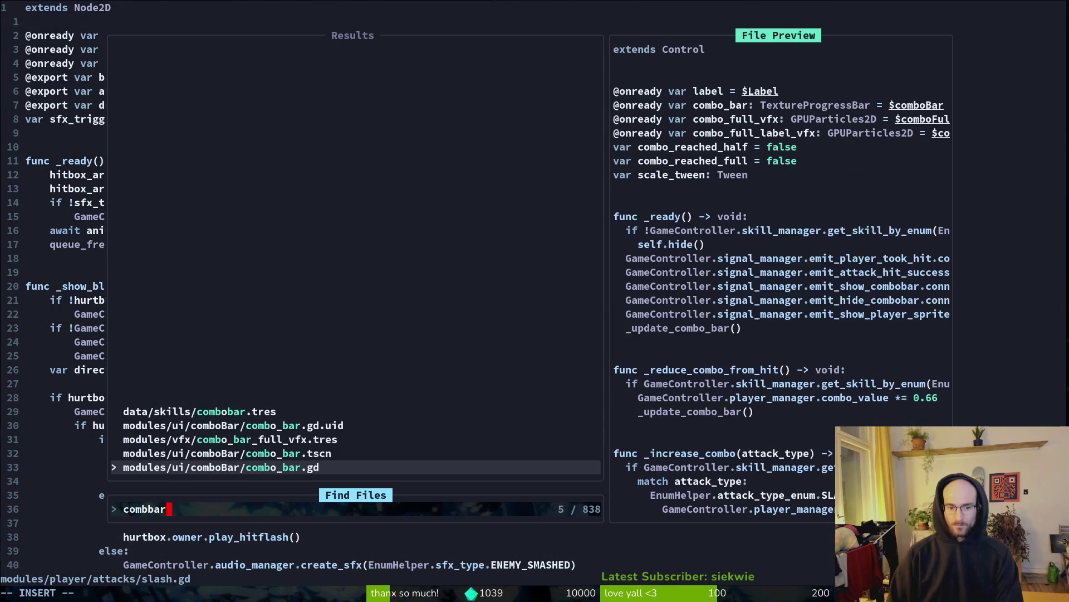
{"action": "key", "text": "Return"}
- Move to the 0.1 SLASH combo increment in _update_combo_bar and save with :w
{"action": "key", "text": "braceright"}
{"action": "key", "text": "["}
{"action": "key", "text": "m"}
{"action": "key", "text": "["}
{"action": "key", "text": "m"}
{"action": "key", "text": "1"}
{"action": "key", "text": "2"}
{"action": "key", "text": "k"}
{"action": "key", "text": "dollar"}
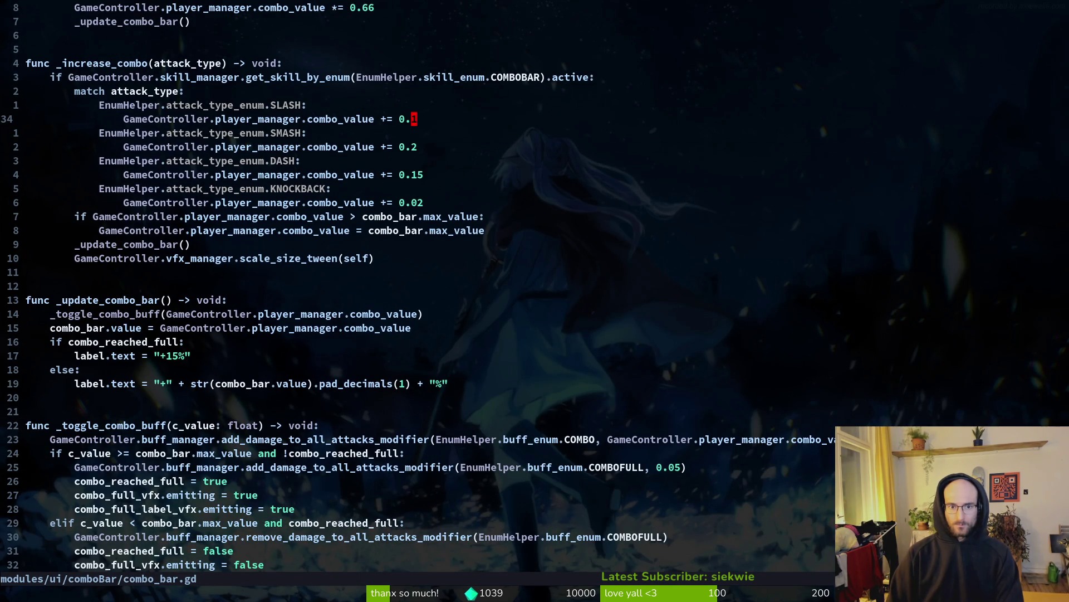
{"action": "key", "text": "Escape"}
{"action": "type", "text": ":w"}
{"action": "key", "text": "Return"}
{"action": "key", "text": "Return"}
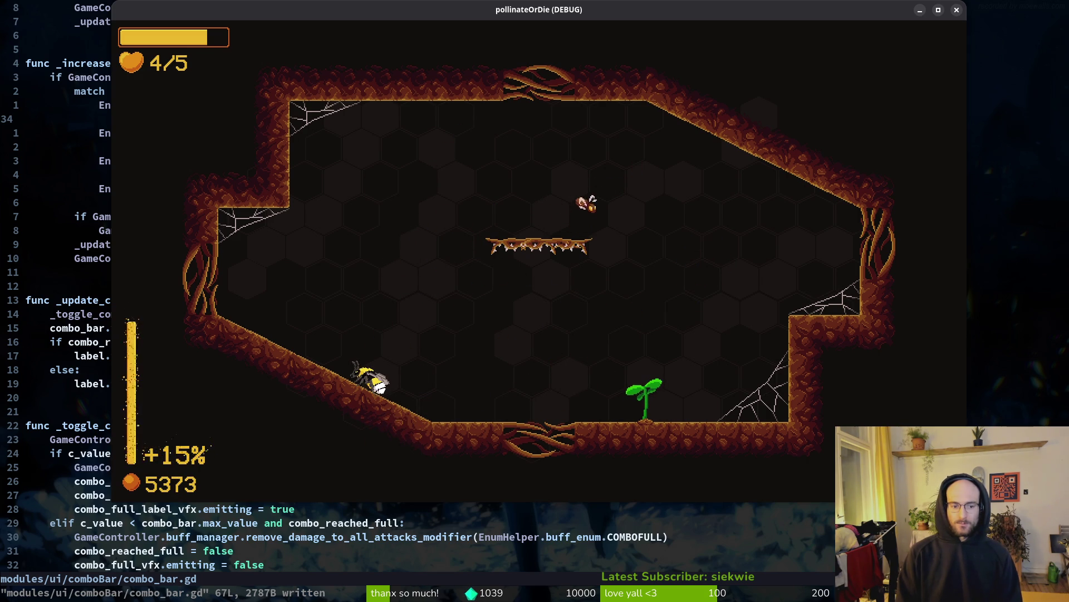
- Close the game and select the combo Label, collapsing its Transform and Layout sections
{"action": "key", "text": "Escape"}
{"action": "key", "text": "alt+Tab"}
{"action": "left_click", "coordinate": [44, 127]}
{"action": "scroll", "coordinate": [915, 398], "scroll_direction": "down", "scroll_amount": 5}
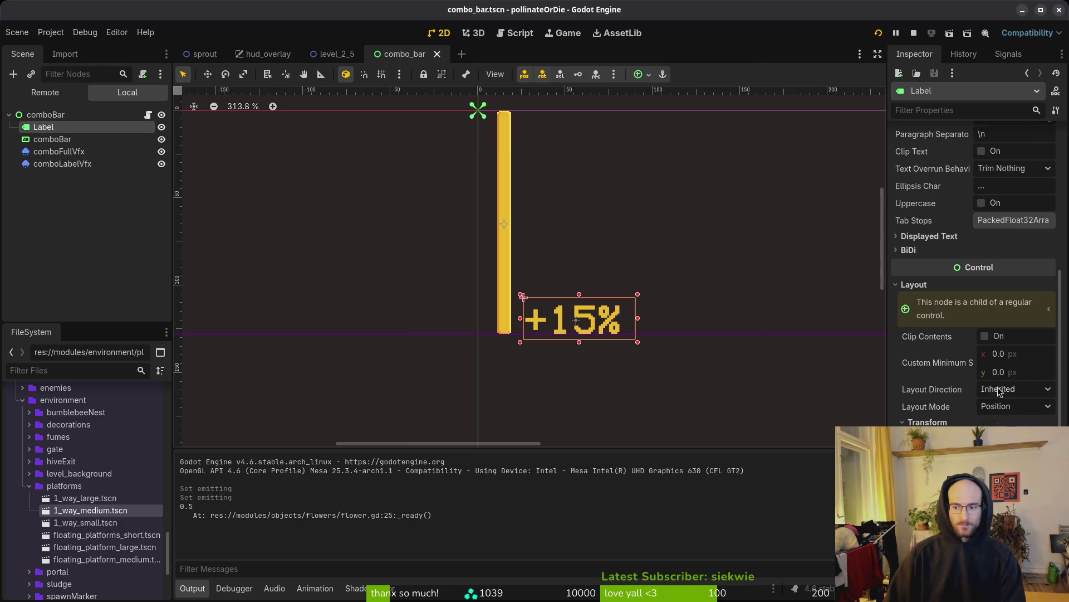
{"action": "scroll", "coordinate": [998, 388], "scroll_direction": "down", "scroll_amount": 3}
{"action": "left_click", "coordinate": [919, 303]}
{"action": "left_click", "coordinate": [910, 167]}
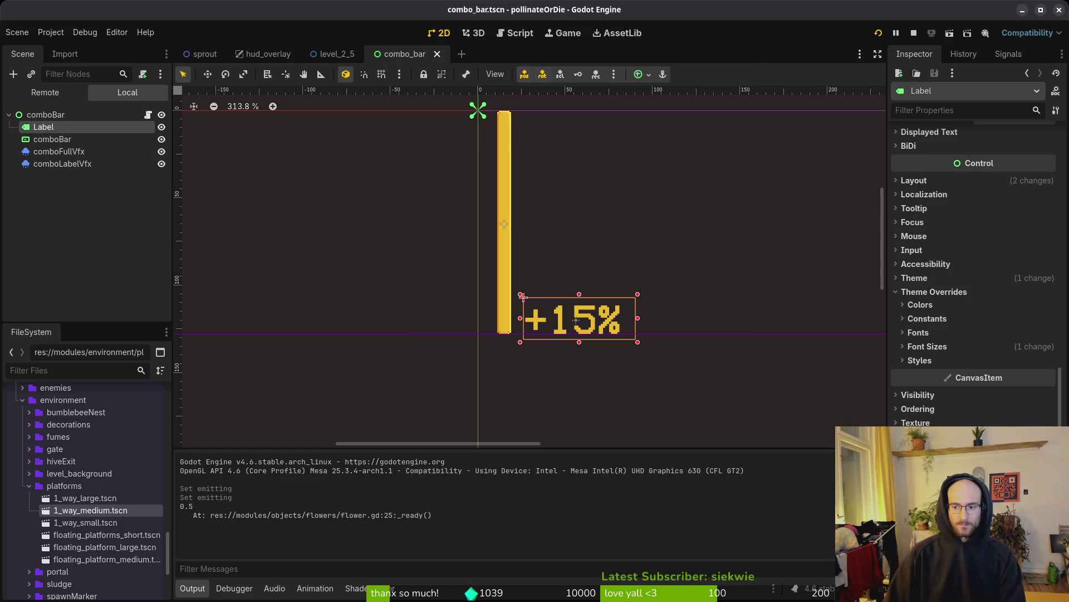
- Remove the Label's 24 px font size override, nudge it left, and run the game
{"action": "scroll", "coordinate": [941, 357], "scroll_direction": "up", "scroll_amount": 2}
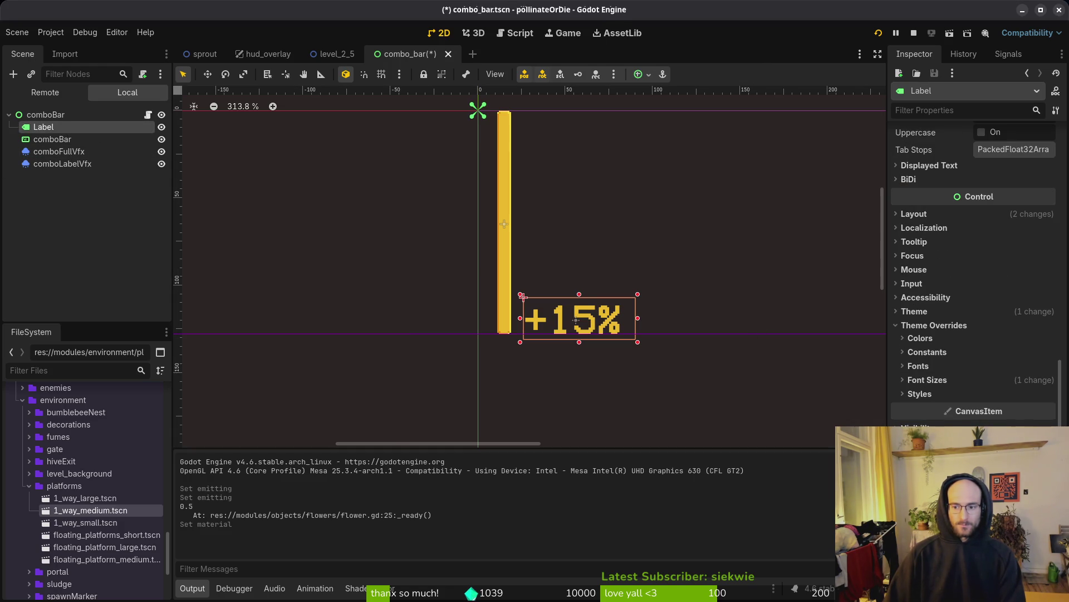
{"action": "left_click", "coordinate": [927, 379]}
{"action": "left_click", "coordinate": [971, 396]}
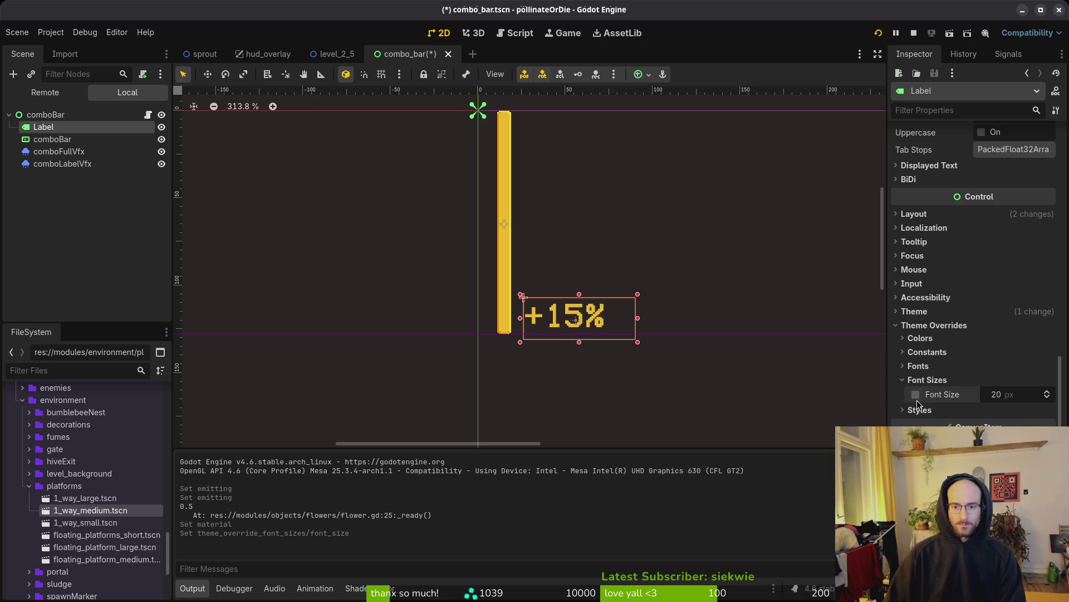
{"action": "scroll", "coordinate": [585, 315], "scroll_direction": "up", "scroll_amount": 3}
{"action": "mouse_move", "coordinate": [586, 312]}
{"action": "left_mouse_down"}
{"action": "mouse_move", "coordinate": [580, 327]}
{"action": "mouse_move", "coordinate": [472, 330]}
{"action": "left_mouse_up"}
{"action": "key", "text": "alt+Tab"}
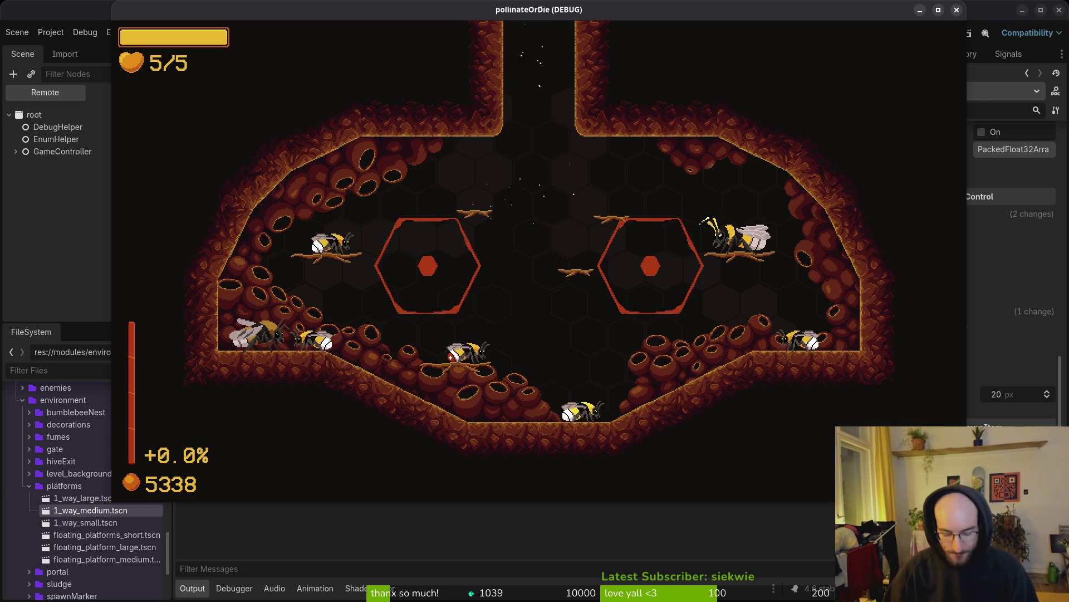
- Close the game, select the pollen TextureRect in hud_overlay's Local view, then switch to Aseprite
{"action": "key", "text": "Escape"}
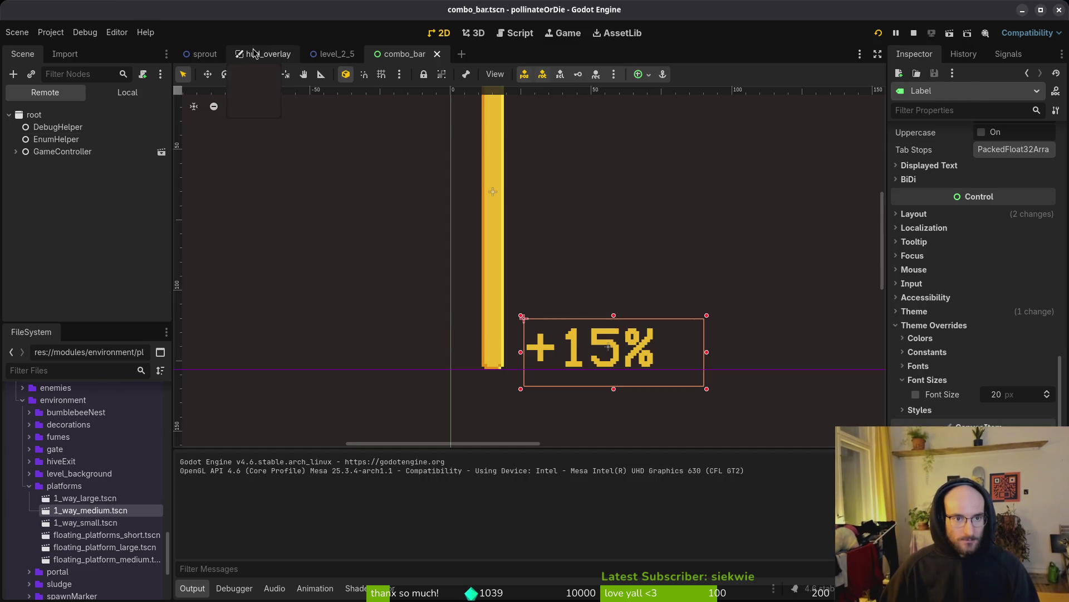
{"action": "left_click", "coordinate": [263, 53]}
{"action": "left_click", "coordinate": [117, 93]}
{"action": "left_click", "coordinate": [48, 152]}
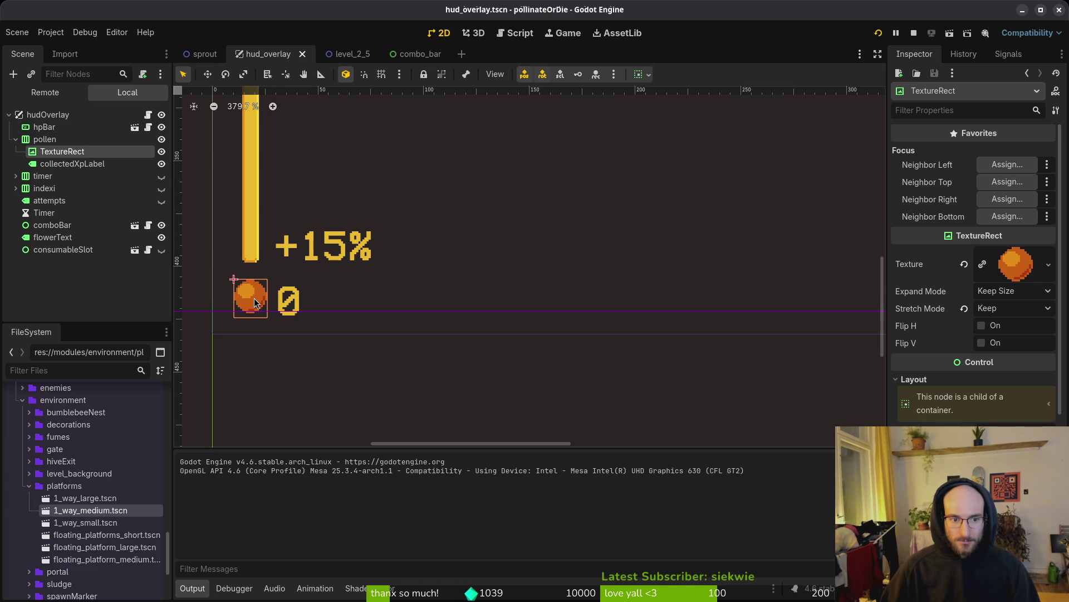
{"action": "key", "text": "super"}
{"action": "key", "text": "super"}
{"action": "key", "text": "alt+Tab"}
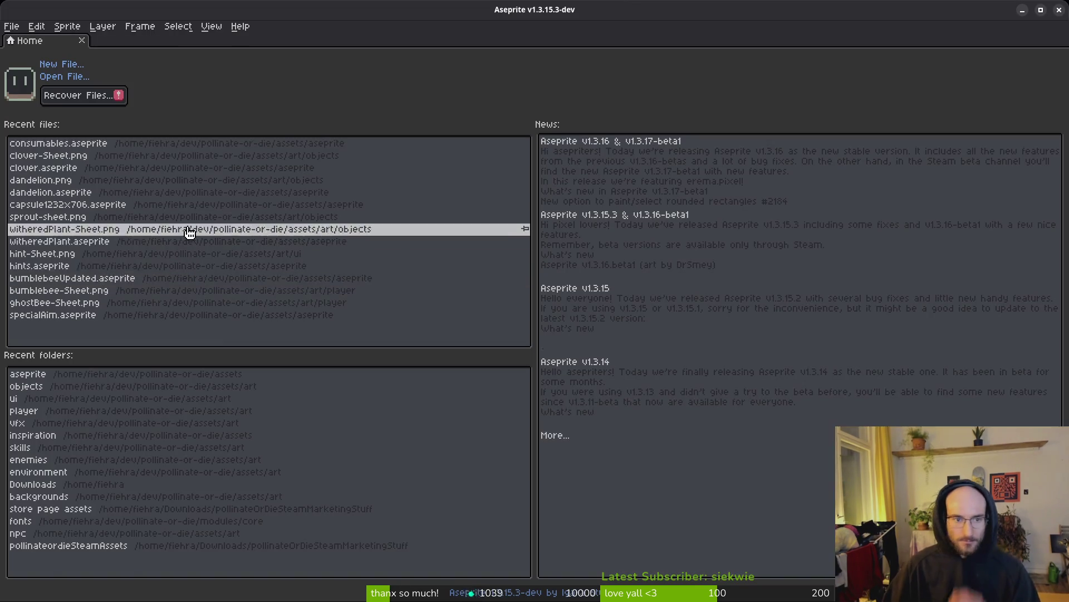
- Dismiss the recovered sessions list and open honeydroplet.aseprite from Aseprite's home screen
{"action": "key", "text": "alt+Tab"}
{"action": "mouse_move", "coordinate": [1005, 271]}
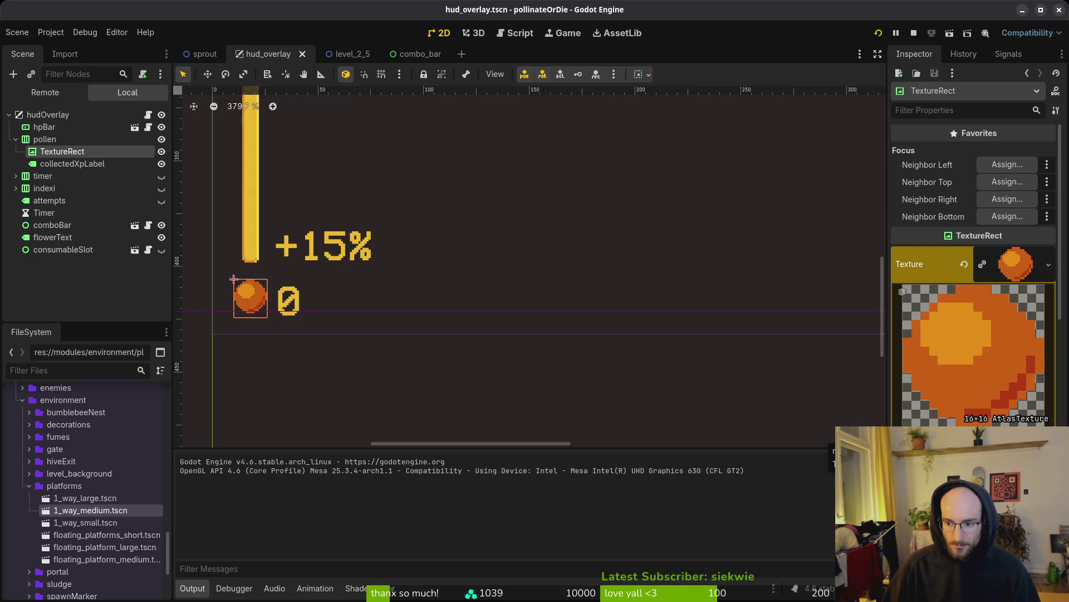
{"action": "key", "text": "alt+Tab"}
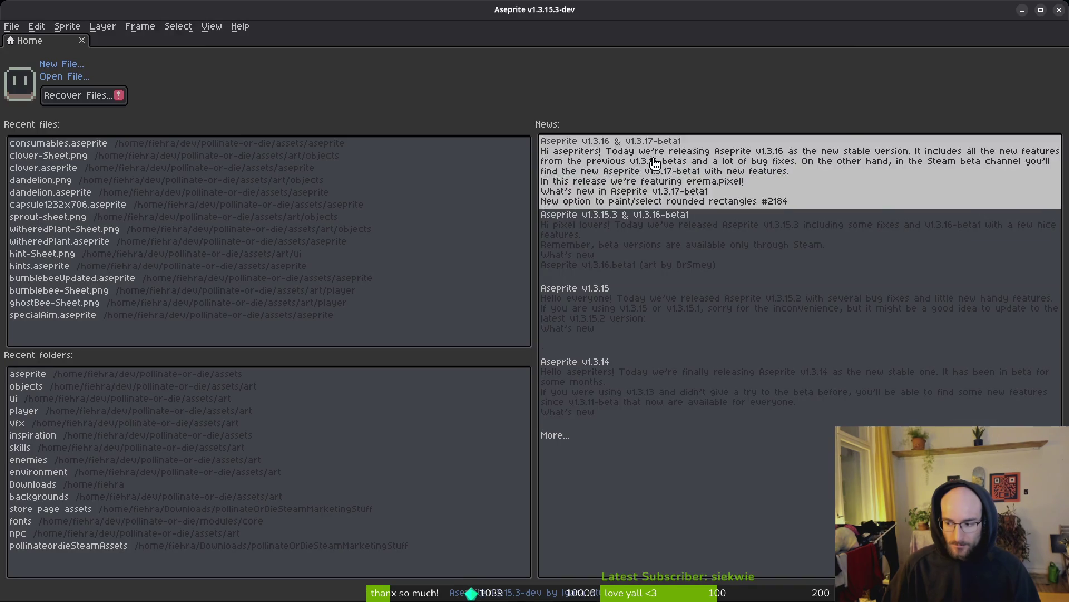
{"action": "left_click", "coordinate": [61, 91]}
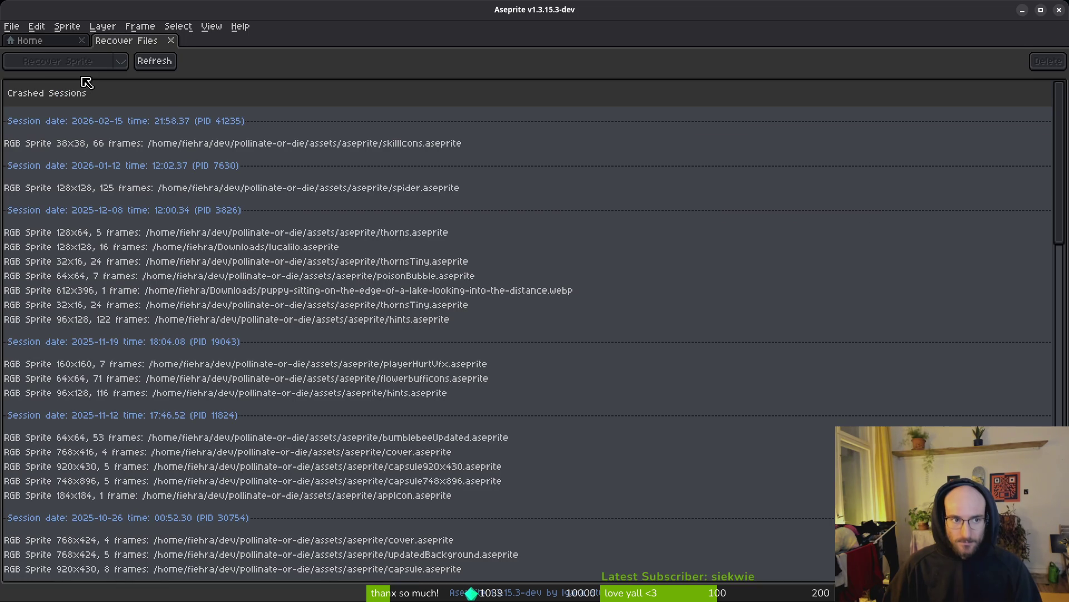
{"action": "left_click", "coordinate": [171, 40]}
{"action": "left_click", "coordinate": [62, 78]}
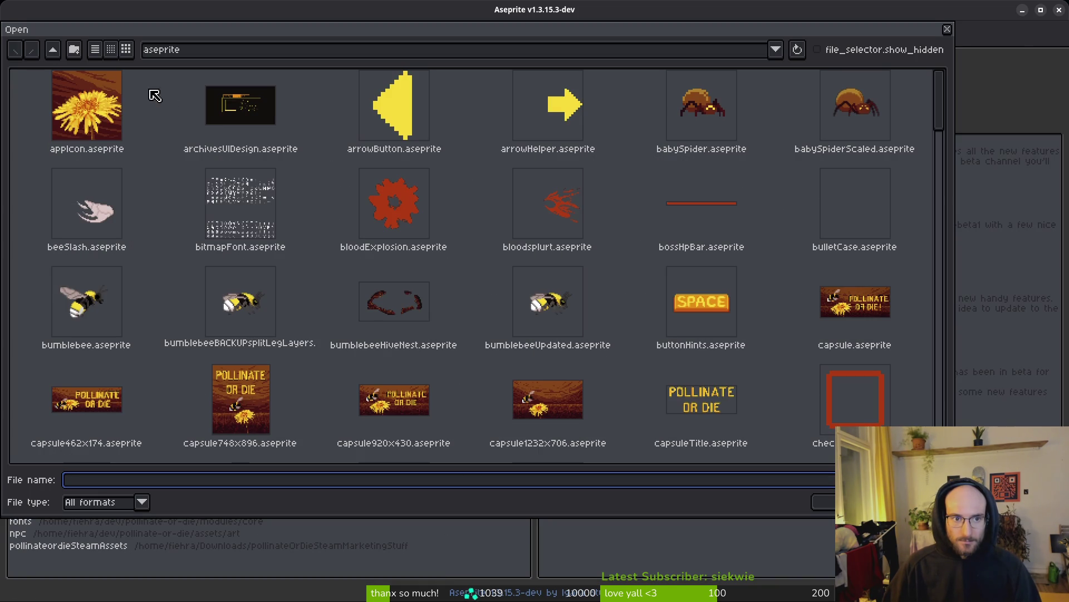
{"action": "scroll", "coordinate": [574, 290], "scroll_direction": "down", "scroll_amount": 15}
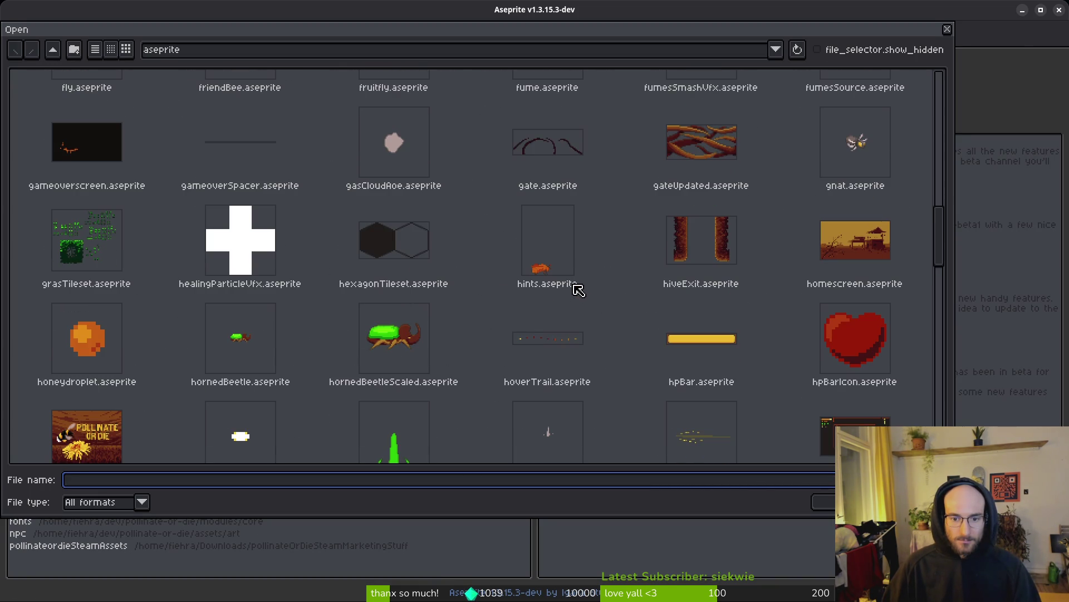
{"action": "double_click", "coordinate": [99, 338]}
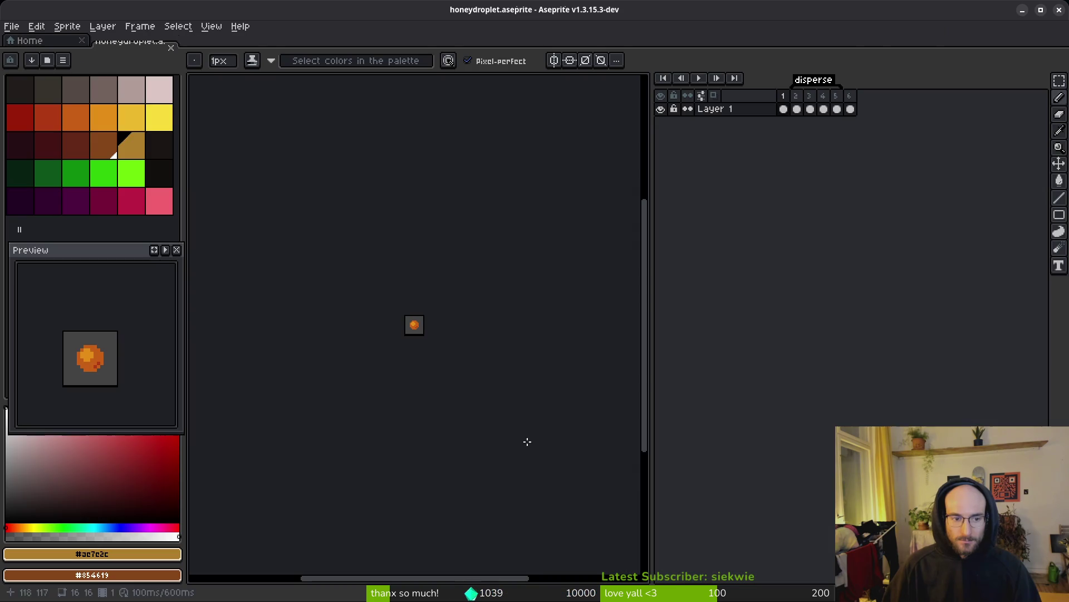
- Step through the droplet's six animation frames and select frames 2 through 6
{"action": "left_click", "coordinate": [850, 109]}
{"action": "scroll", "coordinate": [456, 351], "scroll_direction": "up", "scroll_amount": 6}
{"action": "left_click_drag", "start_coordinate": [457, 351], "coordinate": [439, 319]}
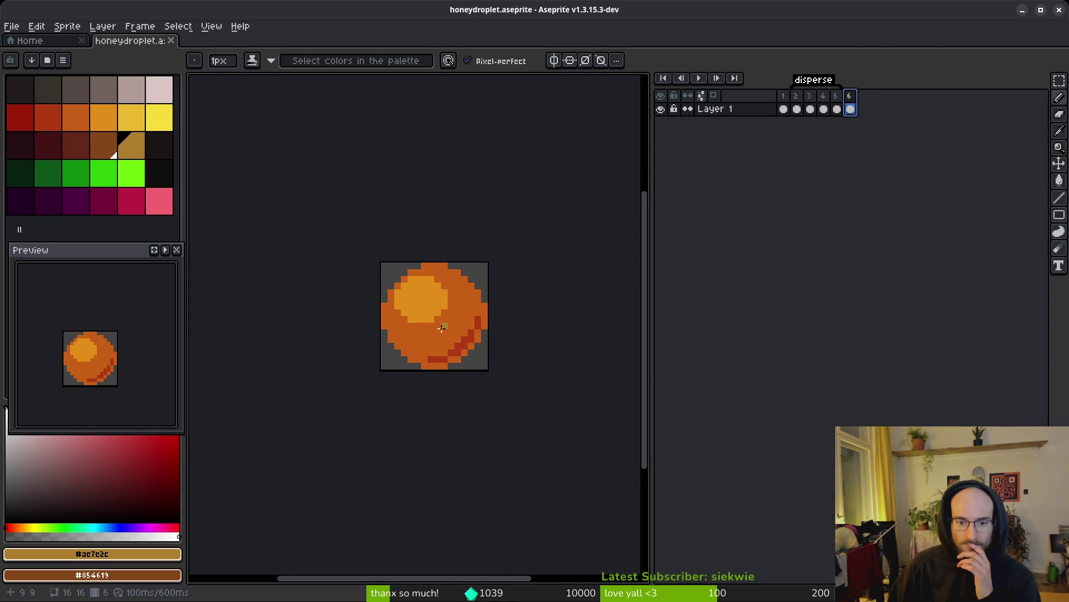
{"action": "left_click", "coordinate": [785, 98]}
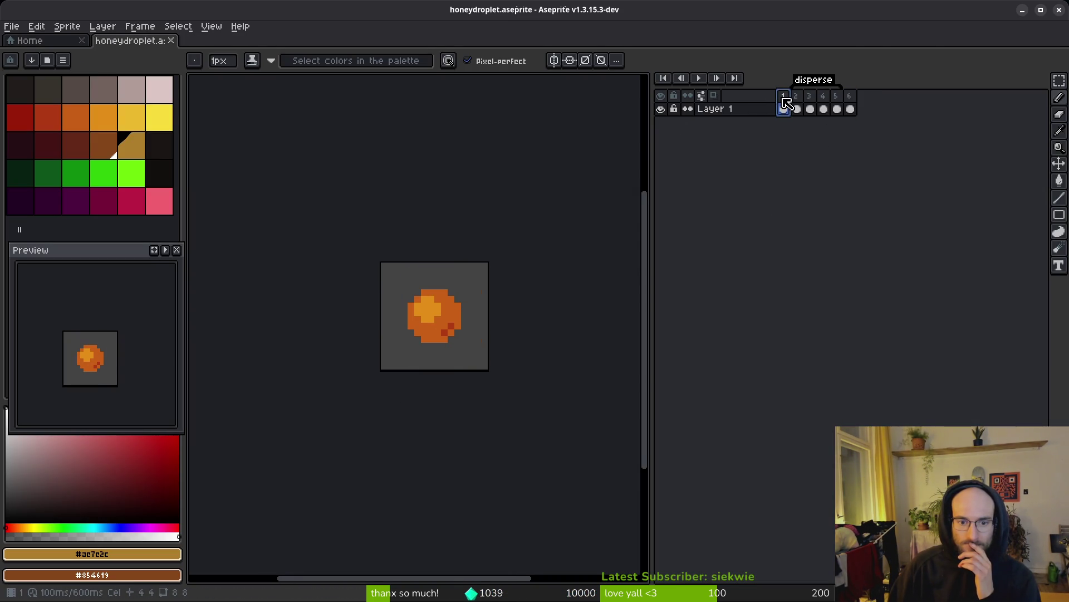
{"action": "left_click", "coordinate": [802, 103]}
{"action": "left_click_drag", "start_coordinate": [802, 103], "coordinate": [858, 108]}
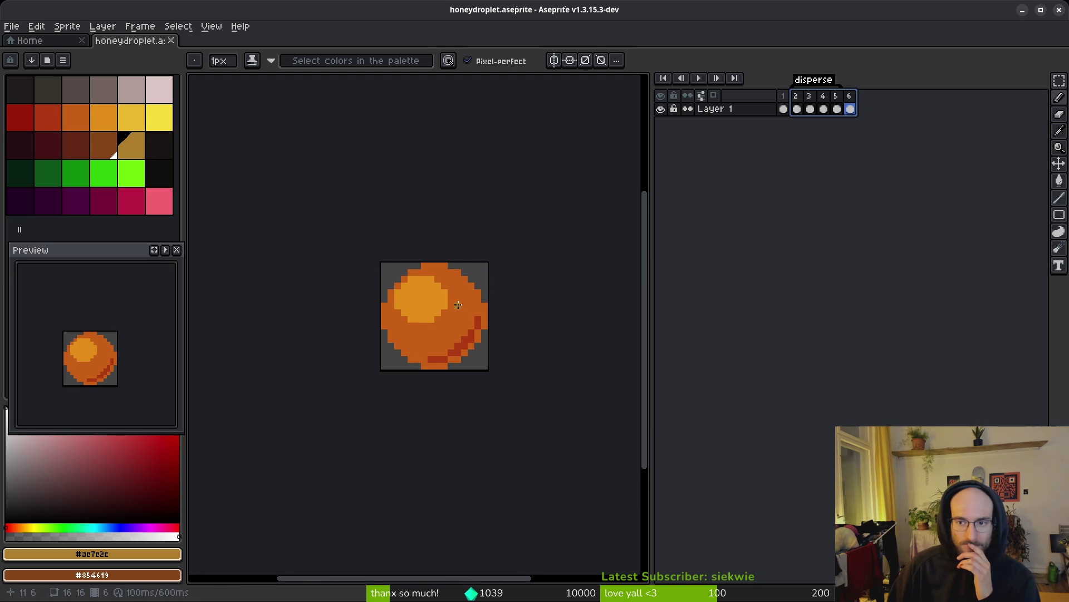
{"action": "scroll", "coordinate": [451, 268], "scroll_direction": "up", "scroll_amount": 4}
{"action": "scroll", "coordinate": [451, 267], "scroll_direction": "down", "scroll_amount": 3}
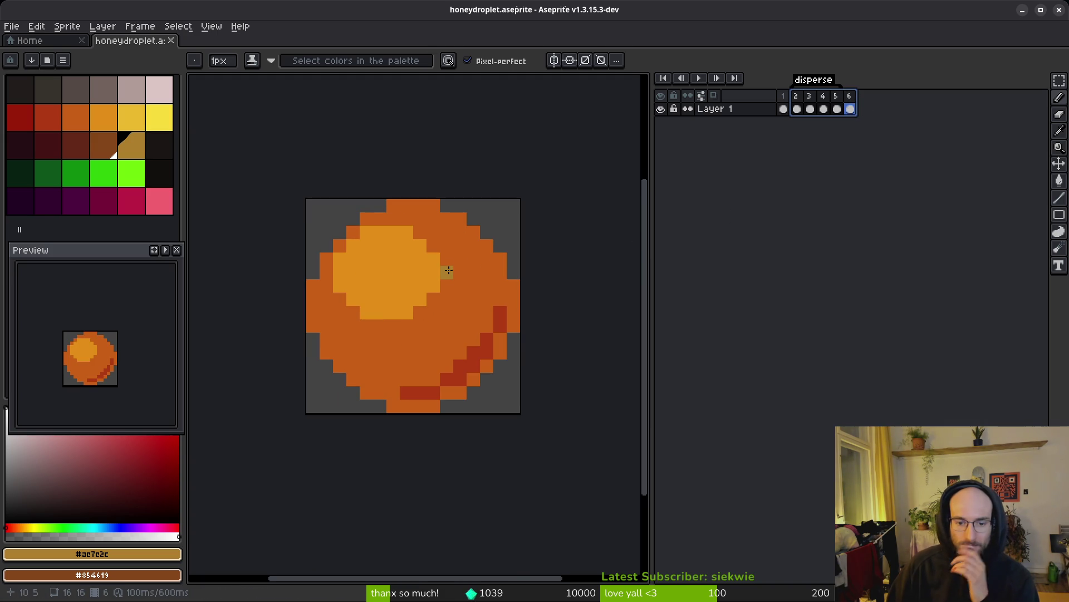
{"action": "key", "text": "alt+Tab"}
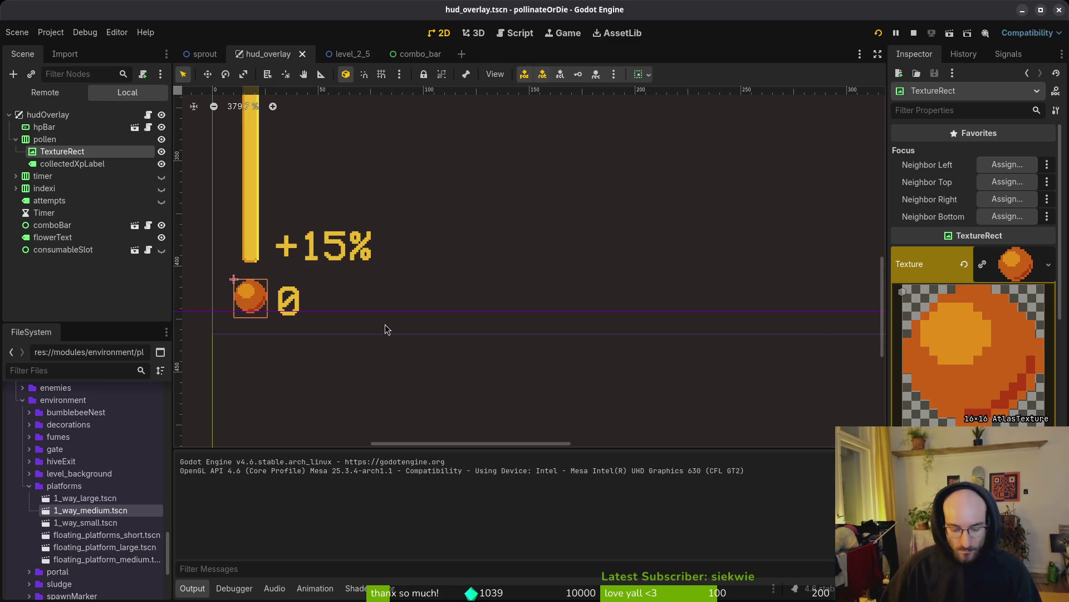
{"action": "key", "text": "alt+Tab"}
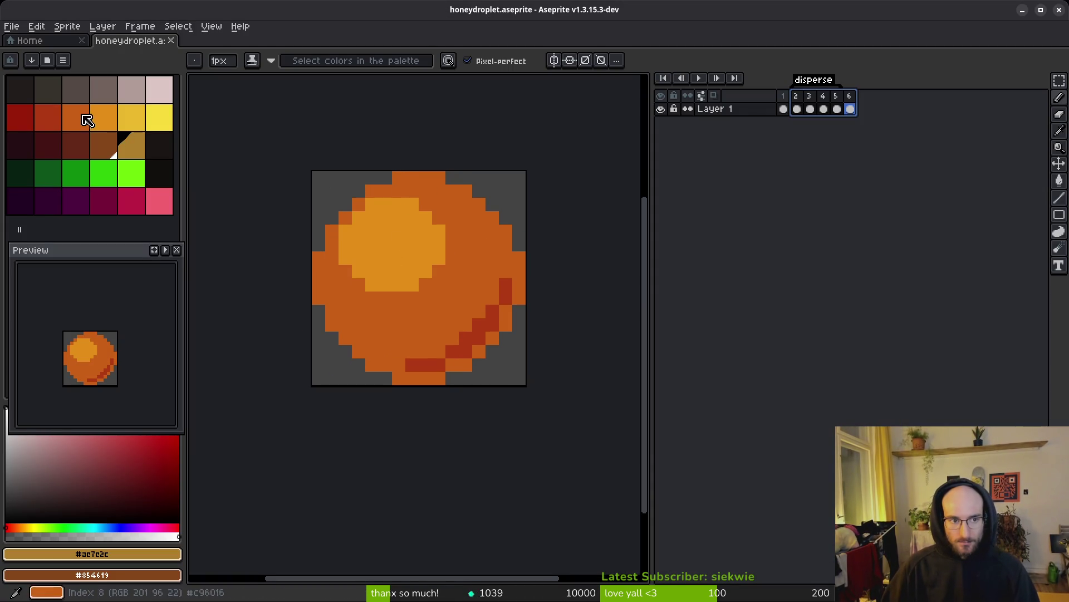
- Pick the bright green swatch and add a new Layer 2 above Layer 1
{"action": "scroll", "coordinate": [441, 207], "scroll_direction": "down", "scroll_amount": 4}
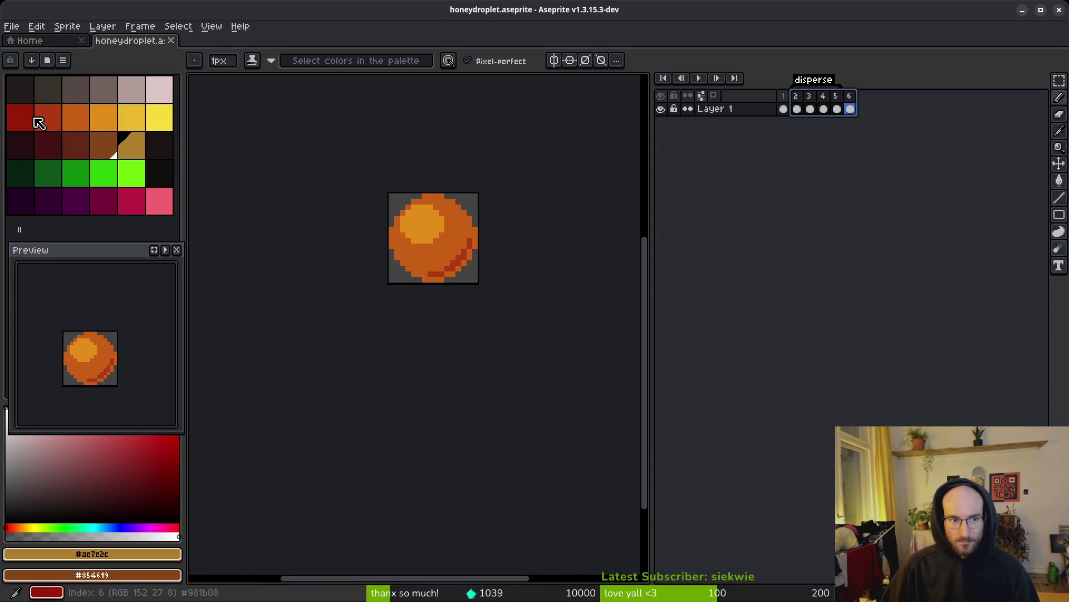
{"action": "left_click", "coordinate": [133, 173]}
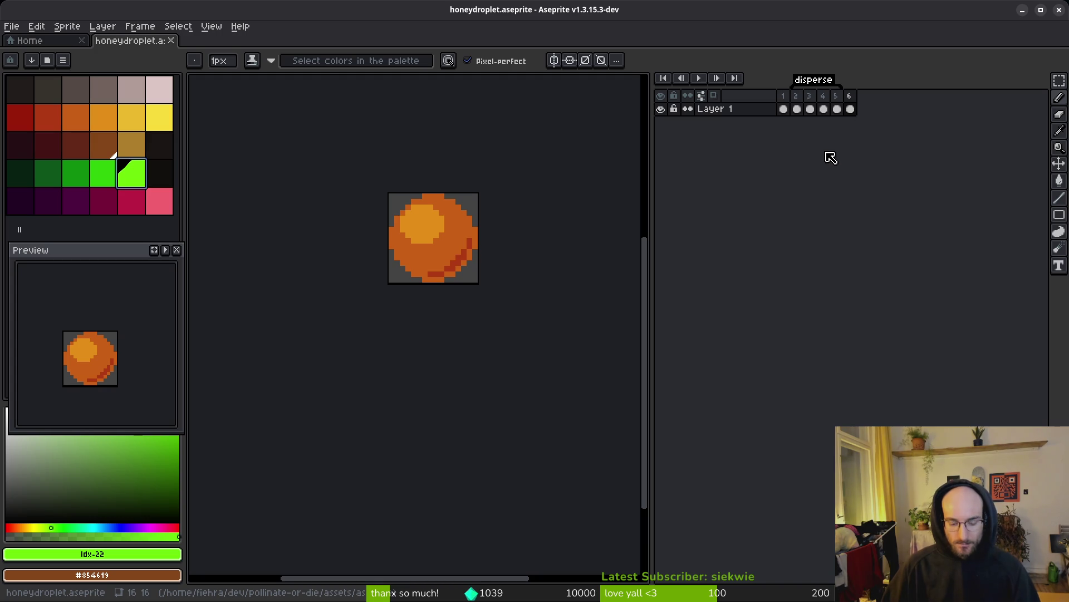
{"action": "key", "text": "alt+n"}
{"action": "key", "text": "alt+n"}
{"action": "key", "text": "ctrl+z"}
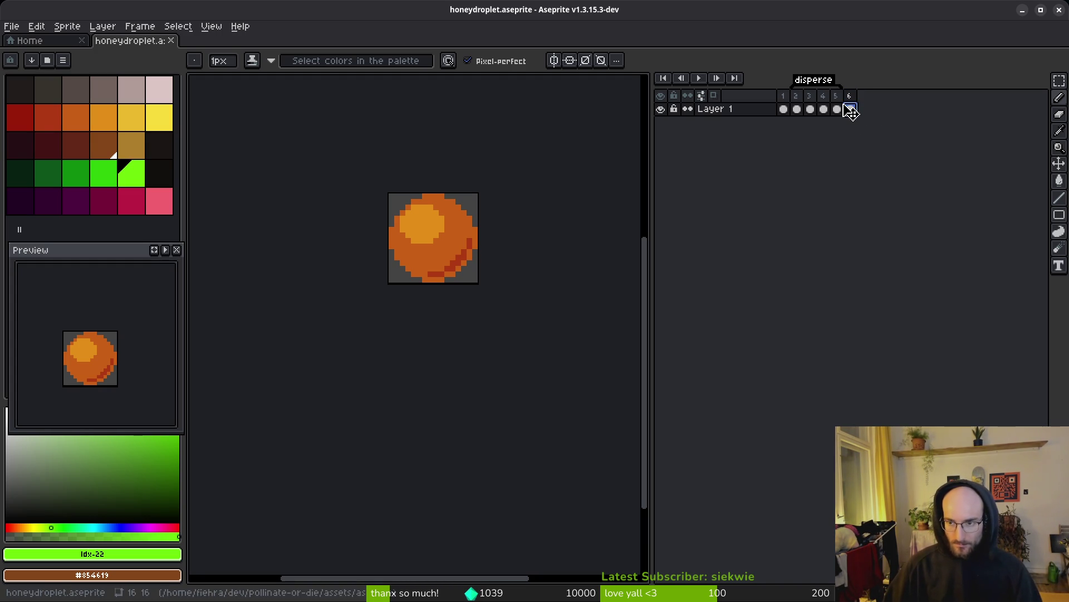
{"action": "key", "text": "shift+n"}
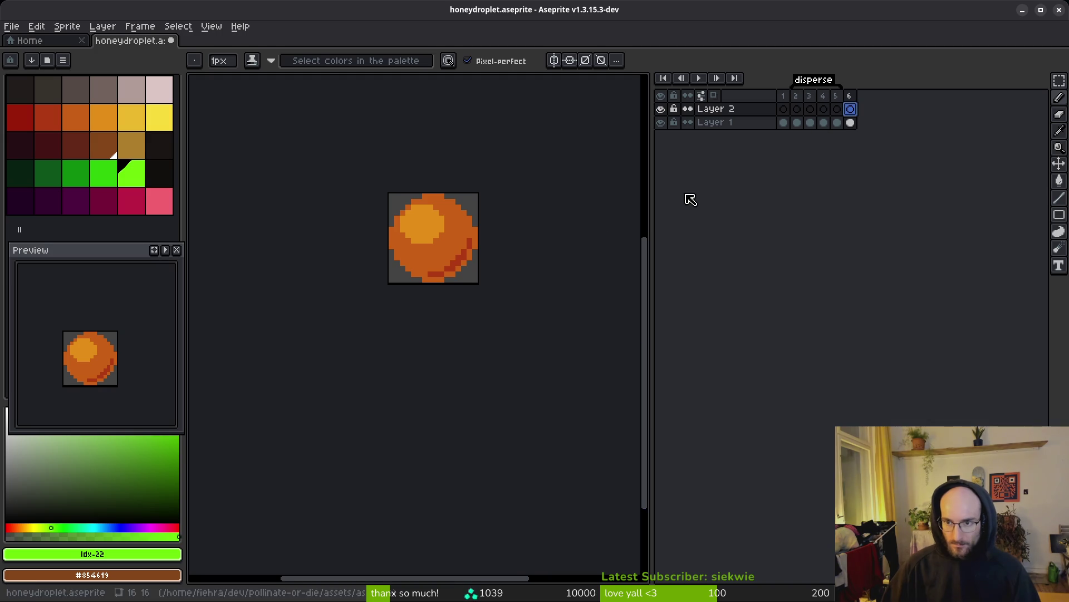
- Draw a 1px green ellipse over the droplet and fill it solid green
{"action": "scroll", "coordinate": [334, 143], "scroll_direction": "up", "scroll_amount": 4}
{"action": "key", "text": "r"}
{"action": "key", "text": "minus"}
{"action": "key", "text": "minus"}
{"action": "key", "text": "minus"}
{"action": "key", "text": "r"}
{"action": "left_click_drag", "start_coordinate": [362, 209], "coordinate": [539, 386]}
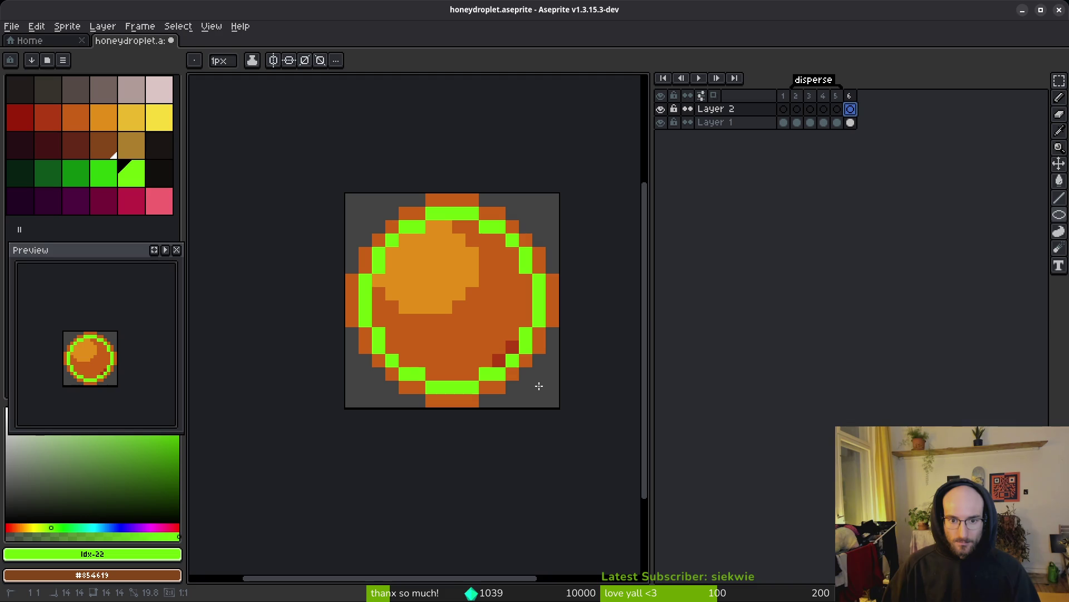
{"action": "key", "text": "g"}
{"action": "left_click", "coordinate": [502, 343]}
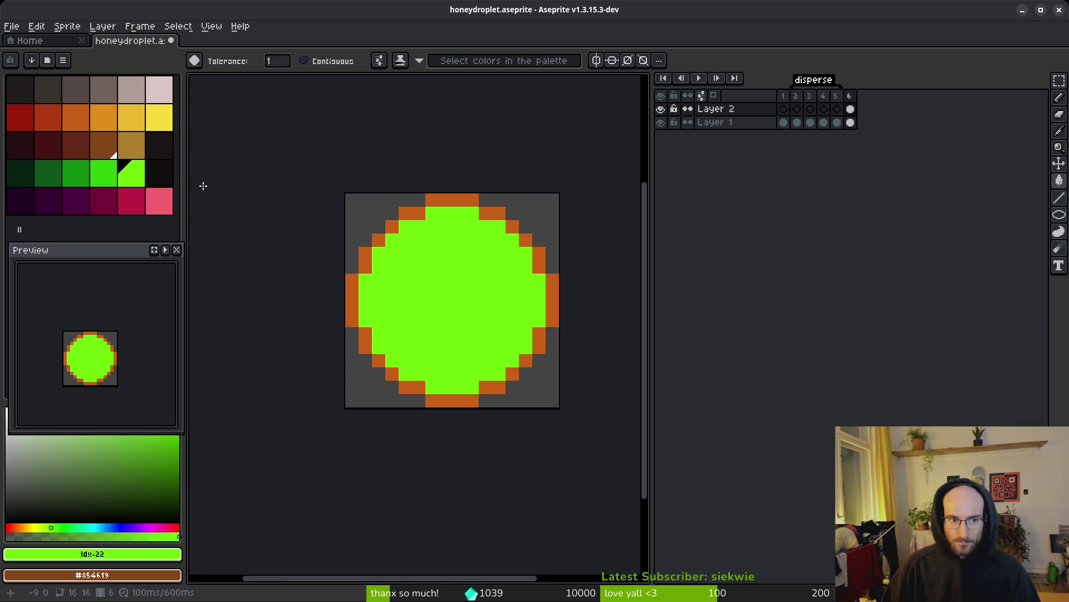
- Toggle Layer 2 to compare against the orange droplet and pick the darker green swatch
{"action": "left_click", "coordinate": [111, 168]}
{"action": "key", "text": "i"}
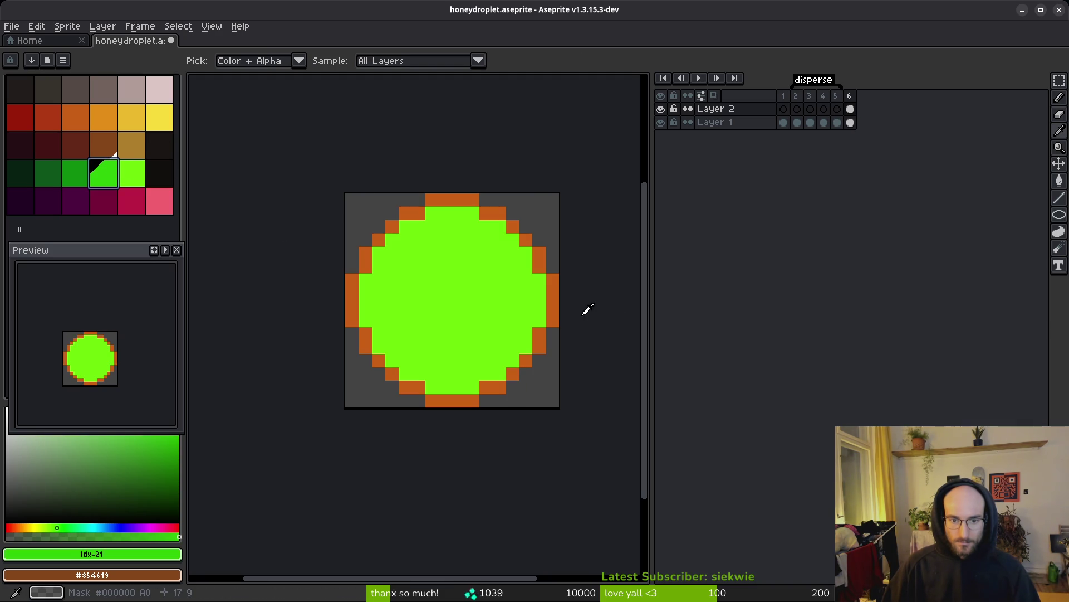
{"action": "key", "text": "g"}
{"action": "left_click", "coordinate": [661, 111]}
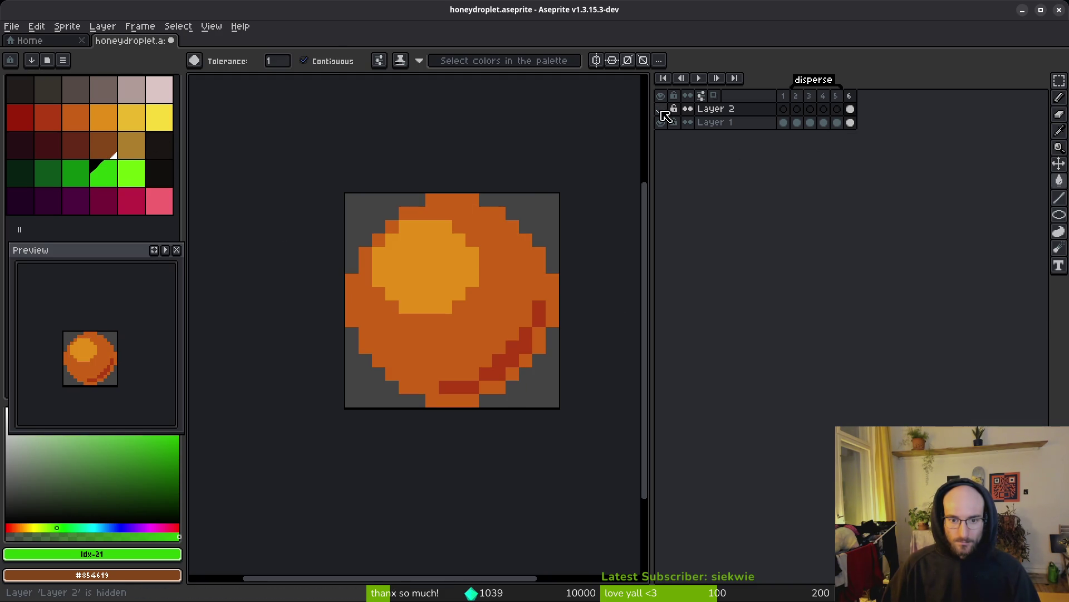
{"action": "left_click", "coordinate": [661, 110]}
{"action": "left_click", "coordinate": [77, 172]}
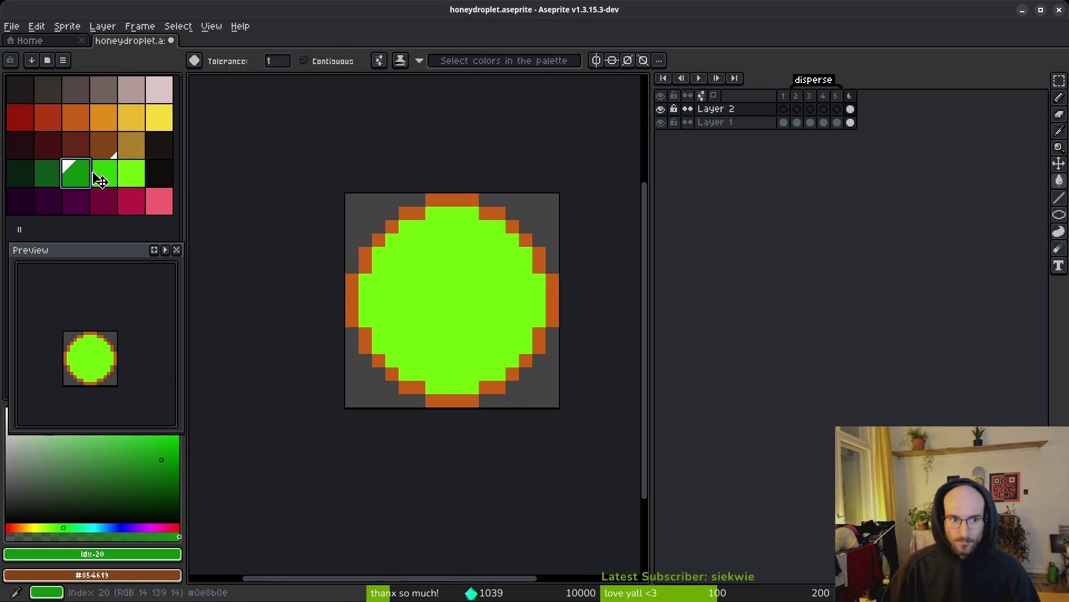
- Recolour the circle darker green and add dark shading along its lower-right edge
{"action": "right_click", "coordinate": [134, 174]}
{"action": "left_click", "coordinate": [392, 286]}
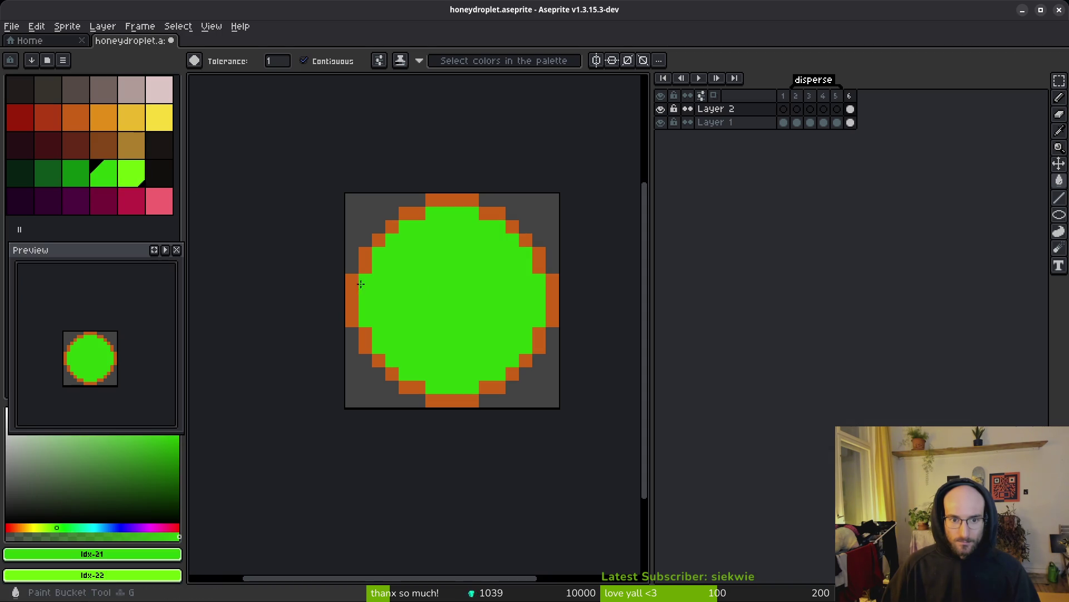
{"action": "left_click", "coordinate": [78, 175]}
{"action": "key", "text": "b"}
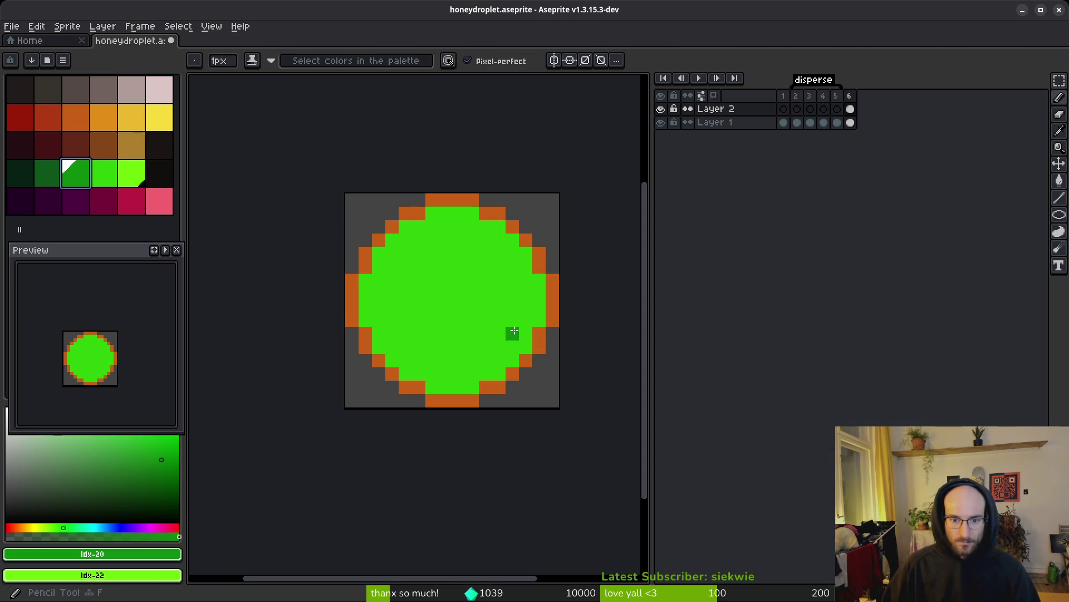
{"action": "left_click_drag", "start_coordinate": [509, 339], "coordinate": [509, 353]}
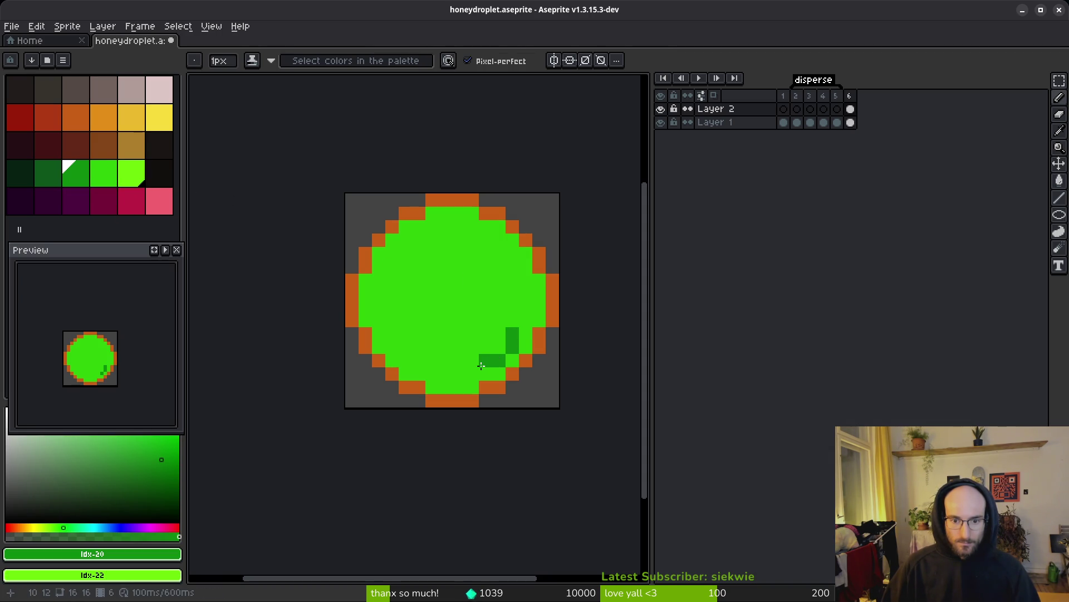
{"action": "left_click", "coordinate": [499, 347]}
{"action": "left_click", "coordinate": [533, 316]}
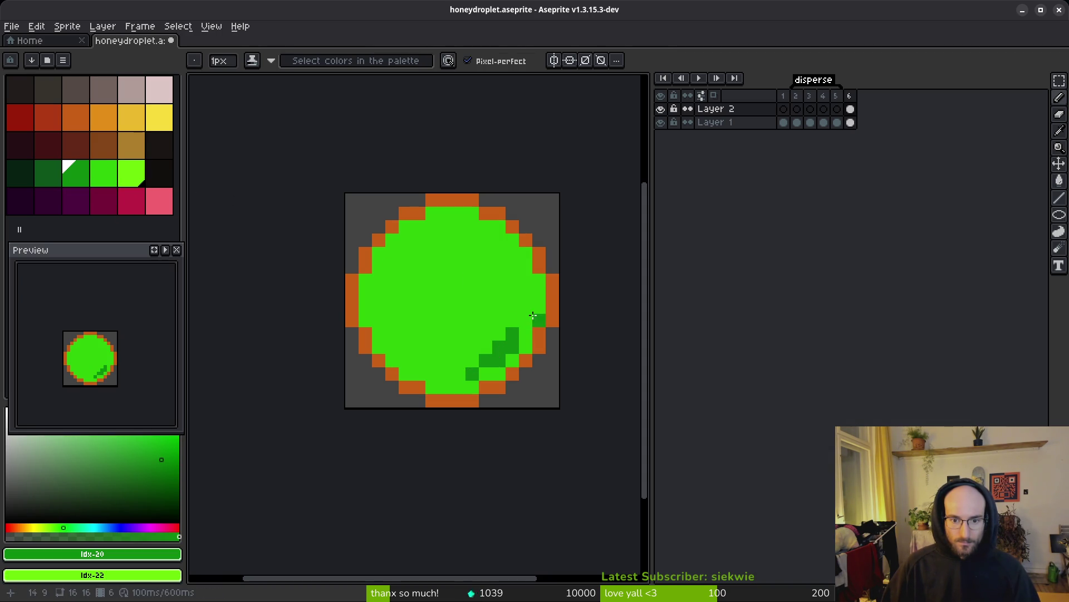
{"action": "left_click", "coordinate": [451, 355]}
{"action": "left_click", "coordinate": [462, 355]}
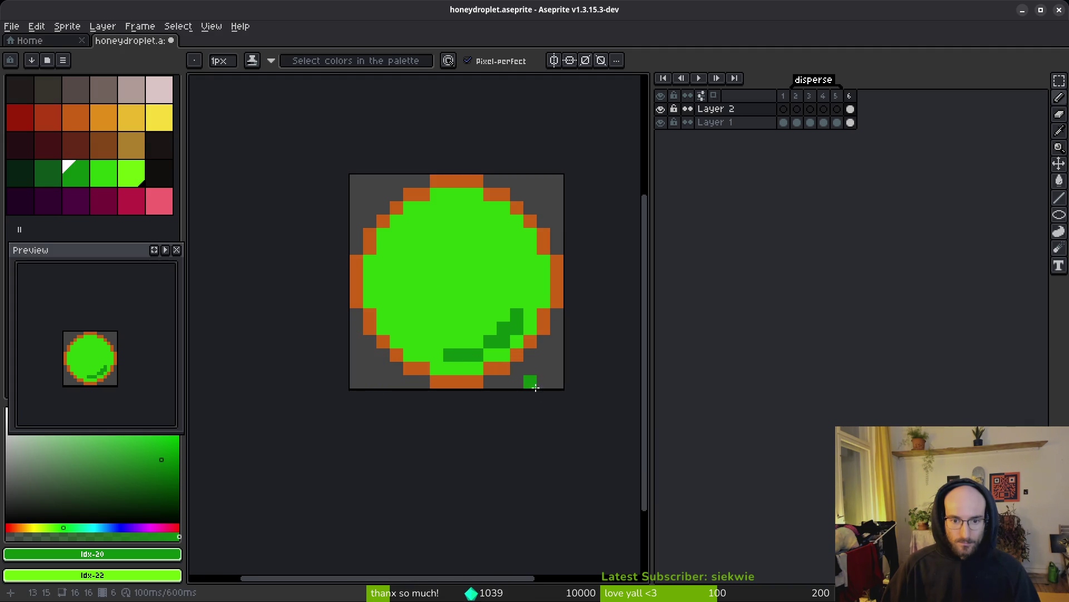
- Add a dark pixel near the circle's top, undoing a misplaced one after comparing layers
{"action": "scroll", "coordinate": [560, 407], "scroll_direction": "down", "scroll_amount": 3}
{"action": "scroll", "coordinate": [546, 372], "scroll_direction": "up", "scroll_amount": 3}
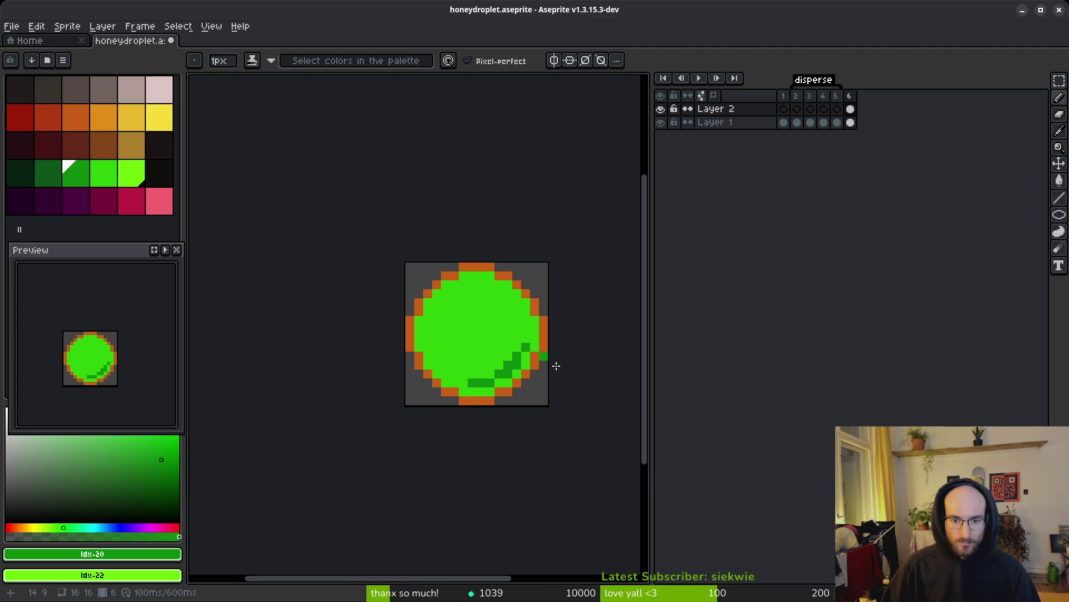
{"action": "scroll", "coordinate": [551, 393], "scroll_direction": "down", "scroll_amount": 3}
{"action": "scroll", "coordinate": [565, 399], "scroll_direction": "up", "scroll_amount": 3}
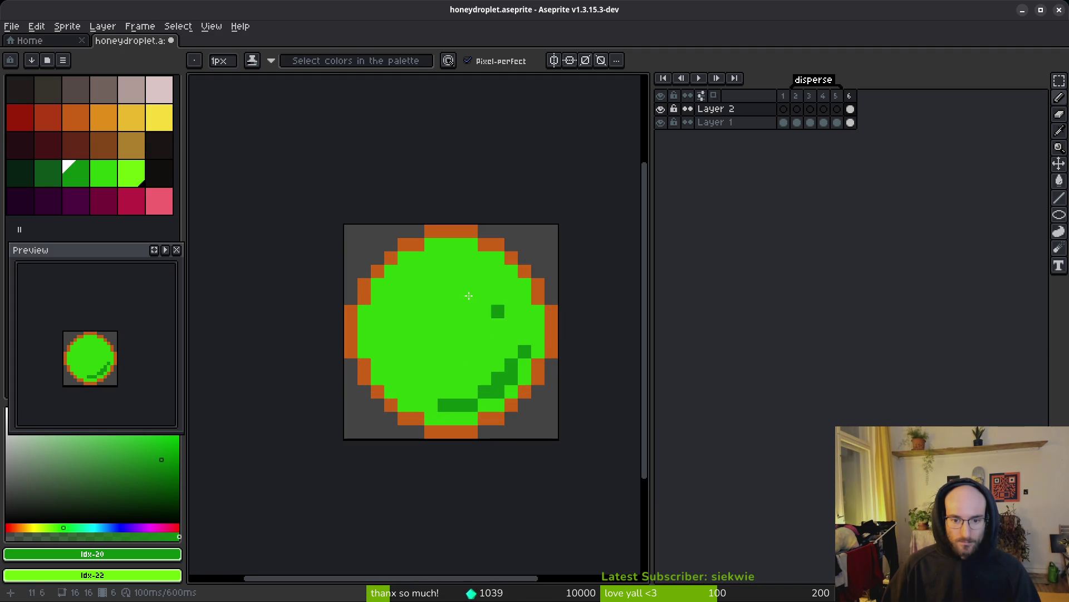
{"action": "left_click", "coordinate": [422, 270]}
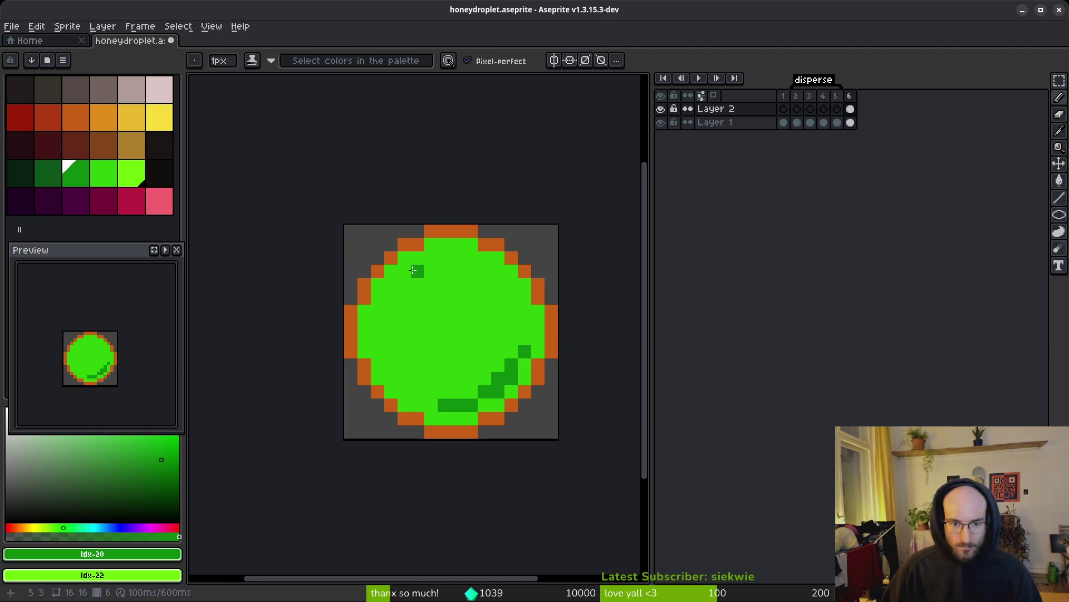
{"action": "left_click", "coordinate": [661, 109]}
{"action": "left_click", "coordinate": [661, 108]}
{"action": "key", "text": "ctrl+z"}
{"action": "left_click", "coordinate": [445, 246]}
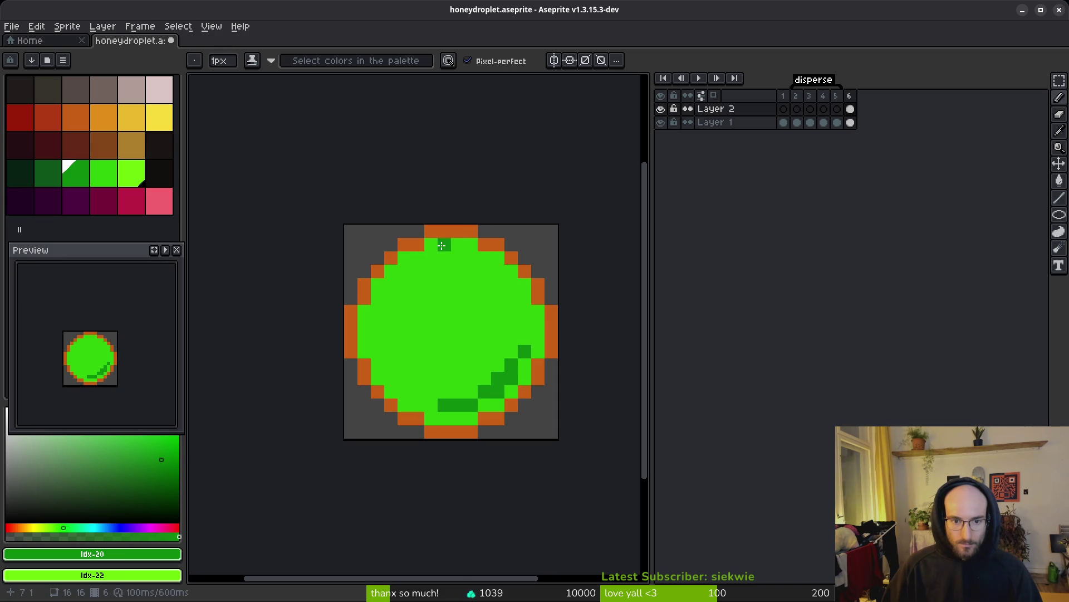
- Paint a light-green highlight stroke and pixels at the circle's upper left
{"action": "left_click_drag", "start_coordinate": [405, 271], "coordinate": [444, 271]}
{"action": "right_click", "coordinate": [391, 284]}
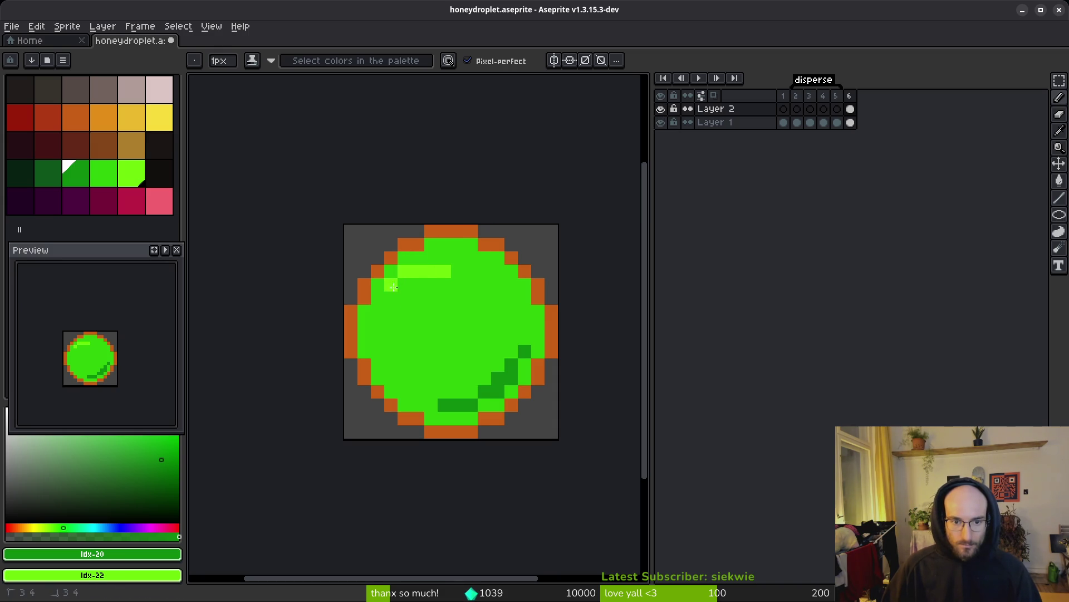
{"action": "right_click", "coordinate": [431, 284]}
{"action": "right_click", "coordinate": [446, 278]}
{"action": "left_click", "coordinate": [444, 270]}
{"action": "mouse_move", "coordinate": [445, 298]}
{"action": "left_mouse_down"}
{"action": "mouse_move", "coordinate": [416, 297]}
{"action": "mouse_move", "coordinate": [405, 283]}
{"action": "mouse_move", "coordinate": [434, 310]}
{"action": "left_mouse_up"}
{"action": "scroll", "coordinate": [548, 380], "scroll_direction": "down", "scroll_amount": 5}
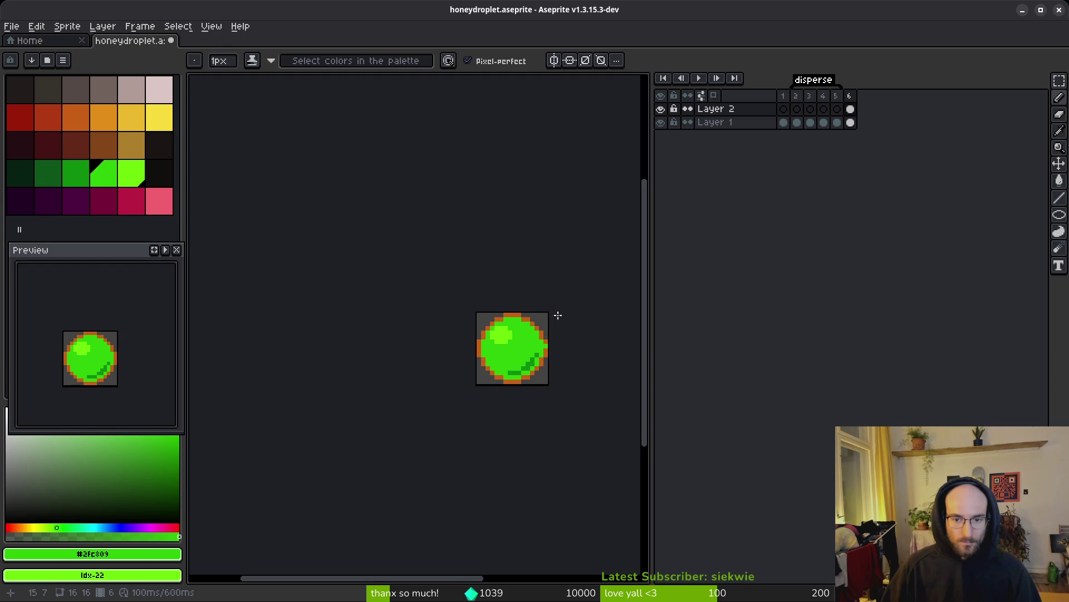
{"action": "scroll", "coordinate": [548, 339], "scroll_direction": "up", "scroll_amount": 1}
- Widen the light-green highlight with Layer 1 hidden, then hide Layer 2 and show Layer 1
{"action": "left_click", "coordinate": [661, 122]}
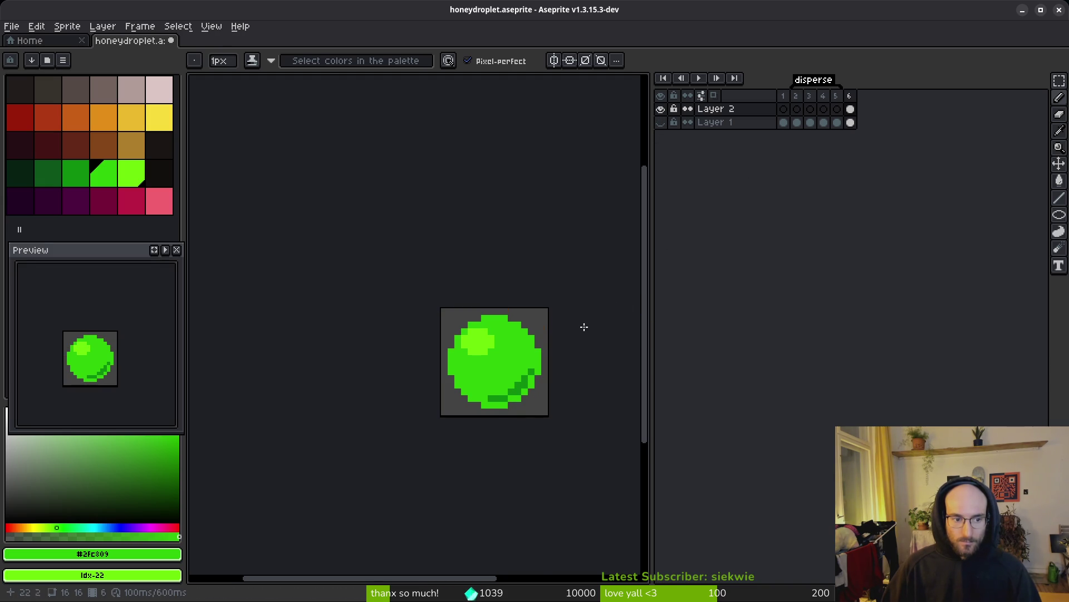
{"action": "scroll", "coordinate": [501, 323], "scroll_direction": "up", "scroll_amount": 5}
{"action": "left_click", "coordinate": [340, 287], "text": "alt"}
{"action": "mouse_move", "coordinate": [349, 275]}
{"action": "left_mouse_down"}
{"action": "mouse_move", "coordinate": [399, 322]}
{"action": "mouse_move", "coordinate": [406, 346]}
{"action": "mouse_move", "coordinate": [390, 361]}
{"action": "mouse_move", "coordinate": [432, 315]}
{"action": "mouse_move", "coordinate": [430, 291]}
{"action": "mouse_move", "coordinate": [401, 273]}
{"action": "mouse_move", "coordinate": [435, 364]}
{"action": "left_mouse_up"}
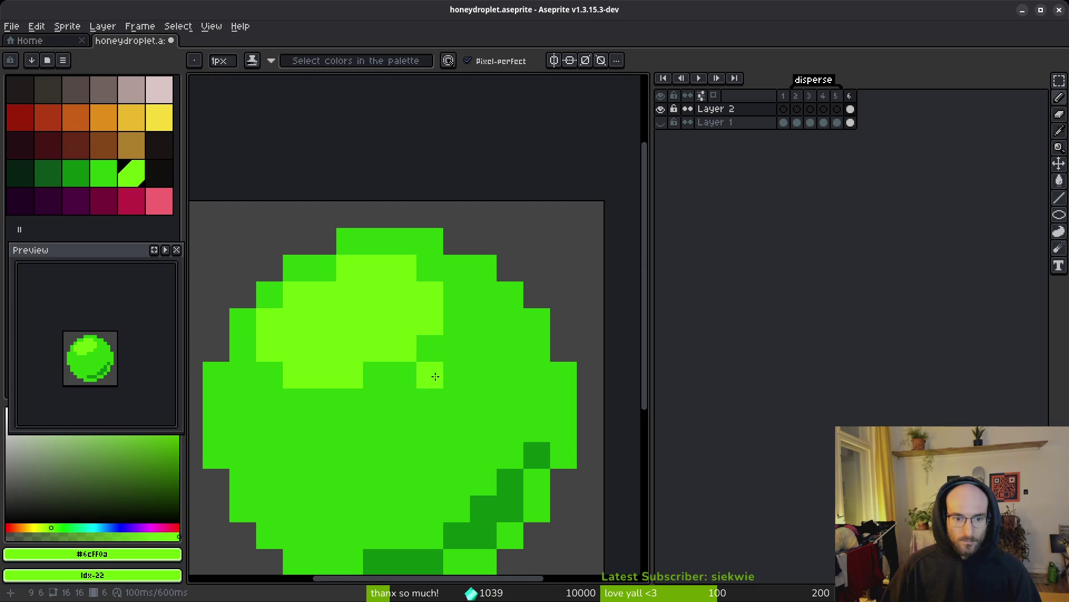
{"action": "scroll", "coordinate": [435, 389], "scroll_direction": "down", "scroll_amount": 1}
{"action": "scroll", "coordinate": [449, 424], "scroll_direction": "down", "scroll_amount": 1}
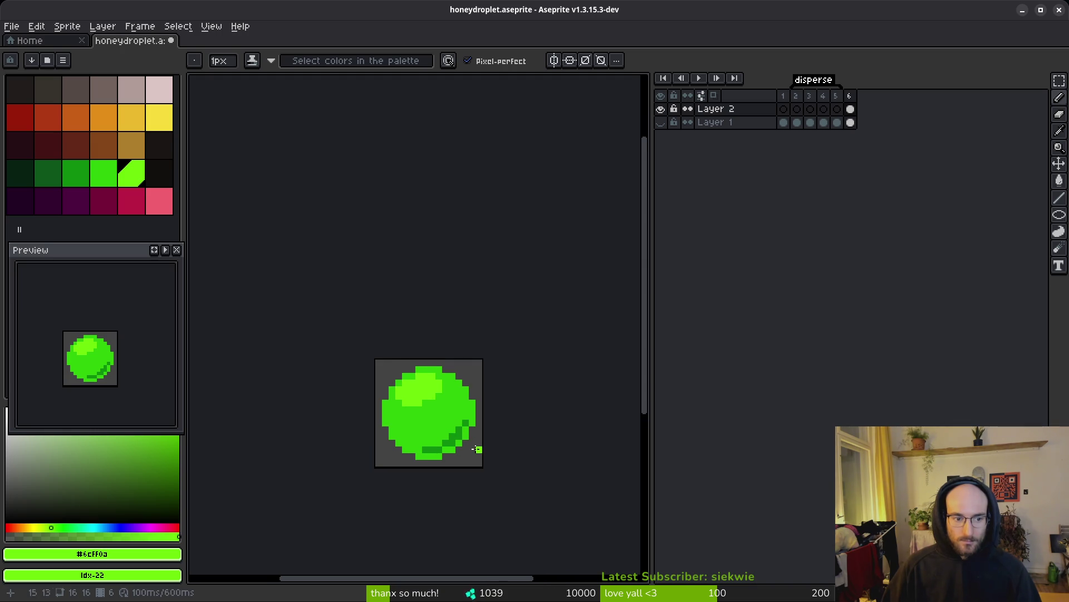
{"action": "scroll", "coordinate": [351, 241], "scroll_direction": "up", "scroll_amount": 3}
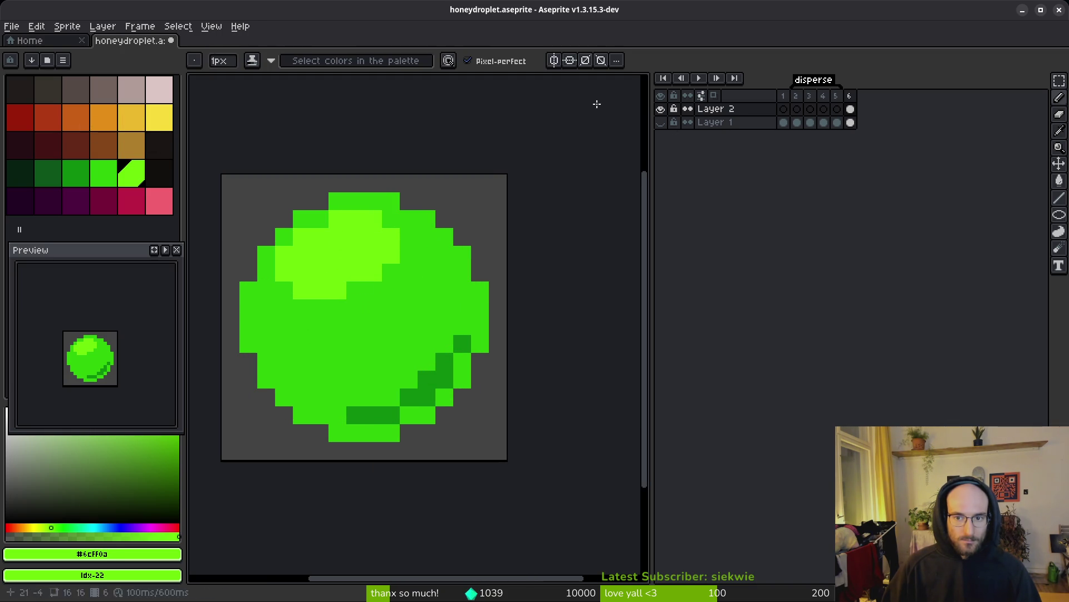
{"action": "left_click", "coordinate": [661, 109]}
{"action": "left_click", "coordinate": [661, 122]}
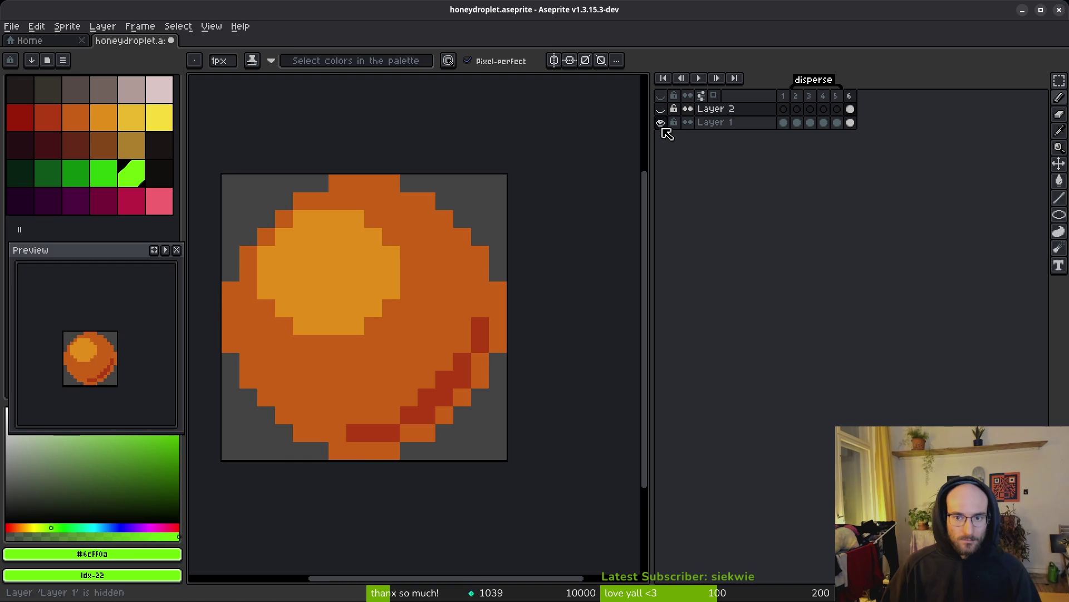
- Eyedrop light green #6cff0a from Layer 2, then orange #e28e18 as secondary with Layer 2 hidden
{"action": "key", "text": "i"}
{"action": "left_click", "coordinate": [463, 266]}
{"action": "left_click", "coordinate": [661, 109]}
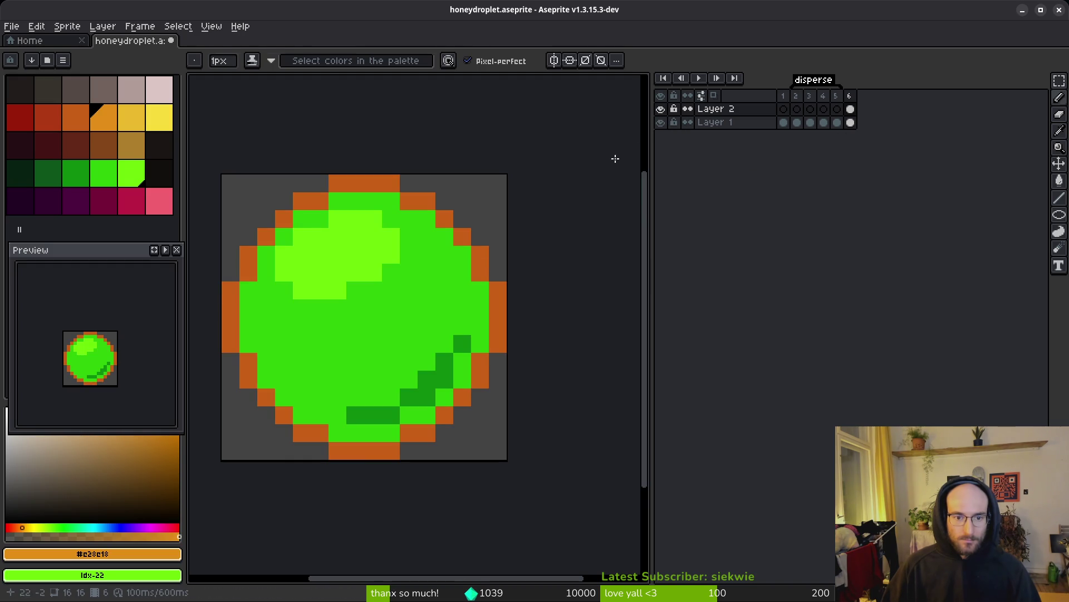
{"action": "left_click", "coordinate": [350, 251]}
{"action": "key", "text": "b"}
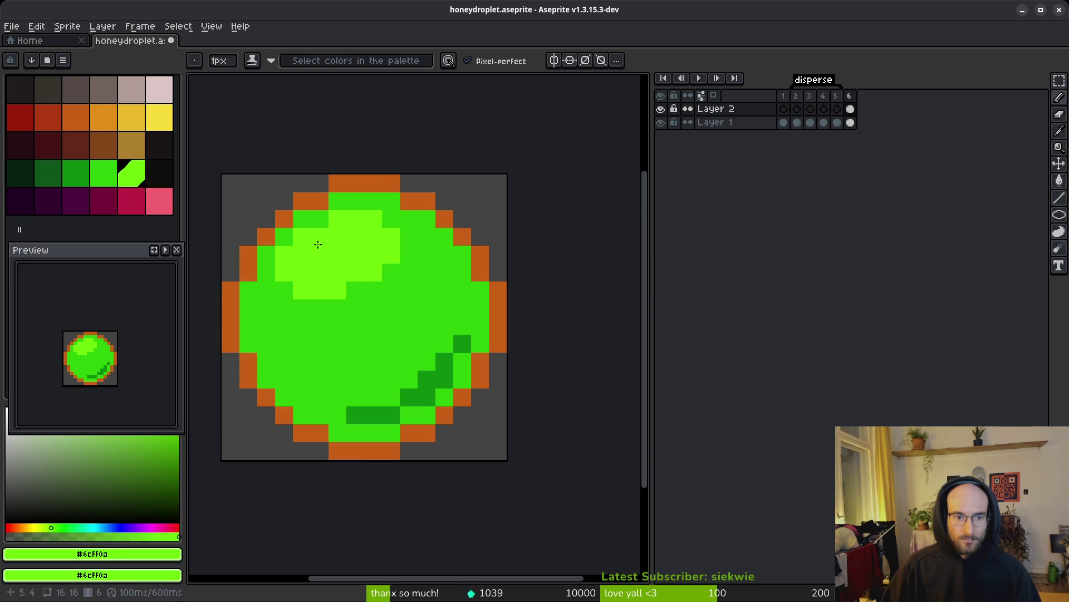
{"action": "key", "text": "i"}
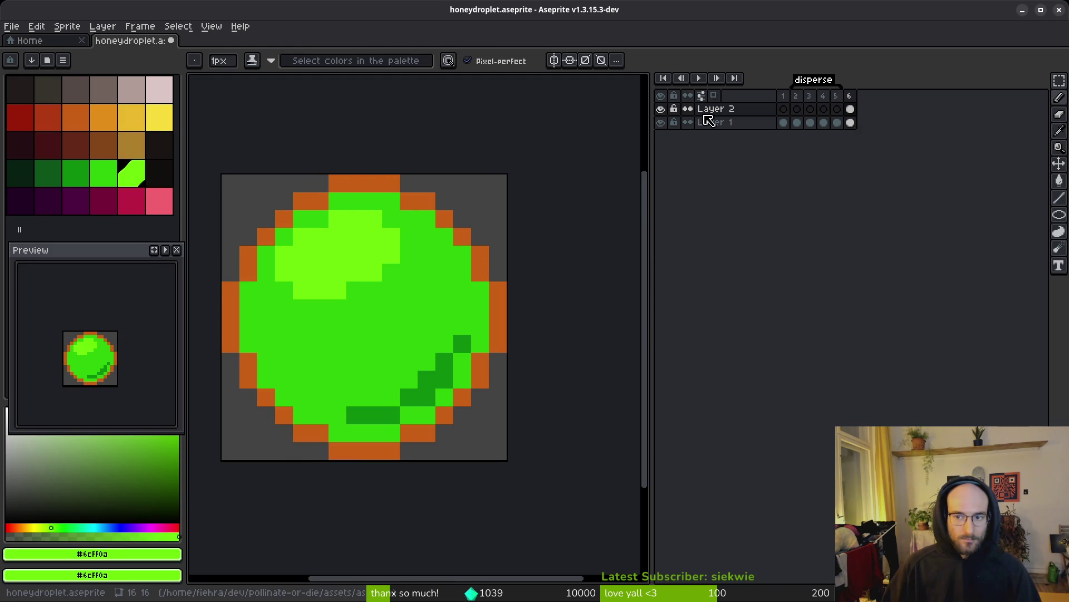
{"action": "left_click", "coordinate": [660, 109]}
{"action": "right_click", "coordinate": [305, 251]}
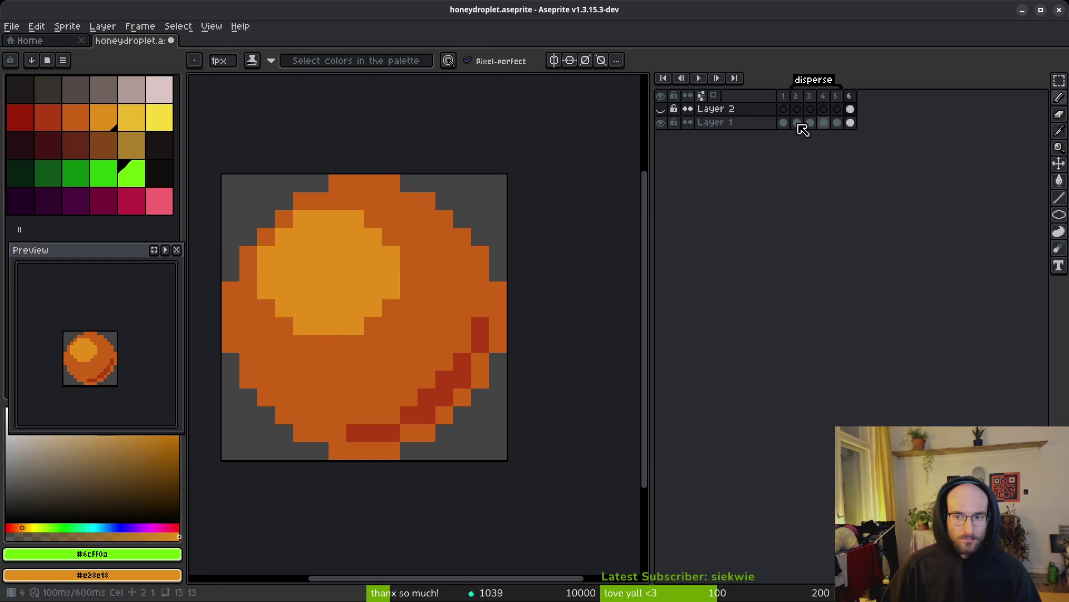
{"action": "left_click", "coordinate": [661, 109]}
- Replace the light and mid green with orange and the dark green stripe with red
{"action": "key", "text": "shift+r"}
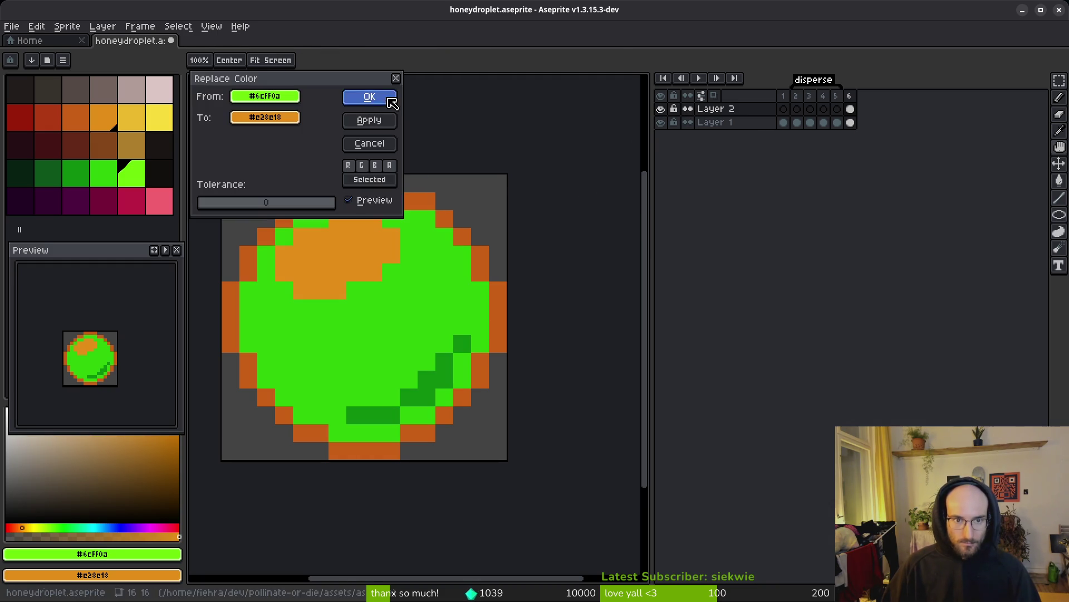
{"action": "left_click", "coordinate": [369, 96]}
{"action": "left_click", "coordinate": [406, 251]}
{"action": "right_click", "coordinate": [79, 126]}
{"action": "key", "text": "shift+r"}
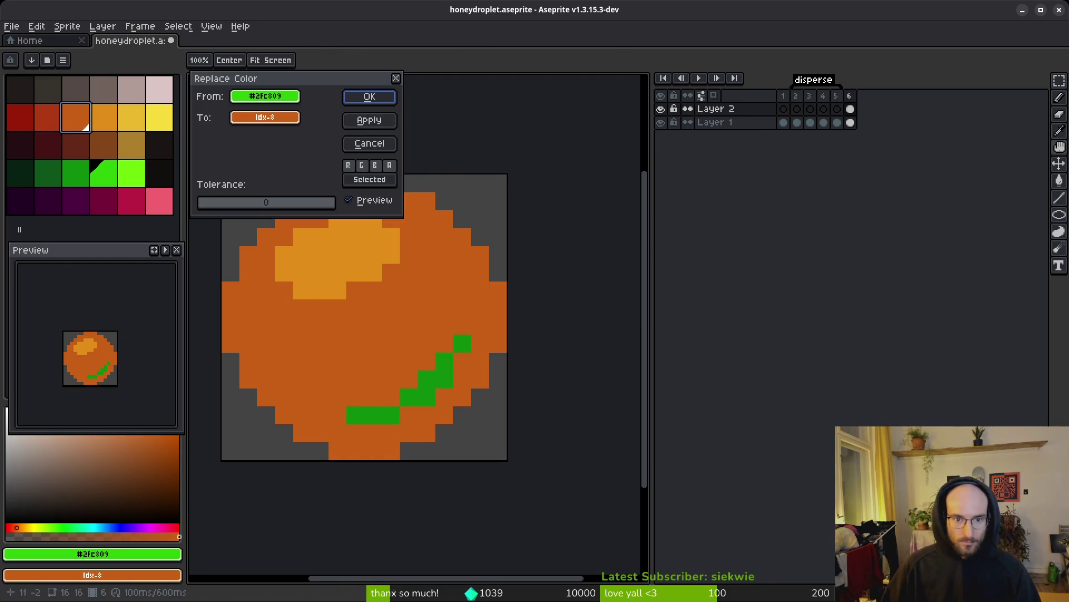
{"action": "left_click", "coordinate": [368, 96]}
{"action": "left_click", "coordinate": [446, 373], "text": "alt"}
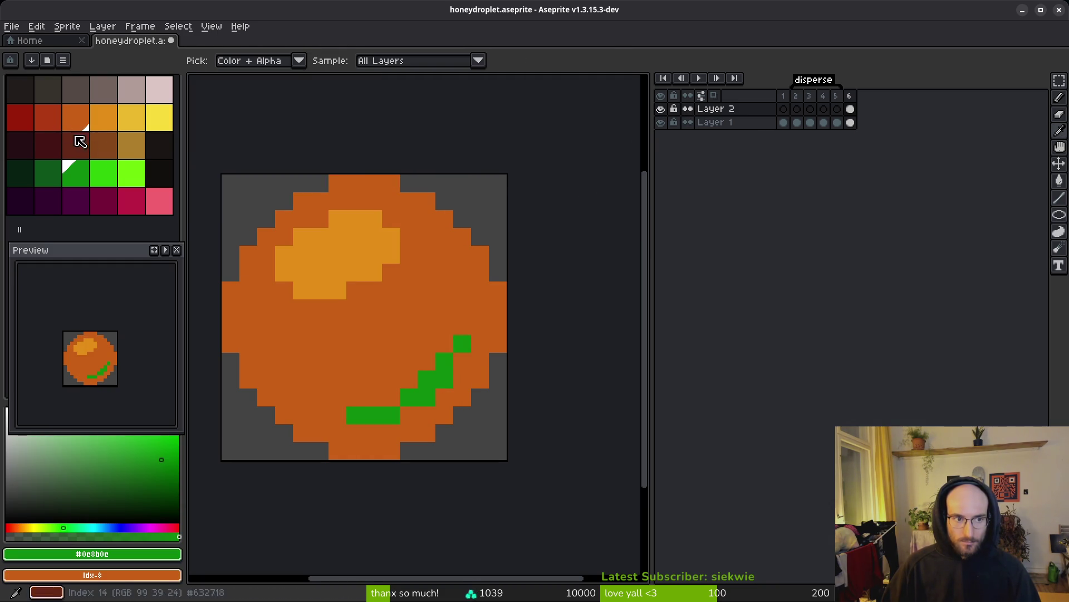
{"action": "right_click", "coordinate": [48, 118]}
{"action": "key", "text": "shift+r"}
{"action": "left_click", "coordinate": [369, 97]}
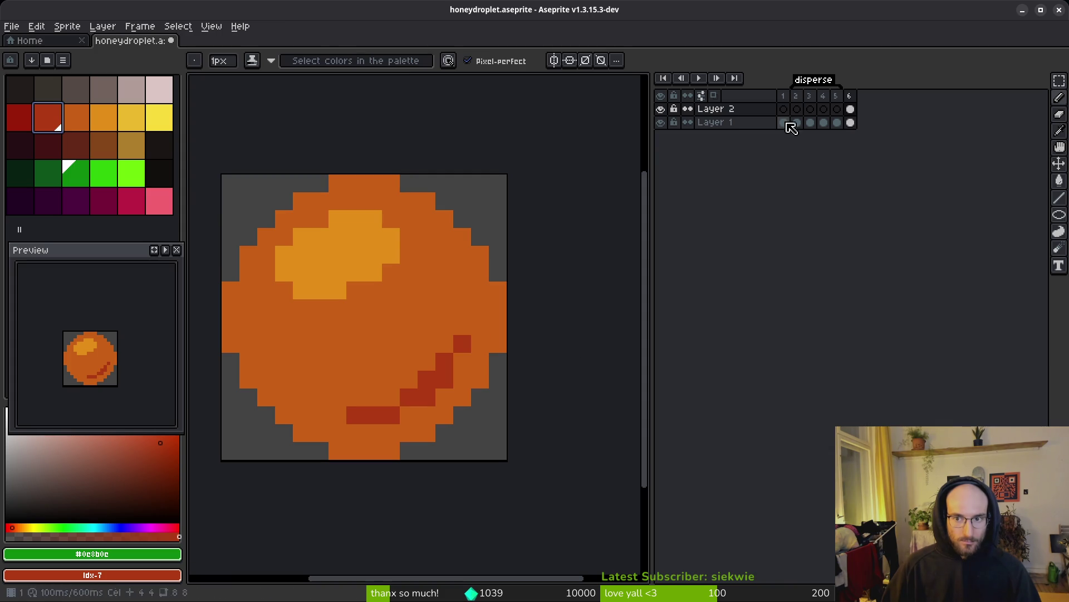
- Save the honeydroplet file, delete Layer 2, and bring up the Export Sprite Sheet settings
{"action": "left_click", "coordinate": [850, 123]}
{"action": "key", "text": "ctrl+s"}
{"action": "scroll", "coordinate": [464, 276], "scroll_direction": "down", "scroll_amount": 5}
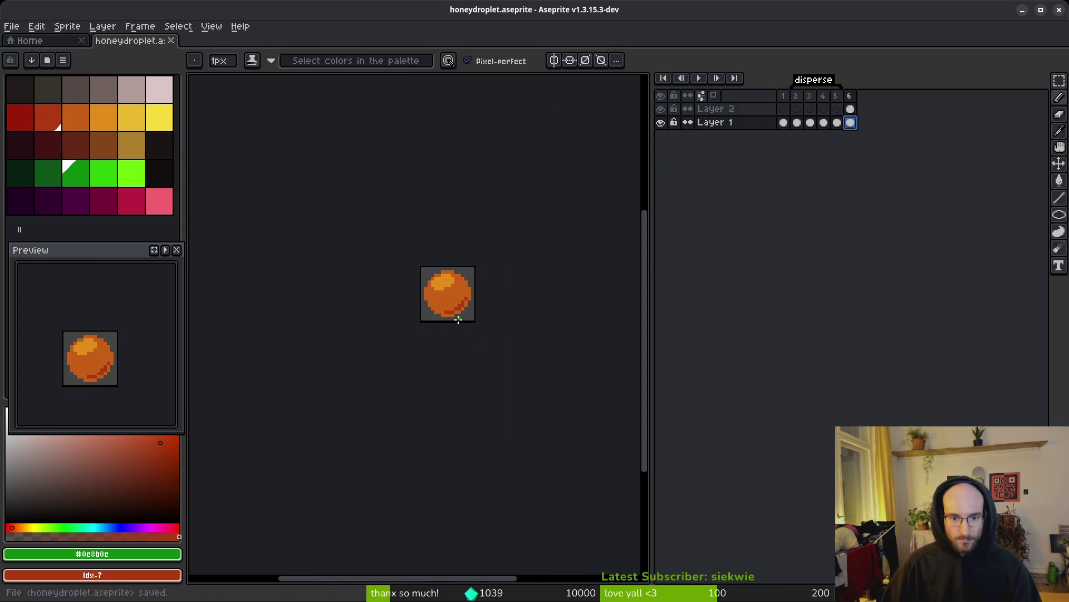
{"action": "scroll", "coordinate": [479, 311], "scroll_direction": "down", "scroll_amount": 1}
{"action": "scroll", "coordinate": [479, 312], "scroll_direction": "right", "scroll_amount": 1}
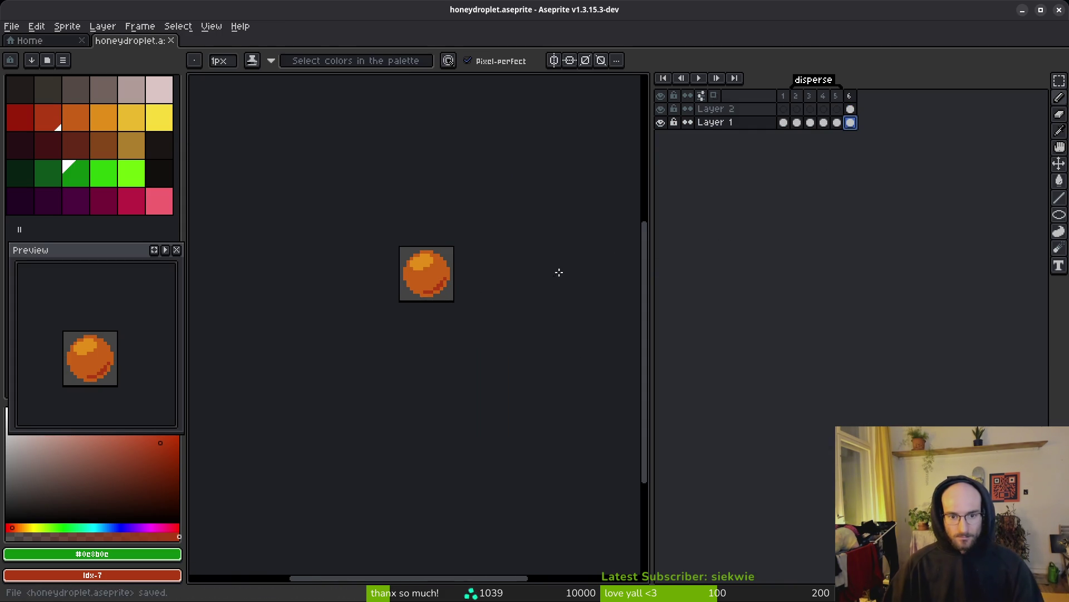
{"action": "left_click", "coordinate": [850, 109]}
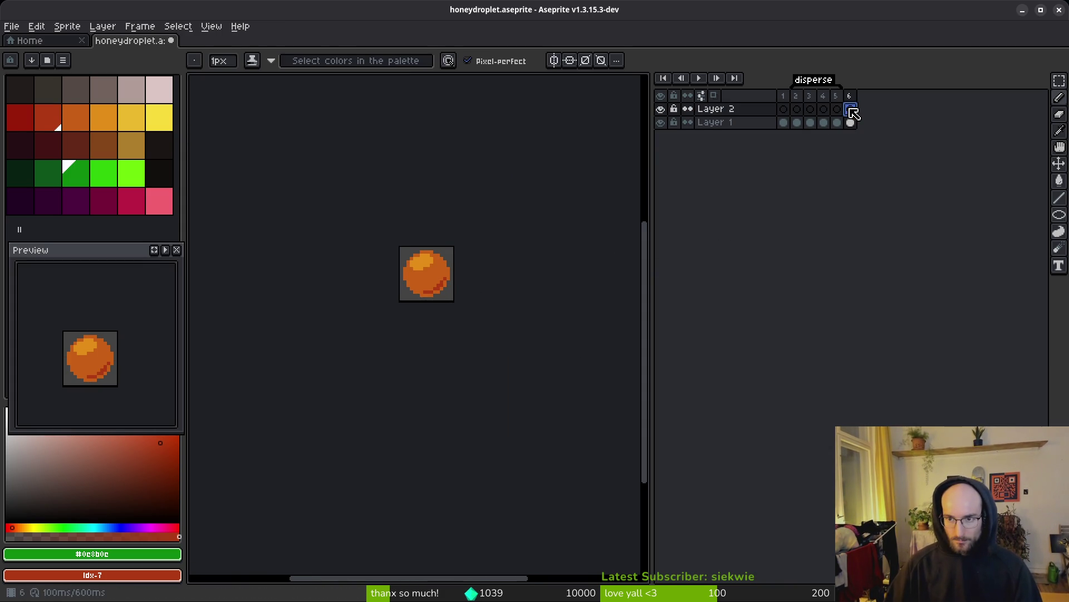
{"action": "scroll", "coordinate": [516, 219], "scroll_direction": "right", "scroll_amount": 1}
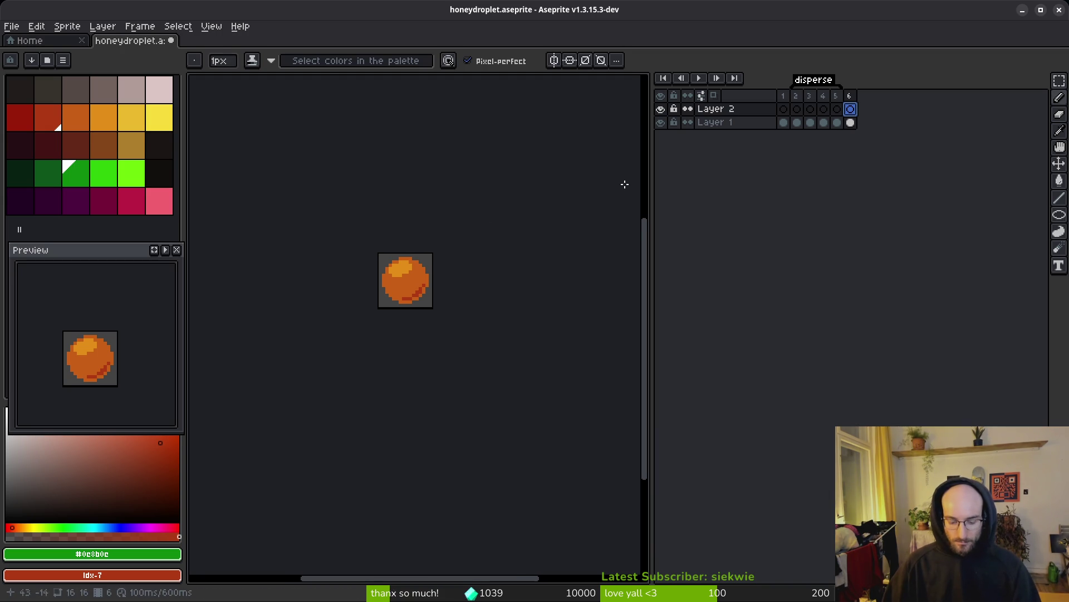
{"action": "left_click", "coordinate": [733, 109]}
{"action": "key", "text": "Delete"}
{"action": "scroll", "coordinate": [370, 249], "scroll_direction": "right", "scroll_amount": 2}
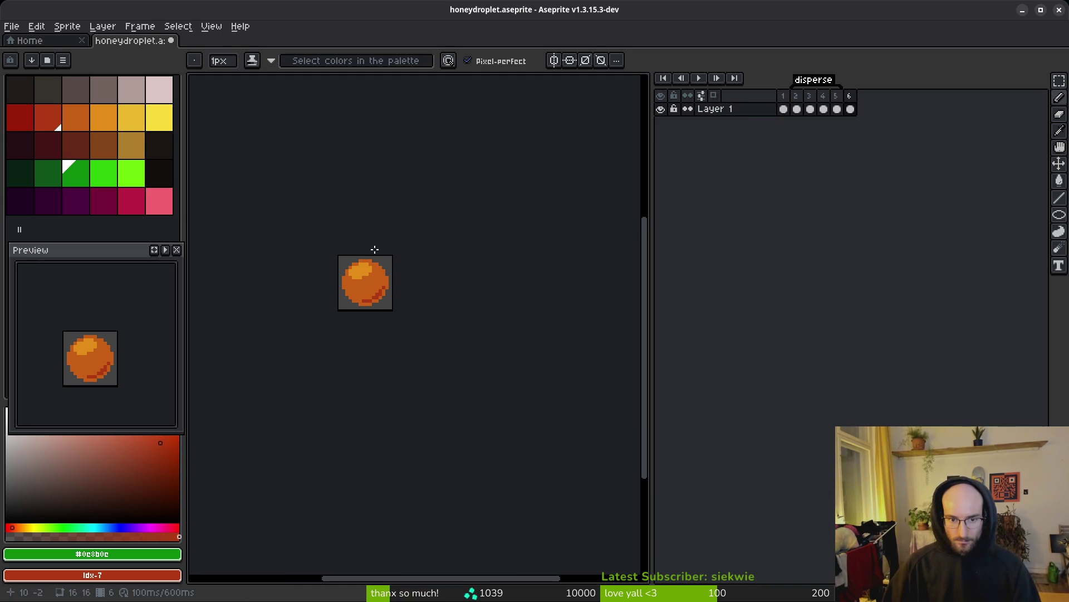
{"action": "key", "text": "ctrl+e"}
{"action": "scroll", "coordinate": [410, 328], "scroll_direction": "up", "scroll_amount": 5}
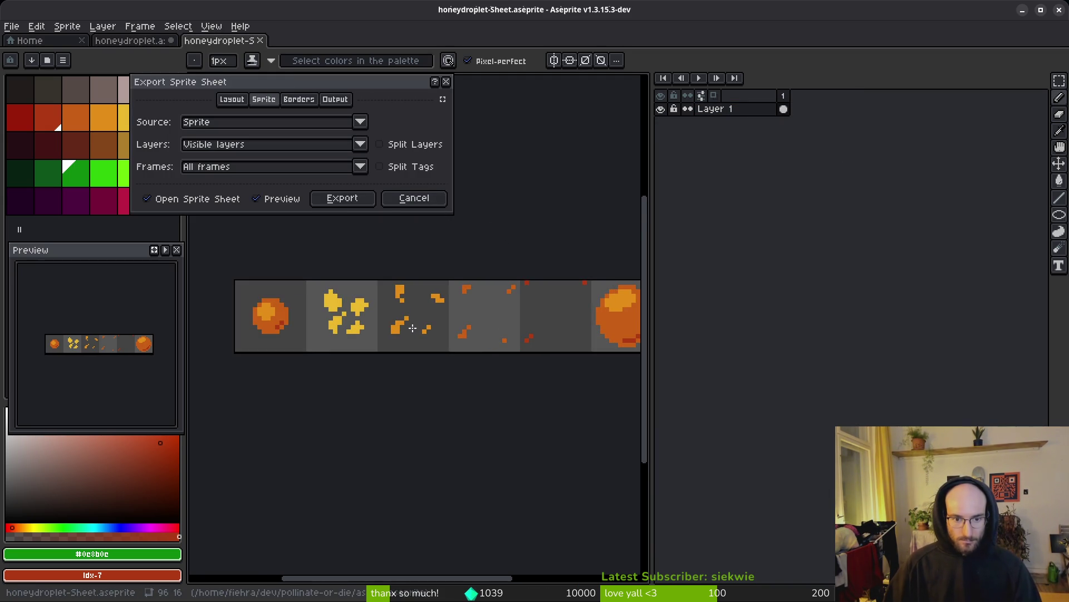
- Generate the six-frame sprite sheet as a new honeydroplet-Sheet document
{"action": "scroll", "coordinate": [480, 323], "scroll_direction": "down", "scroll_amount": 1}
{"action": "left_click", "coordinate": [337, 199]}
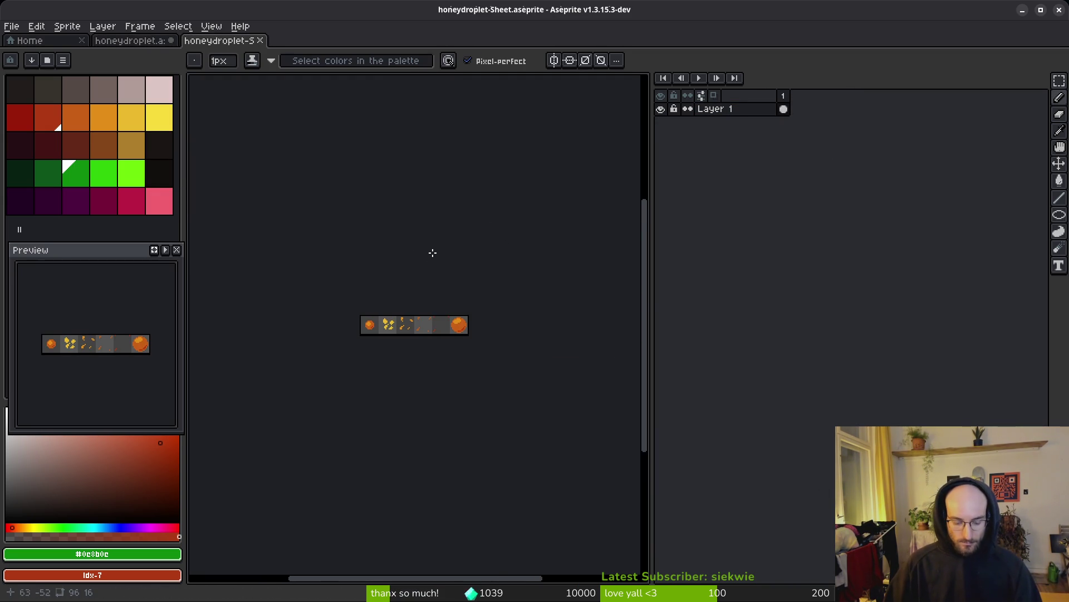
{"action": "key", "text": "ctrl+alt+shift+s"}
- Export the sheet over honeydroplet.png in assets/art/objects, confirming the overwrite
{"action": "left_click", "coordinate": [273, 49]}
{"action": "left_click", "coordinate": [276, 66]}
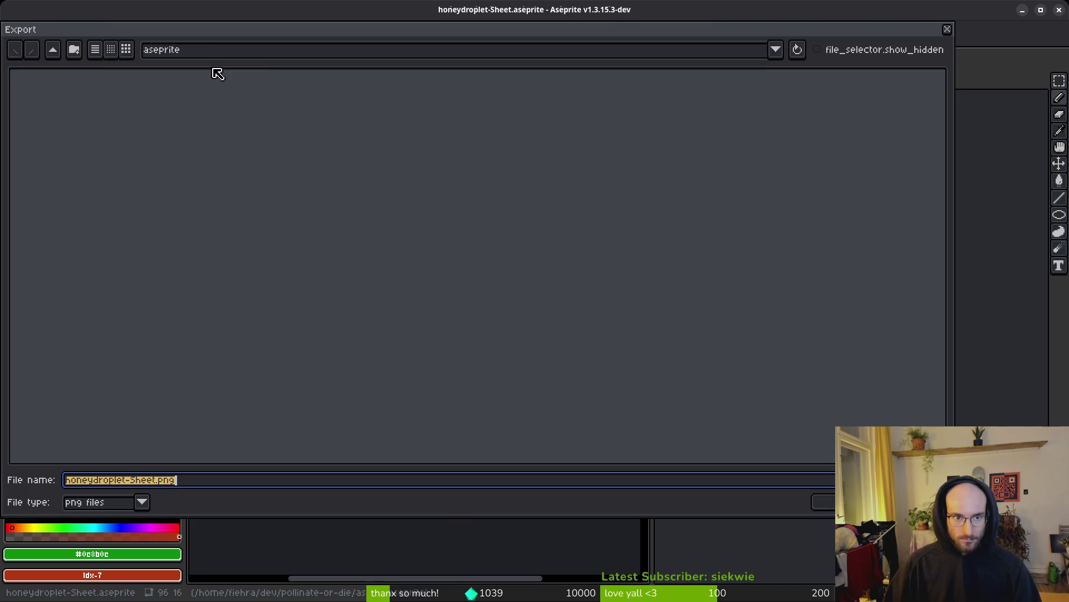
{"action": "left_click", "coordinate": [56, 51]}
{"action": "double_click", "coordinate": [48, 100]}
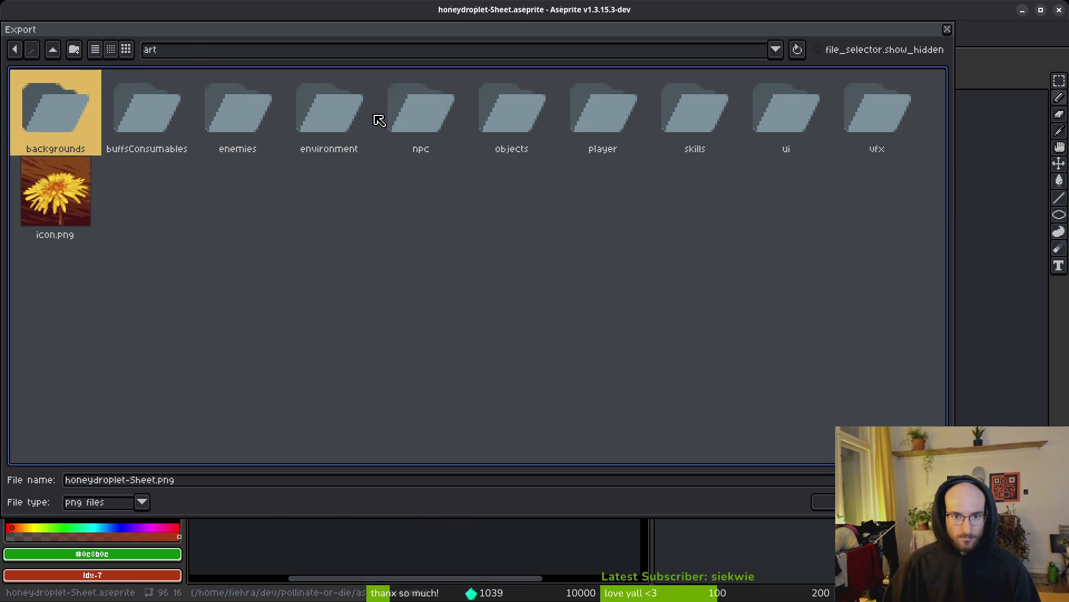
{"action": "double_click", "coordinate": [526, 114]}
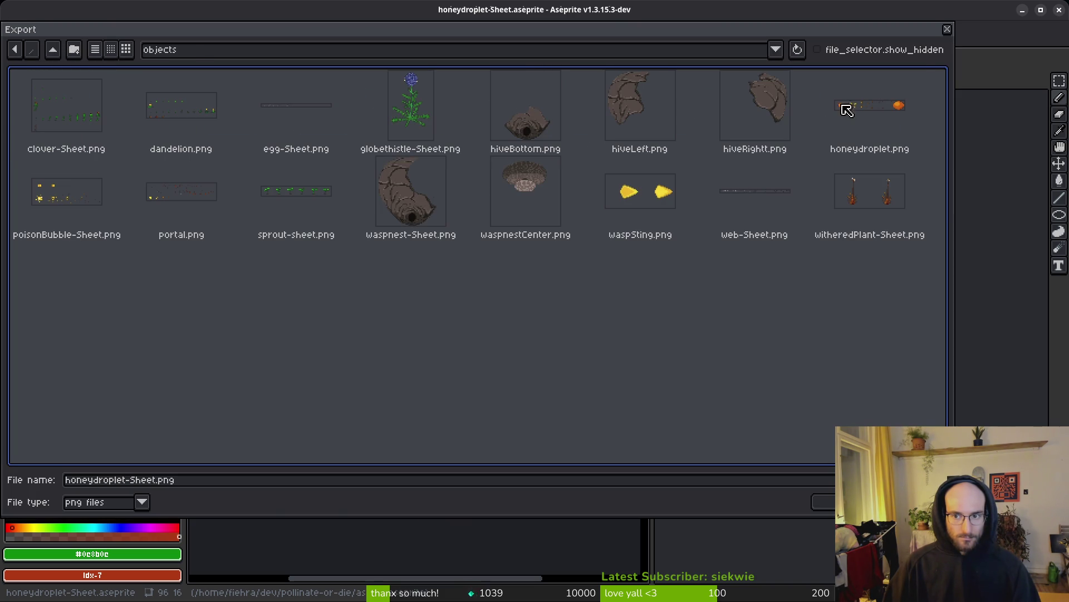
{"action": "left_click", "coordinate": [836, 106]}
{"action": "key", "text": "Return"}
{"action": "left_click", "coordinate": [472, 340]}
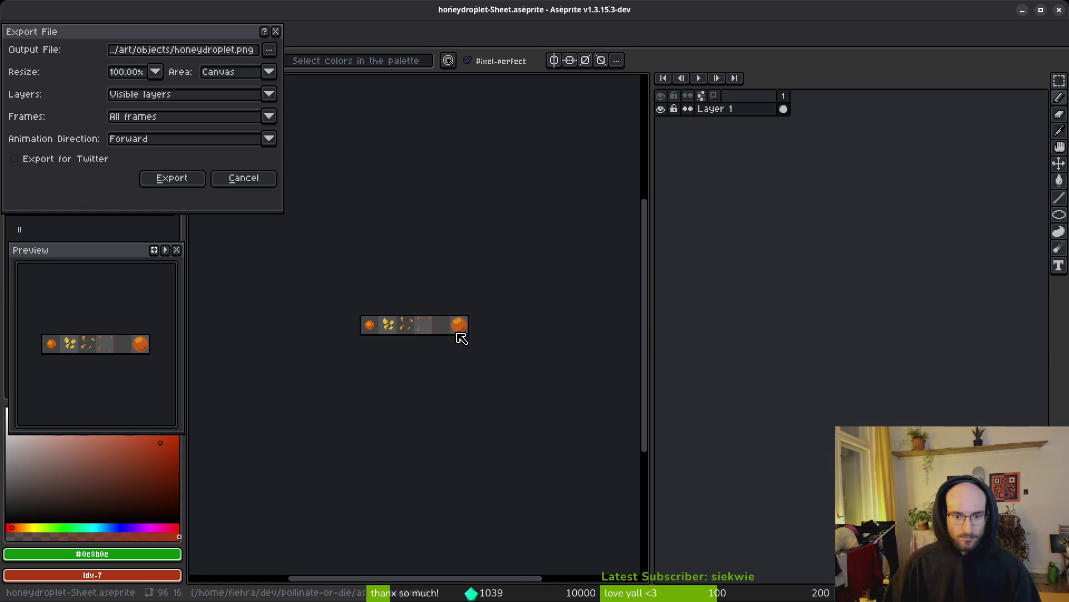
{"action": "left_click", "coordinate": [159, 181]}
{"action": "key", "text": "super"}
{"action": "key", "text": "super"}
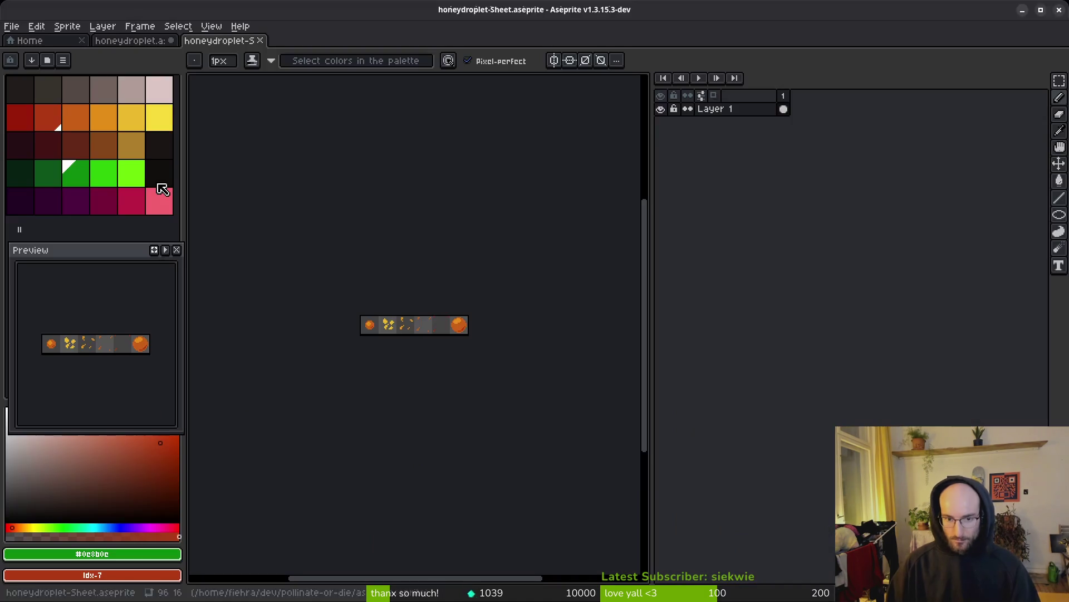
{"action": "key", "text": "super+e"}
- Trash witheredPlant-Sheet.png and its .import file from assets/art/objects, then close Files
{"action": "left_click", "coordinate": [277, 304]}
{"action": "double_click", "coordinate": [513, 179]}
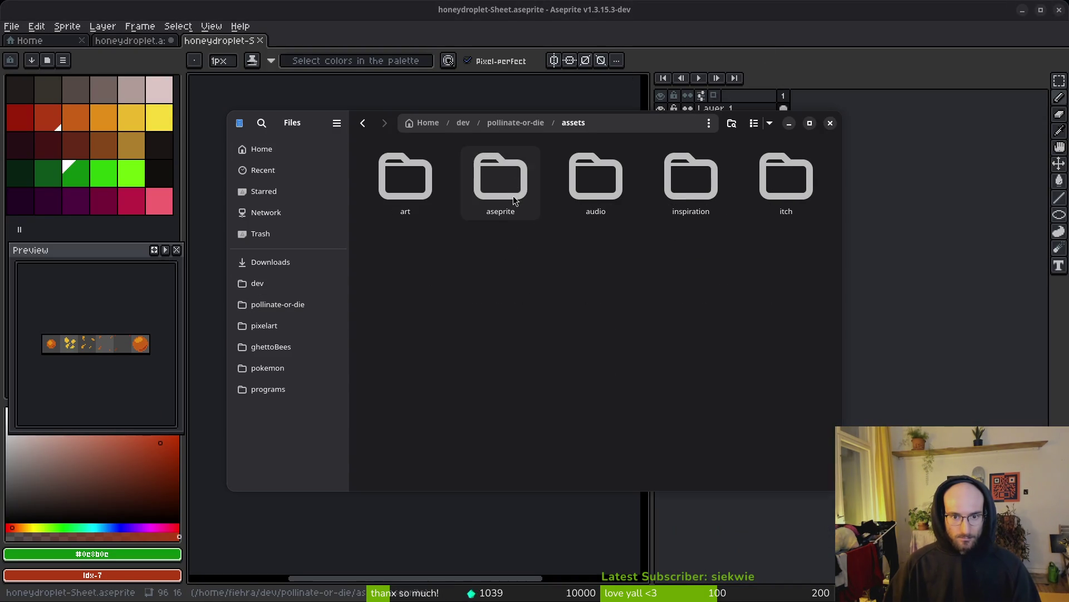
{"action": "double_click", "coordinate": [406, 174]}
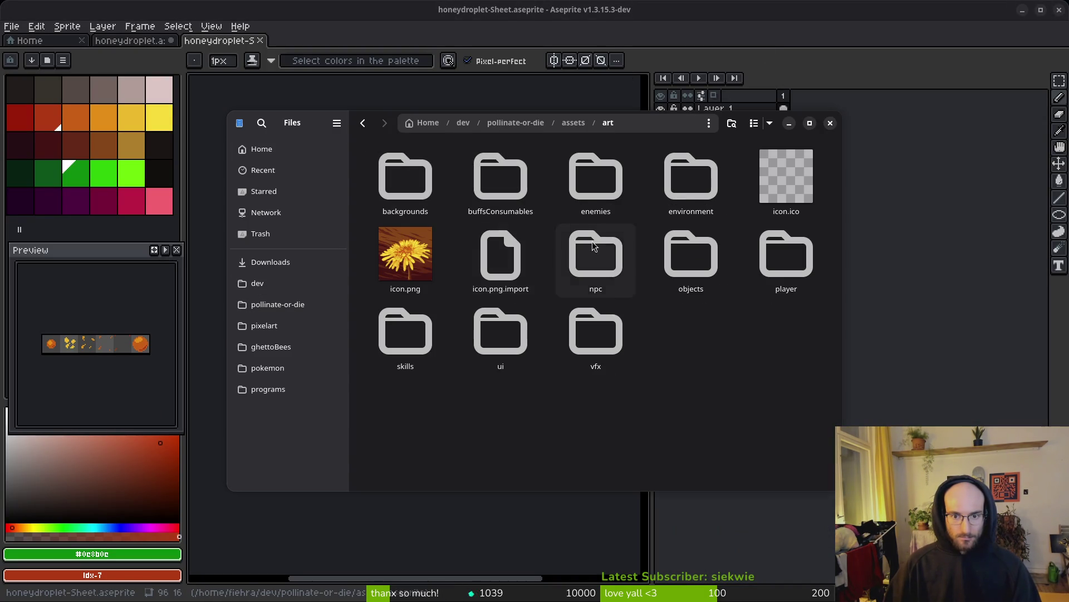
{"action": "double_click", "coordinate": [686, 253]}
{"action": "scroll", "coordinate": [740, 366], "scroll_direction": "down", "scroll_amount": 5}
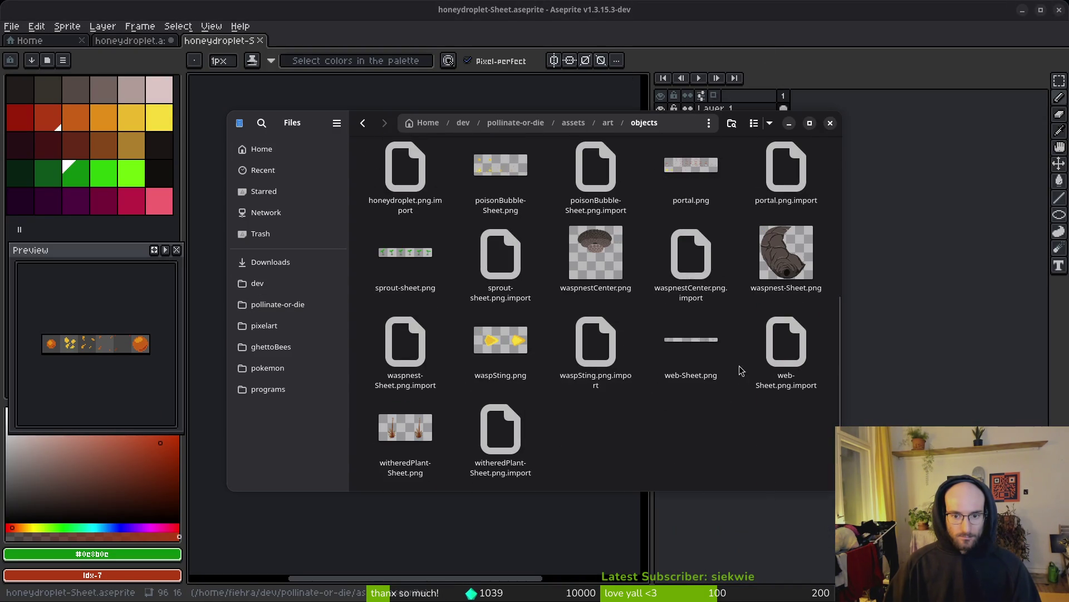
{"action": "left_click", "coordinate": [415, 452], "text": "ctrl"}
{"action": "key", "text": "Delete"}
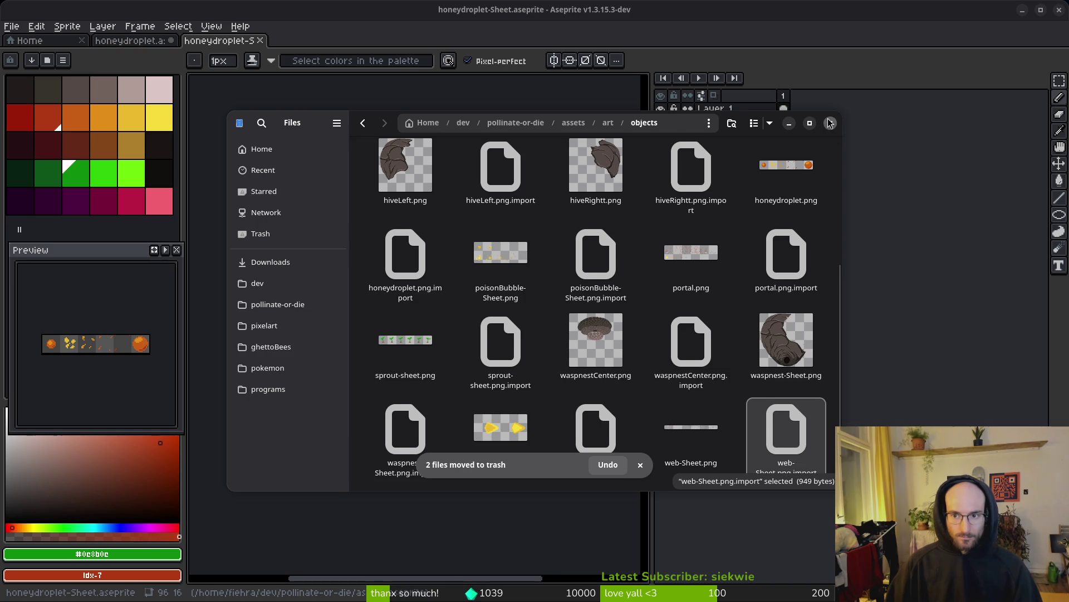
{"action": "left_click_drag", "start_coordinate": [829, 122], "coordinate": [835, 128]}
{"action": "left_click", "coordinate": [833, 128]}
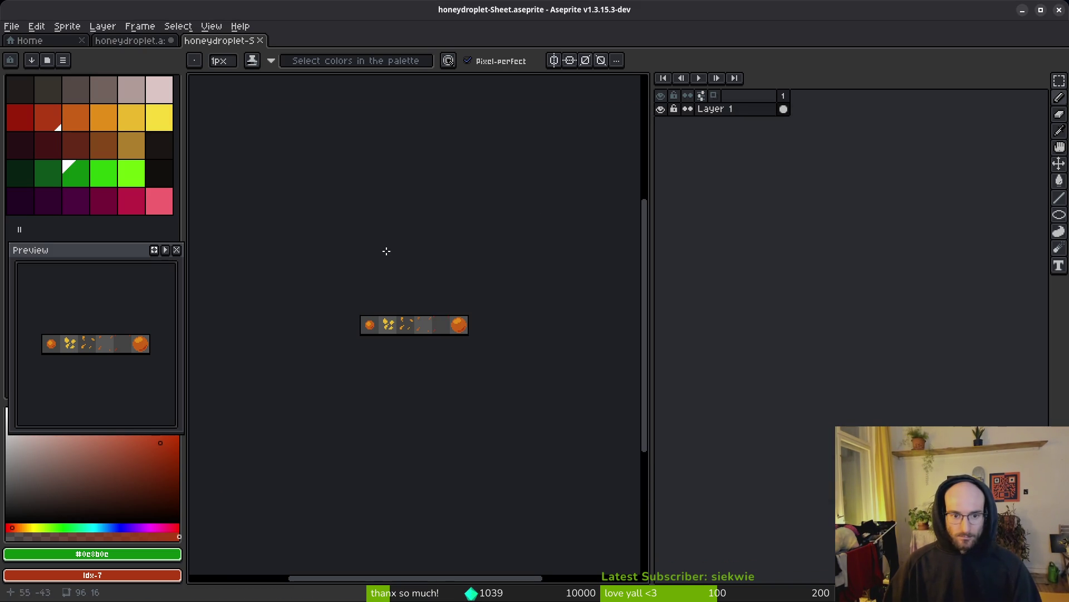
- Close the honeydroplet-Sheet document and switch to the Godot hud_overlay scene
{"action": "key", "text": "ctrl+w"}
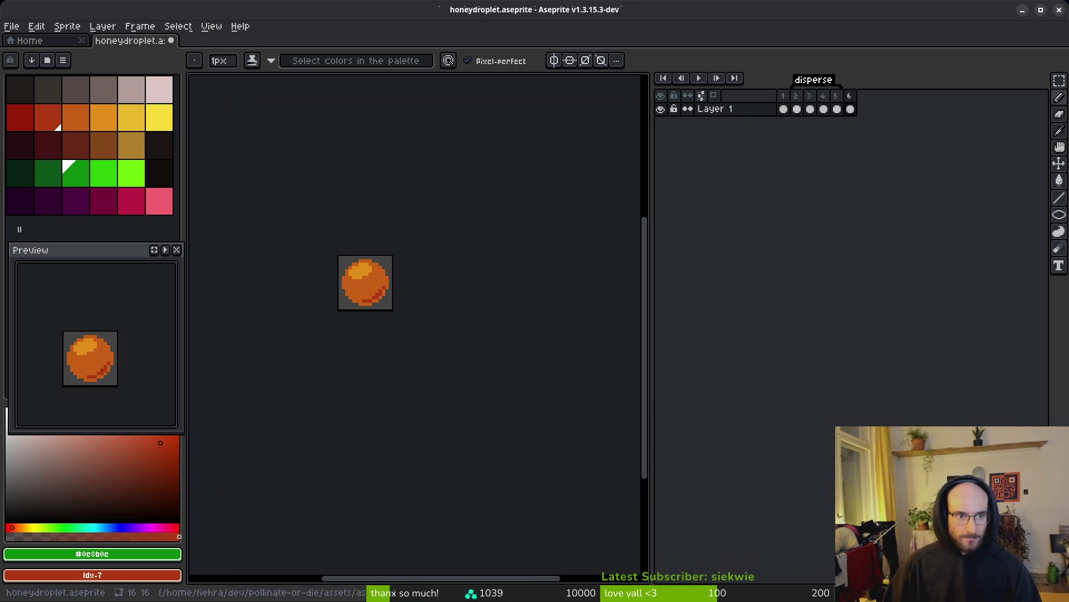
{"action": "key", "text": "alt+Tab"}
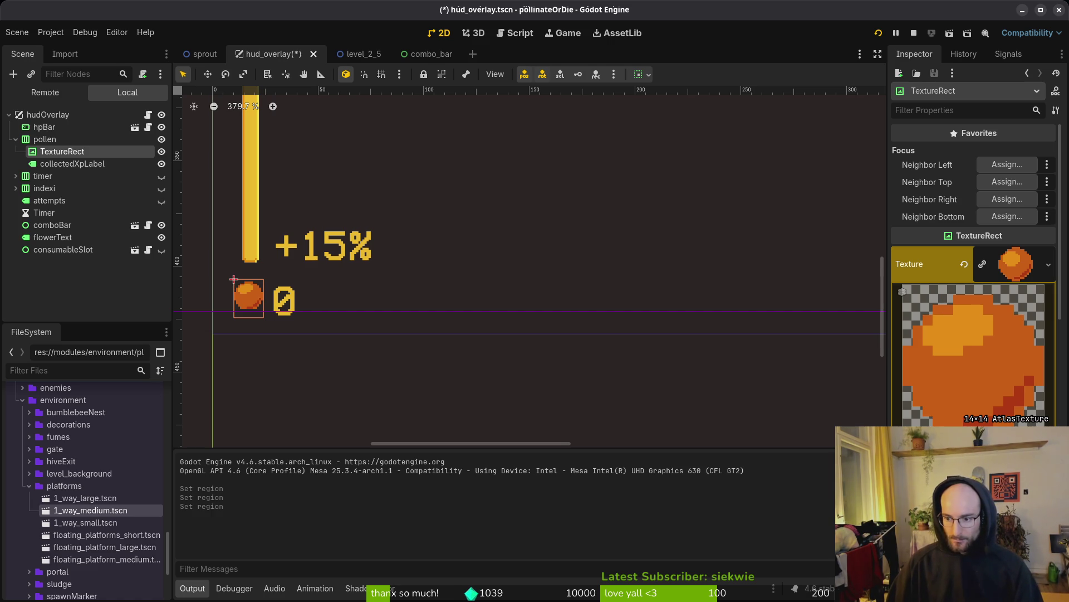
- Save hud_overlay and check the pollen icon's Transform and Layout properties
{"action": "key", "text": "ctrl+s"}
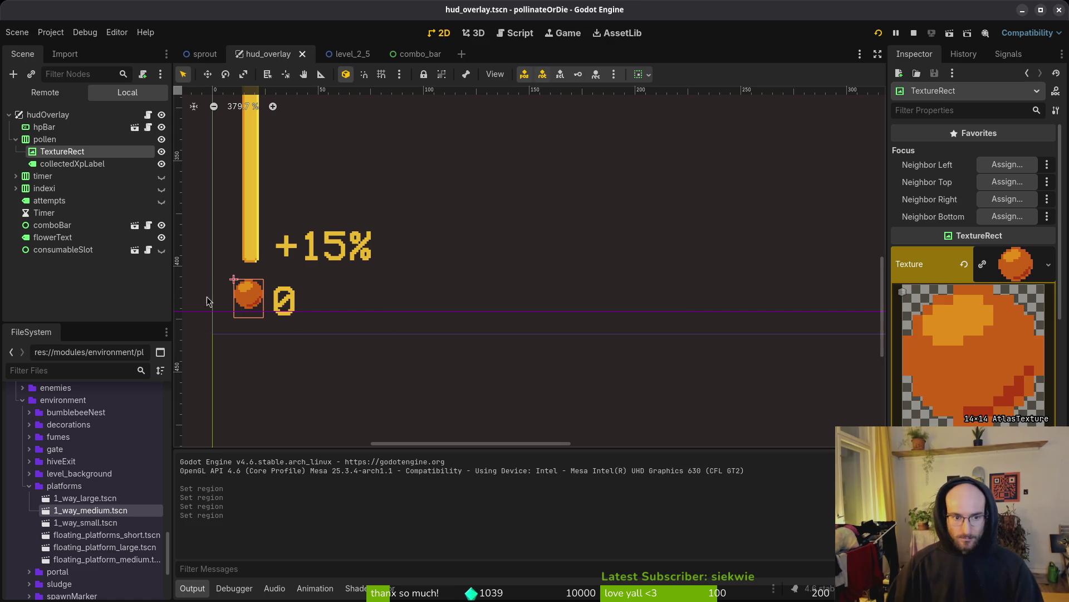
{"action": "left_click", "coordinate": [1028, 268]}
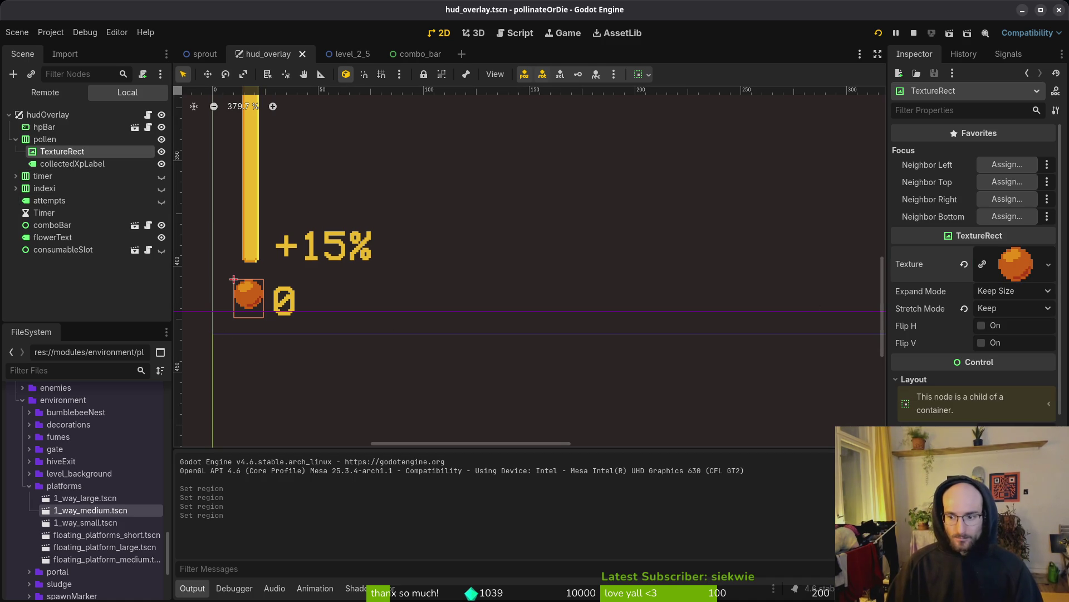
{"action": "scroll", "coordinate": [975, 251], "scroll_direction": "down", "scroll_amount": 3}
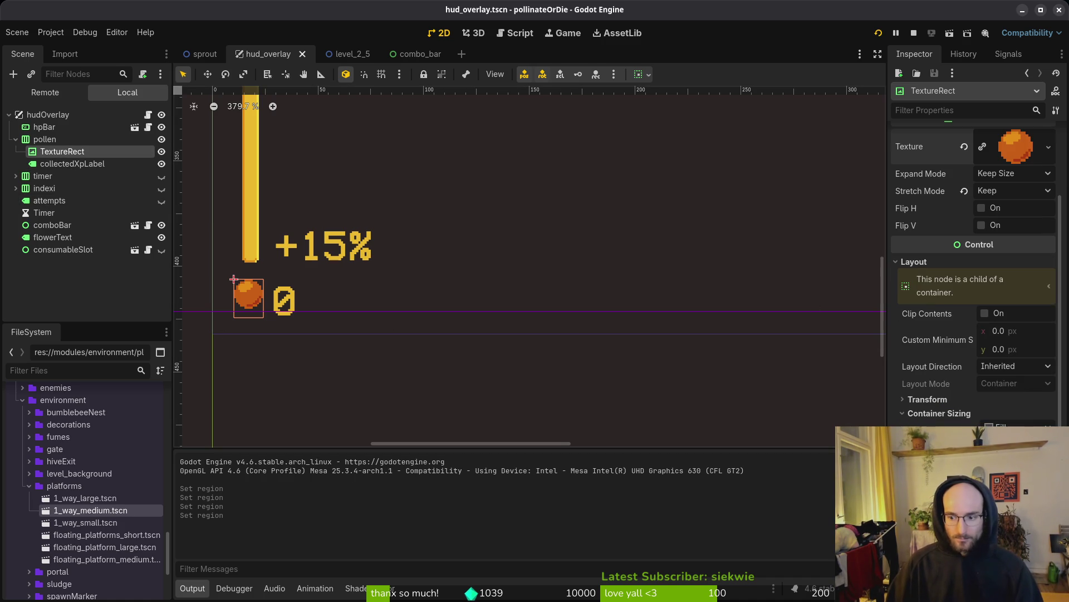
{"action": "left_click", "coordinate": [930, 402]}
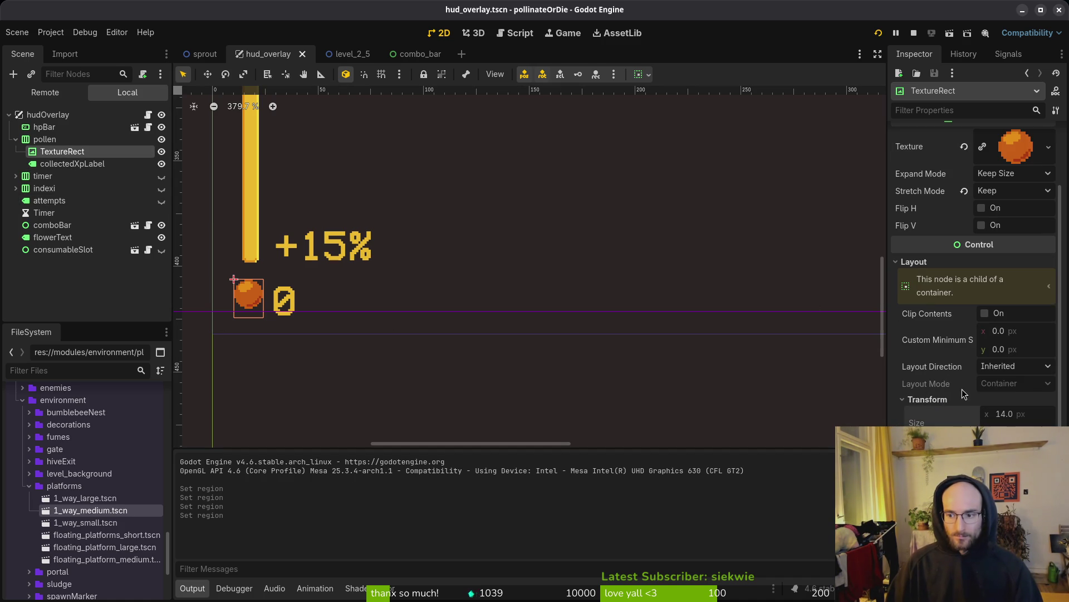
{"action": "left_click", "coordinate": [937, 401]}
{"action": "left_click", "coordinate": [916, 262]}
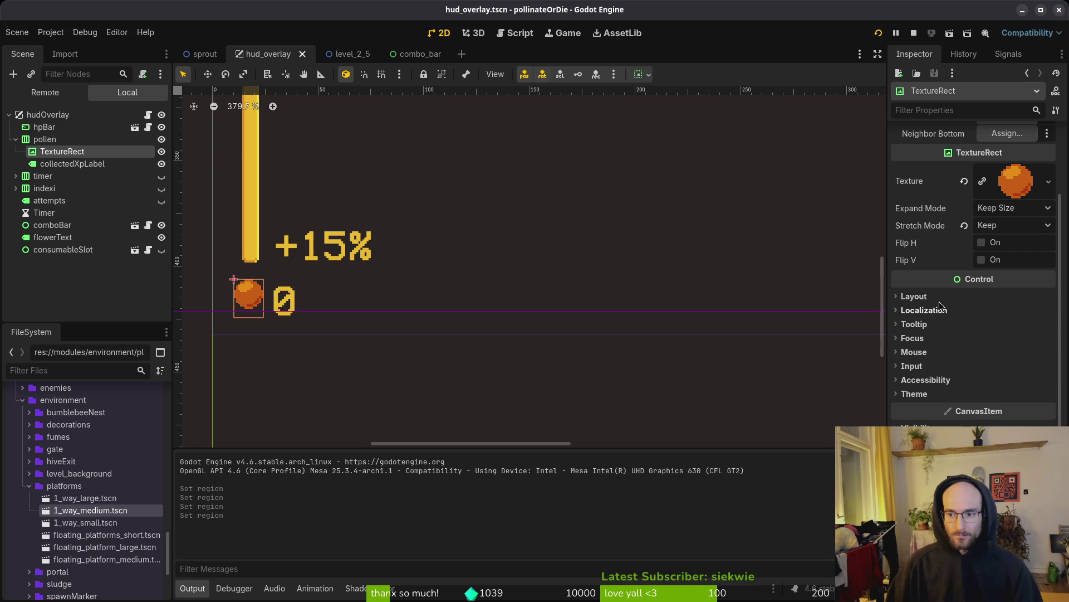
{"action": "left_click", "coordinate": [919, 296]}
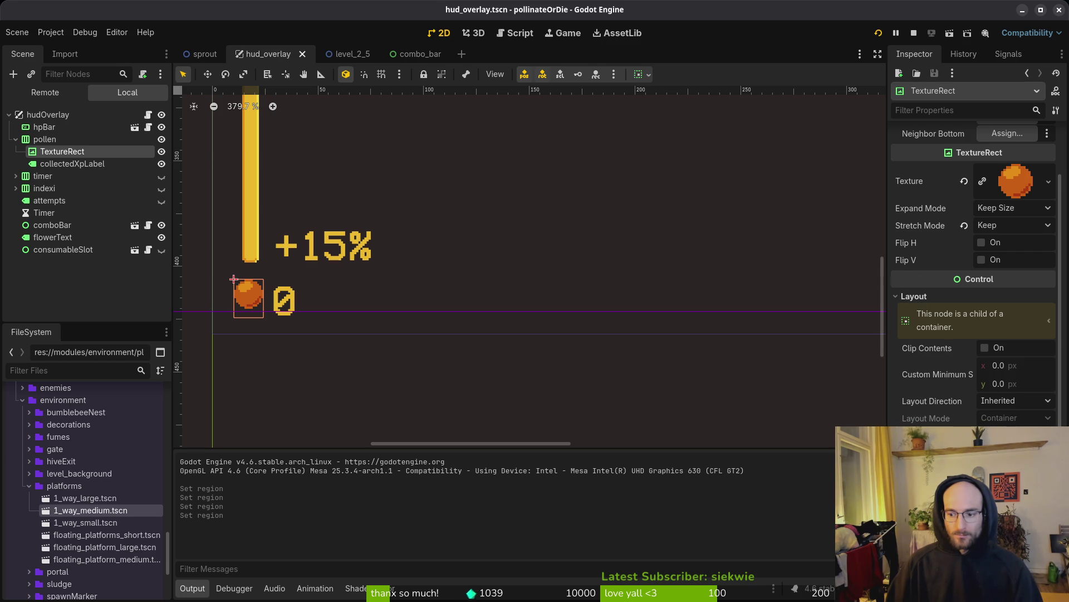
{"action": "key", "text": "ctrl+s"}
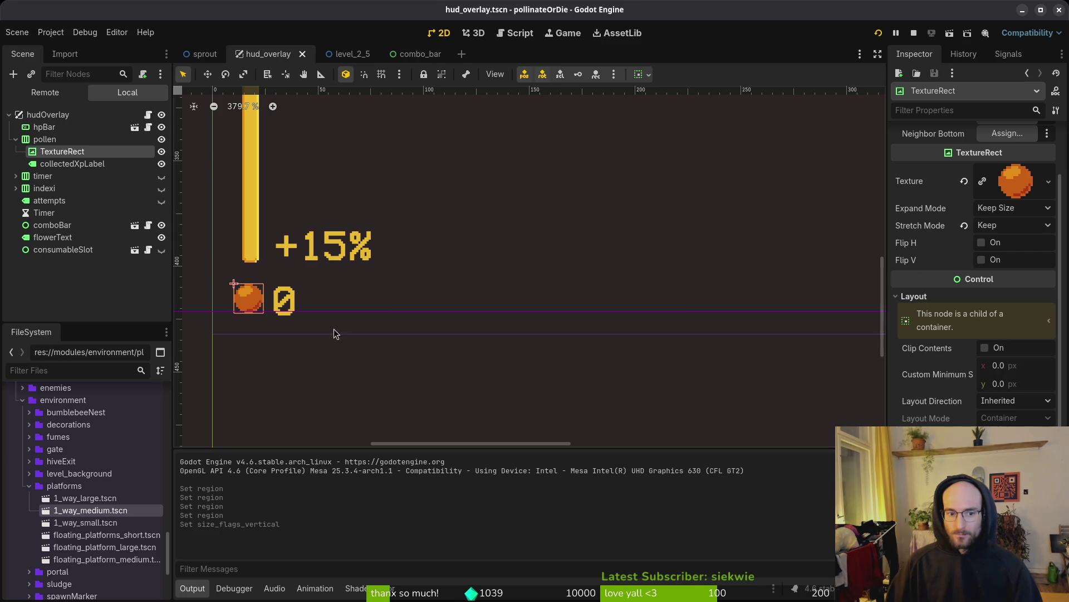
- Try nudging the pollen icon and changing its vertical alignment, then undo the change
{"action": "scroll", "coordinate": [284, 301], "scroll_direction": "up", "scroll_amount": 3}
{"action": "left_click", "coordinate": [284, 303]}
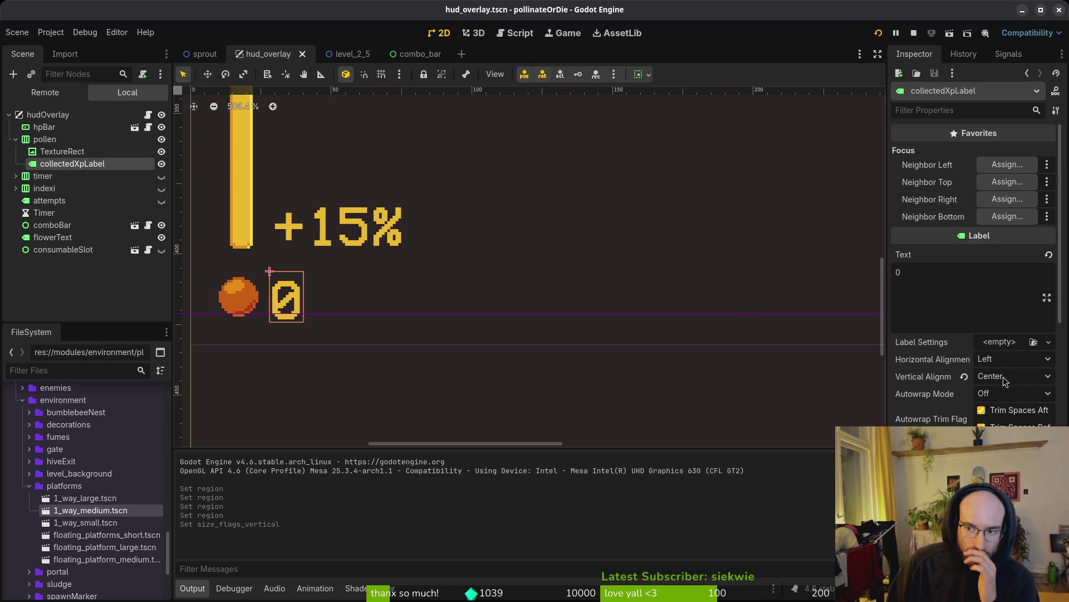
{"action": "left_click", "coordinate": [245, 296]}
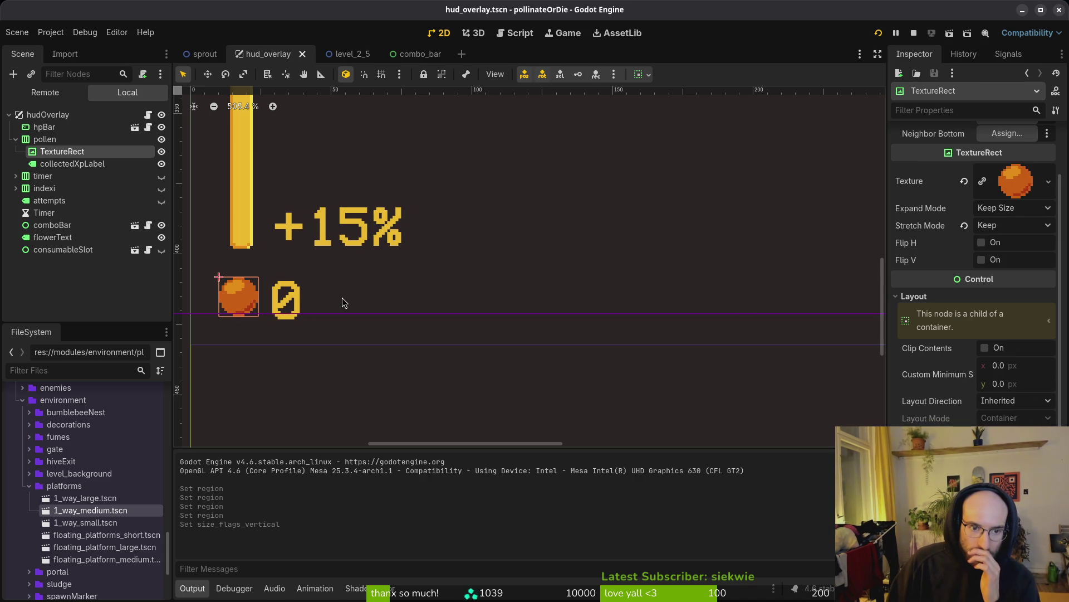
{"action": "scroll", "coordinate": [343, 301], "scroll_direction": "up", "scroll_amount": 5}
{"action": "scroll", "coordinate": [454, 240], "scroll_direction": "left", "scroll_amount": 3}
{"action": "scroll", "coordinate": [450, 246], "scroll_direction": "down", "scroll_amount": 1}
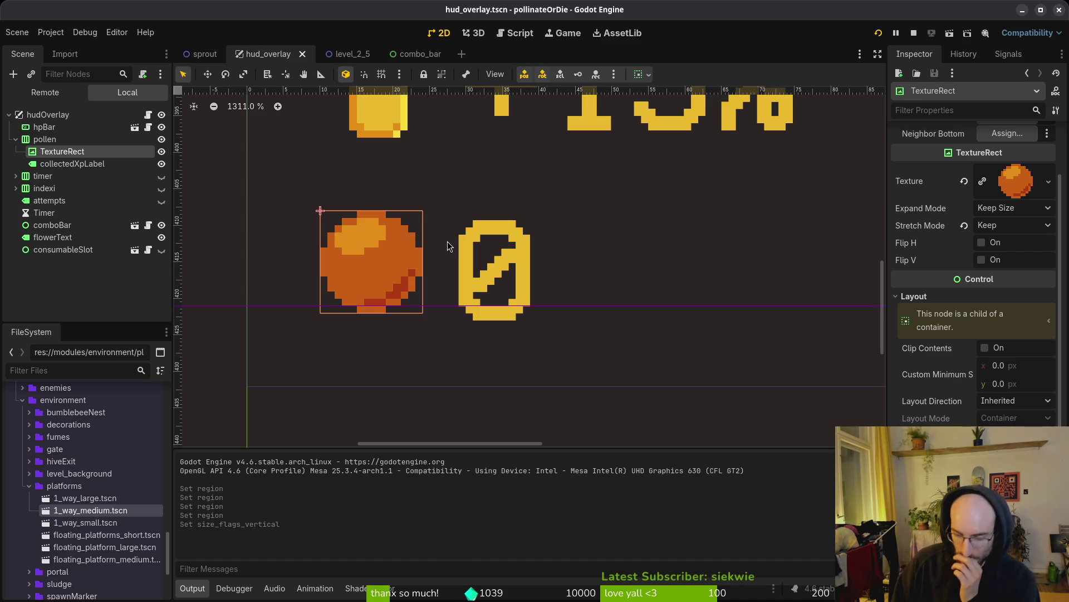
{"action": "key", "text": "Left"}
{"action": "left_click", "coordinate": [105, 163]}
{"action": "left_click", "coordinate": [103, 152]}
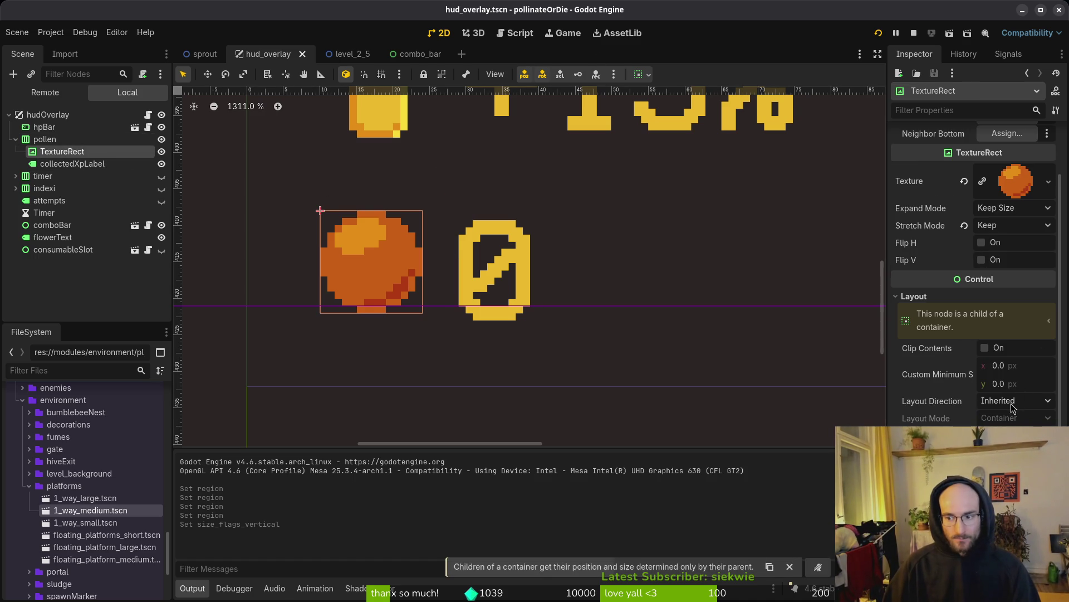
{"action": "key", "text": "Down"}
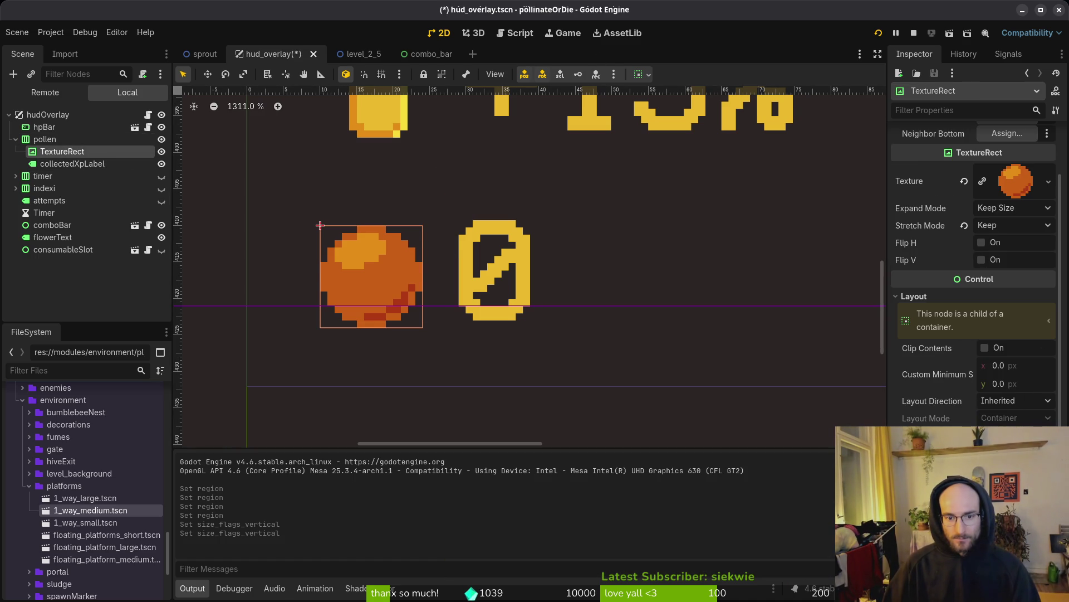
{"action": "key", "text": "ctrl+z"}
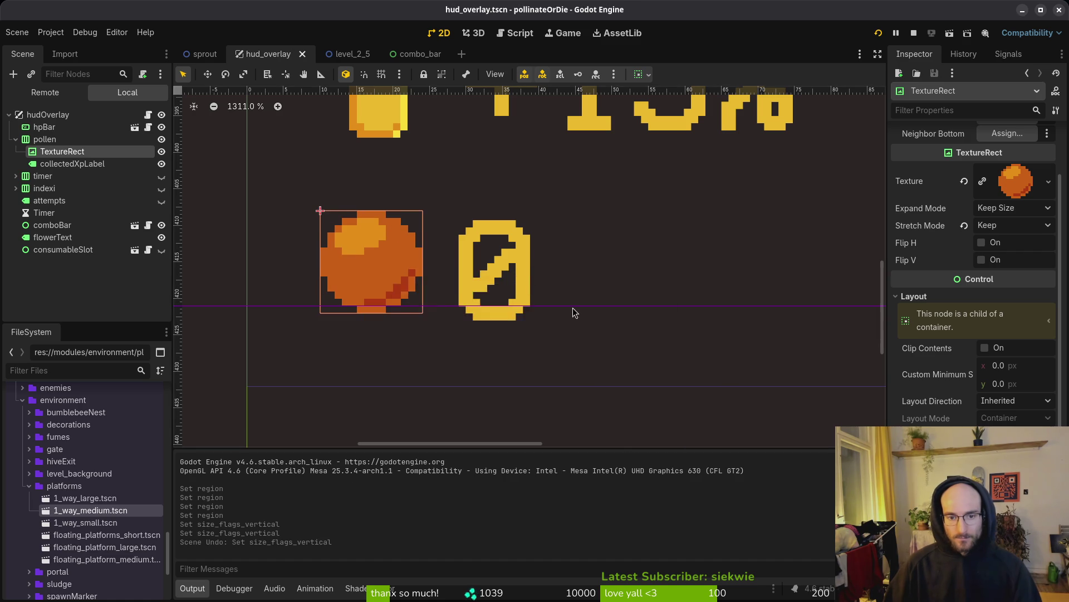
{"action": "scroll", "coordinate": [586, 313], "scroll_direction": "down", "scroll_amount": 5}
{"action": "left_click", "coordinate": [523, 274]}
{"action": "scroll", "coordinate": [562, 262], "scroll_direction": "down", "scroll_amount": 6}
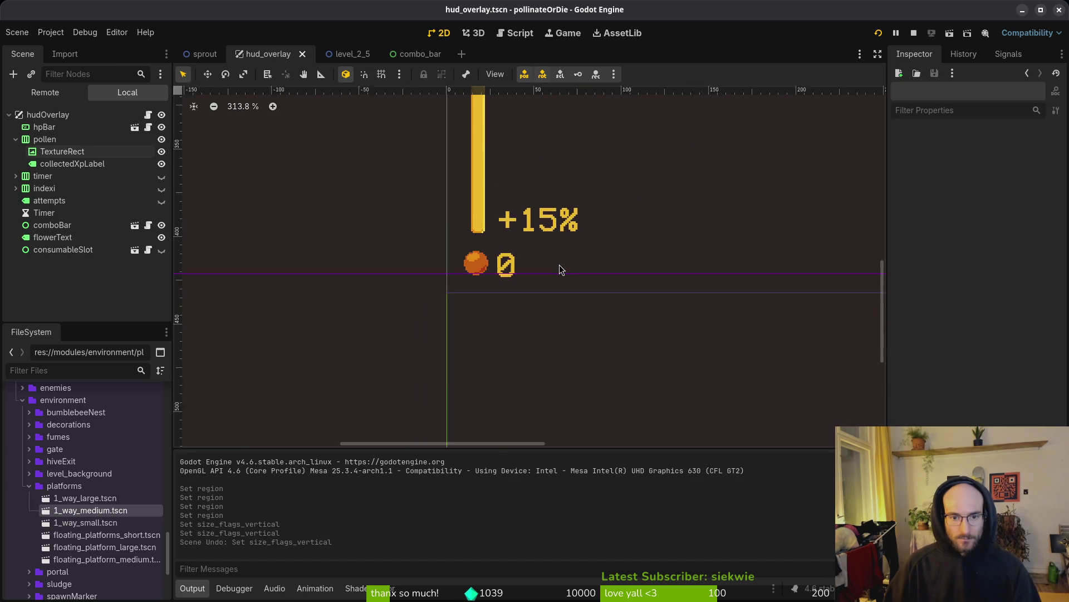
- Nudge the comboBar down and one pixel left to (2, 272), then save hud_overlay
{"action": "left_click", "coordinate": [517, 228]}
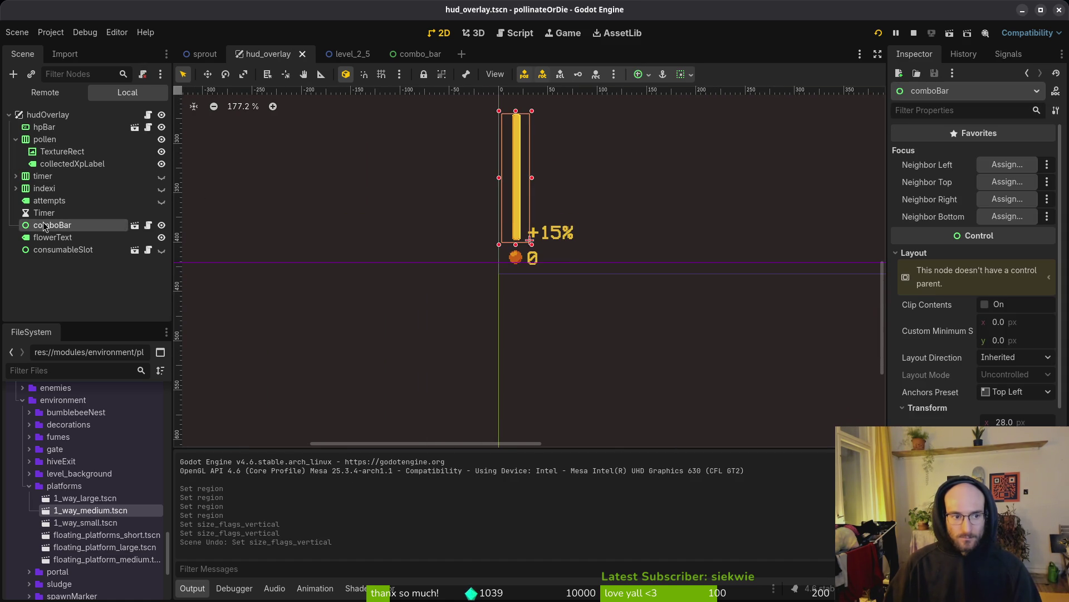
{"action": "scroll", "coordinate": [597, 234], "scroll_direction": "right", "scroll_amount": 2}
{"action": "key", "text": "Down"}
{"action": "key", "text": "Down"}
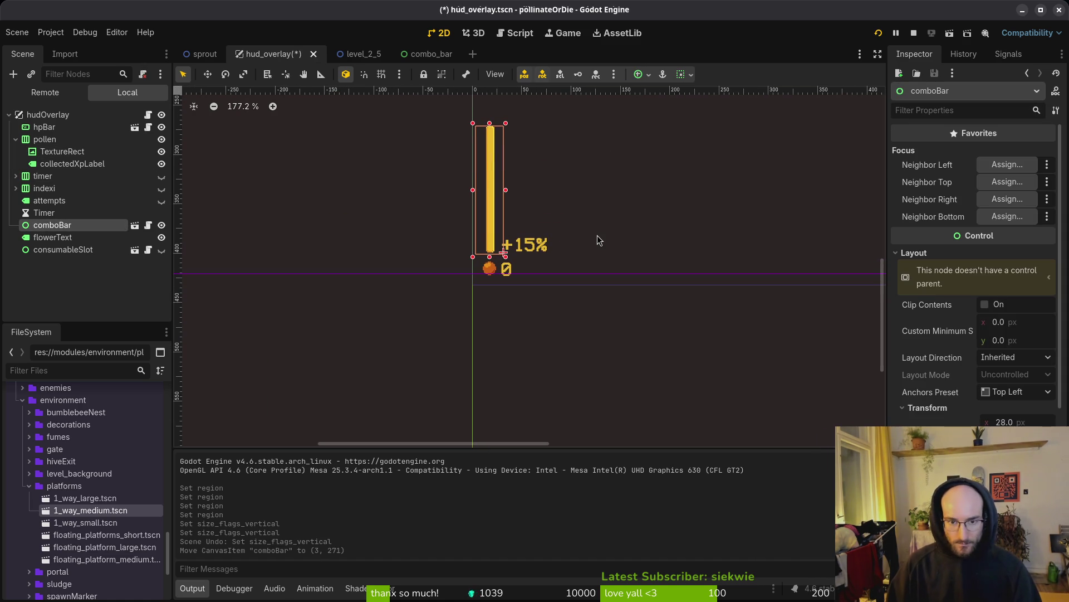
{"action": "scroll", "coordinate": [598, 235], "scroll_direction": "up", "scroll_amount": 10}
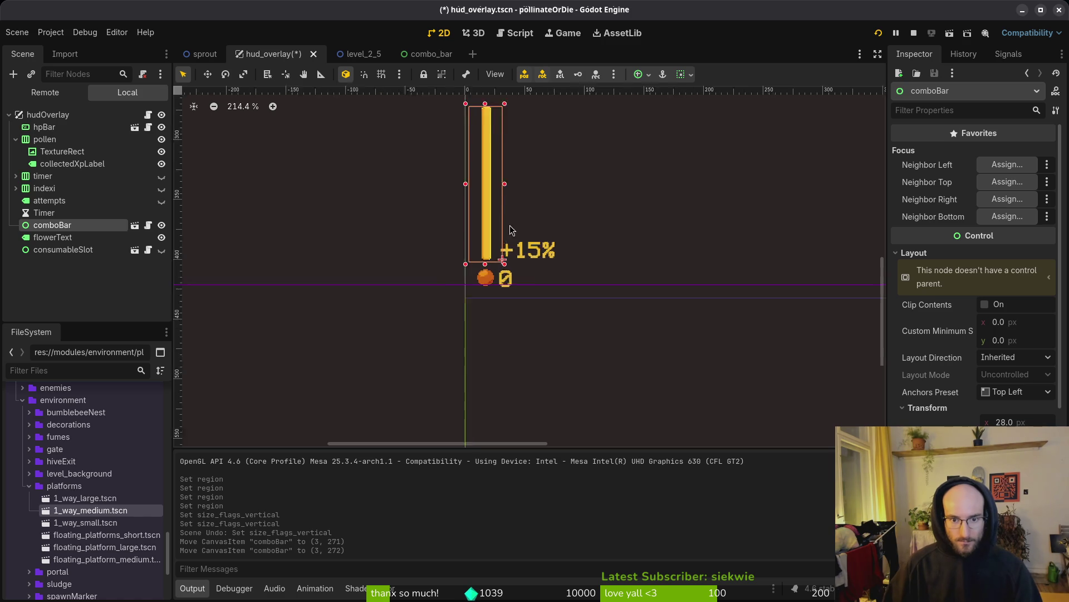
{"action": "key", "text": "Left"}
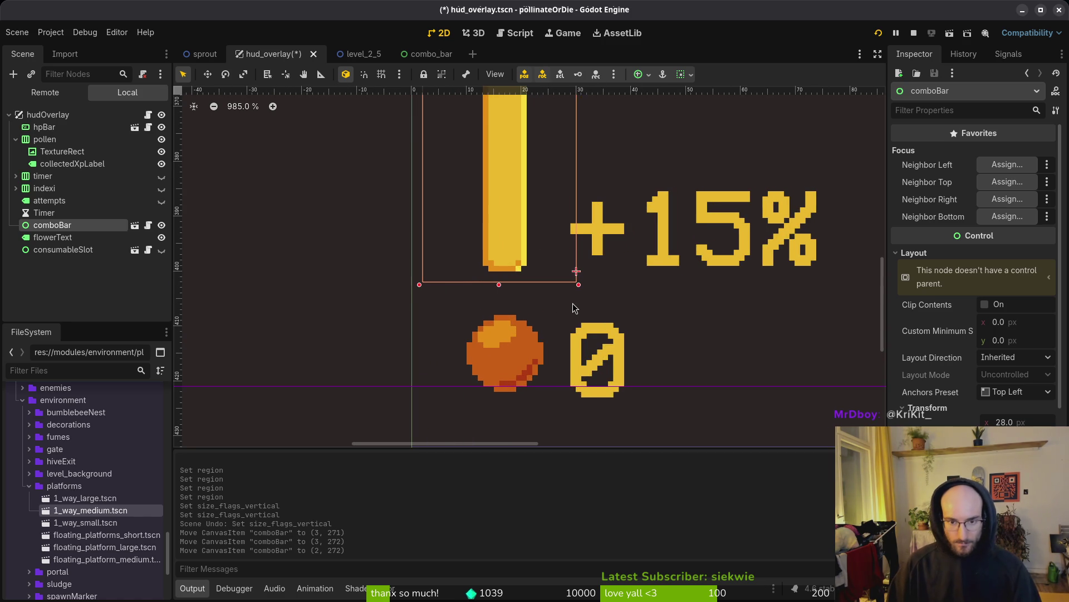
{"action": "scroll", "coordinate": [573, 303], "scroll_direction": "down", "scroll_amount": 4}
{"action": "left_click", "coordinate": [542, 296]}
{"action": "key", "text": "ctrl+s"}
{"action": "scroll", "coordinate": [545, 293], "scroll_direction": "up", "scroll_amount": 3}
{"action": "scroll", "coordinate": [544, 291], "scroll_direction": "down", "scroll_amount": 5}
{"action": "scroll", "coordinate": [518, 279], "scroll_direction": "down", "scroll_amount": 4}
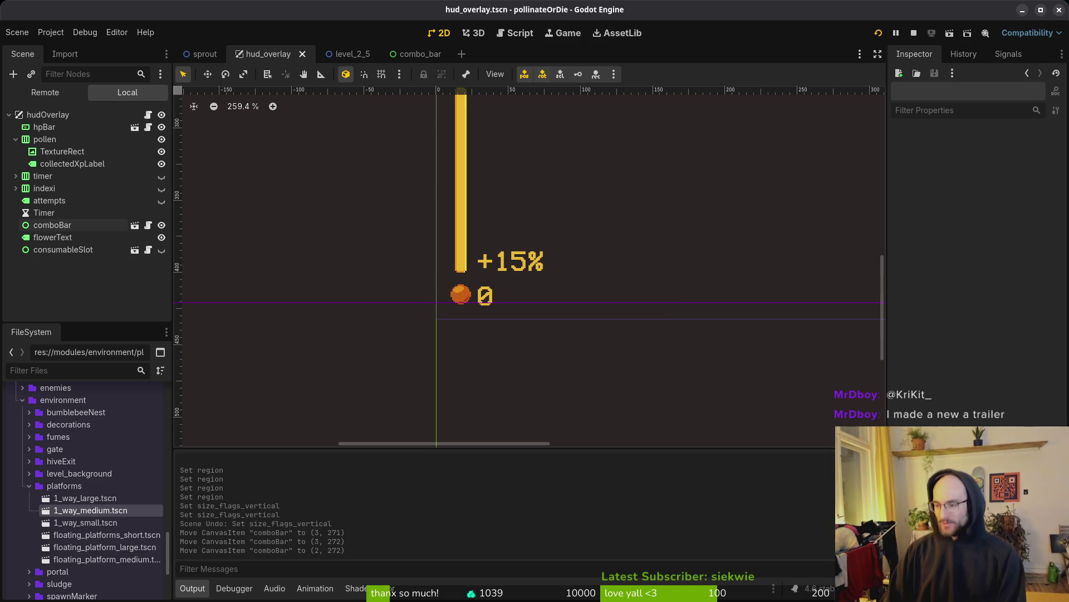
{"action": "key", "text": "super+w"}
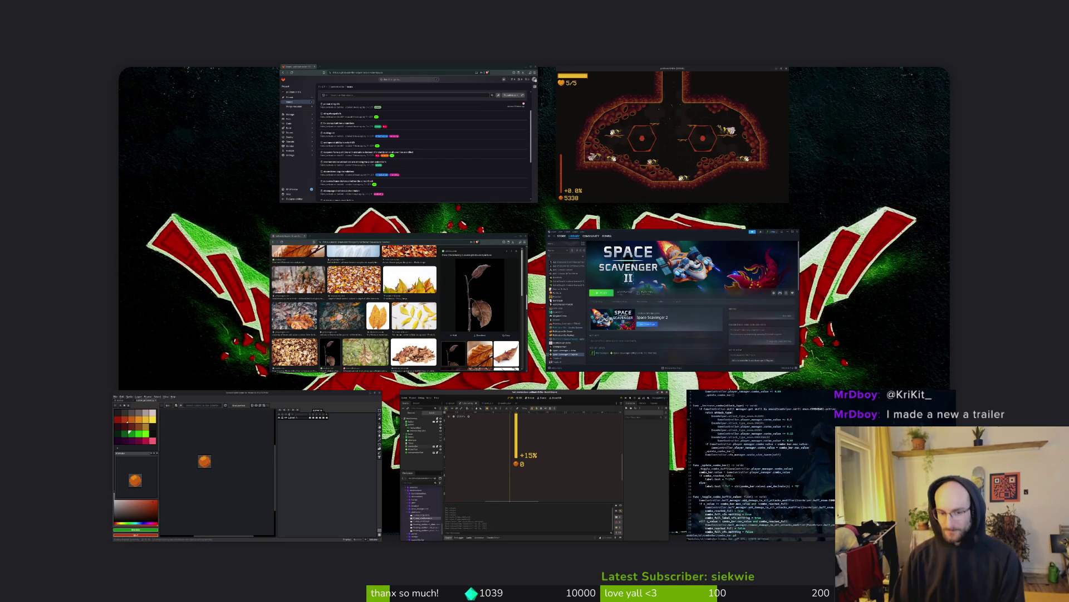
- Search the Steam store for 'farmboy' and open the MR FARMBOY page with its trailer
{"action": "left_click", "coordinate": [734, 297]}
{"action": "left_click", "coordinate": [156, 41]}
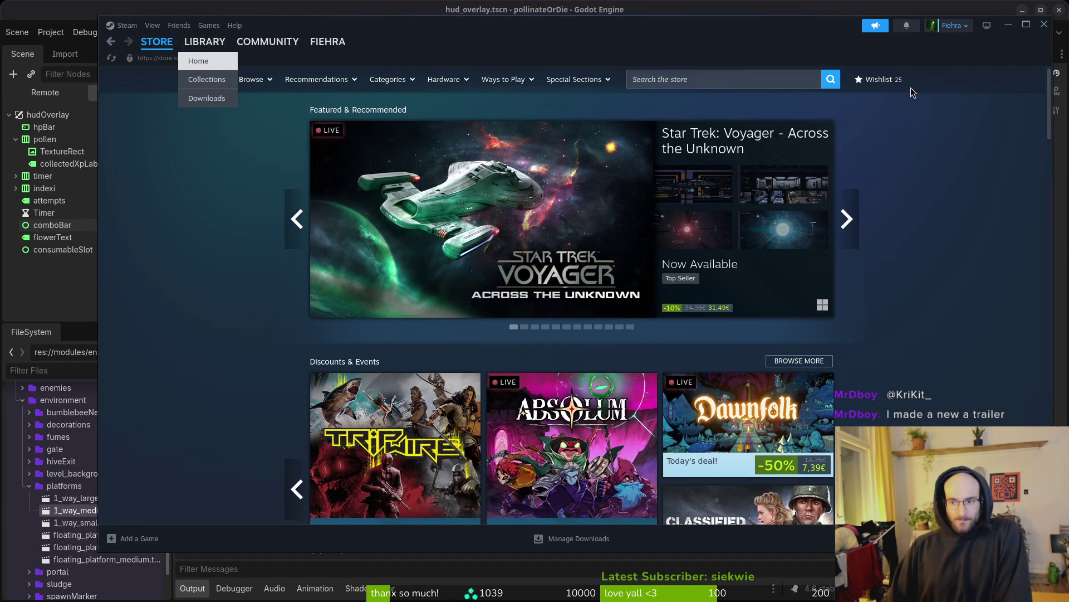
{"action": "left_click", "coordinate": [743, 75]}
{"action": "type", "text": "farmboy"}
{"action": "key", "text": "Return"}
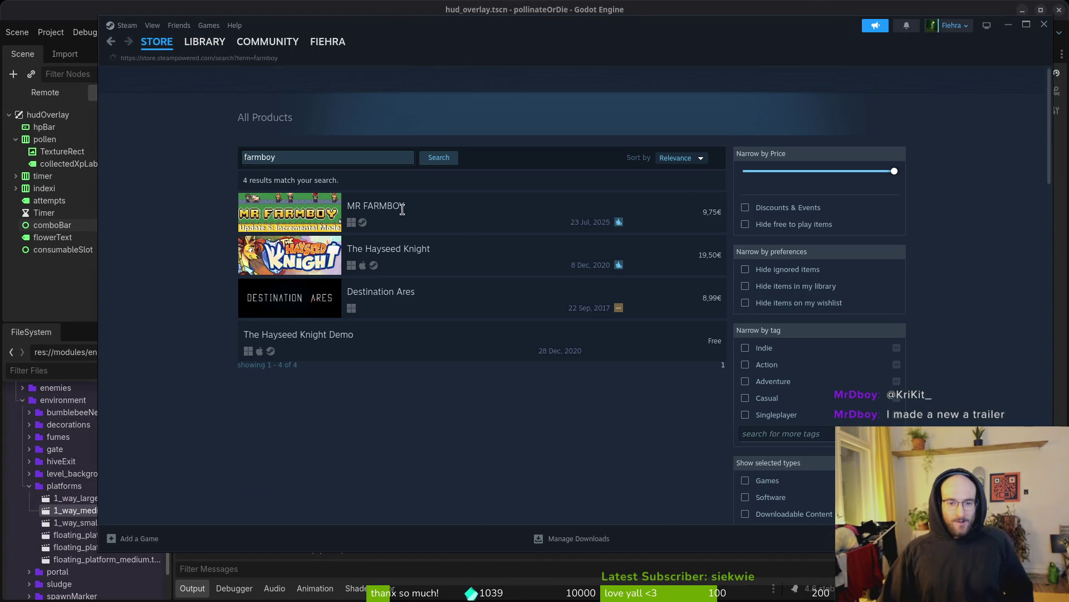
{"action": "left_click", "coordinate": [391, 210]}
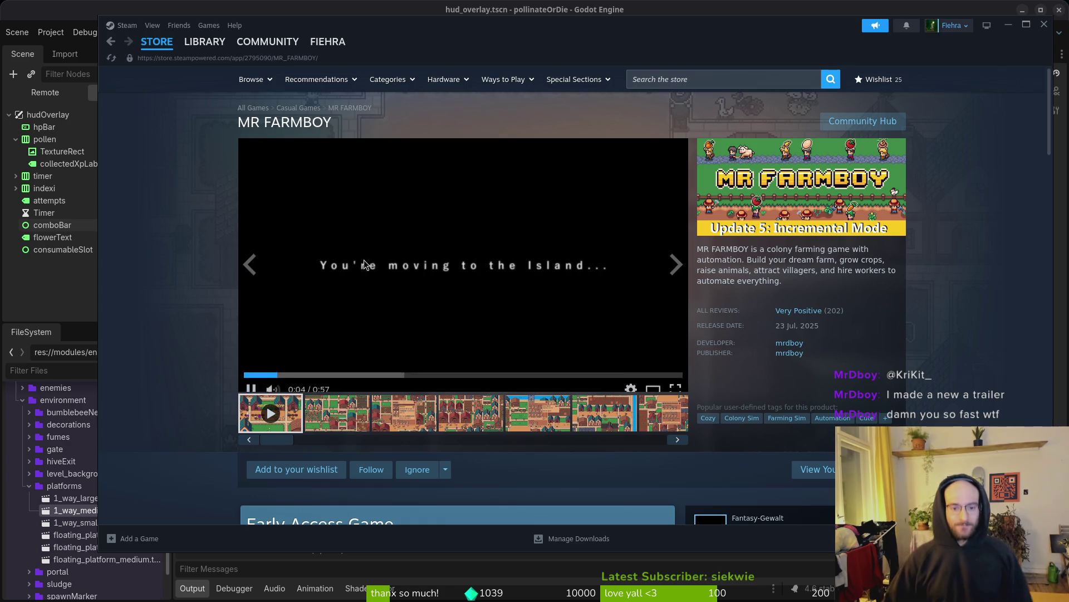
{"action": "right_click", "coordinate": [320, 173]}
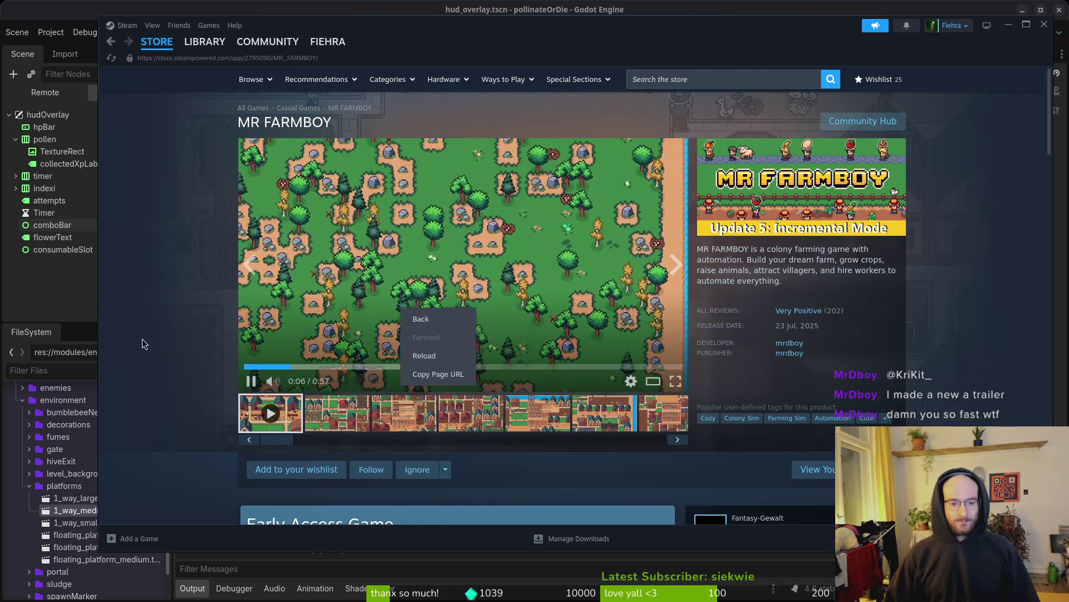
{"action": "left_click", "coordinate": [235, 409]}
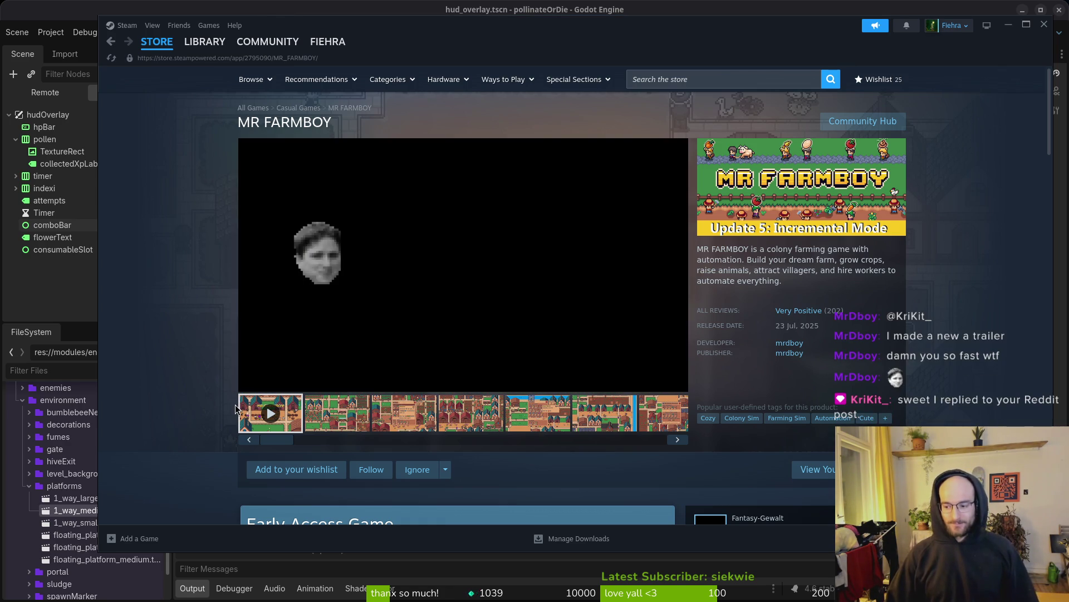
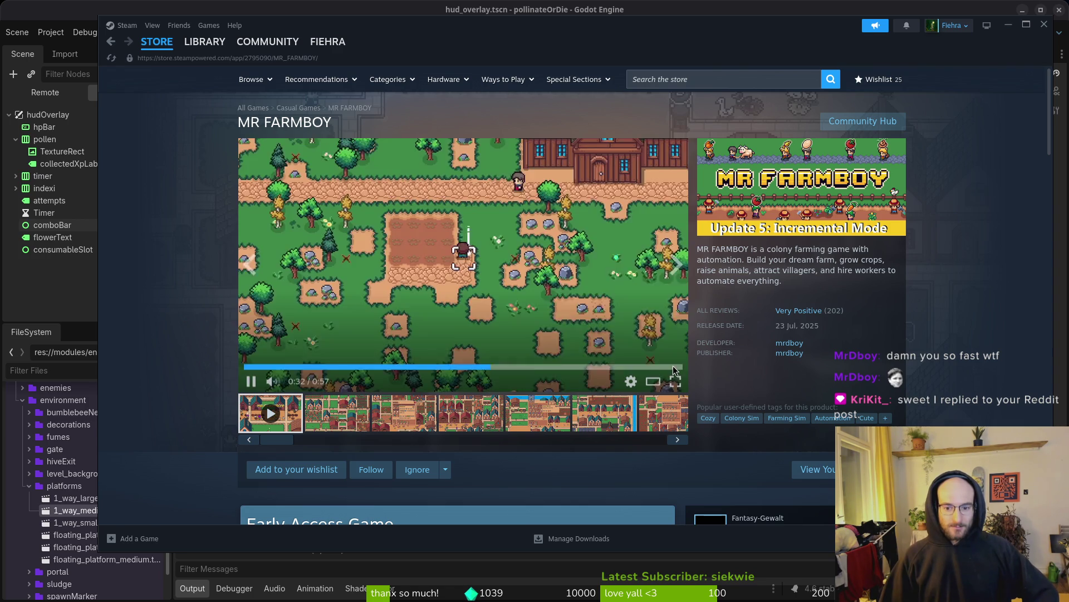
- Watch the MR FARMBOY trailer fullscreen, scroll the store page, and slide the Steam window aside
{"action": "left_click", "coordinate": [679, 380]}
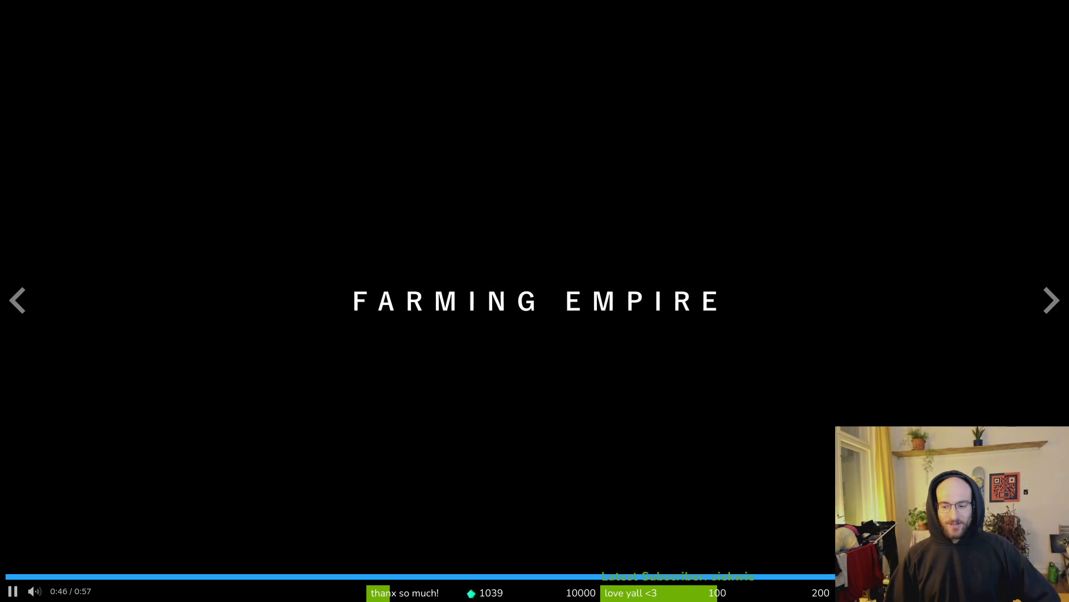
{"action": "key", "text": "Escape"}
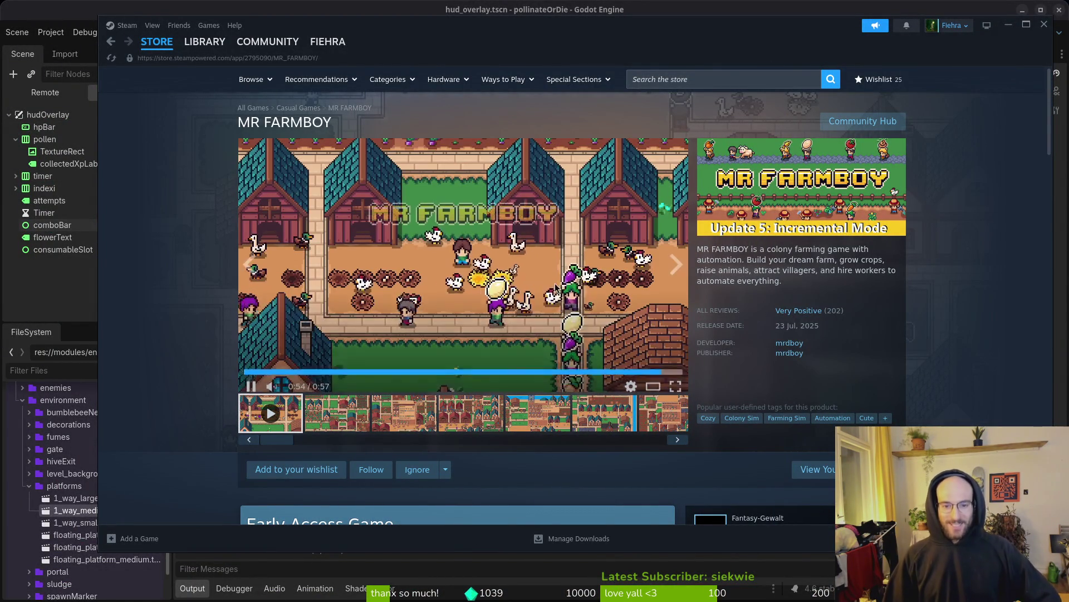
{"action": "scroll", "coordinate": [225, 248], "scroll_direction": "down", "scroll_amount": 9}
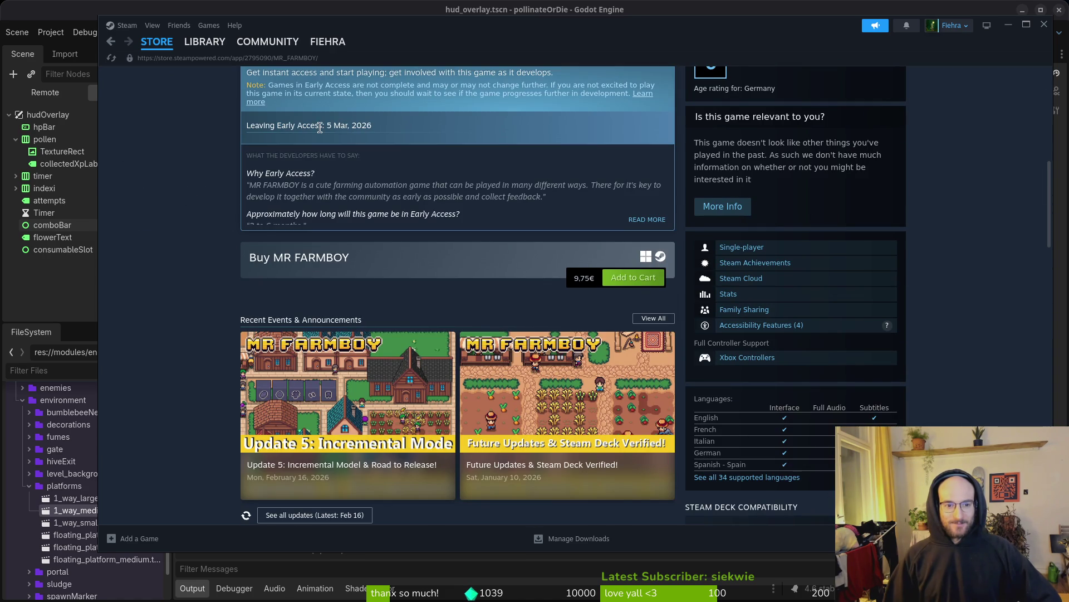
{"action": "left_click", "coordinate": [259, 129]}
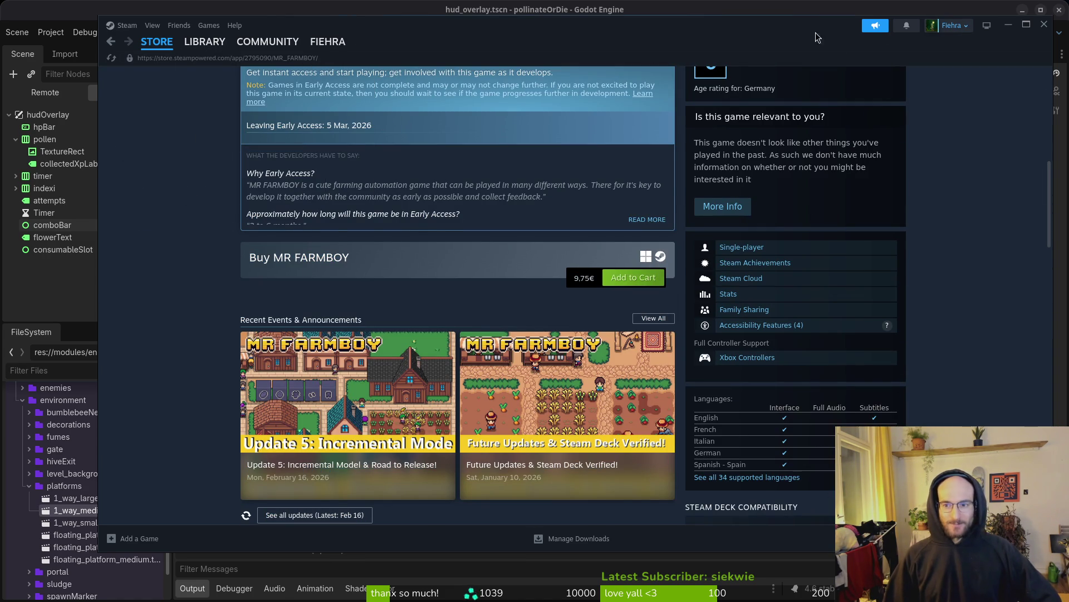
{"action": "left_click_drag", "start_coordinate": [807, 33], "coordinate": [1068, 67]}
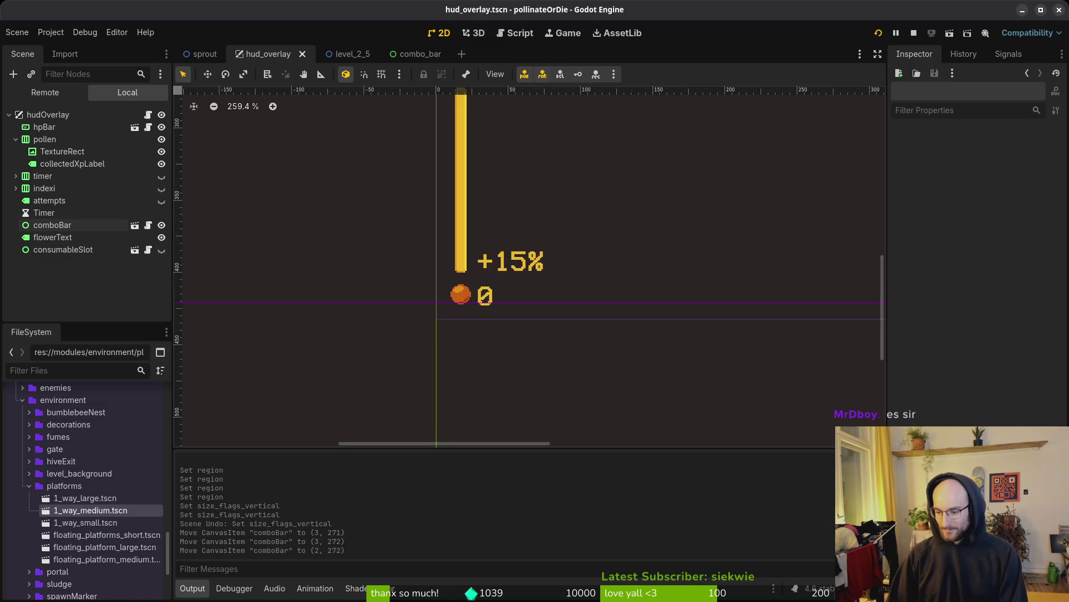
- Bring the running pollinateOrDie debug game to the front with Alt+Tab
{"action": "key", "text": "alt+Tab"}
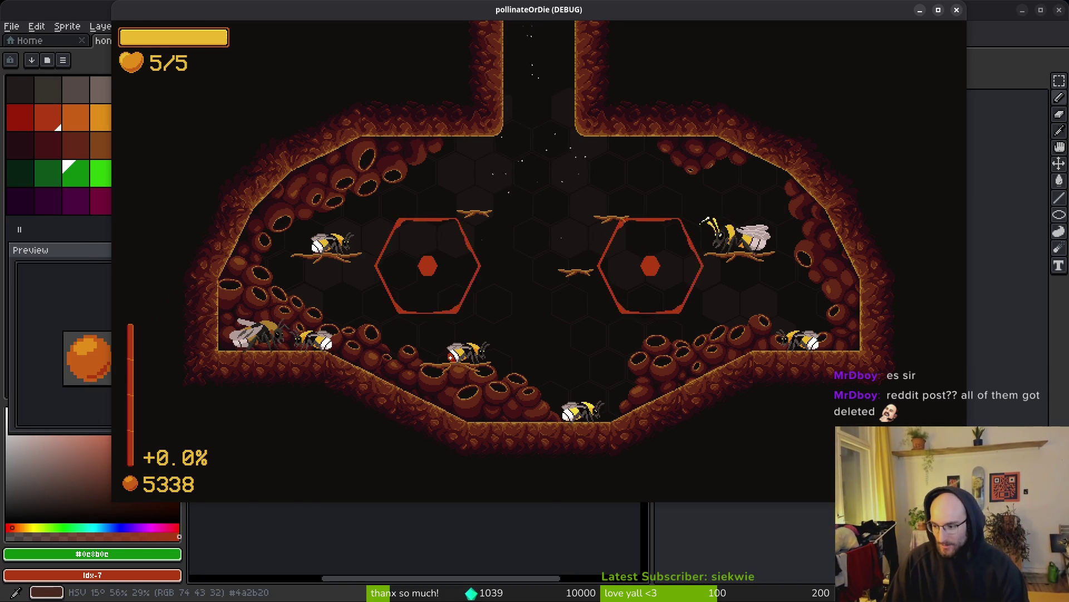
- Delete the leading plus from the percentage label on line 53 of combo_bar.gd and save
{"action": "key", "text": "alt+Tab"}
{"action": "left_click", "coordinate": [162, 383]}
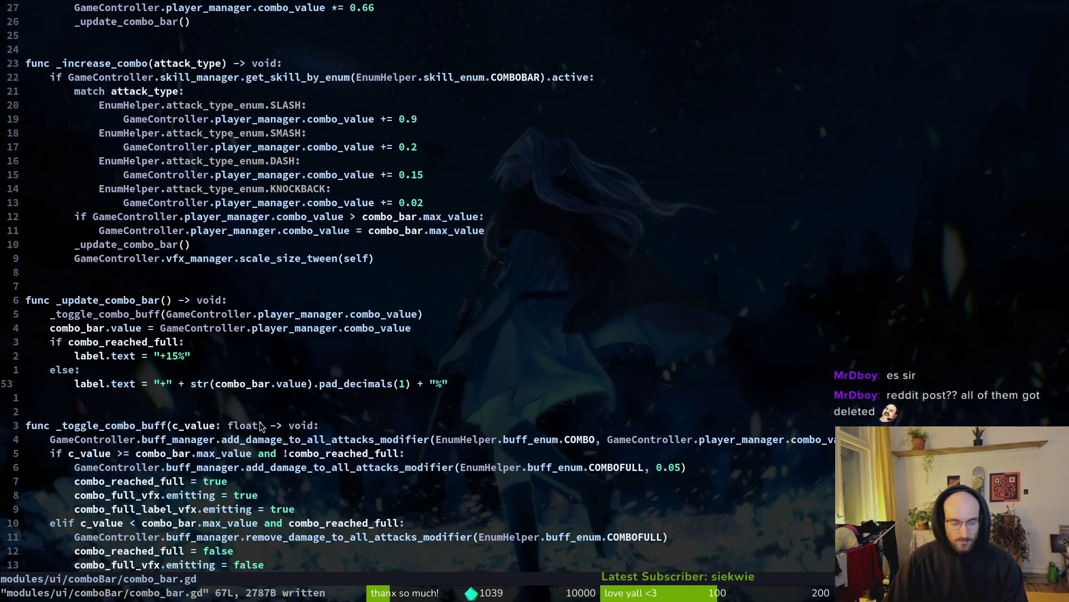
{"action": "key", "text": "x"}
{"action": "key", "text": "x"}
{"action": "key", "text": "x"}
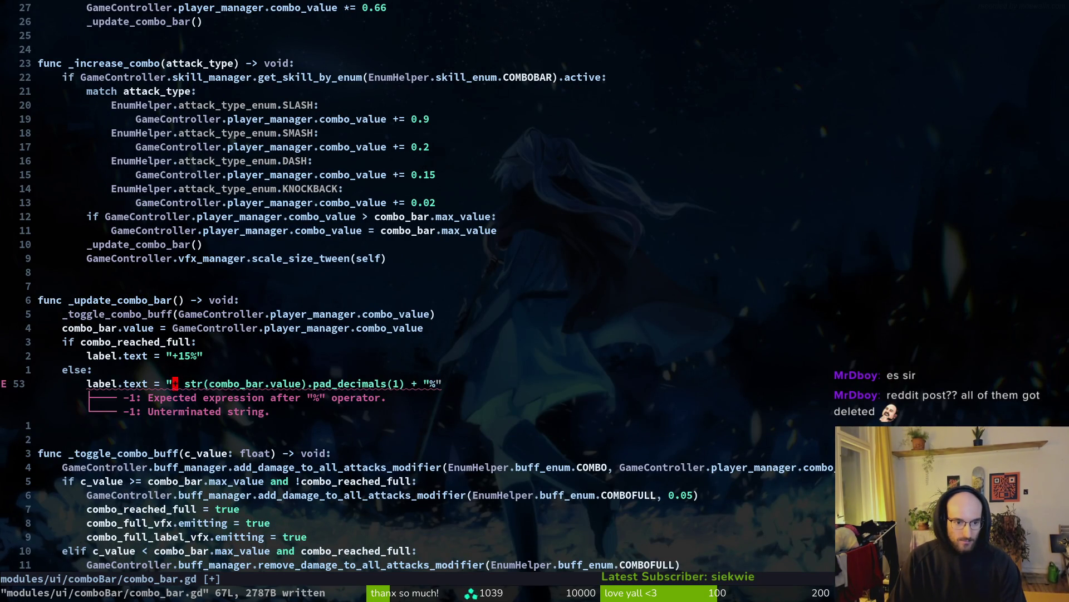
{"action": "type", "text": "X:w"}
{"action": "key", "text": "Return"}
- Close the running game, relaunch it from Godot, and continue the saved game
{"action": "key", "text": "alt+Tab"}
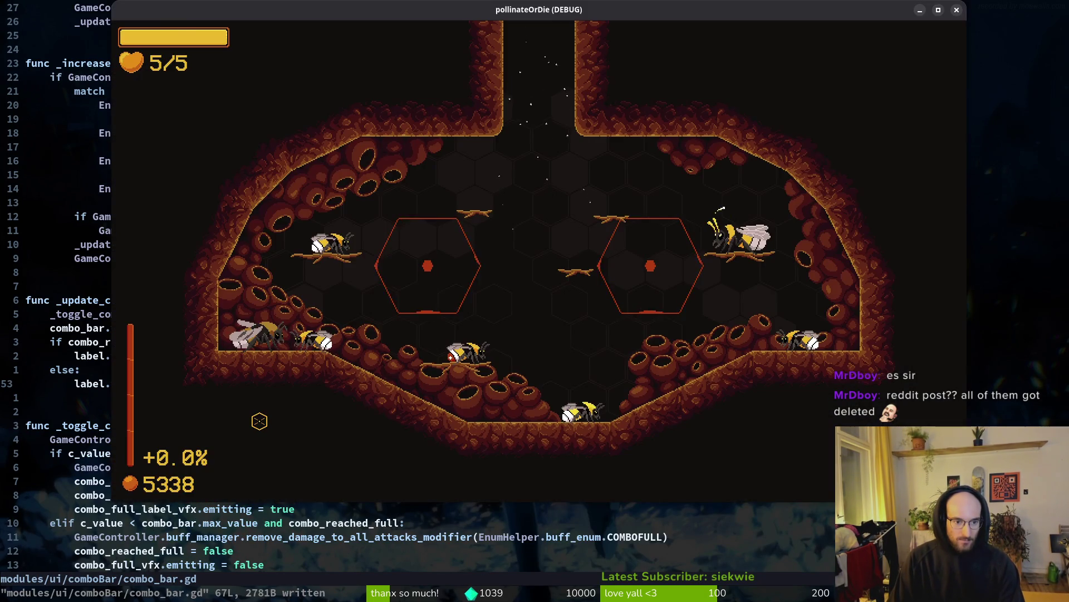
{"action": "key", "text": "alt+F4"}
{"action": "key", "text": "alt+Tab"}
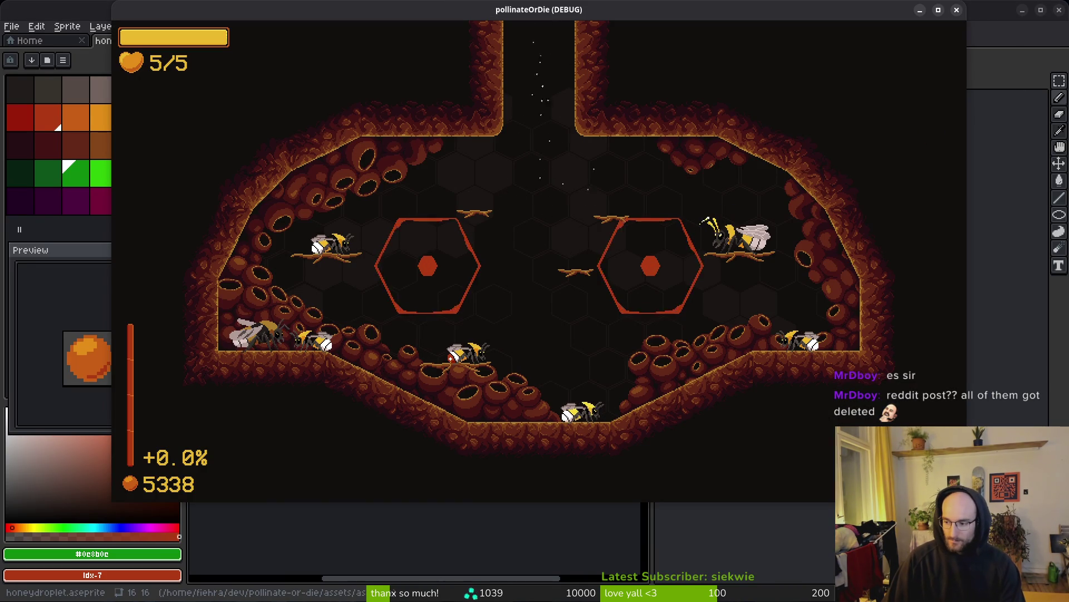
{"action": "key", "text": "alt+Tab"}
{"action": "left_click", "coordinate": [878, 34]}
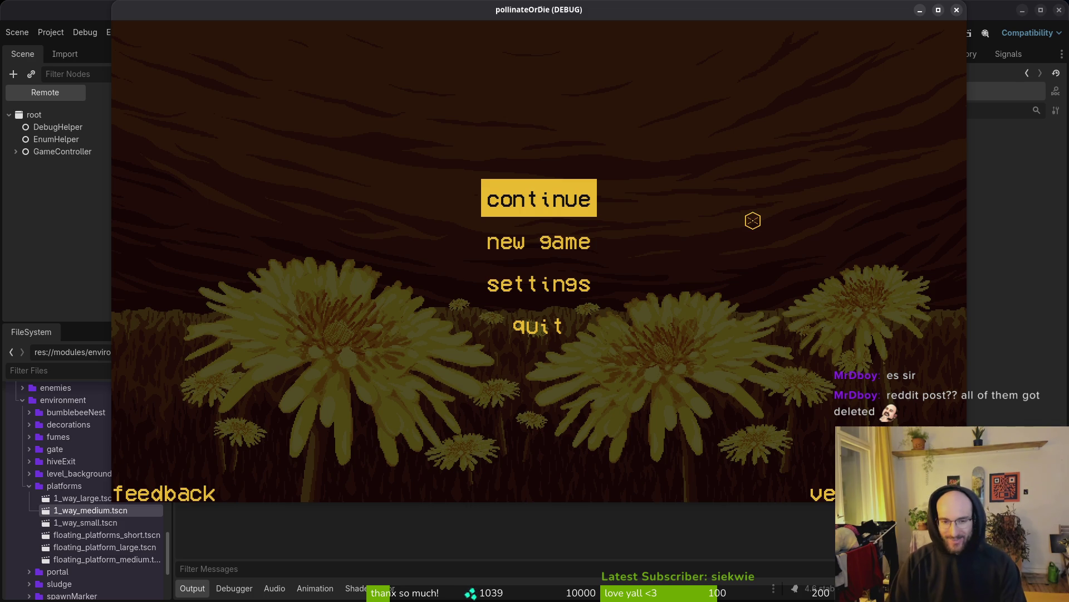
{"action": "key", "text": "Return"}
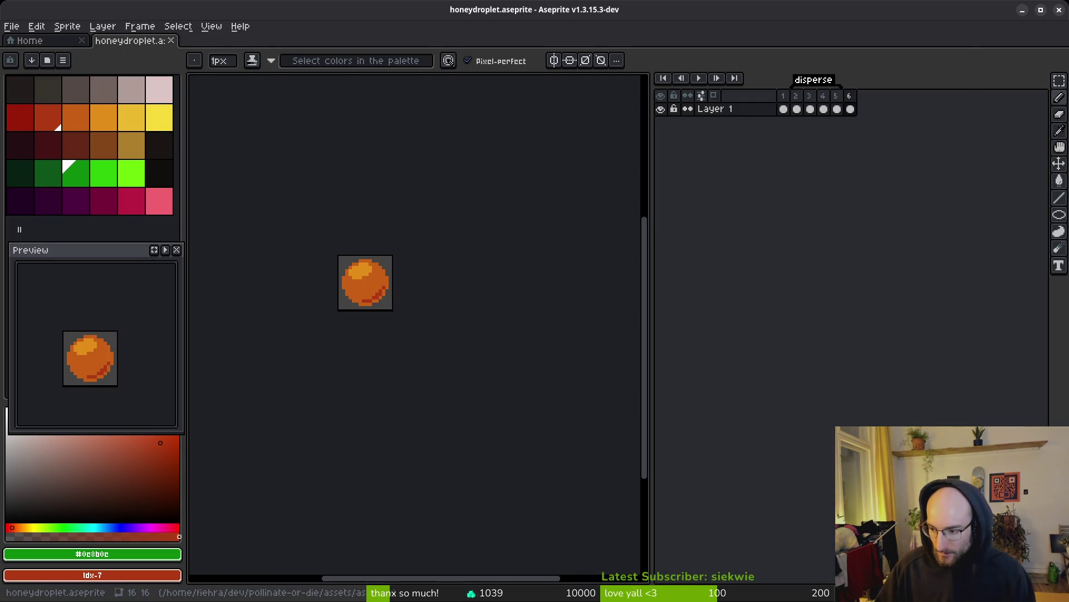
{"action": "key", "text": "alt+Tab"}
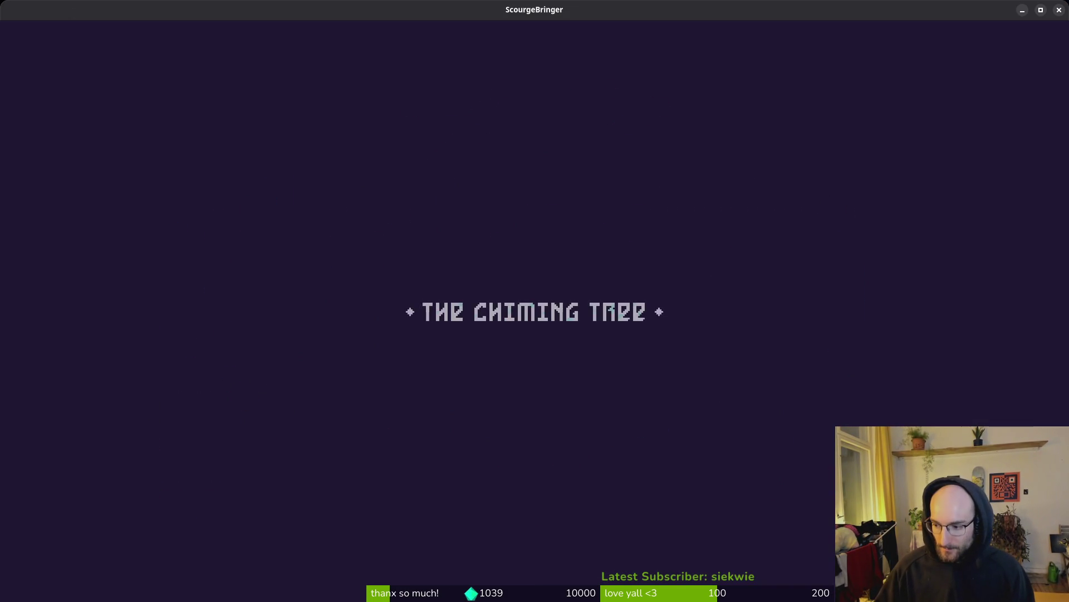
- Resume the ScourgeBringer room and jump-dash to the upper right platform
{"action": "key", "text": "alt+Tab"}
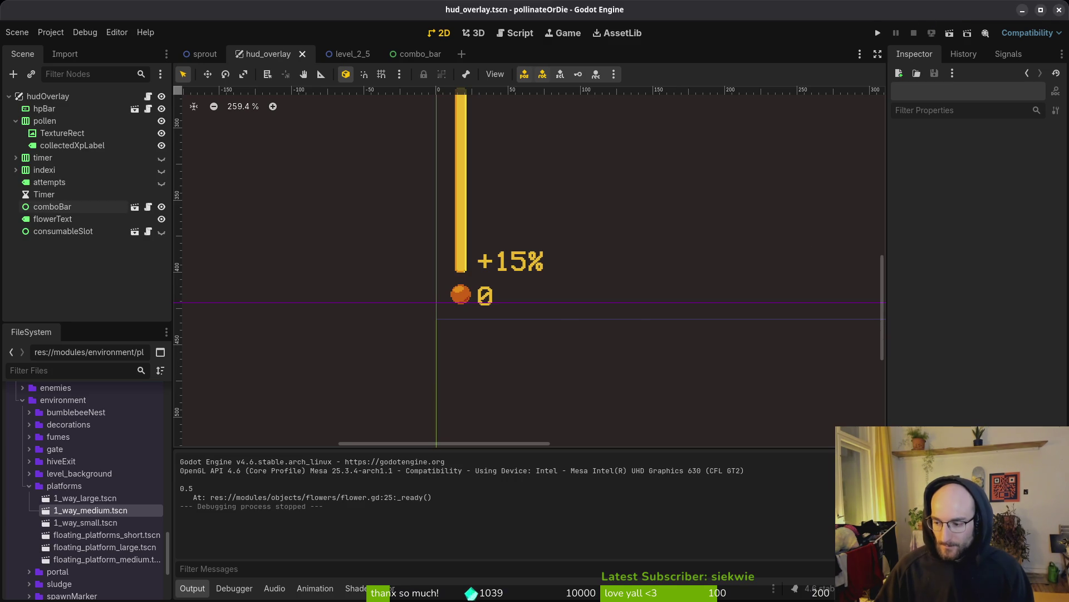
{"action": "key", "text": "alt+Tab"}
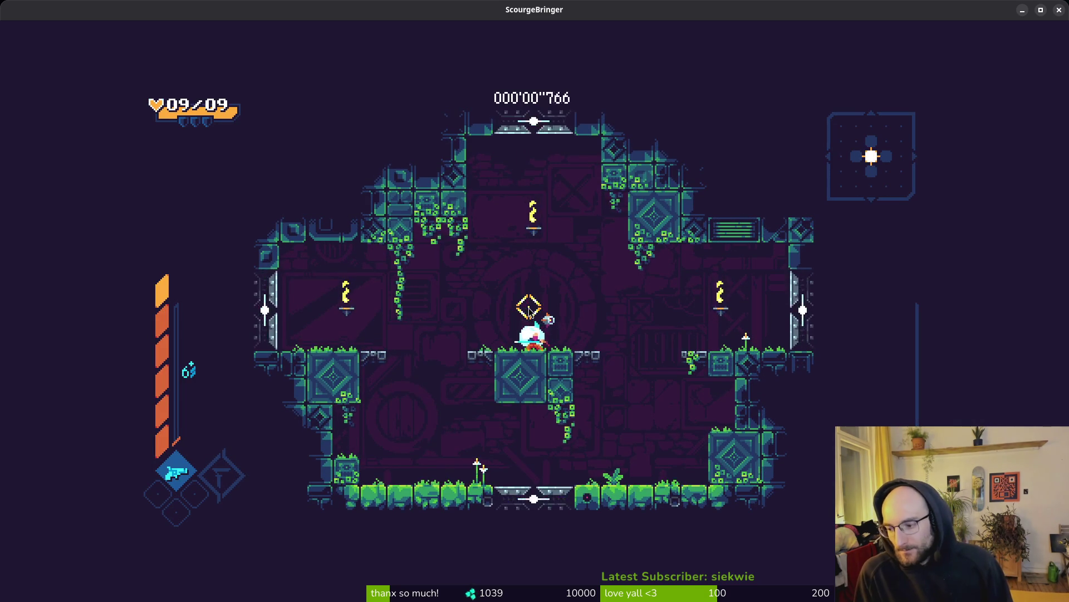
{"action": "key", "text": "Escape"}
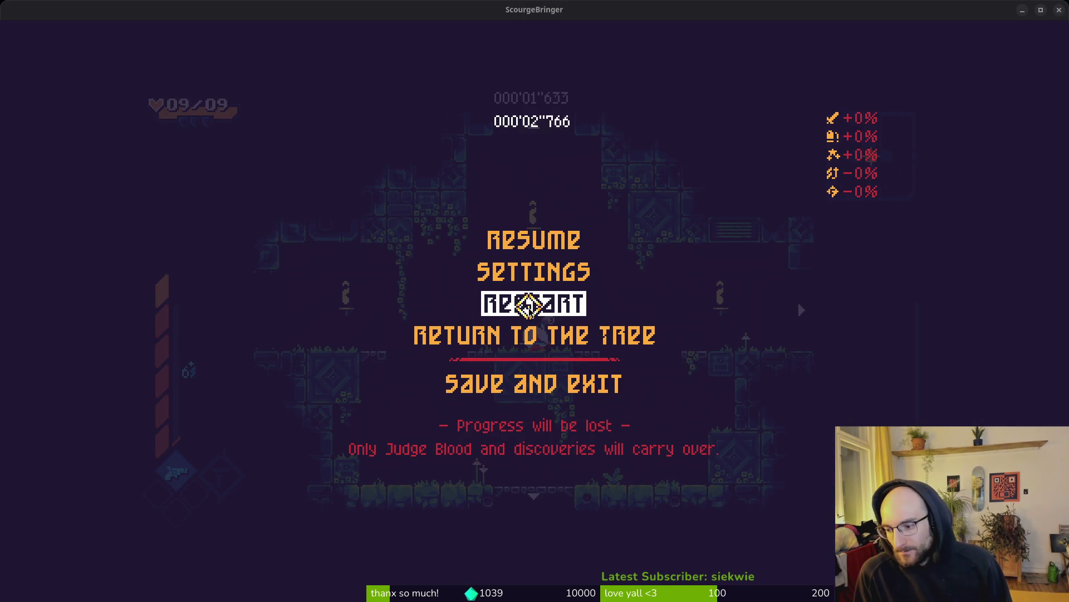
{"action": "key", "text": "Up"}
{"action": "key", "text": "Up"}
{"action": "key", "text": "Return"}
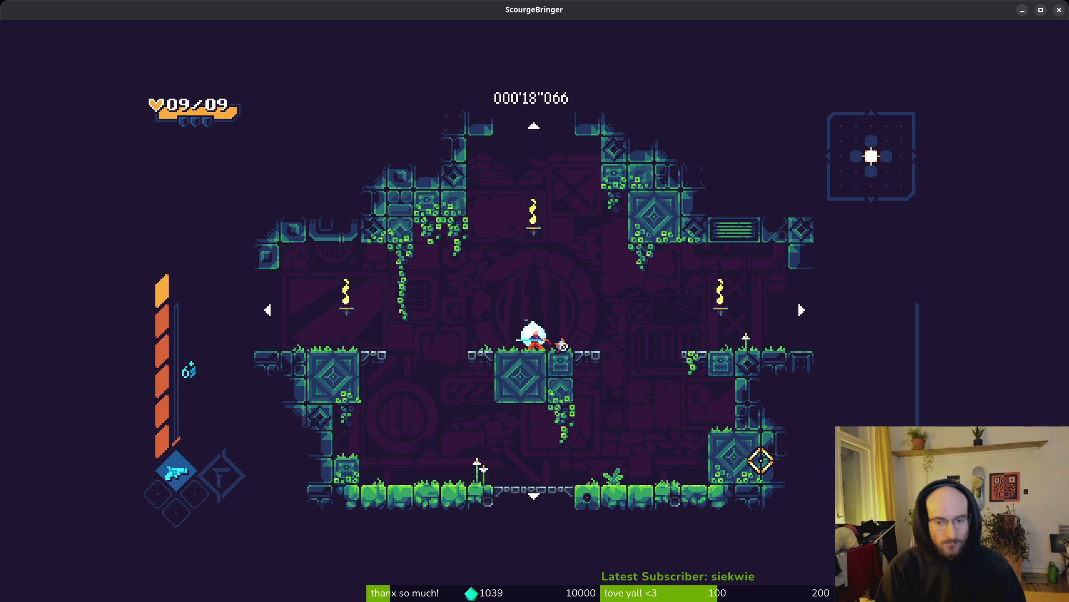
{"action": "key", "text": "space"}
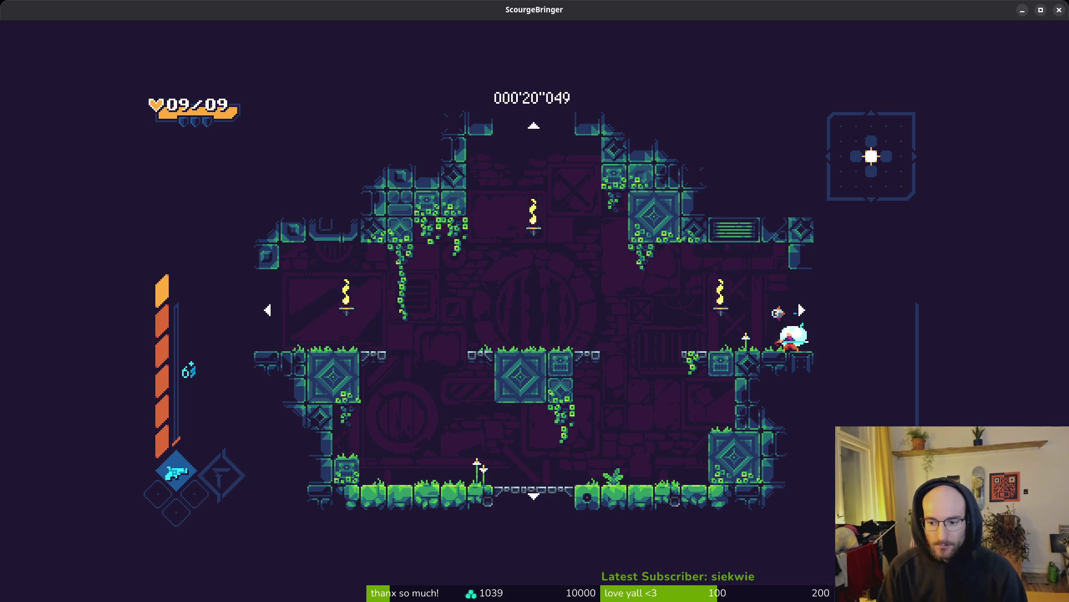
- Pause, choose Return to the Tree, confirm abandoning the run, and open the Skill Tree
{"action": "key", "text": "Escape"}
{"action": "key", "text": "Down"}
{"action": "key", "text": "Down"}
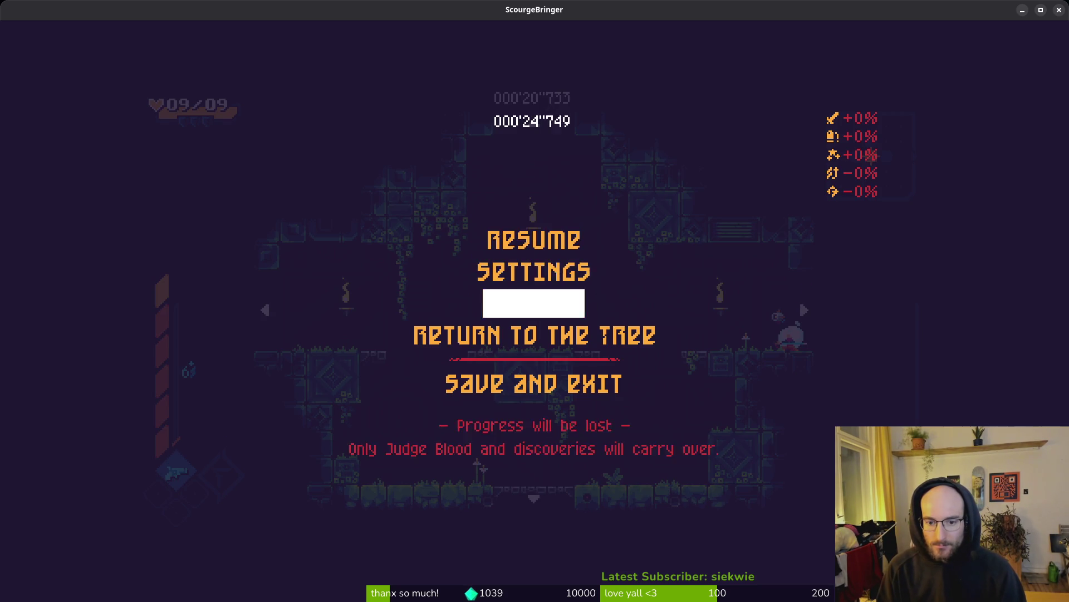
{"action": "key", "text": "Down"}
{"action": "key", "text": "Return"}
{"action": "key", "text": "Return"}
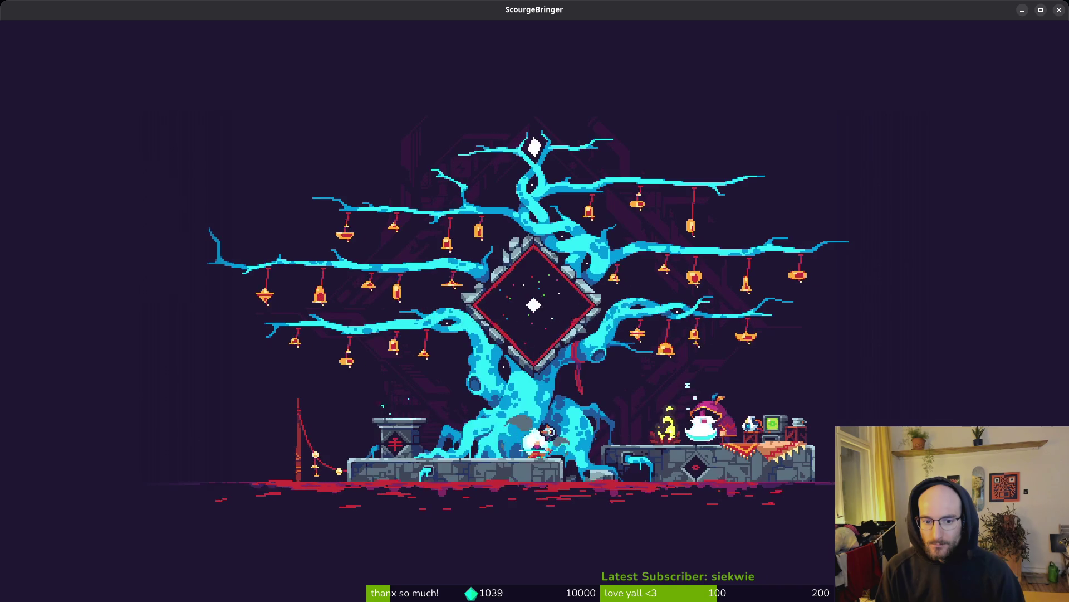
{"action": "key", "text": "Return"}
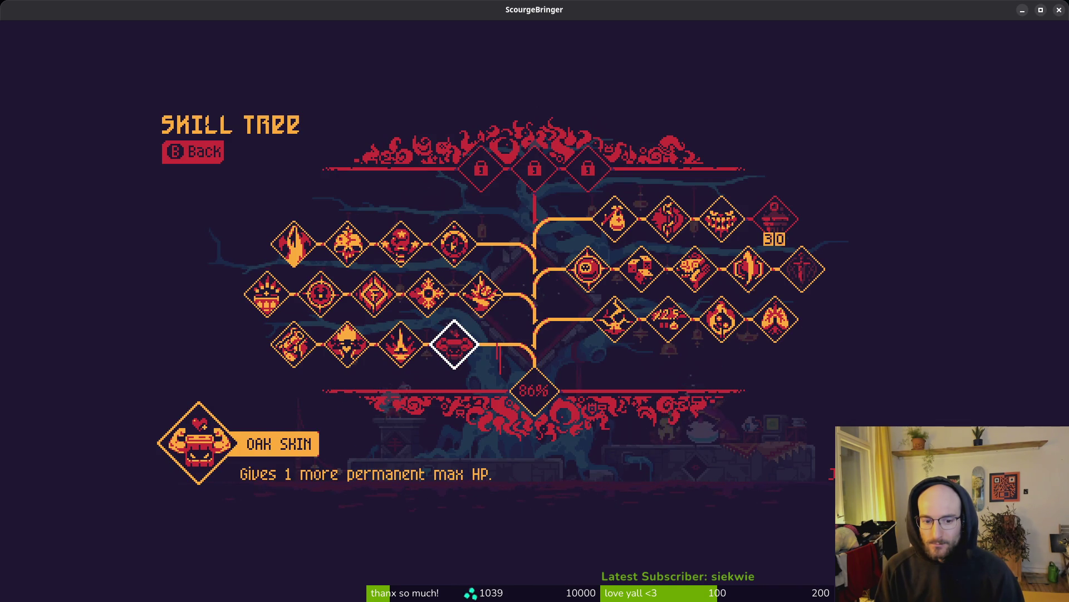
- Browse Skill Tree entries from Ground Pound and Gyroscopic Compass to Lethal Club and Lightning Travel
{"action": "left_click", "coordinate": [401, 344]}
{"action": "key", "text": "Left"}
{"action": "key", "text": "Left"}
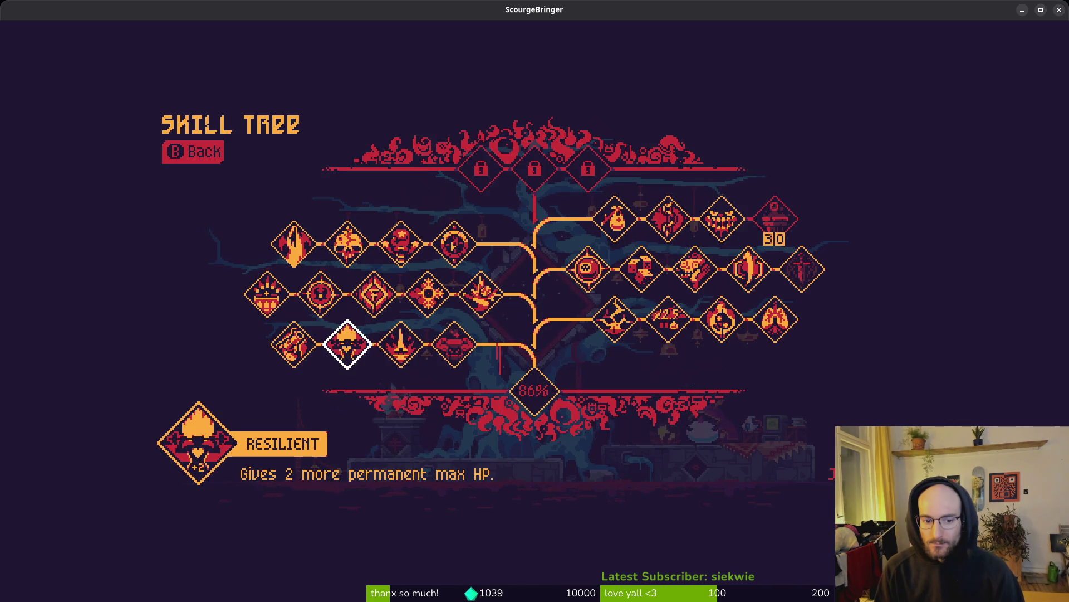
{"action": "key", "text": "Up"}
{"action": "key", "text": "Left"}
{"action": "key", "text": "Right"}
{"action": "key", "text": "Right"}
{"action": "key", "text": "Right"}
{"action": "key", "text": "Right"}
{"action": "key", "text": "Up"}
{"action": "key", "text": "Up"}
{"action": "key", "text": "Down"}
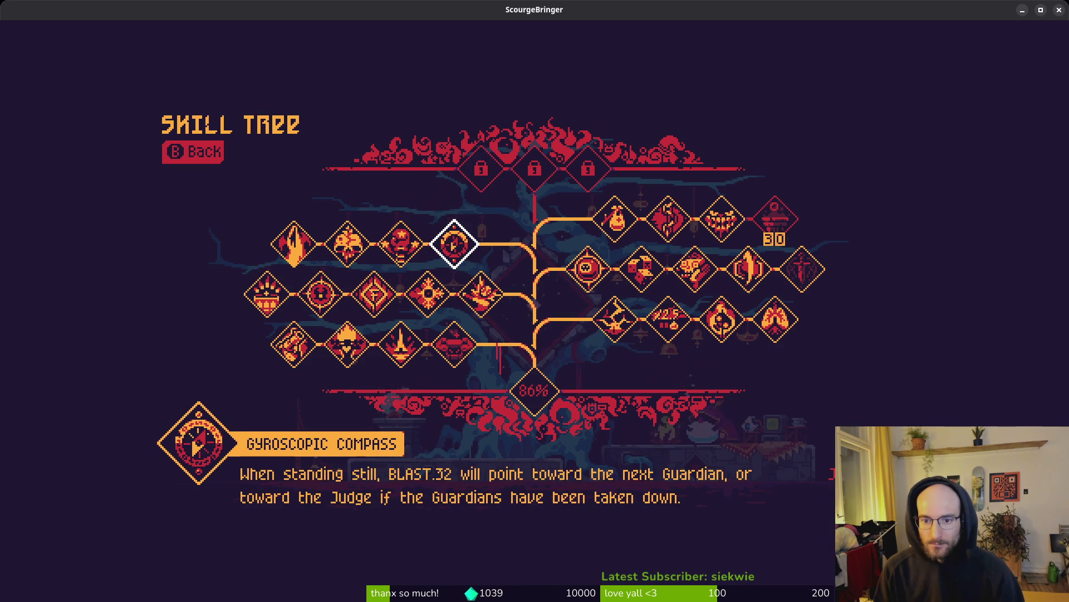
{"action": "key", "text": "Left"}
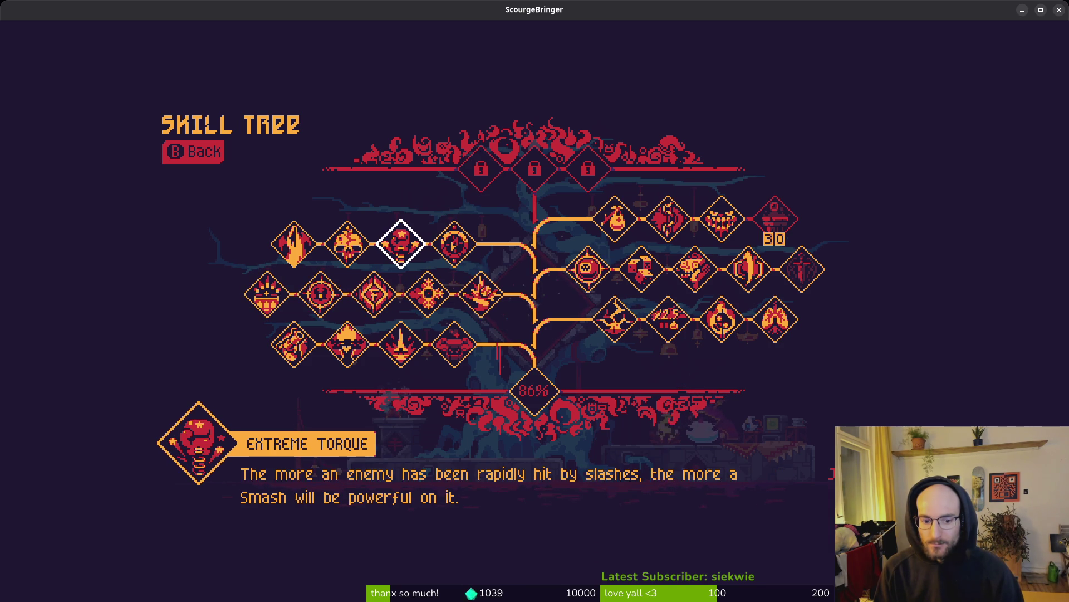
{"action": "key", "text": "Left"}
{"action": "key", "text": "Left"}
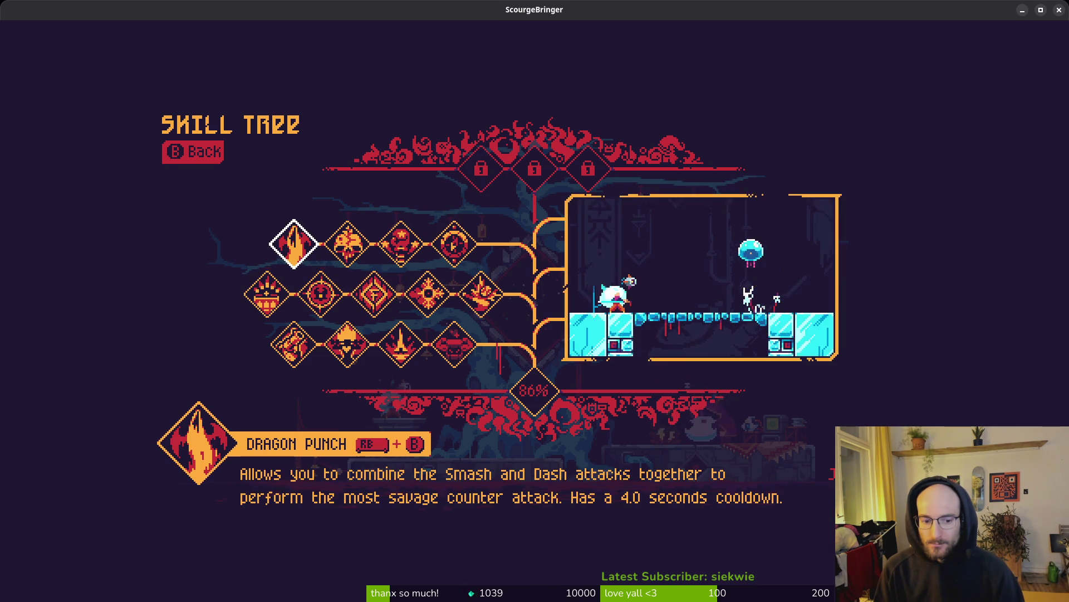
{"action": "key", "text": "Right"}
{"action": "key", "text": "Right"}
{"action": "key", "text": "Right"}
{"action": "key", "text": "Down"}
{"action": "key", "text": "Up"}
{"action": "key", "text": "Down"}
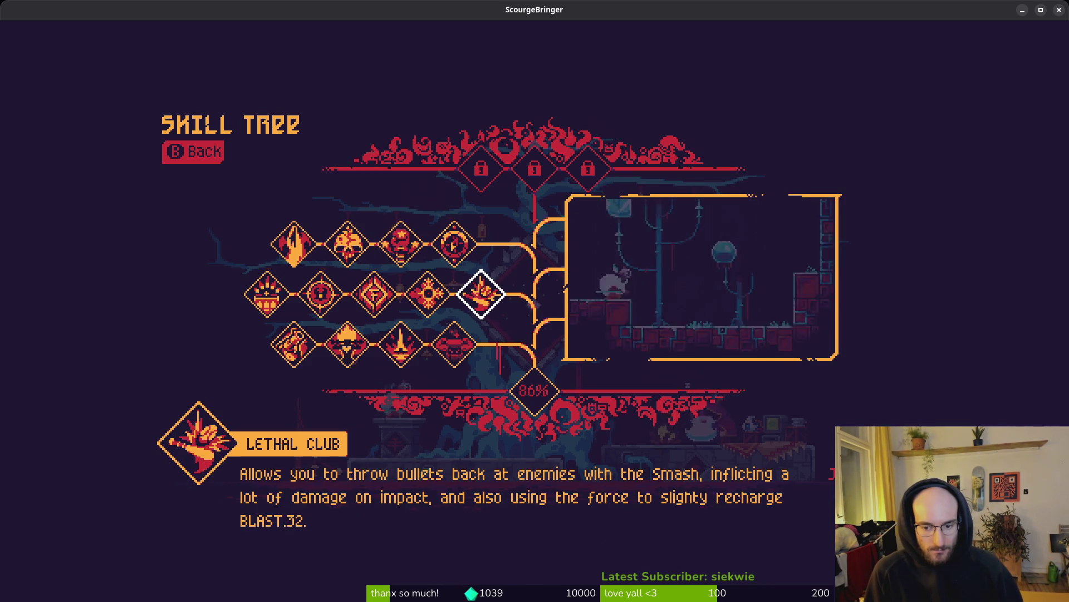
{"action": "key", "text": "Right"}
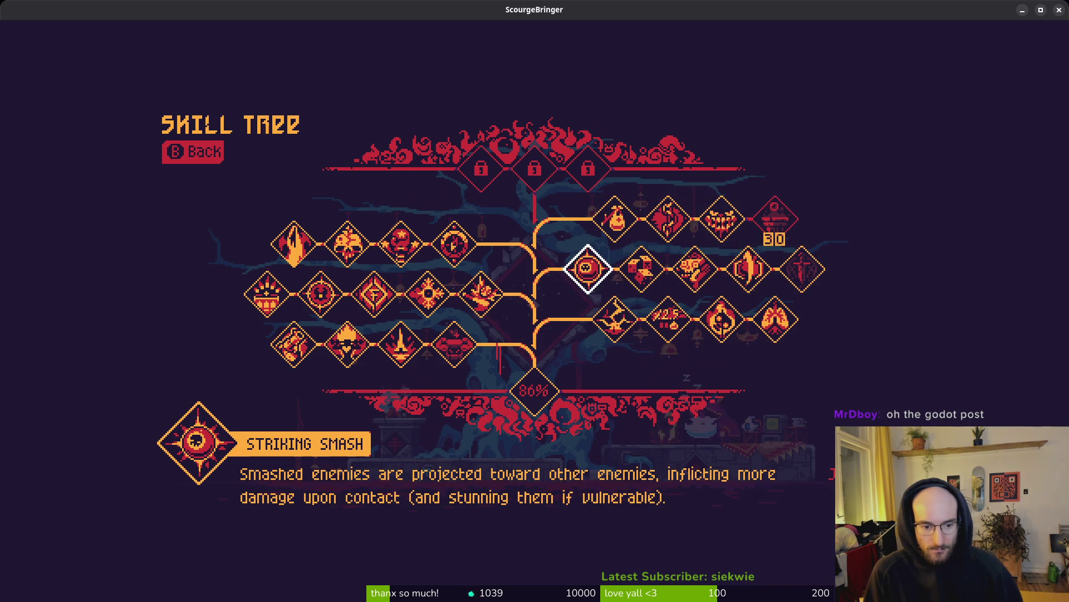
{"action": "key", "text": "Down"}
- Compare the Combo, Deadly Combo and Deep Breath skill descriptions, ending on Combo
{"action": "left_click", "coordinate": [669, 319]}
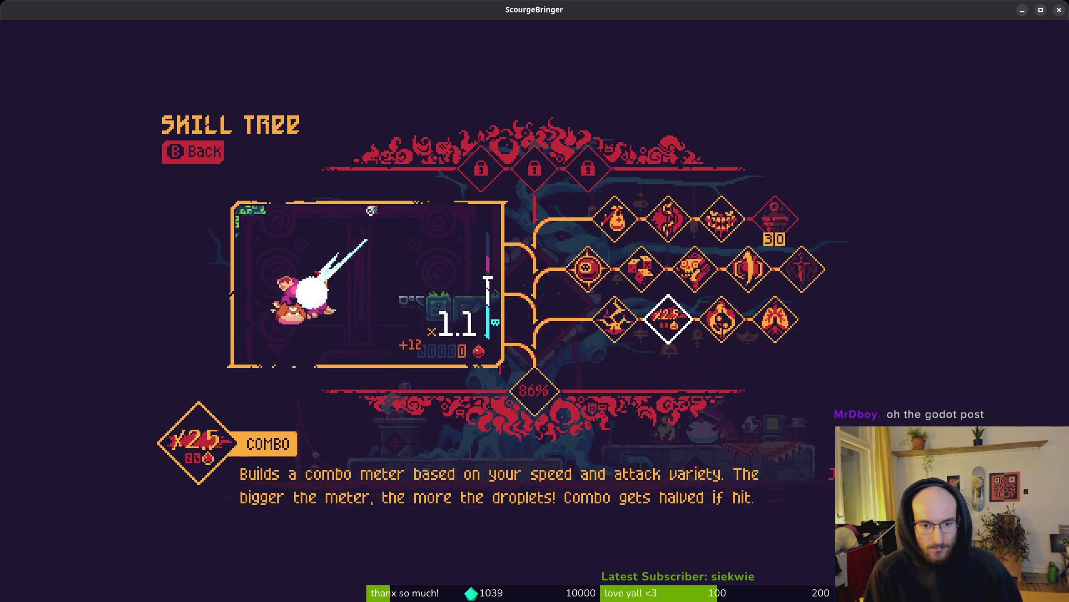
{"action": "left_click", "coordinate": [722, 320]}
{"action": "left_click", "coordinate": [775, 319]}
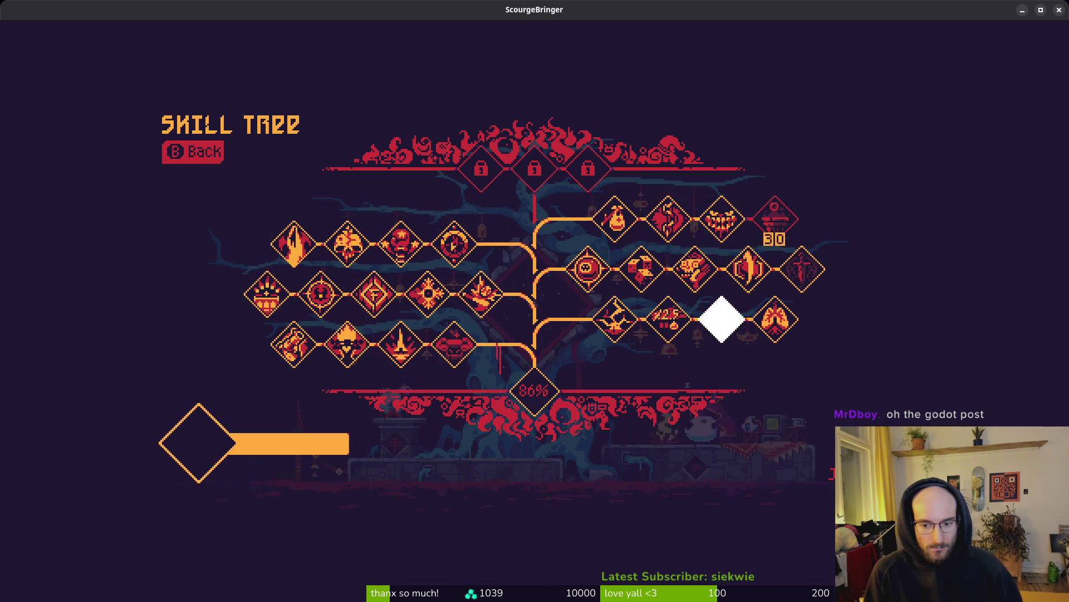
{"action": "left_click", "coordinate": [722, 319]}
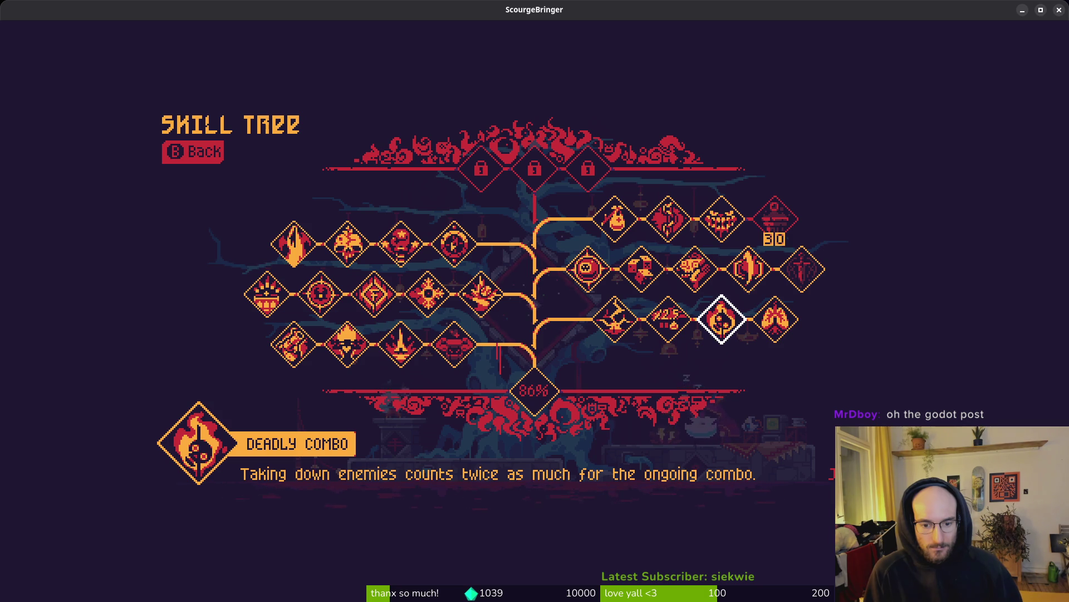
{"action": "left_click", "coordinate": [775, 319]}
{"action": "left_click", "coordinate": [721, 319]}
{"action": "left_click", "coordinate": [669, 319]}
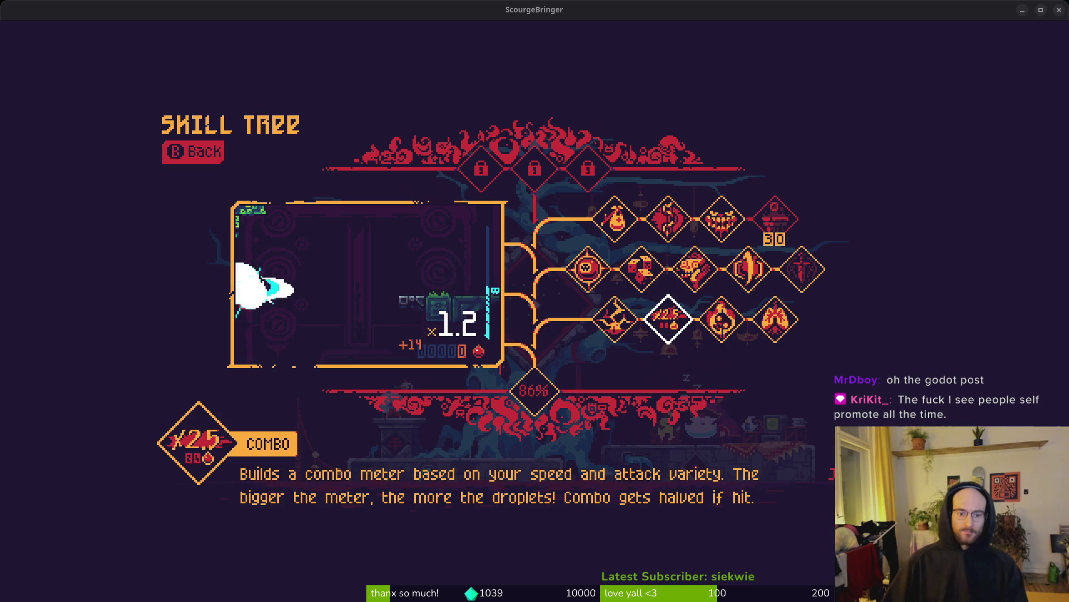
- Leave the Skill Tree, enter the portal to start a run, then quit the game
{"action": "key", "text": "Escape"}
{"action": "key", "text": "Right"}
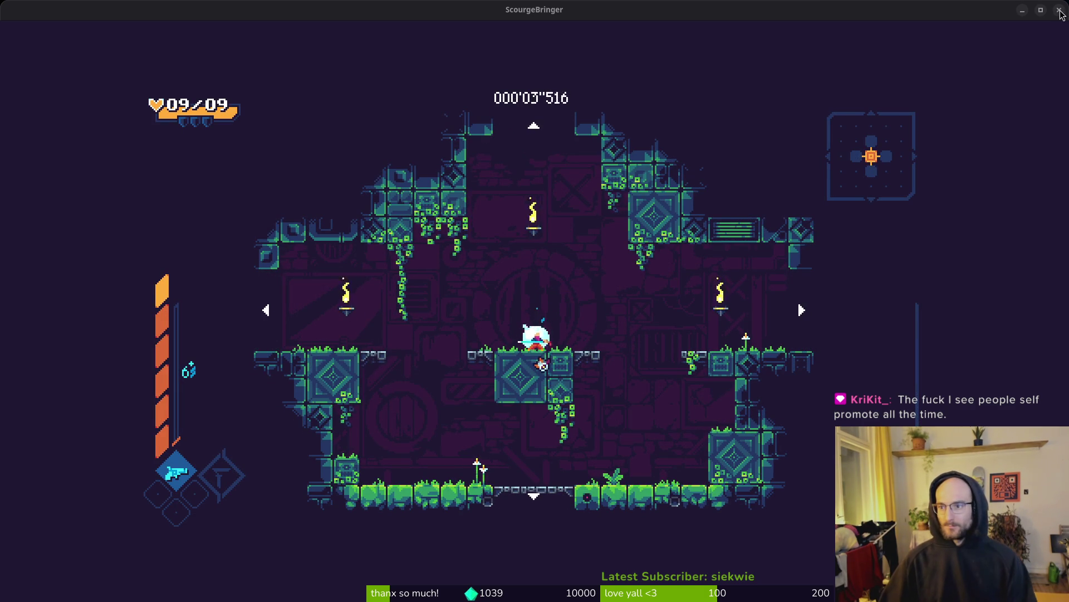
{"action": "key", "text": "alt+F4"}
{"action": "left_click", "coordinate": [393, 53]}
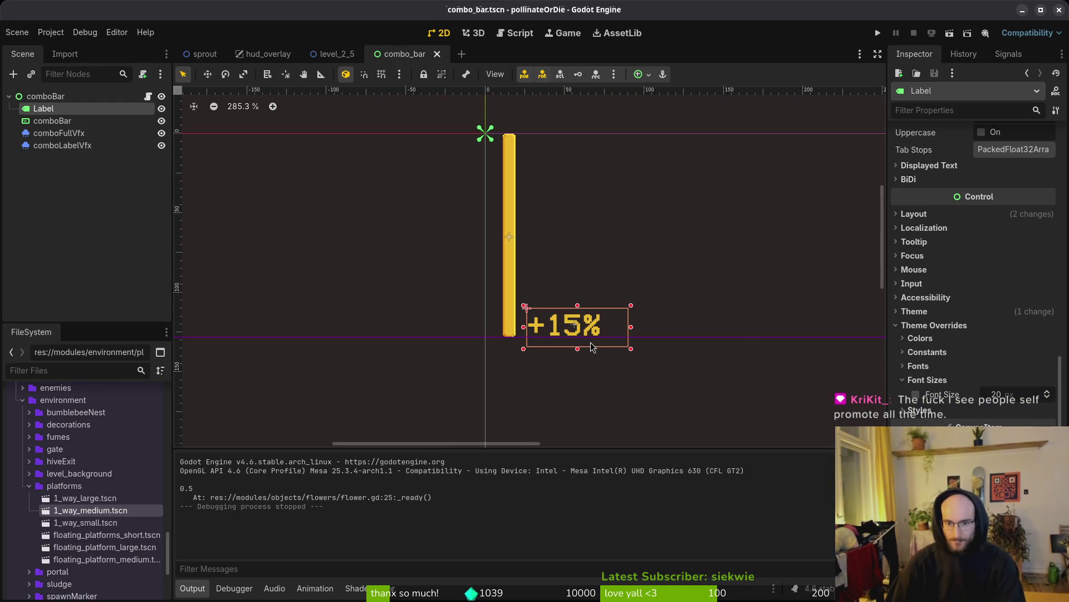
- Undo the recent label and particle edits in combo_bar, then redo them all
{"action": "left_click", "coordinate": [52, 120]}
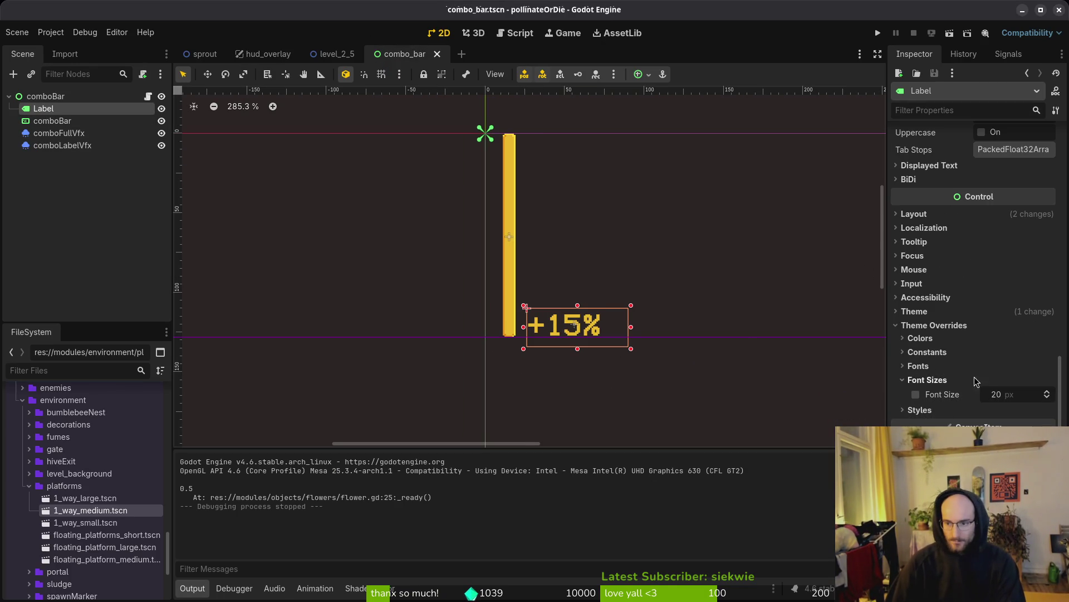
{"action": "key", "text": "ctrl+z"}
{"action": "key", "text": "ctrl+z"}
{"action": "key", "text": "ctrl+z"}
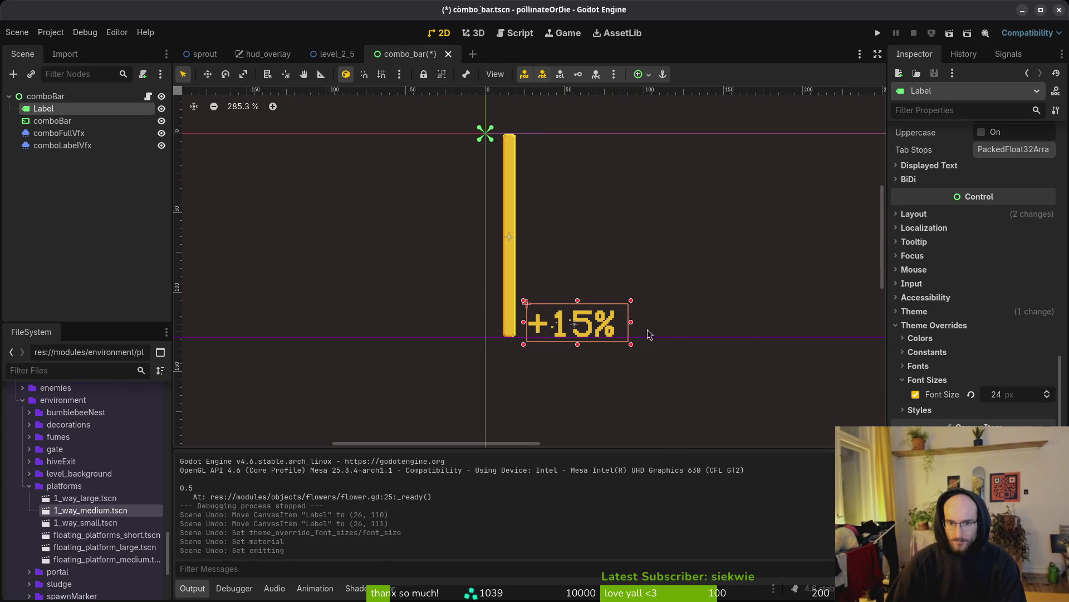
{"action": "key", "text": "ctrl+z"}
{"action": "key", "text": "ctrl+z"}
{"action": "key", "text": "ctrl+z"}
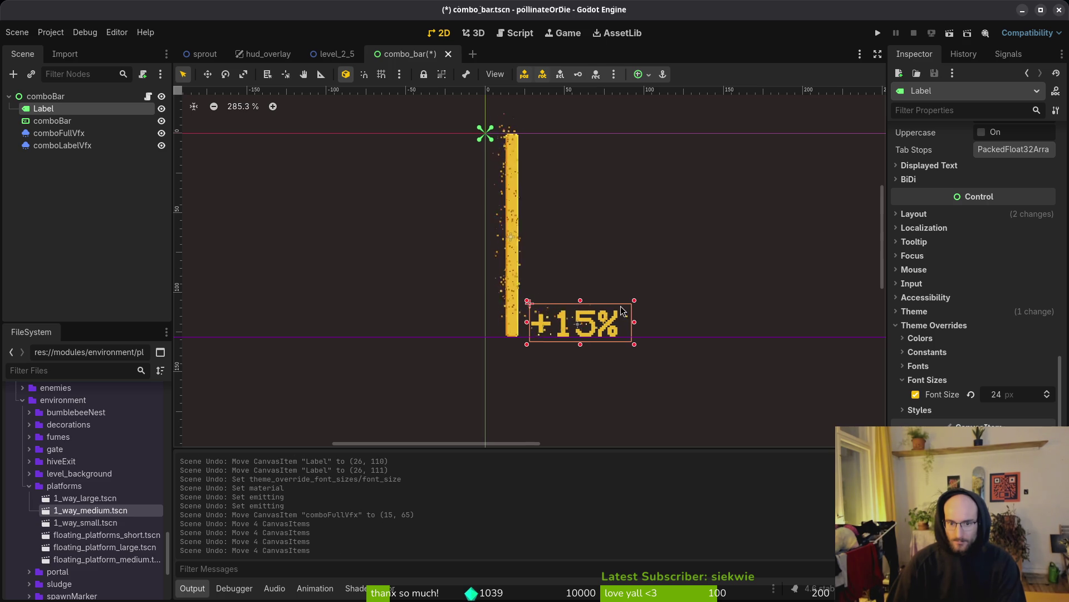
{"action": "key", "text": "ctrl+z"}
{"action": "key", "text": "ctrl+z"}
{"action": "key", "text": "ctrl+z"}
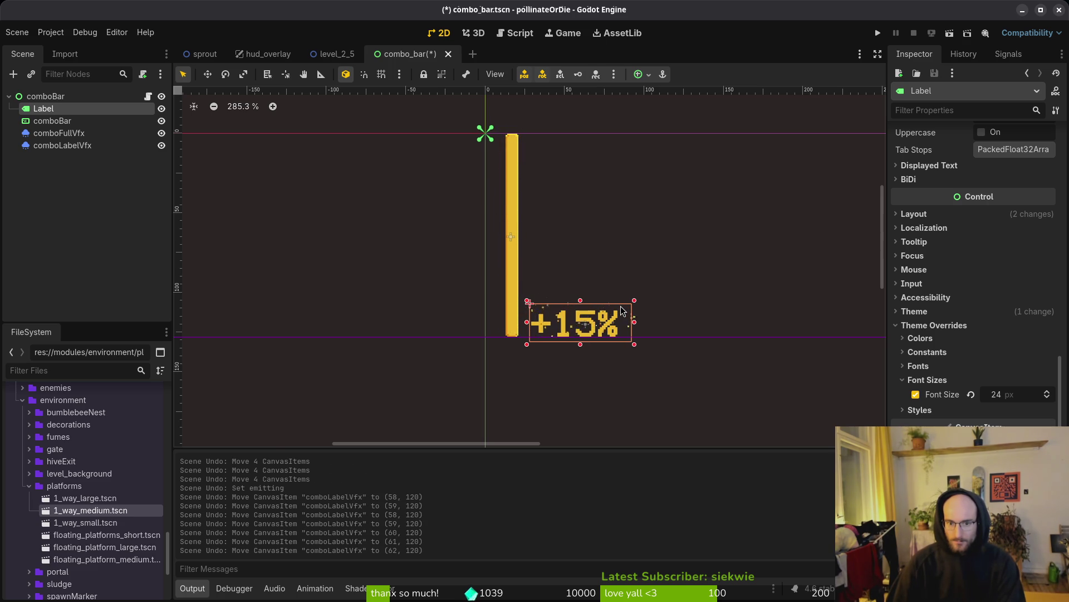
{"action": "key", "text": "ctrl+z"}
{"action": "key", "text": "ctrl+z"}
{"action": "key", "text": "ctrl+shift+z"}
{"action": "key", "text": "ctrl+shift+z"}
{"action": "key", "text": "ctrl+shift+z"}
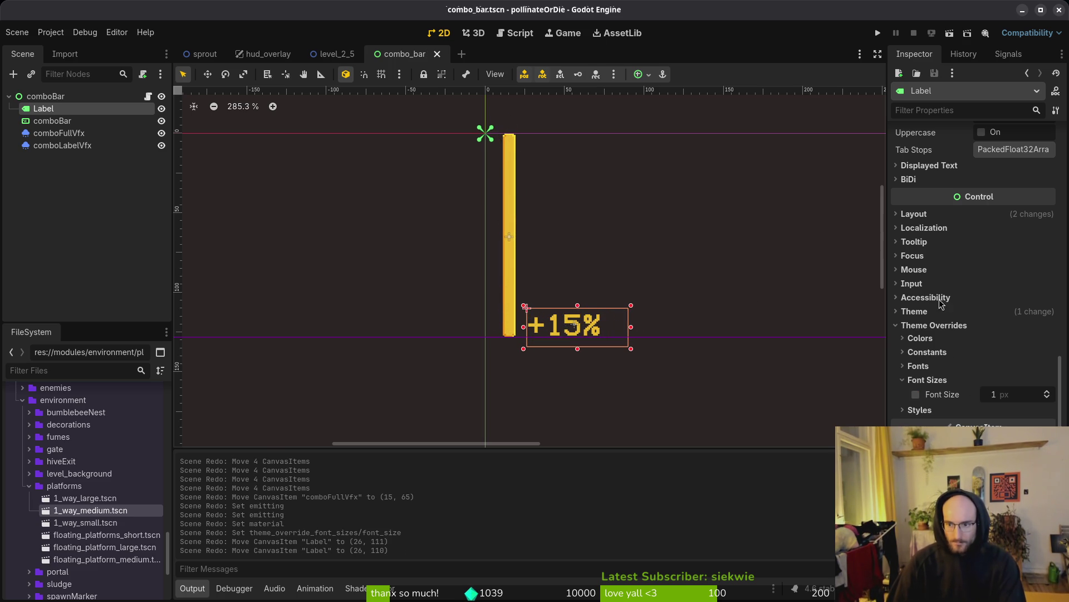
- Set the +15% label's Horizontal Alignment to Right
{"action": "left_click", "coordinate": [933, 325]}
{"action": "left_click", "coordinate": [916, 283]}
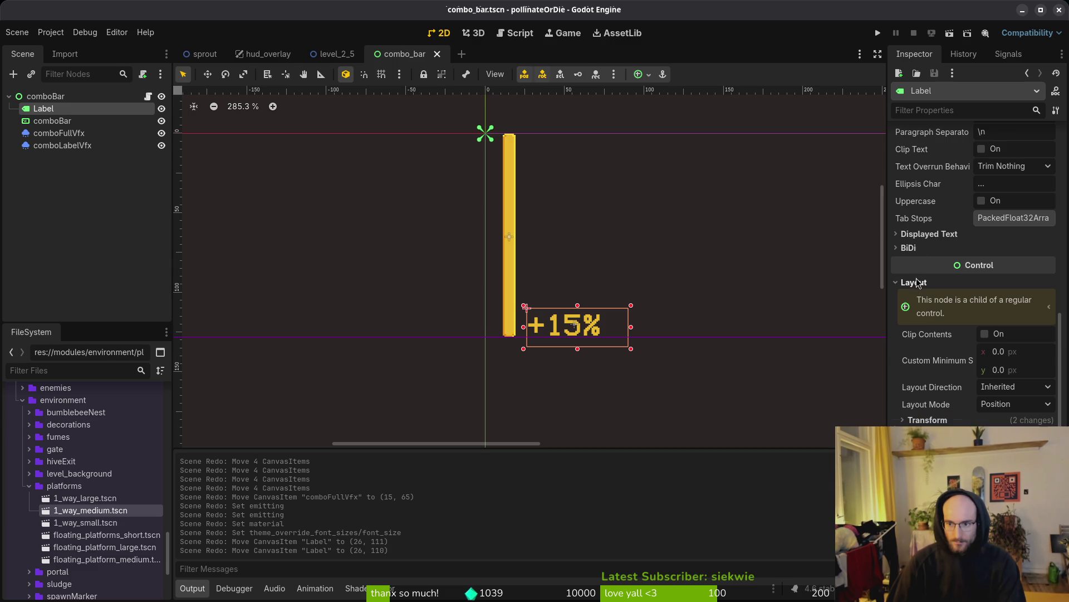
{"action": "left_click", "coordinate": [916, 282]}
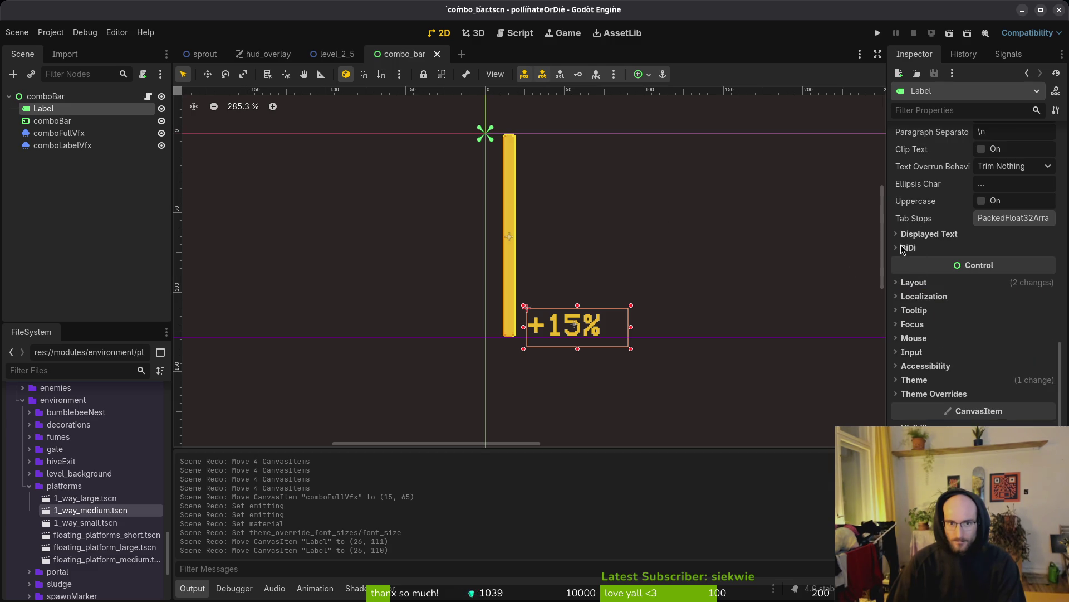
{"action": "scroll", "coordinate": [997, 334], "scroll_direction": "up", "scroll_amount": 5}
{"action": "left_click", "coordinate": [1004, 359]}
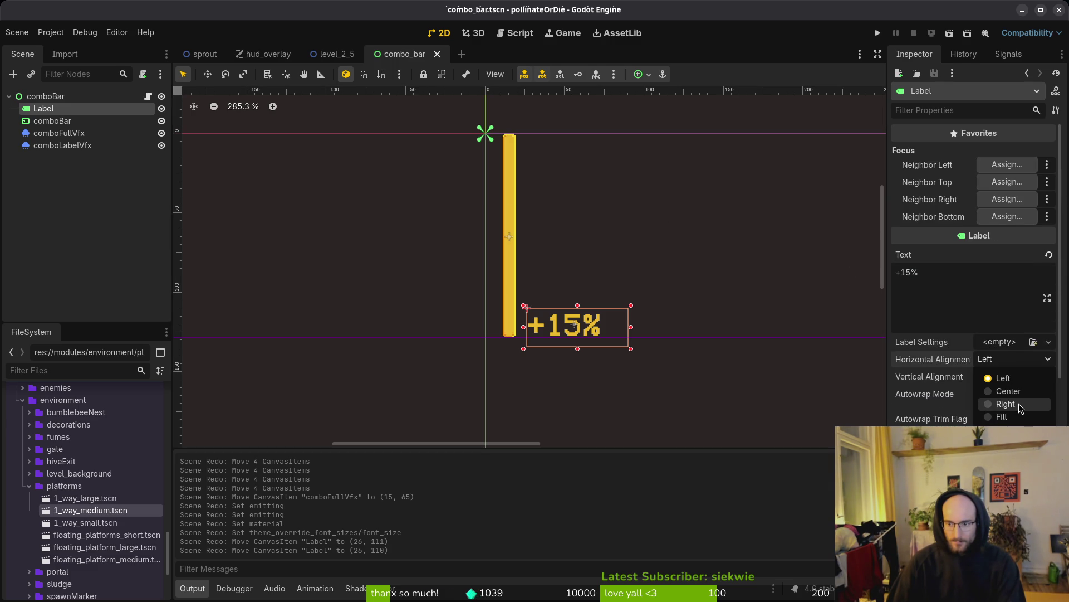
{"action": "left_click", "coordinate": [1007, 379]}
{"action": "left_click", "coordinate": [1005, 360]}
{"action": "left_click", "coordinate": [1006, 404]}
- Move the +15% label to the left of the bar and save the combo_bar scene
{"action": "left_click_drag", "start_coordinate": [611, 333], "coordinate": [484, 333]}
{"action": "scroll", "coordinate": [480, 332], "scroll_direction": "up", "scroll_amount": 7}
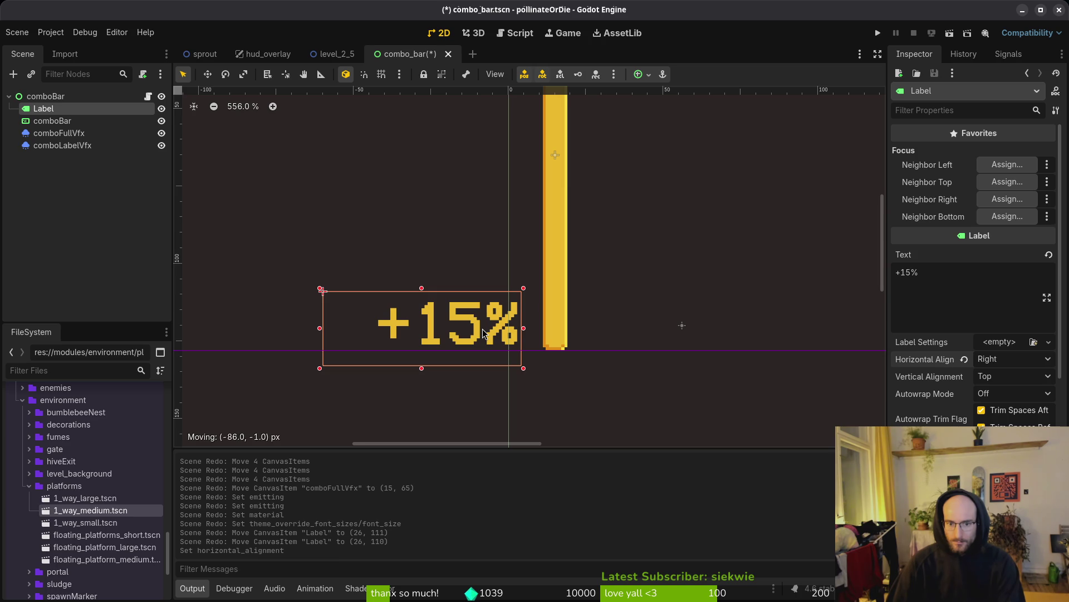
{"action": "left_click_drag", "start_coordinate": [484, 333], "coordinate": [484, 333]}
{"action": "scroll", "coordinate": [484, 333], "scroll_direction": "down", "scroll_amount": 6}
{"action": "left_click", "coordinate": [587, 344]}
{"action": "key", "text": "ctrl+s"}
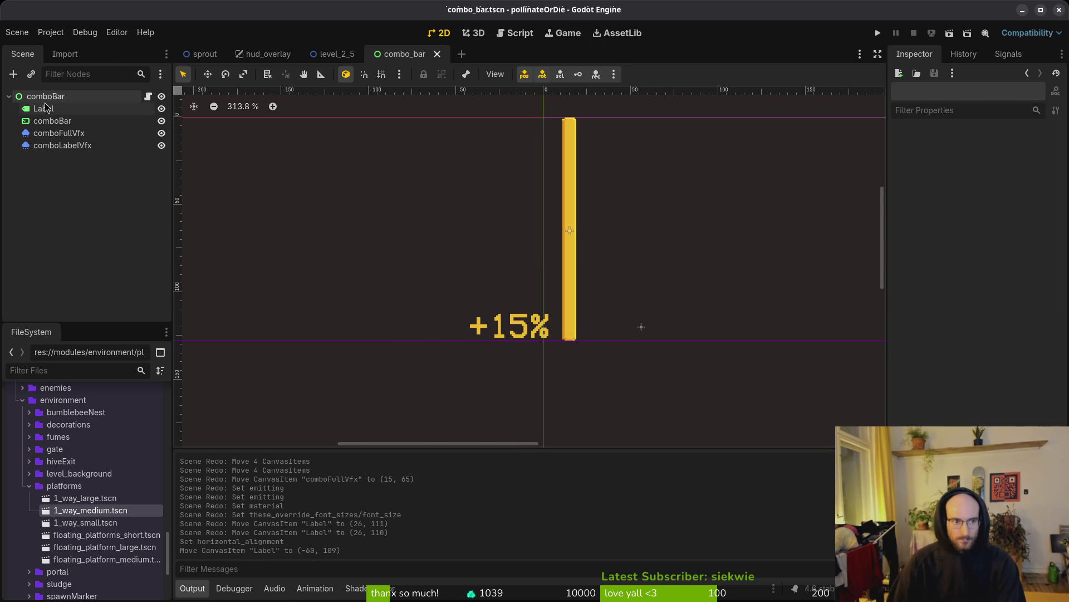
{"action": "left_click", "coordinate": [261, 54]}
- Try placing the pollen count before the icon, right-aligned, with test text 'asda'
{"action": "left_click", "coordinate": [466, 300]}
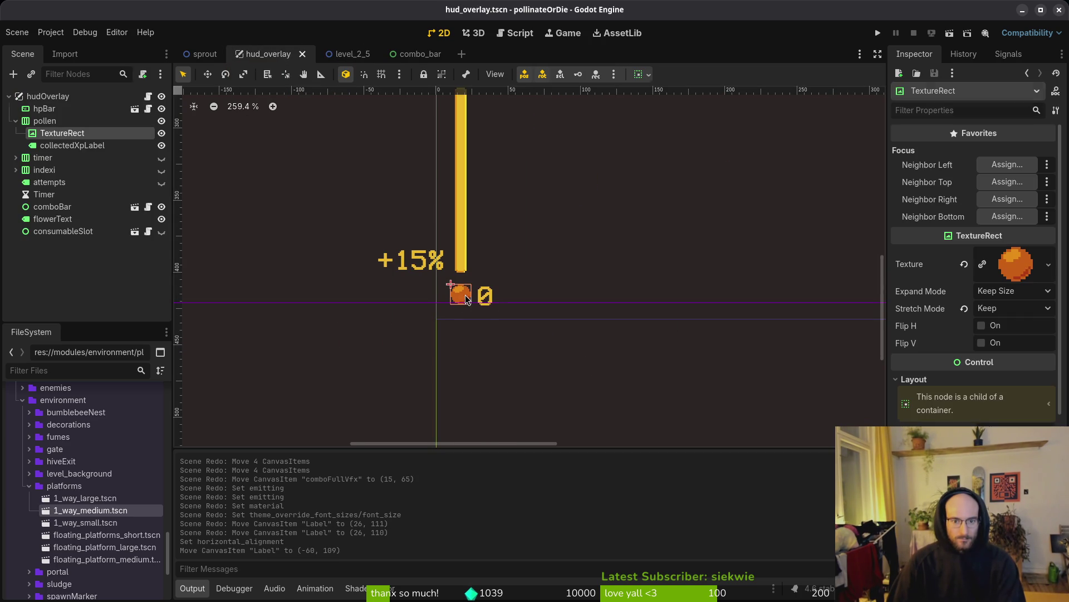
{"action": "left_click_drag", "start_coordinate": [72, 145], "coordinate": [60, 132]}
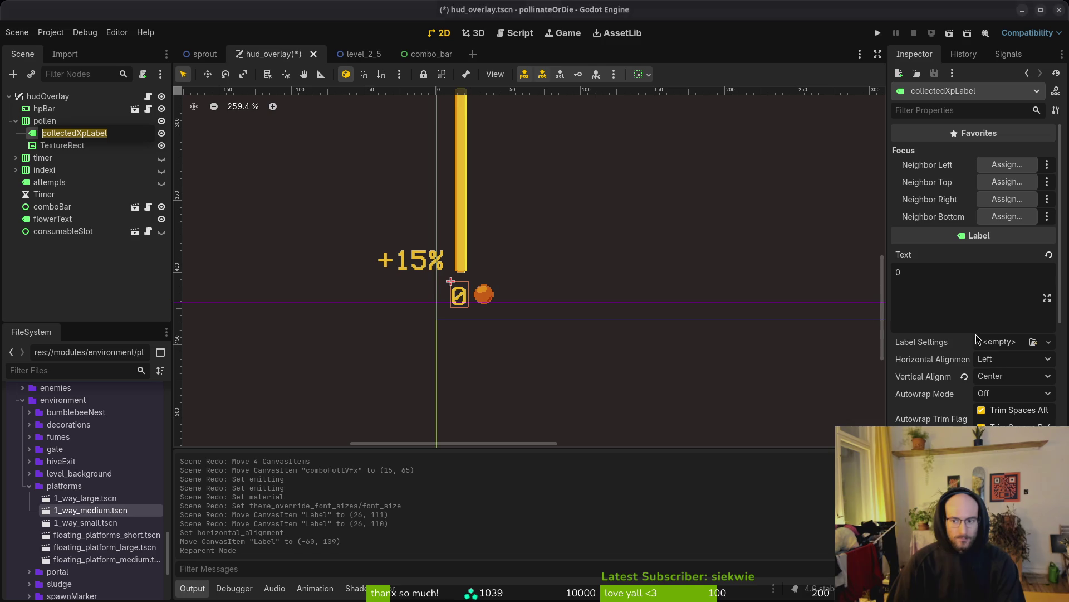
{"action": "left_click", "coordinate": [1009, 359]}
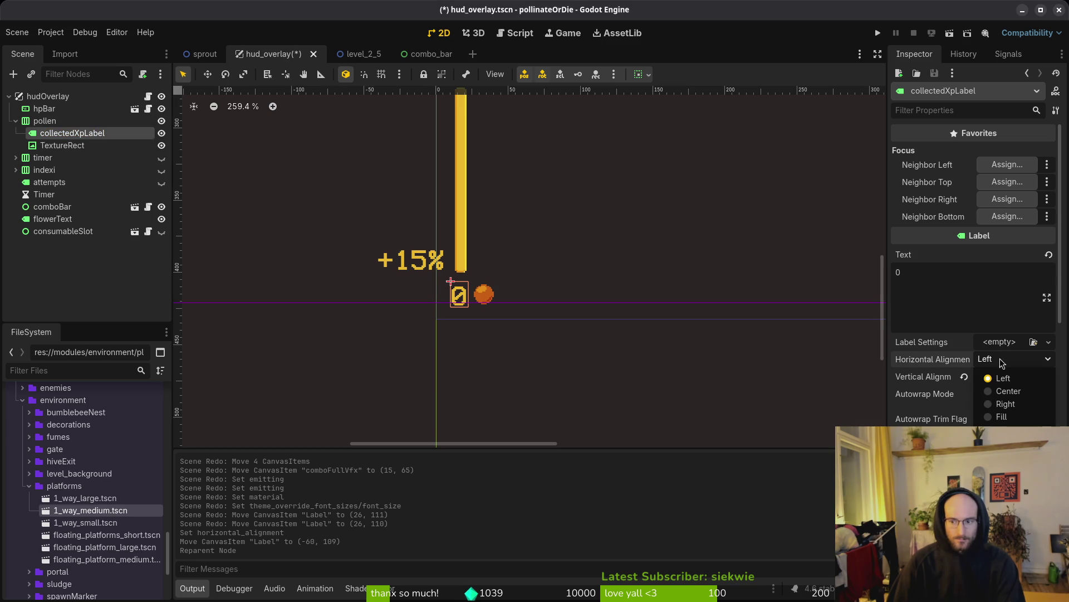
{"action": "left_click", "coordinate": [1017, 408]}
{"action": "left_click", "coordinate": [989, 292]}
{"action": "type", "text": "asda"}
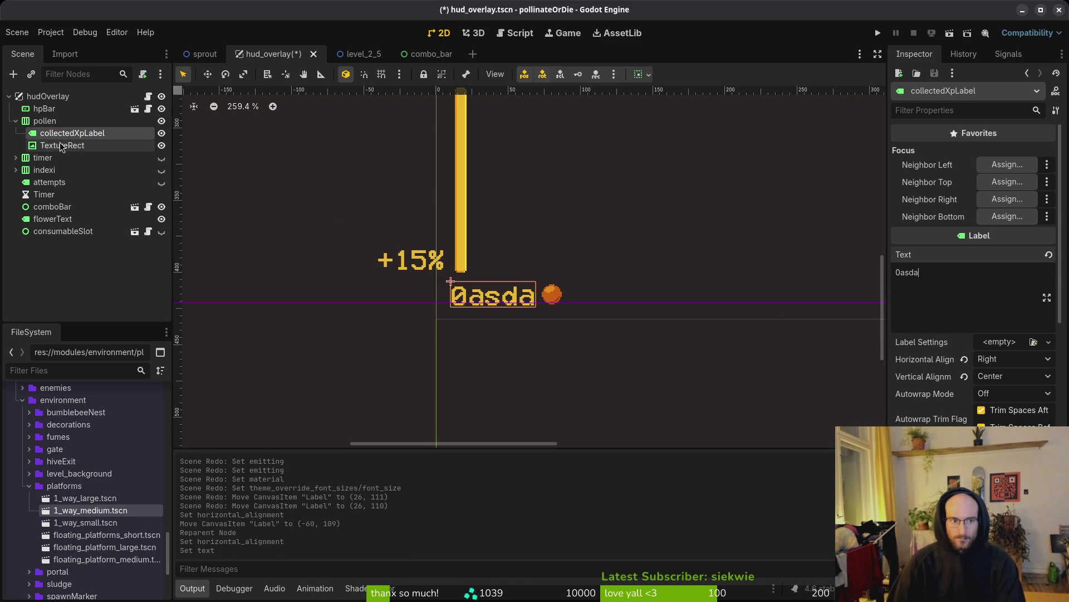
- Reselect the pollen count label and replace its text with 4444
{"action": "mouse_move", "coordinate": [54, 149]}
{"action": "left_mouse_down"}
{"action": "mouse_move", "coordinate": [51, 132]}
{"action": "mouse_move", "coordinate": [56, 149]}
{"action": "left_mouse_up"}
{"action": "left_click", "coordinate": [72, 133]}
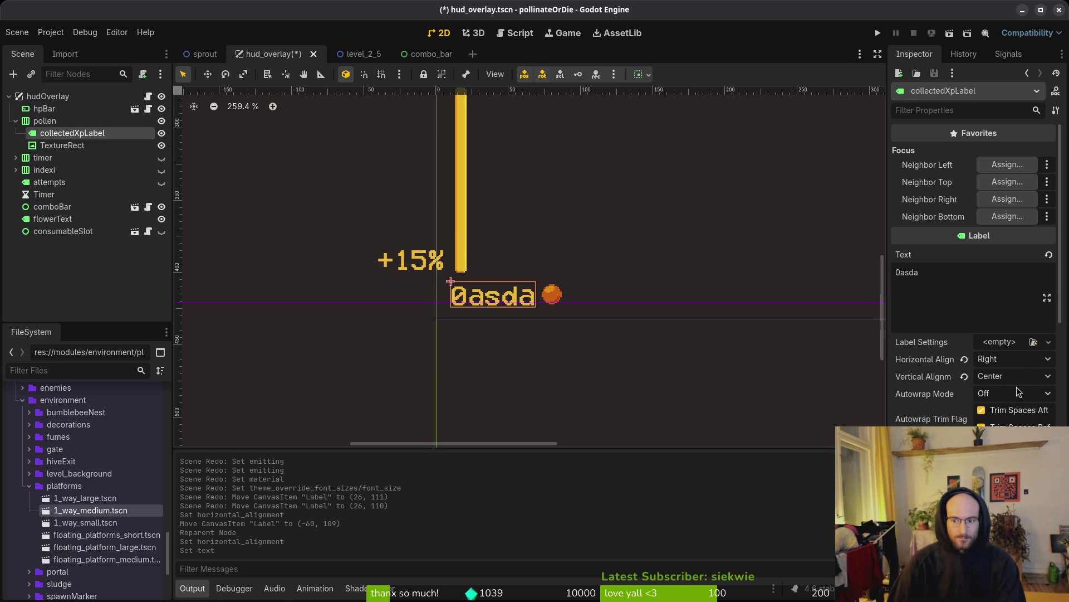
{"action": "left_click", "coordinate": [943, 277]}
{"action": "key", "text": "ctrl+a"}
{"action": "type", "text": "4444"}
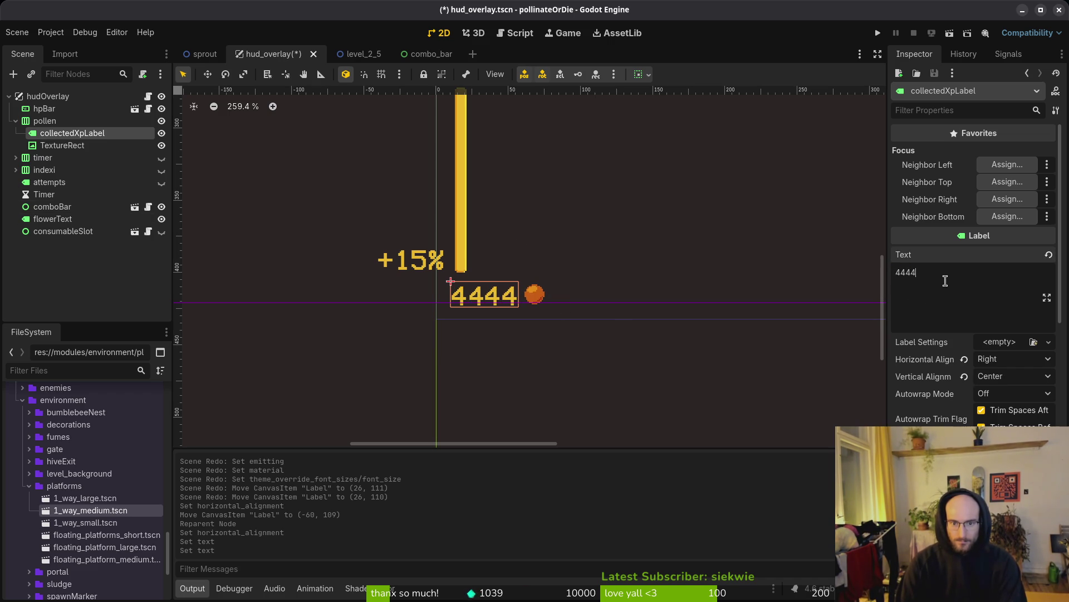
{"action": "scroll", "coordinate": [938, 280], "scroll_direction": "down", "scroll_amount": 5}
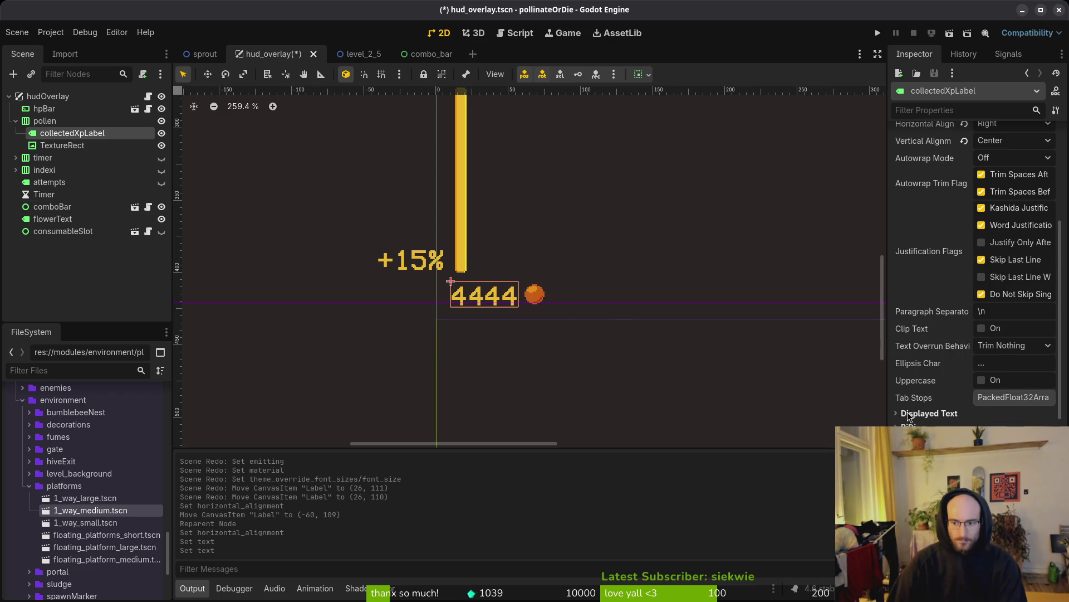
- Restore the pollen count's left alignment and set its text to a single 0
{"action": "left_click", "coordinate": [56, 121]}
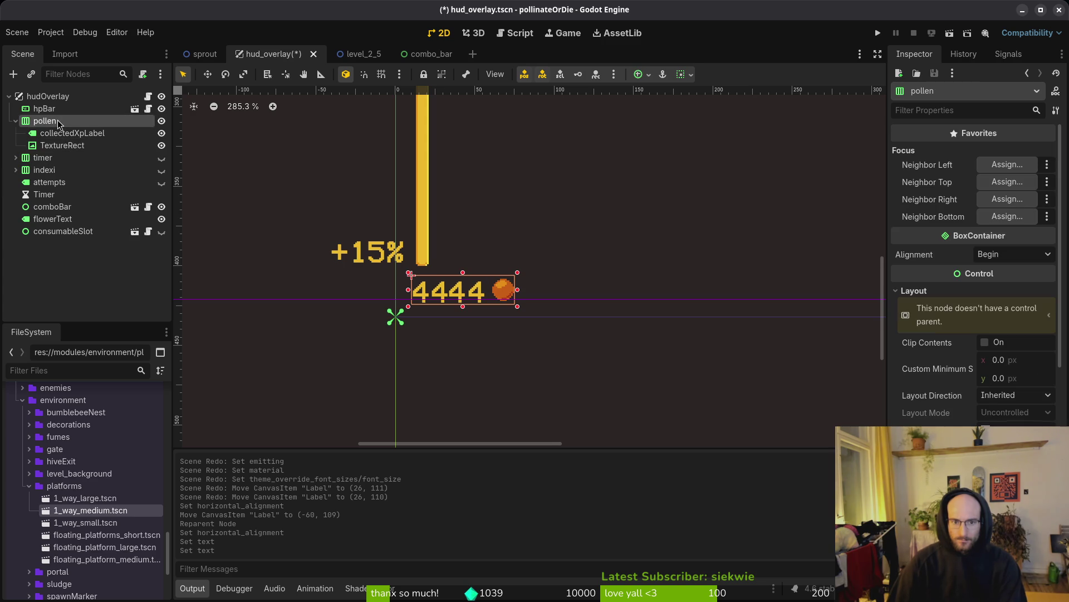
{"action": "left_click", "coordinate": [65, 134]}
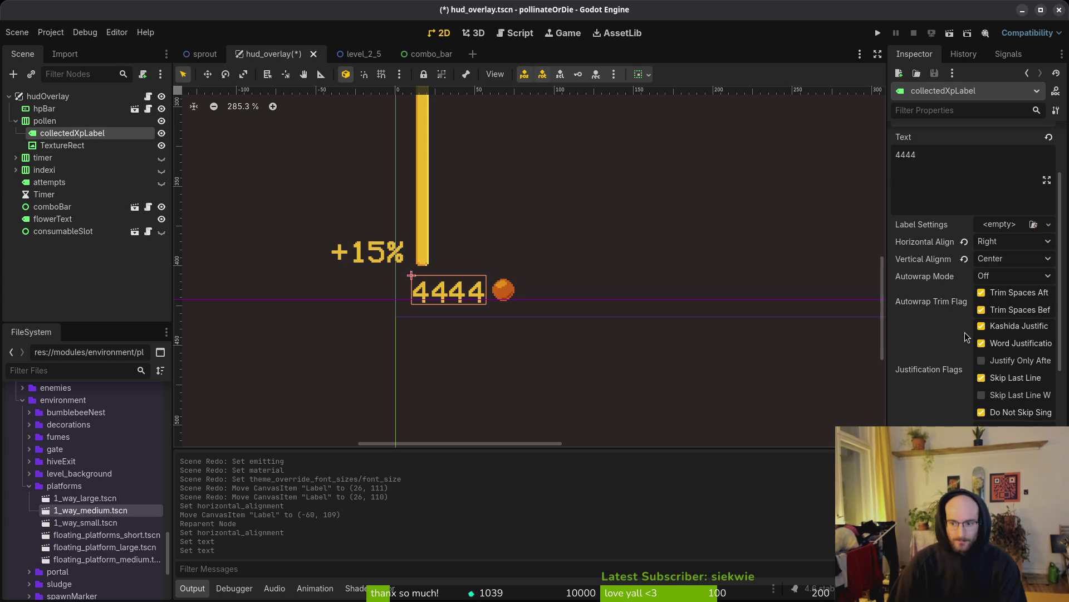
{"action": "left_click", "coordinate": [1014, 241]}
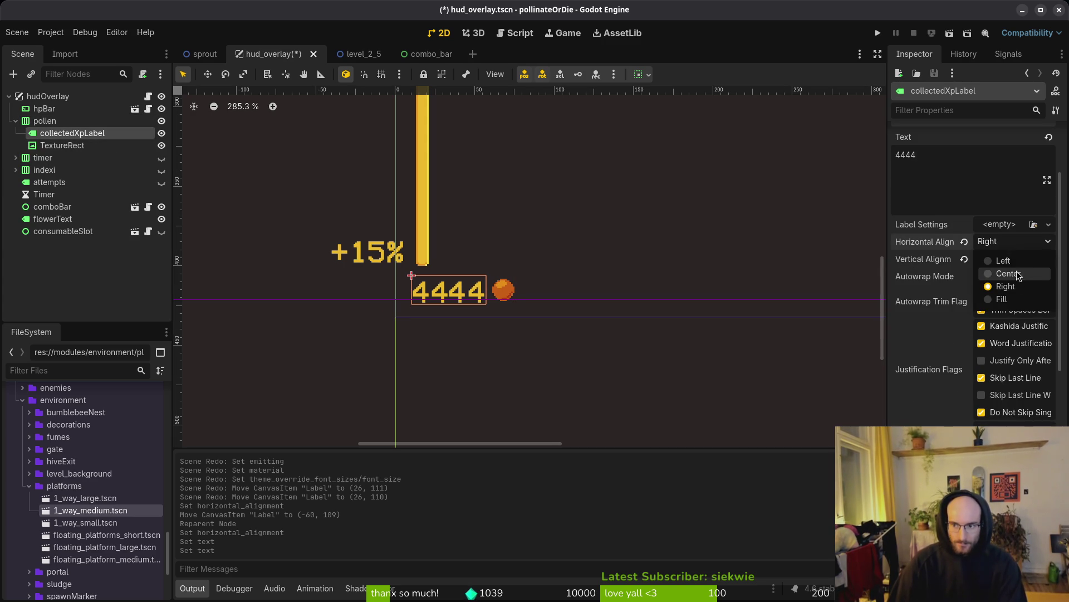
{"action": "left_click", "coordinate": [988, 258]}
{"action": "left_click", "coordinate": [986, 176]}
{"action": "type", "text": "dd"}
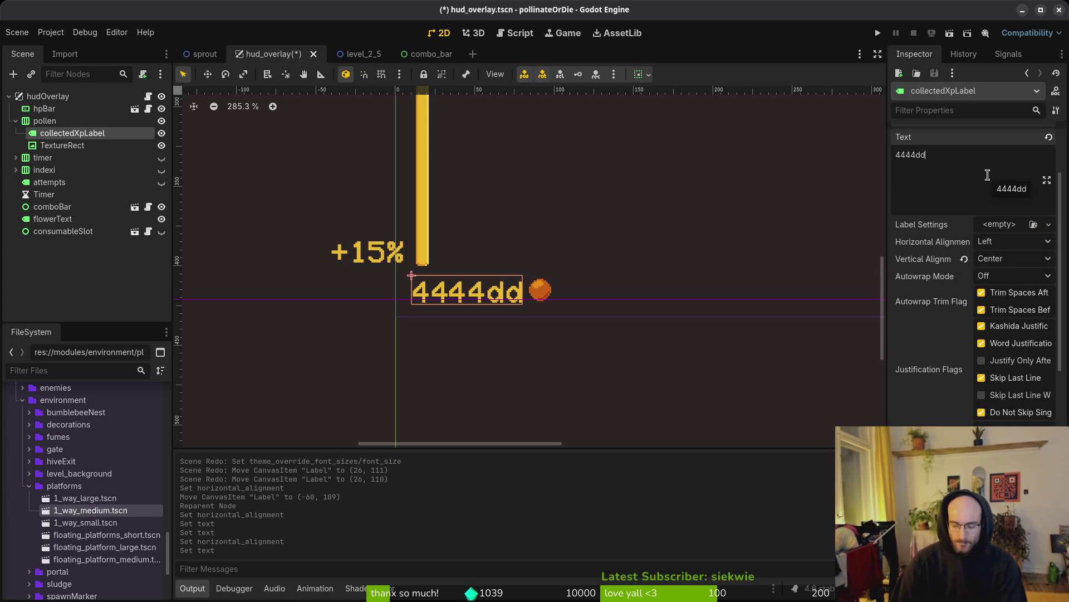
{"action": "key", "text": "BackSpace"}
{"action": "key", "text": "BackSpace"}
{"action": "key", "text": "BackSpace"}
{"action": "key", "text": "BackSpace"}
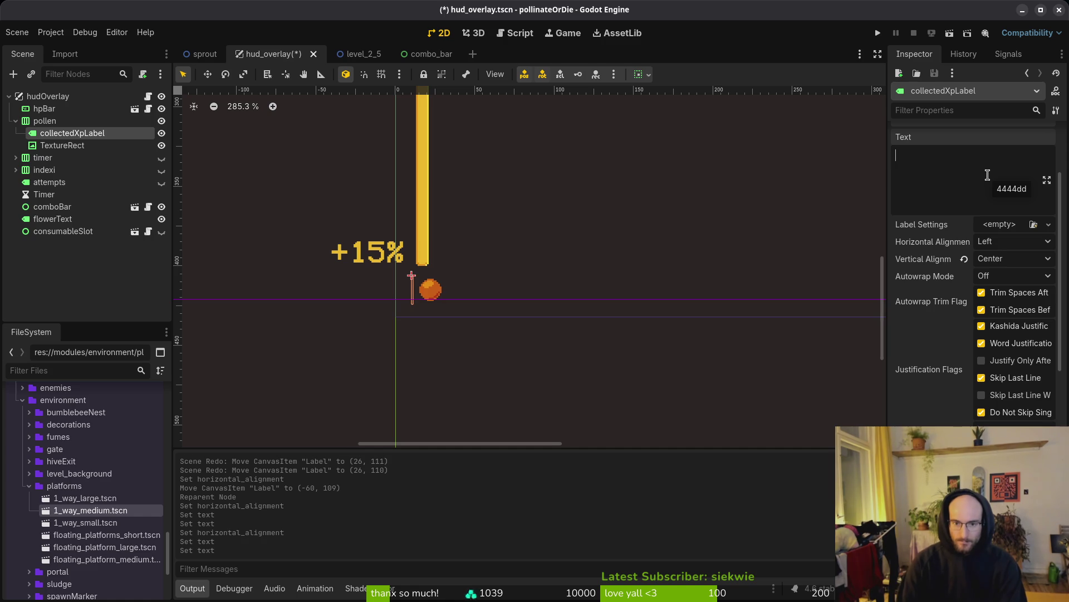
{"action": "type", "text": "0"}
{"action": "key", "text": "Return"}
{"action": "key", "text": "BackSpace"}
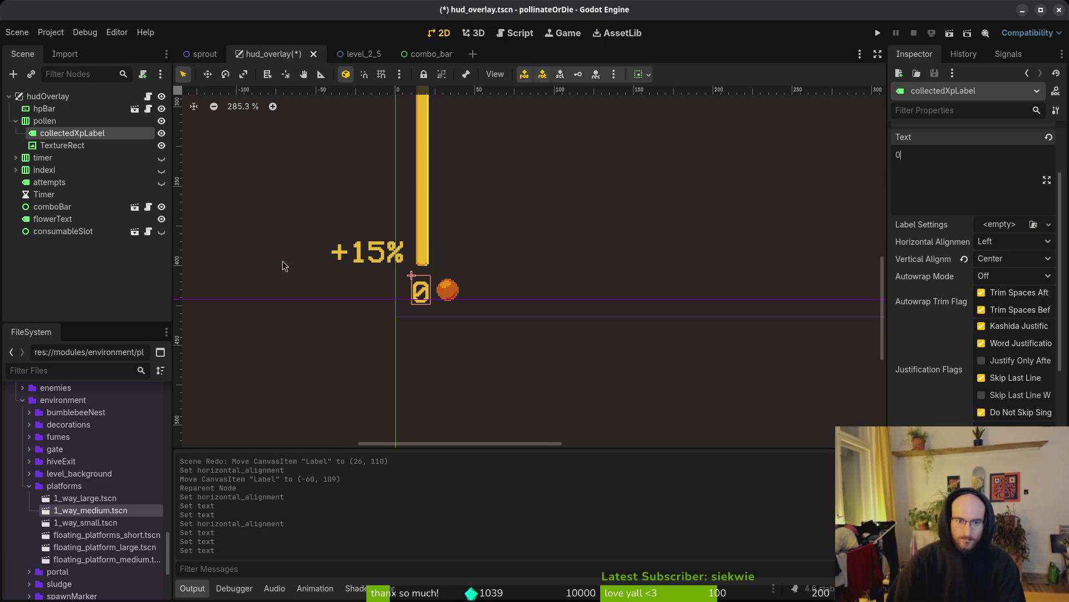
- Commit the text edit and save hud_overlay.tscn
{"action": "left_click", "coordinate": [421, 370]}
{"action": "key", "text": "ctrl+s"}
{"action": "scroll", "coordinate": [465, 327], "scroll_direction": "down", "scroll_amount": 3}
{"action": "scroll", "coordinate": [464, 327], "scroll_direction": "right", "scroll_amount": 5}
{"action": "scroll", "coordinate": [471, 291], "scroll_direction": "left", "scroll_amount": 2}
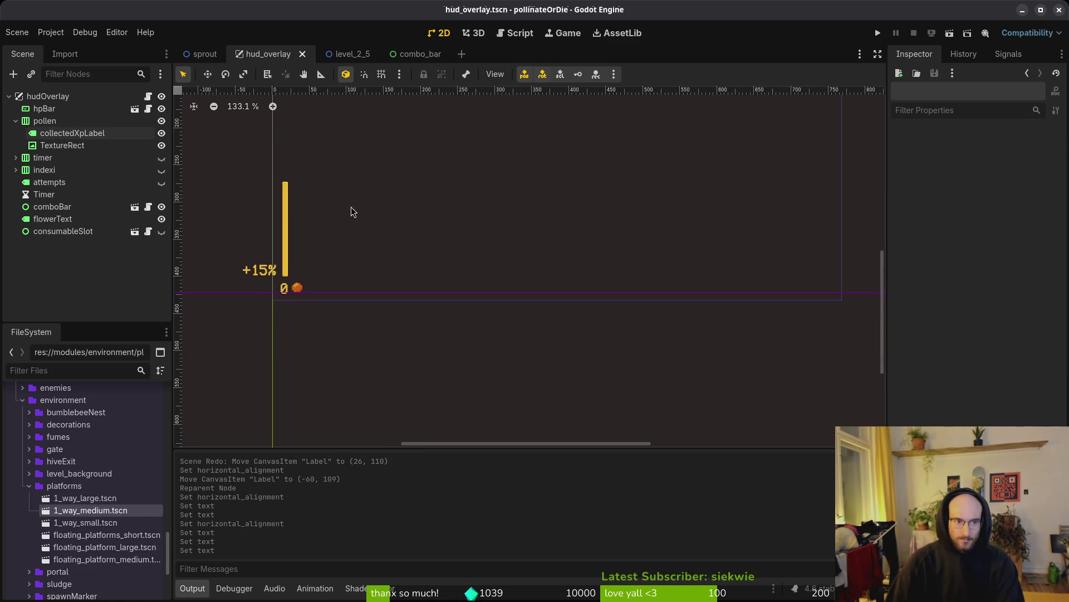
- Drag comboBar to the HUD's bottom-right at about (737, 280) and save
{"action": "left_click", "coordinate": [50, 207]}
{"action": "scroll", "coordinate": [265, 271], "scroll_direction": "right", "scroll_amount": 1}
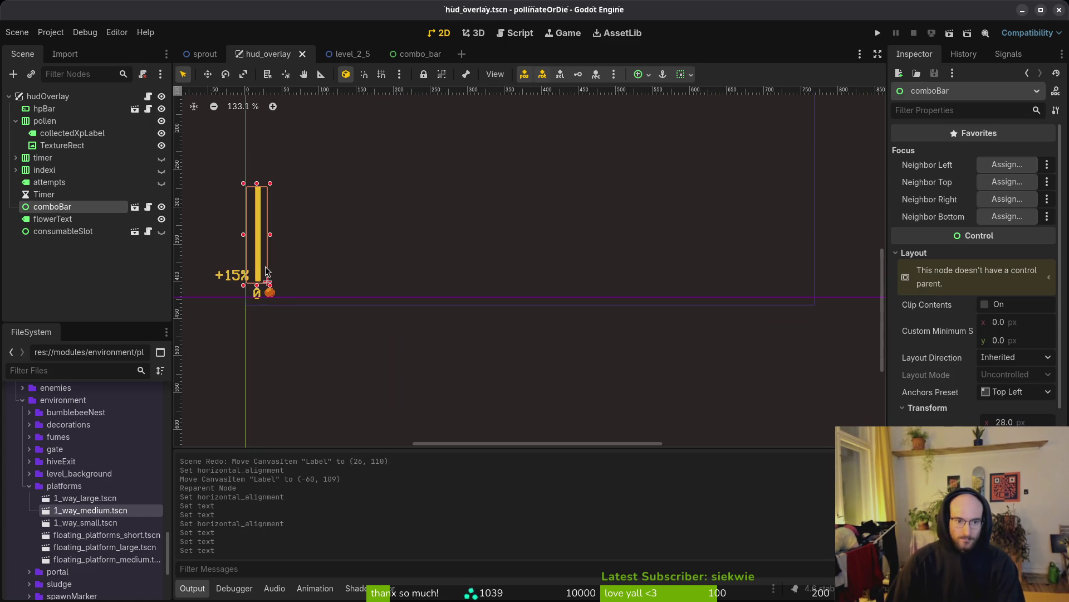
{"action": "mouse_move", "coordinate": [257, 272]}
{"action": "left_mouse_down"}
{"action": "mouse_move", "coordinate": [819, 301]}
{"action": "mouse_move", "coordinate": [813, 291]}
{"action": "left_mouse_up"}
{"action": "scroll", "coordinate": [818, 301], "scroll_direction": "up", "scroll_amount": 4}
{"action": "scroll", "coordinate": [724, 306], "scroll_direction": "right", "scroll_amount": 3}
{"action": "left_click_drag", "start_coordinate": [642, 322], "coordinate": [691, 292]}
{"action": "key", "text": "ctrl+s"}
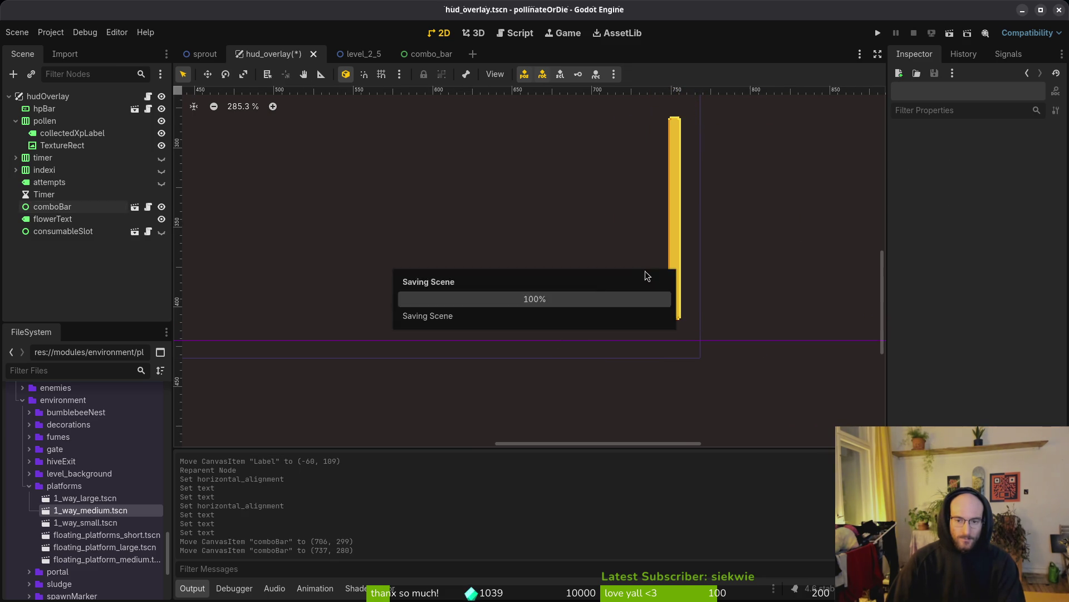
- Collapse the pollen group, expand the timer group, and select the stopwatch label
{"action": "scroll", "coordinate": [484, 273], "scroll_direction": "down", "scroll_amount": 5}
{"action": "scroll", "coordinate": [484, 272], "scroll_direction": "left", "scroll_amount": 2}
{"action": "left_click", "coordinate": [280, 314]}
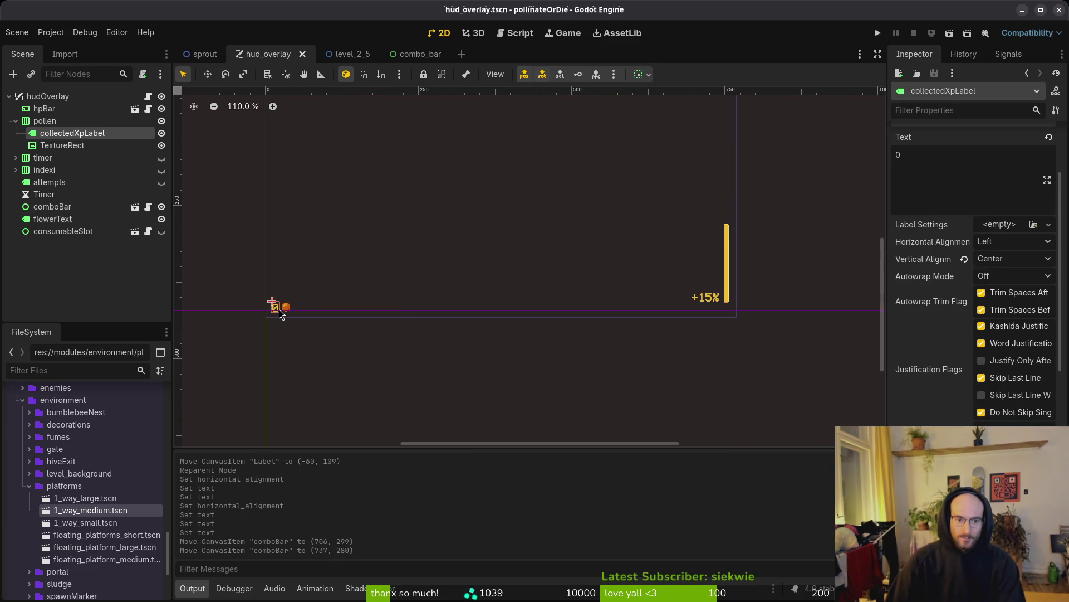
{"action": "left_click", "coordinate": [15, 120]}
{"action": "left_click", "coordinate": [16, 133]}
{"action": "left_click", "coordinate": [76, 158]}
{"action": "scroll", "coordinate": [511, 325], "scroll_direction": "up", "scroll_amount": 4}
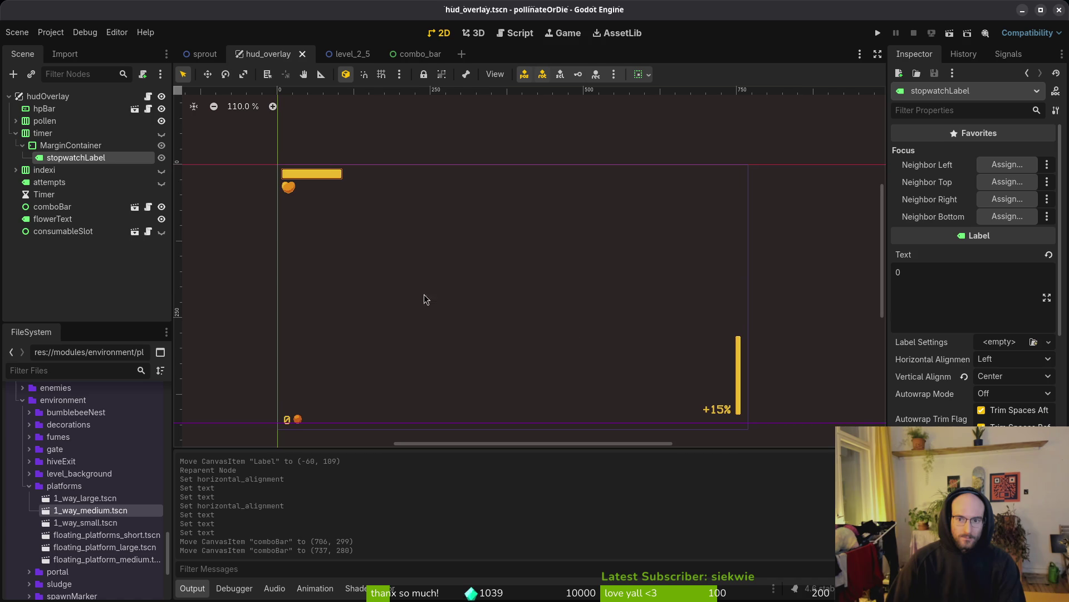
- Show the timer group, try editing the stopwatch text, undo it, and re-enable timer visibility
{"action": "left_click", "coordinate": [162, 133]}
{"action": "left_click", "coordinate": [960, 275]}
{"action": "type", "text": "00"}
{"action": "key", "text": "BackSpace"}
{"action": "key", "text": "BackSpace"}
{"action": "key", "text": "BackSpace"}
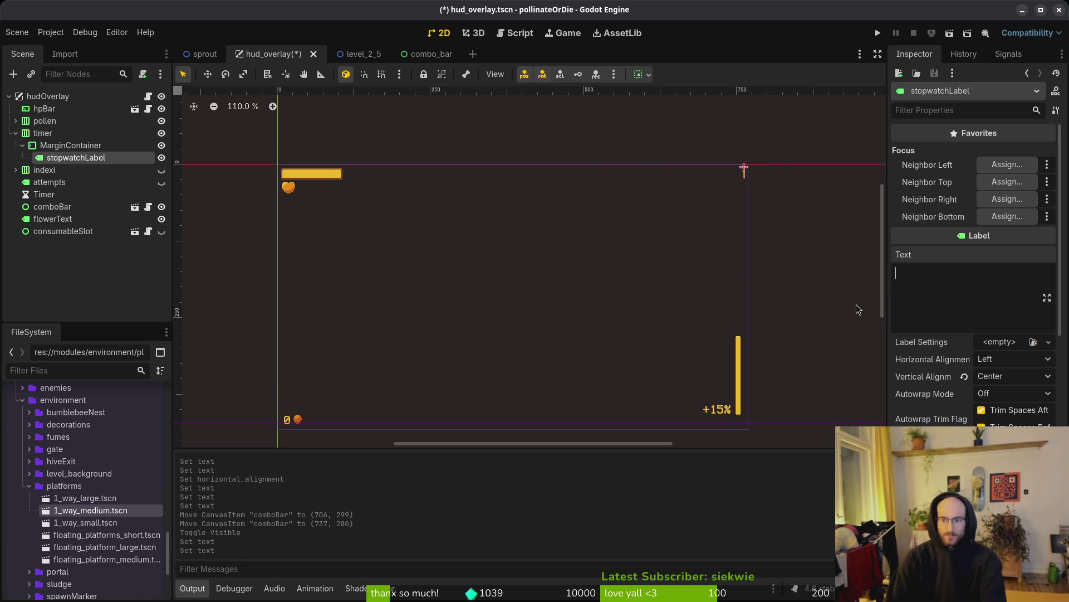
{"action": "left_click", "coordinate": [710, 320]}
{"action": "key", "text": "ctrl+z"}
{"action": "key", "text": "ctrl+z"}
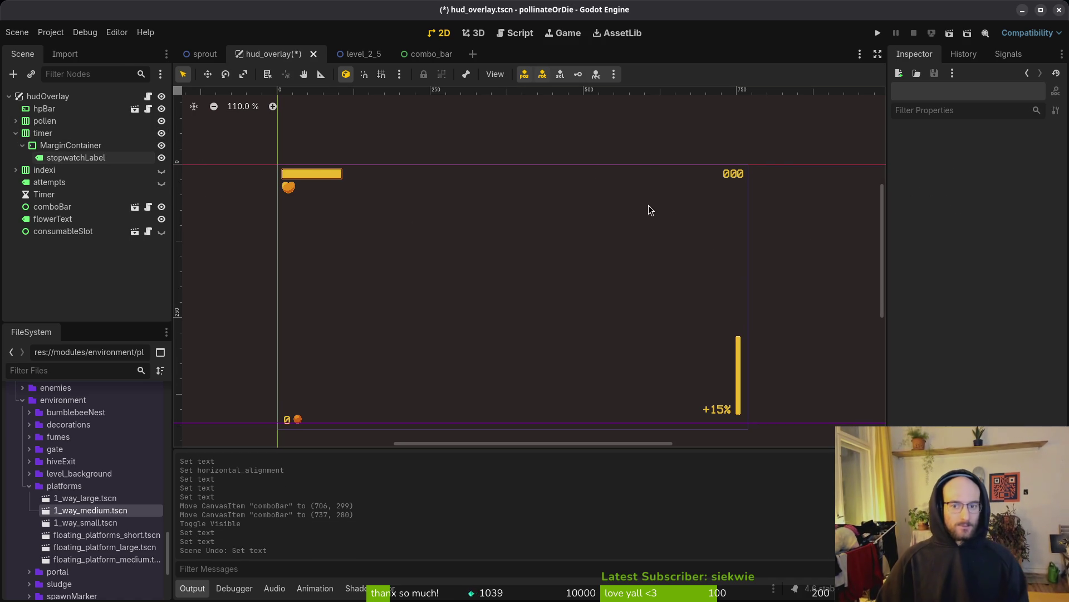
{"action": "key", "text": "ctrl+z"}
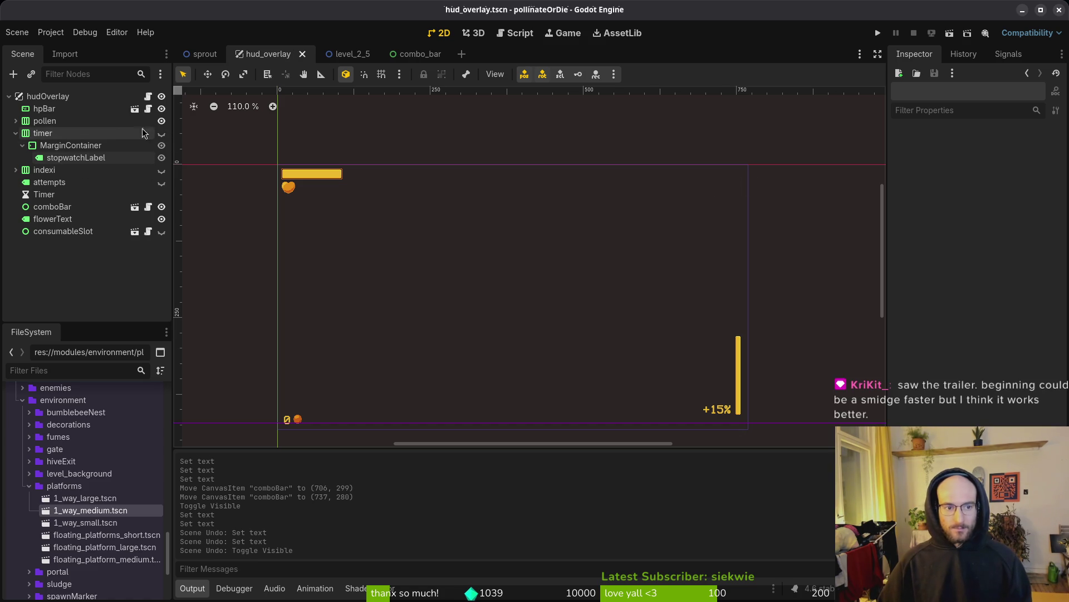
{"action": "left_click", "coordinate": [161, 134]}
- Inspect the stopwatch's margin container and compare the stopwatch and pollen counter labels
{"action": "left_click", "coordinate": [15, 133]}
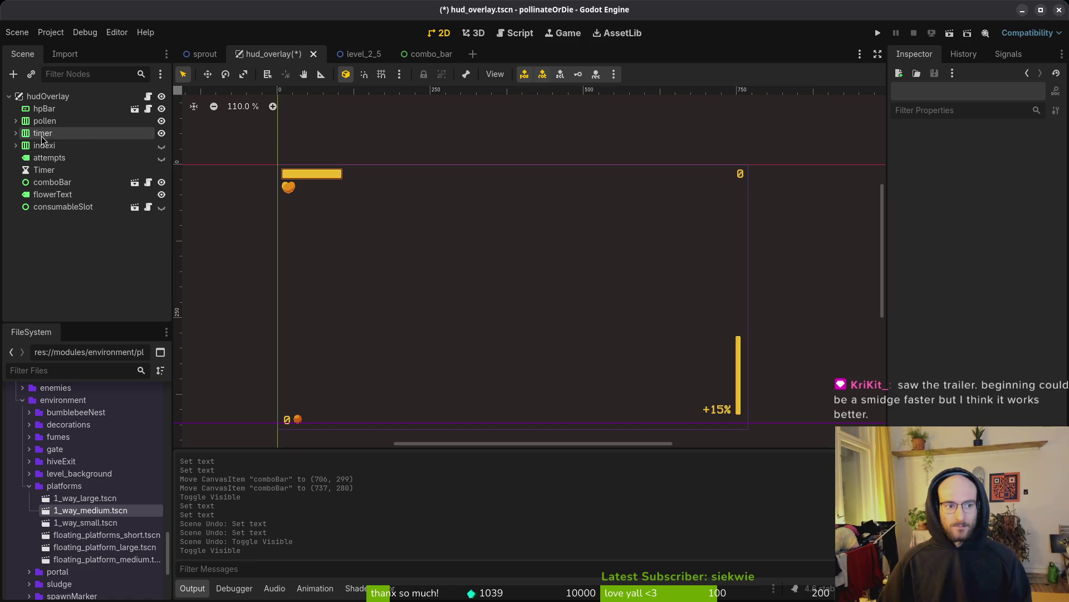
{"action": "left_click", "coordinate": [16, 133]}
{"action": "left_click", "coordinate": [15, 121]}
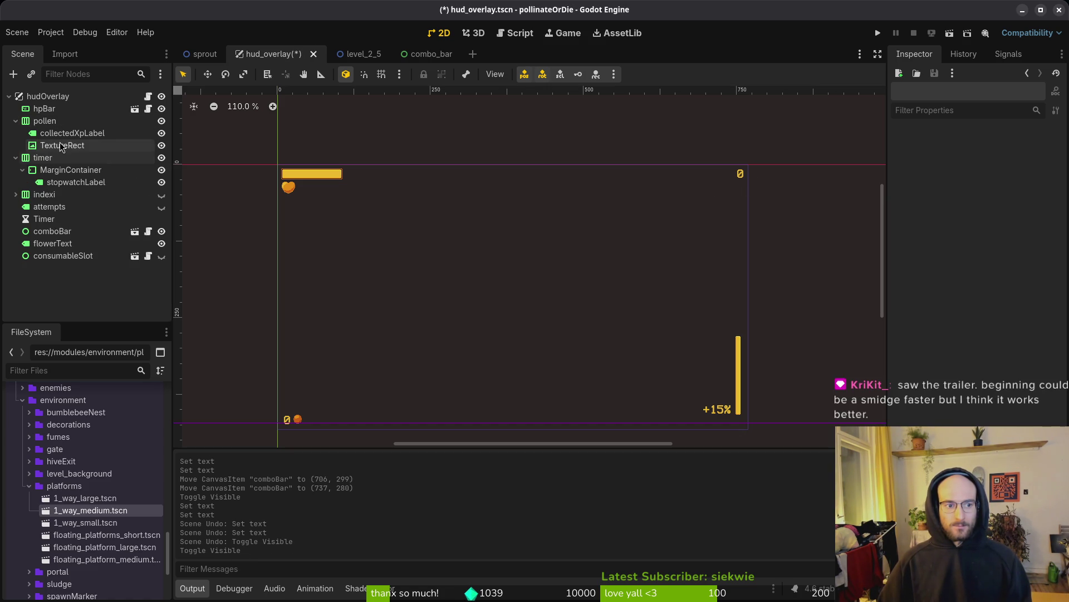
{"action": "left_click", "coordinate": [59, 173]}
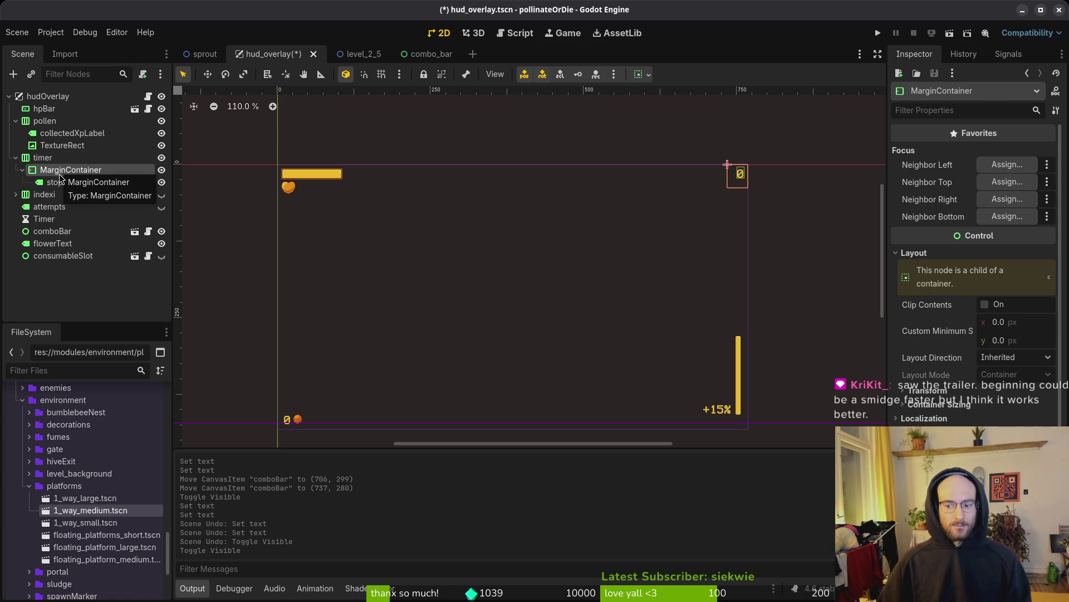
{"action": "left_click", "coordinate": [63, 137]}
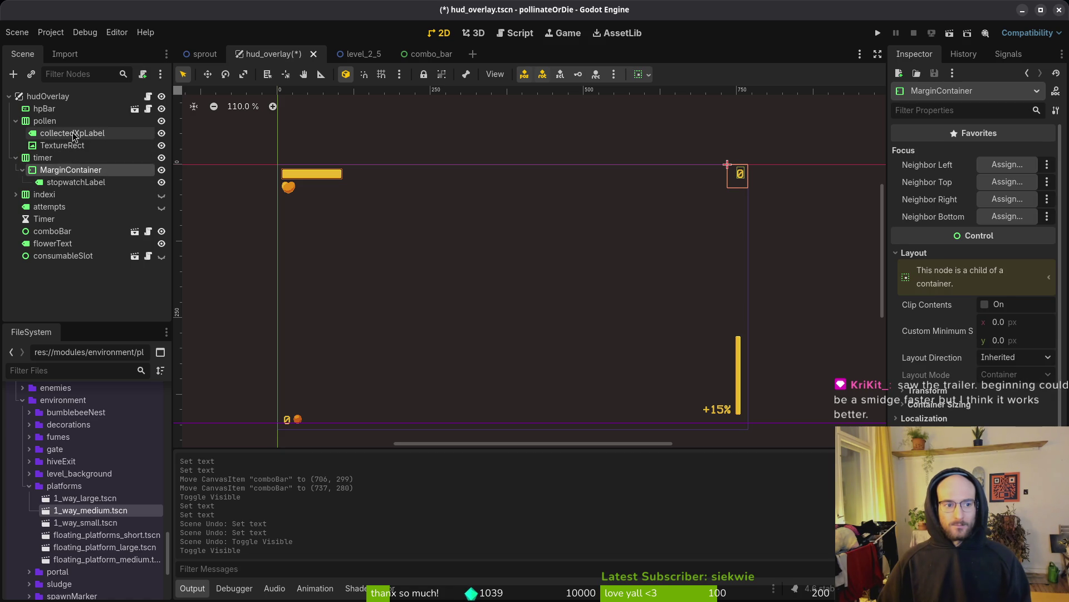
{"action": "left_click", "coordinate": [69, 185]}
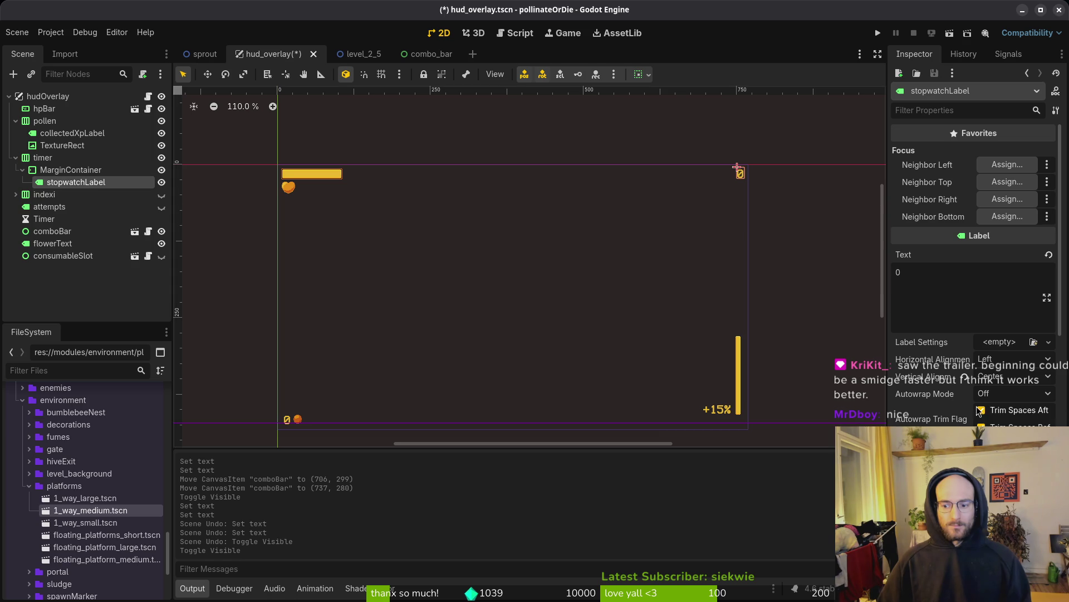
{"action": "scroll", "coordinate": [958, 413], "scroll_direction": "down", "scroll_amount": 5}
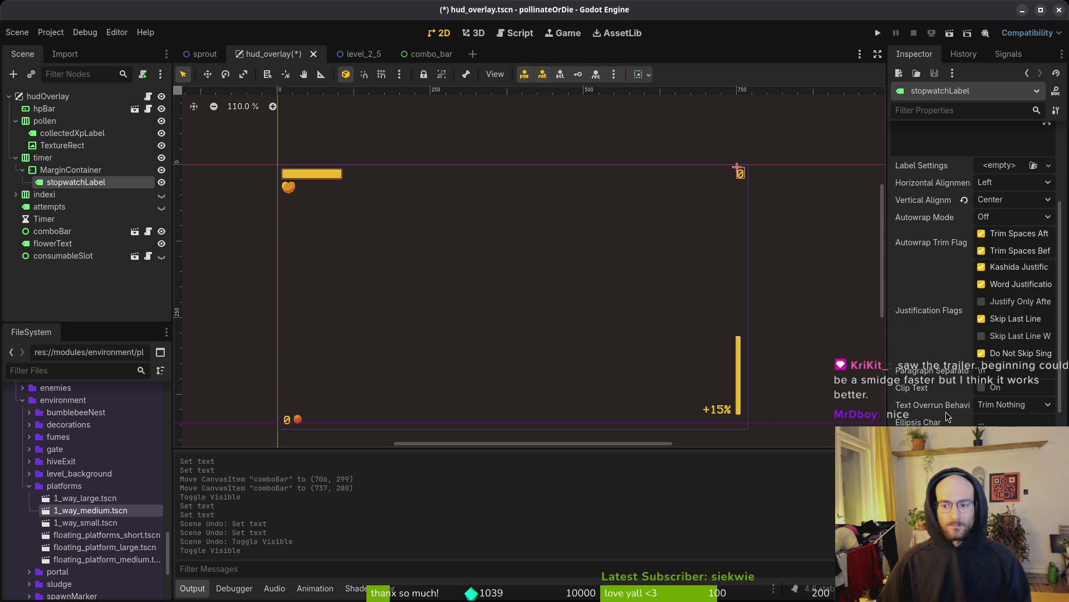
{"action": "scroll", "coordinate": [947, 416], "scroll_direction": "down", "scroll_amount": 7}
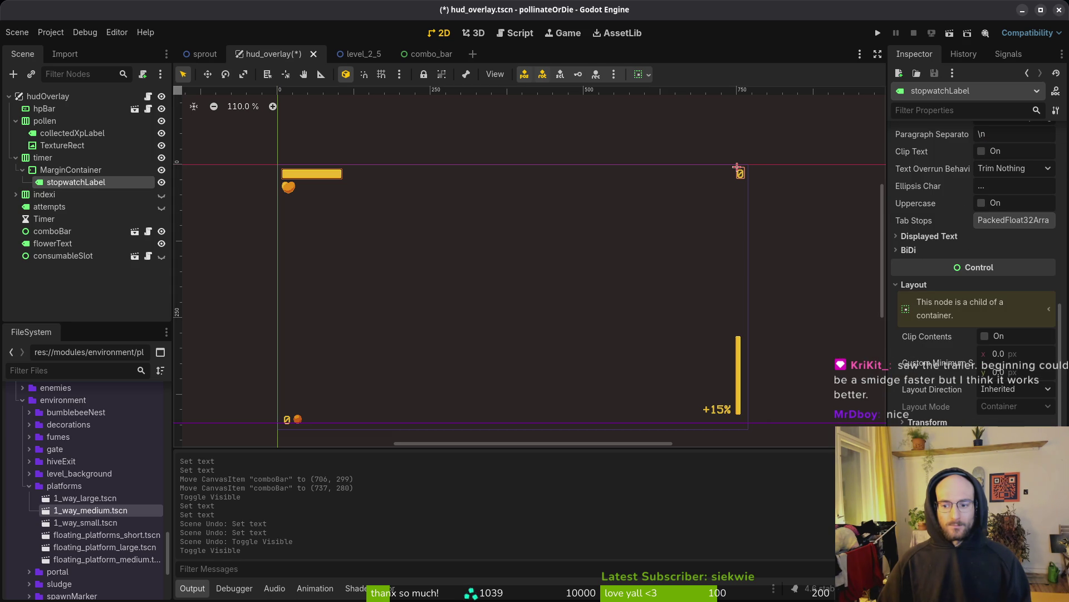
{"action": "left_click", "coordinate": [72, 133]}
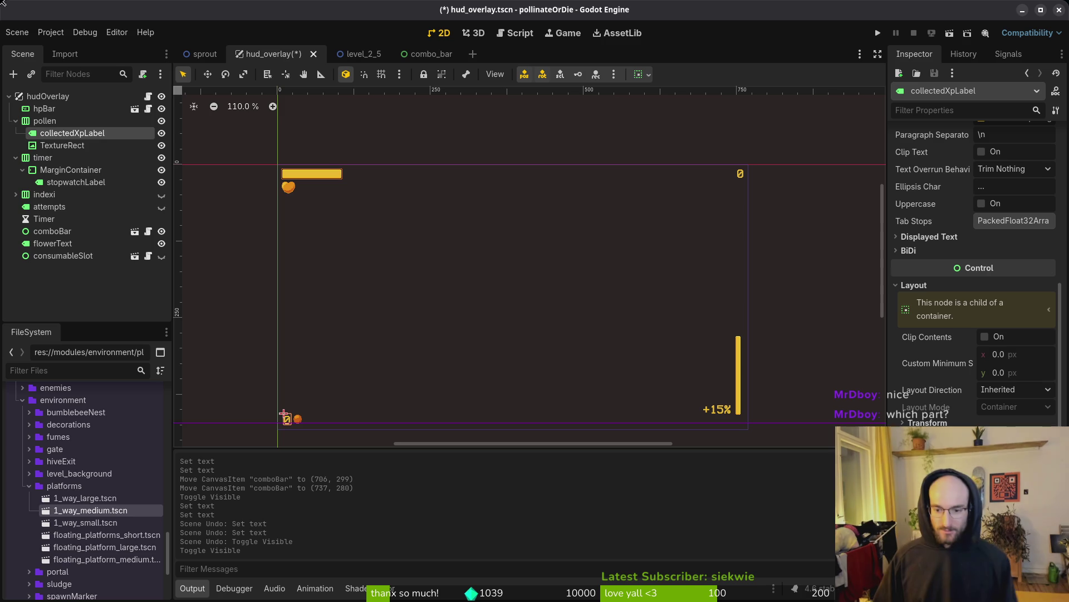
{"action": "scroll", "coordinate": [677, 329], "scroll_direction": "down", "scroll_amount": 2}
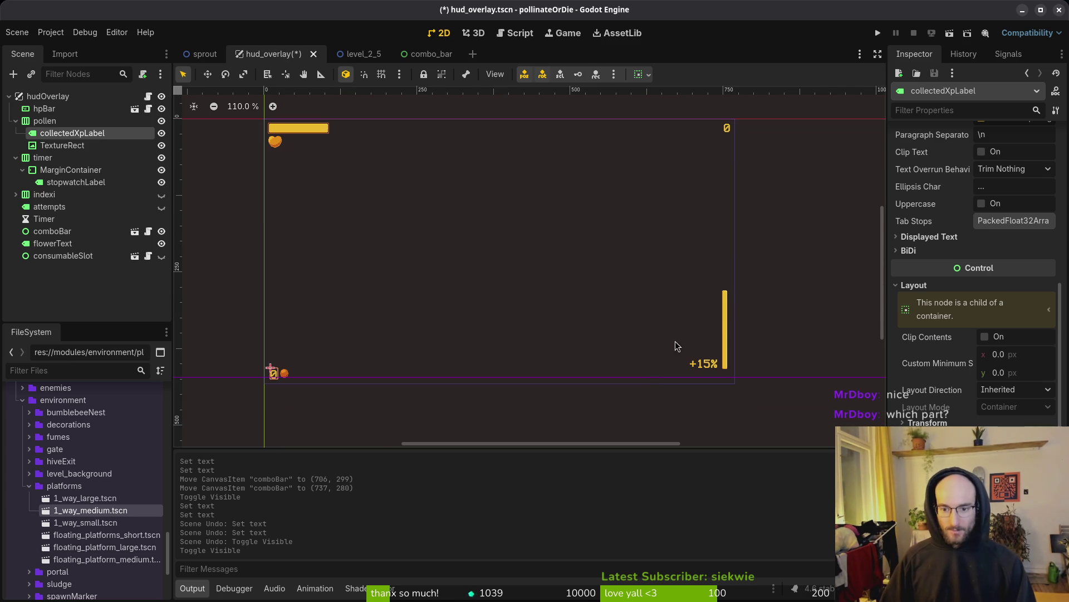
{"action": "left_click", "coordinate": [68, 183]}
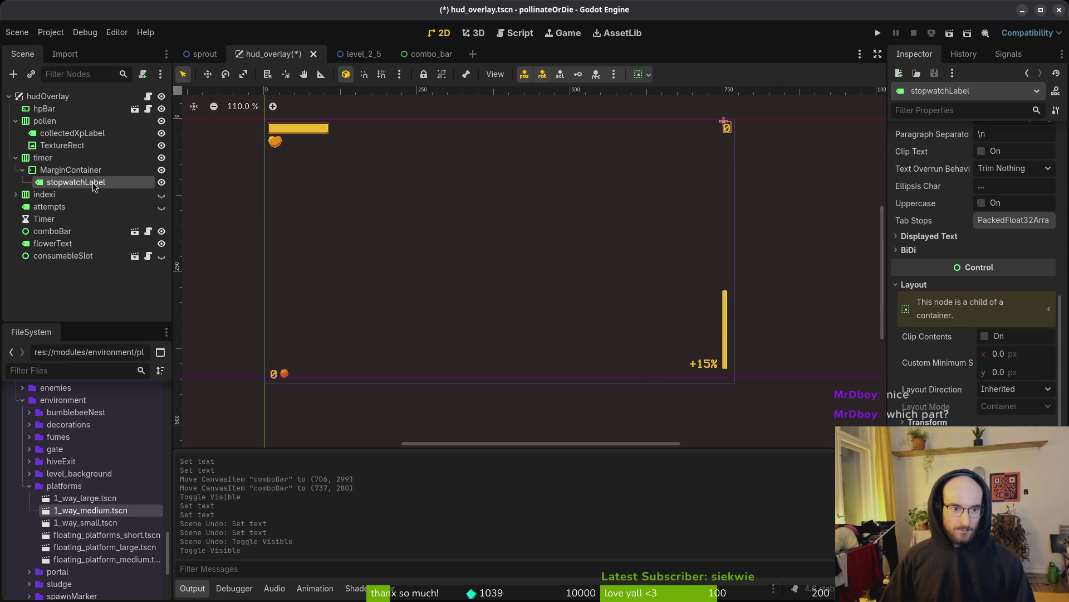
{"action": "left_click", "coordinate": [50, 136]}
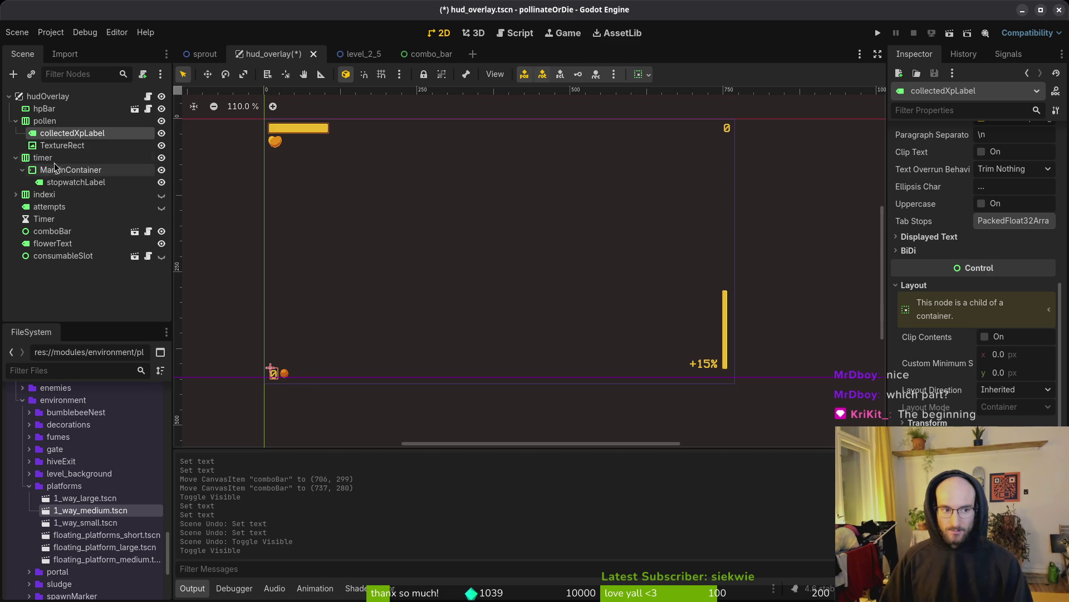
{"action": "left_click", "coordinate": [67, 144]}
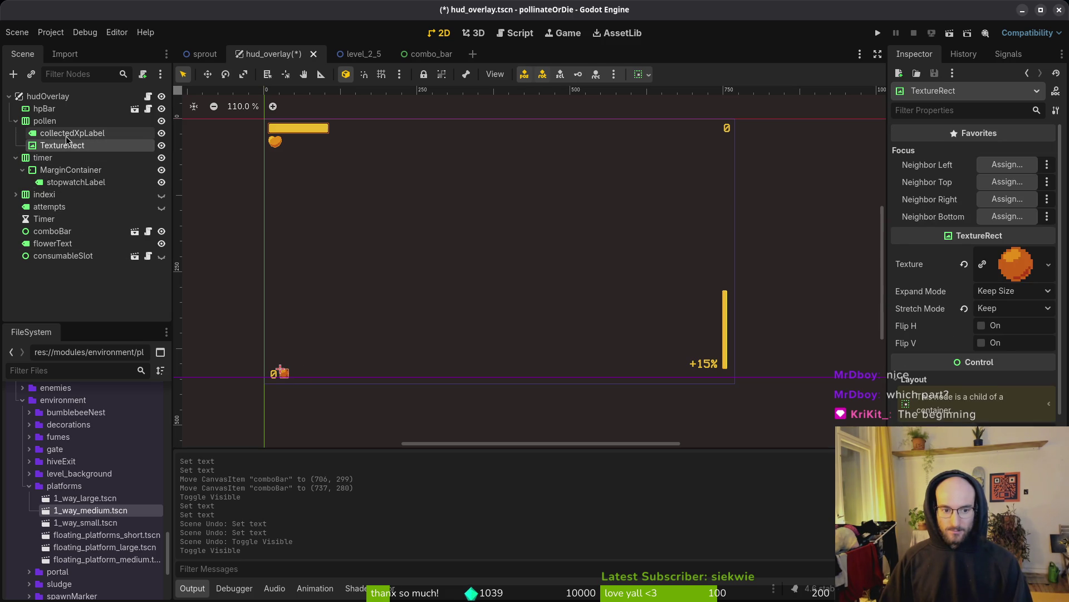
{"action": "left_click", "coordinate": [67, 134]}
{"action": "scroll", "coordinate": [312, 366], "scroll_direction": "up", "scroll_amount": 5}
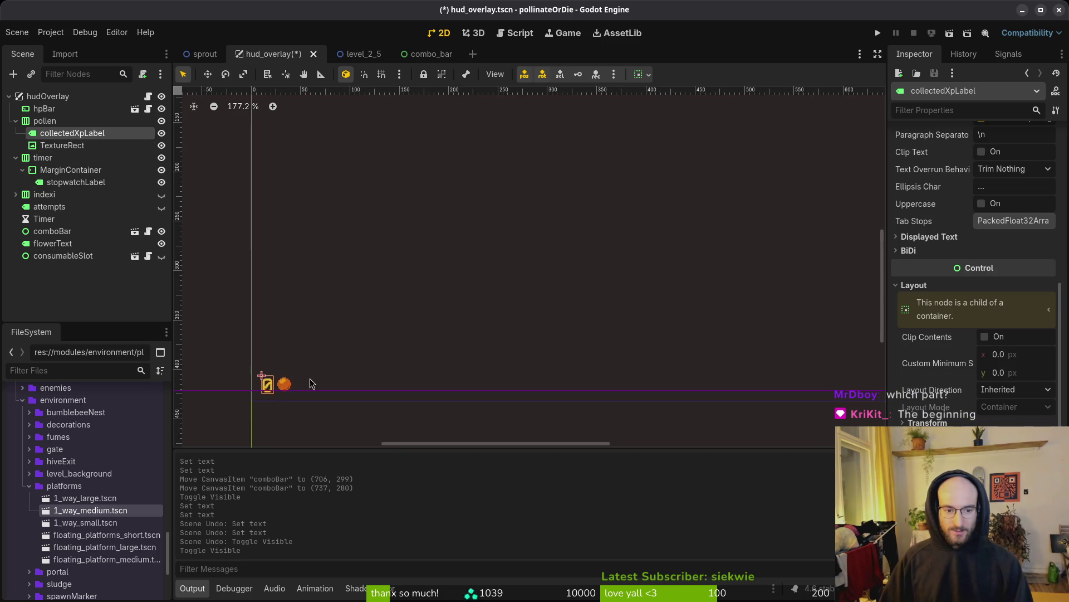
{"action": "left_click", "coordinate": [42, 157]}
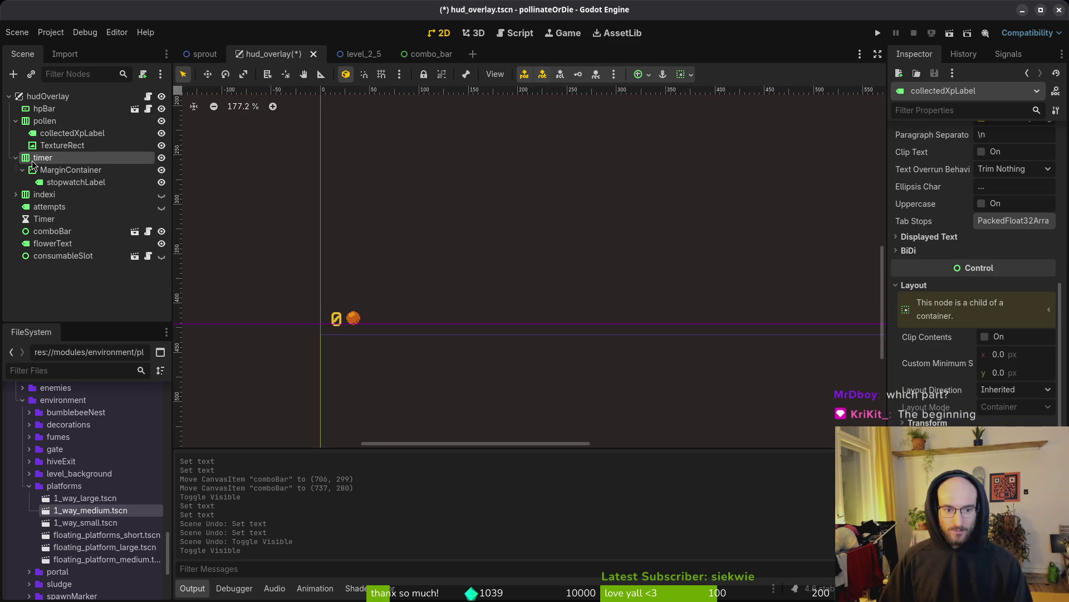
{"action": "scroll", "coordinate": [660, 222], "scroll_direction": "down", "scroll_amount": 3}
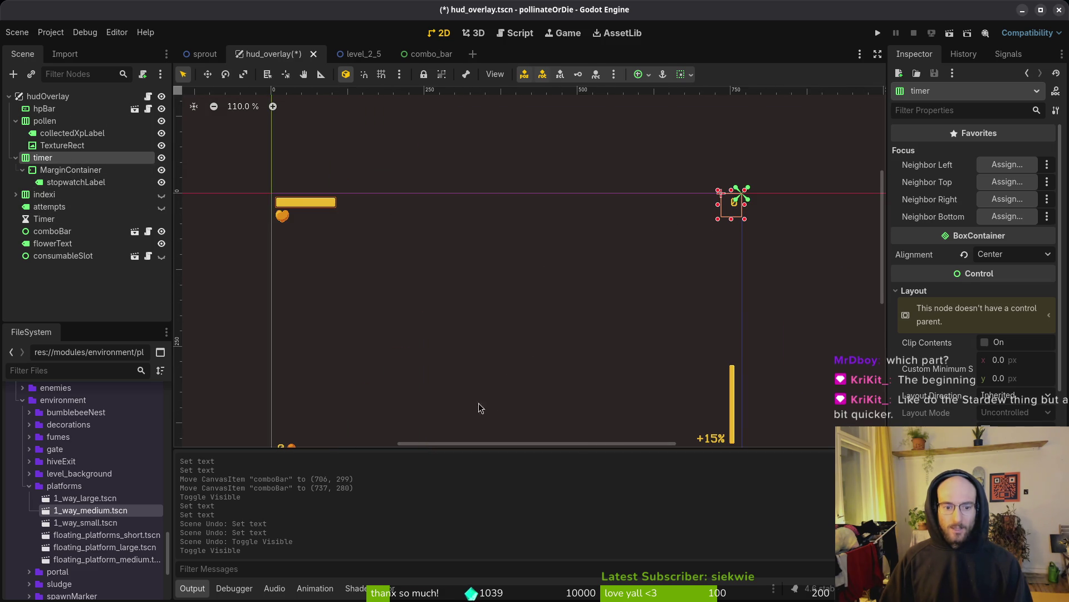
- Anchor the pollen group to the Bottom Right preset and save the HUD scene
{"action": "scroll", "coordinate": [471, 403], "scroll_direction": "down", "scroll_amount": 4}
{"action": "left_click", "coordinate": [52, 127]}
{"action": "left_click", "coordinate": [1014, 430]}
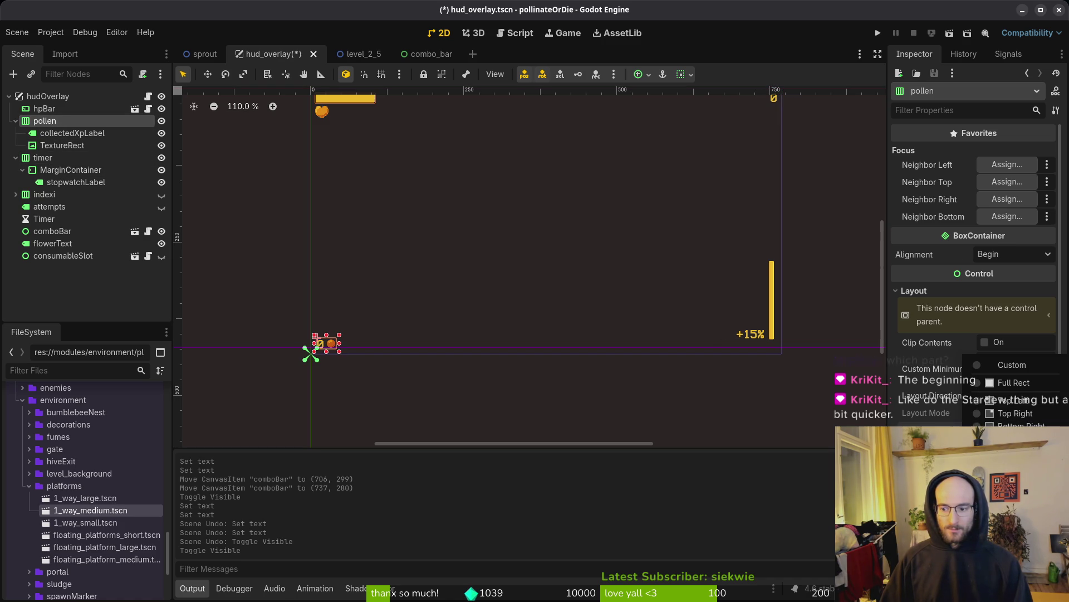
{"action": "left_click", "coordinate": [1020, 425]}
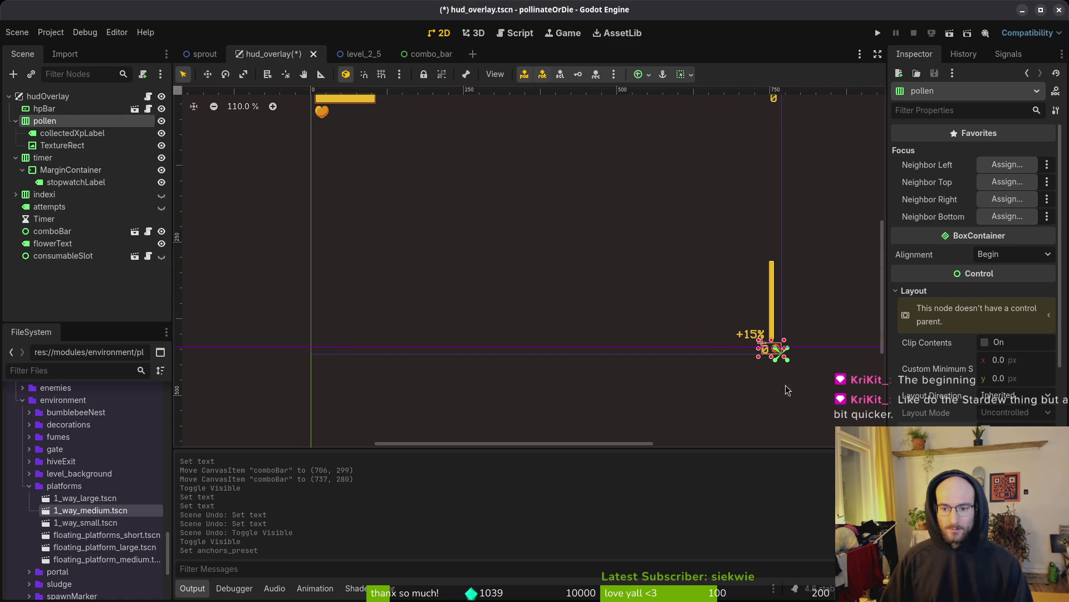
{"action": "scroll", "coordinate": [697, 323], "scroll_direction": "up", "scroll_amount": 6}
{"action": "key", "text": "ctrl+s"}
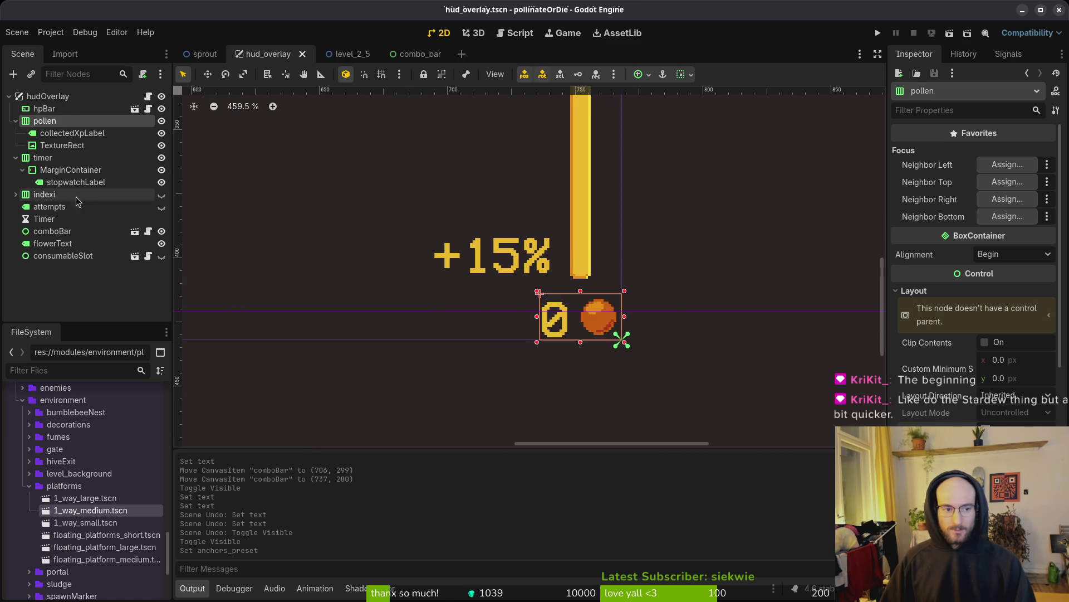
- Set collectedXpLabel's Text to 000
{"action": "left_click", "coordinate": [48, 135]}
{"action": "scroll", "coordinate": [974, 284], "scroll_direction": "up", "scroll_amount": 5}
{"action": "left_click", "coordinate": [970, 292]}
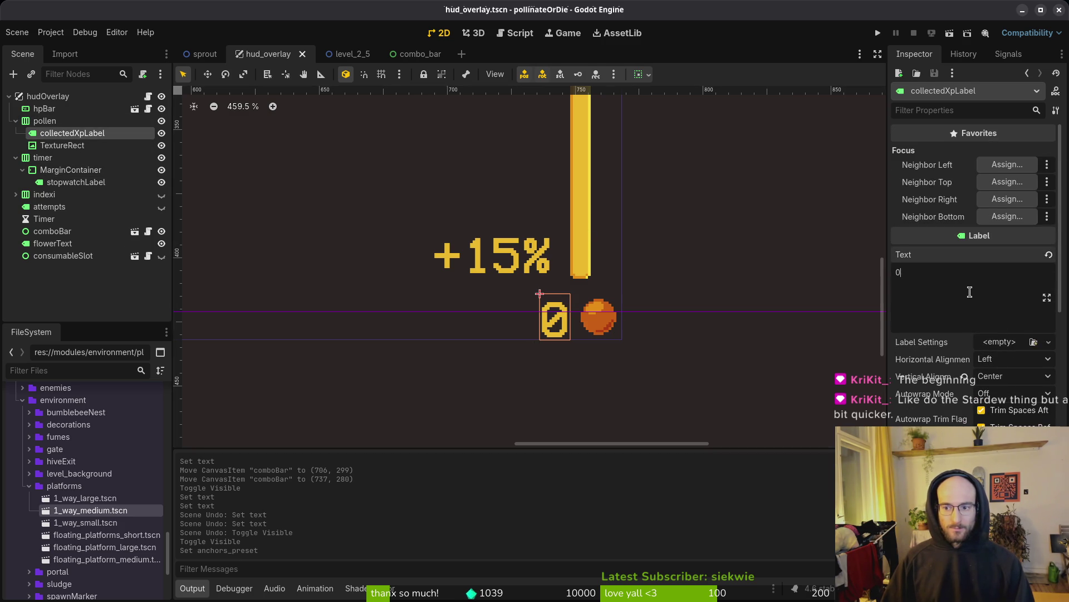
- Change collectedXpLabel's Text to a single 0 and save the HUD scene
{"action": "type", "text": "00"}
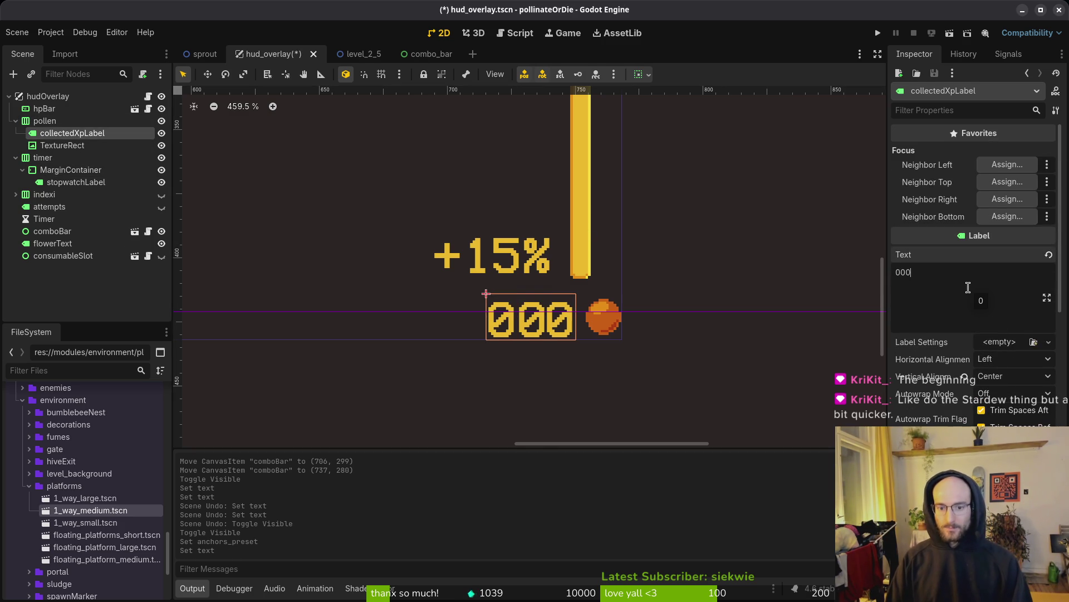
{"action": "key", "text": "BackSpace"}
{"action": "key", "text": "BackSpace"}
{"action": "key", "text": "ctrl+s"}
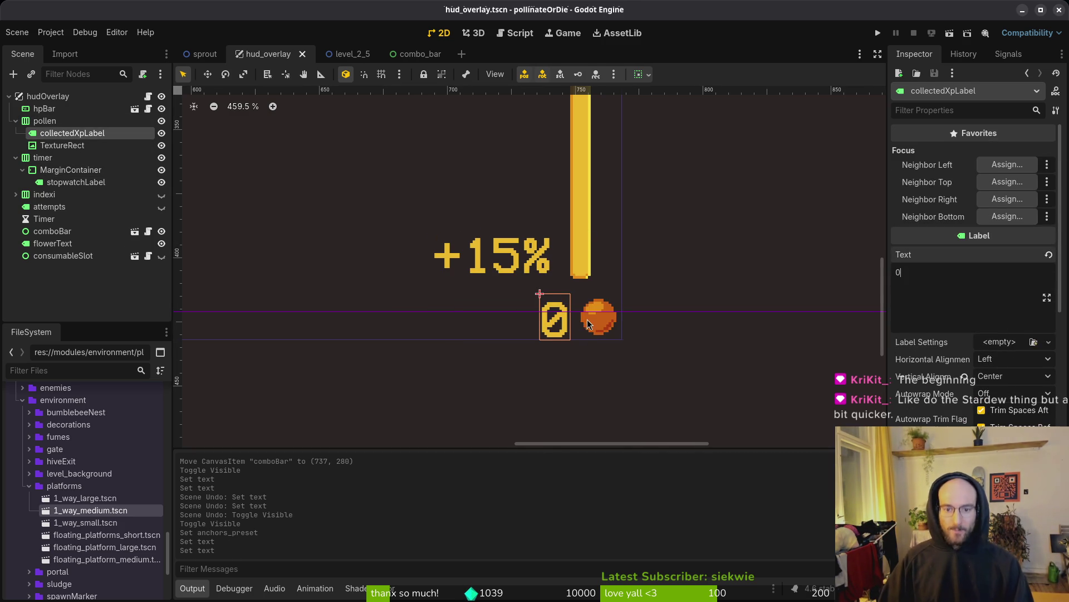
- Nudge the pollen counter container several pixels up and left with the arrow keys
{"action": "scroll", "coordinate": [592, 337], "scroll_direction": "down", "scroll_amount": 3}
{"action": "left_click", "coordinate": [16, 120]}
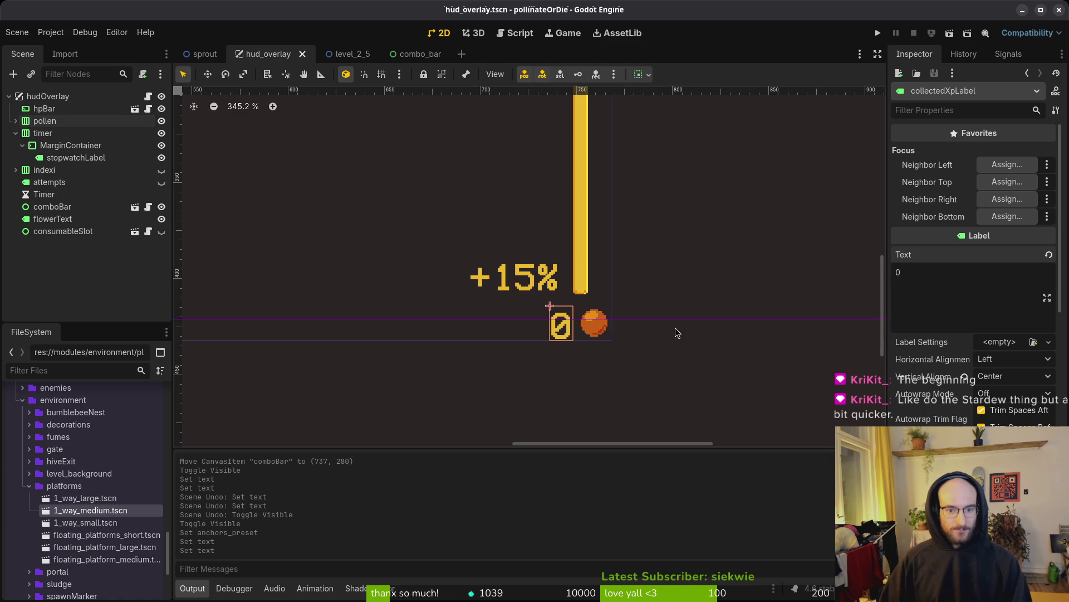
{"action": "left_click", "coordinate": [45, 121]}
{"action": "key", "text": "Left"}
{"action": "key", "text": "Up"}
{"action": "key", "text": "Left"}
{"action": "key", "text": "Up"}
{"action": "key", "text": "Left"}
{"action": "key", "text": "Up"}
{"action": "key", "text": "Up"}
{"action": "key", "text": "Left"}
{"action": "key", "text": "Up"}
{"action": "key", "text": "Left"}
{"action": "key", "text": "Up"}
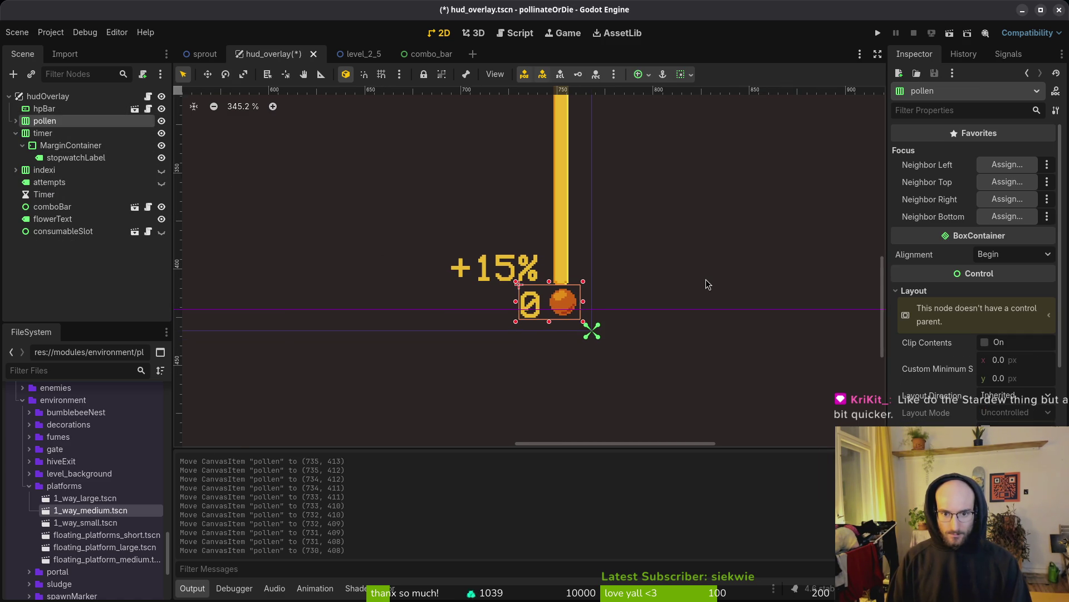
{"action": "key", "text": "Up"}
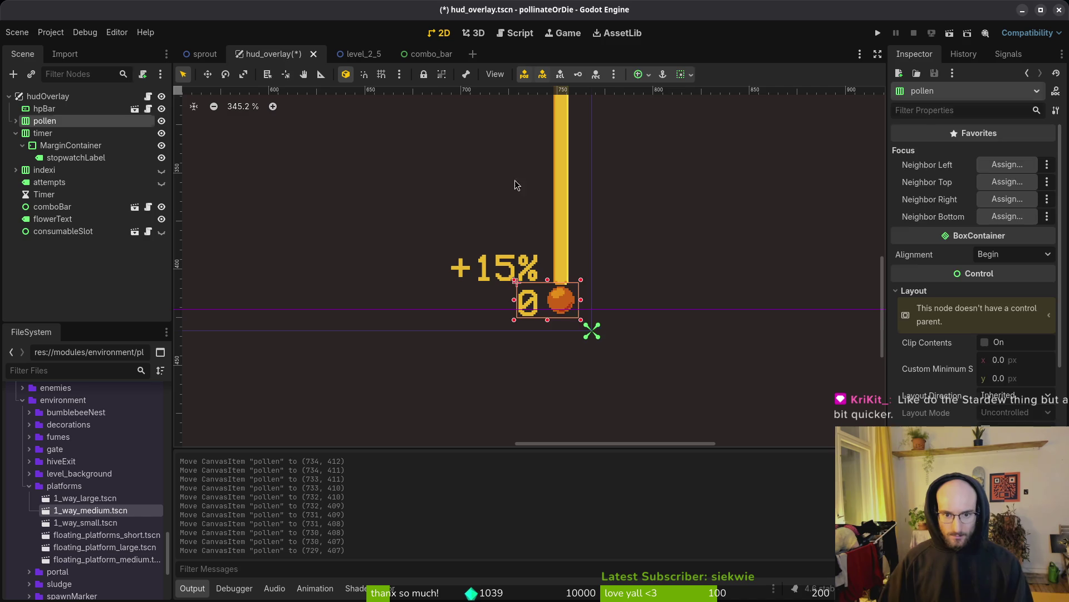
- Nudge the pollen counter back two pixels down and right, then save hud_overlay.tscn
{"action": "left_click", "coordinate": [561, 300]}
{"action": "scroll", "coordinate": [557, 249], "scroll_direction": "down", "scroll_amount": 3}
{"action": "scroll", "coordinate": [572, 294], "scroll_direction": "up", "scroll_amount": 3}
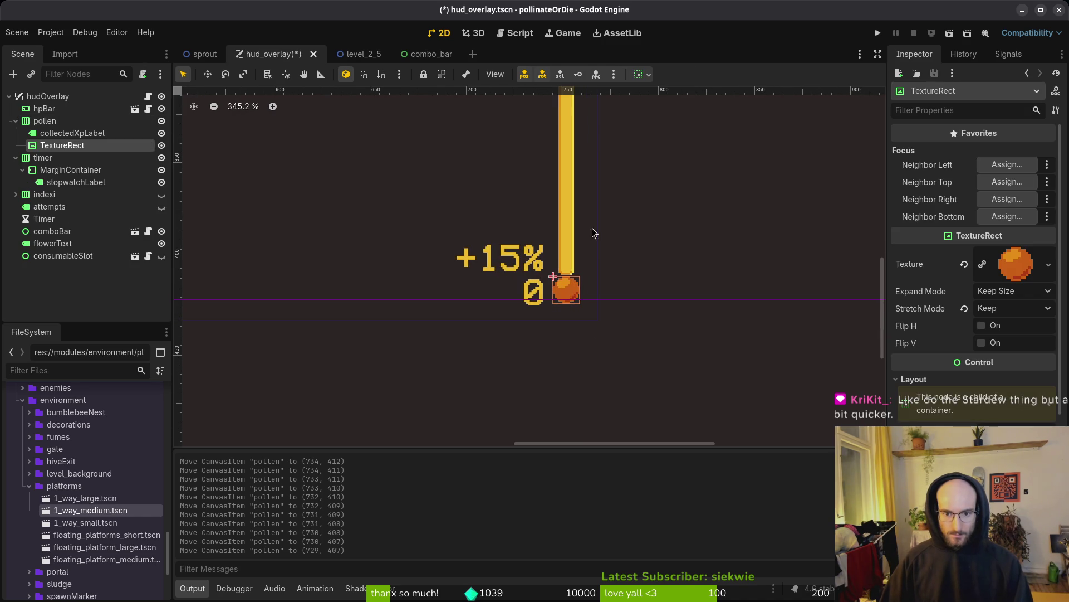
{"action": "left_click", "coordinate": [69, 121]}
{"action": "key", "text": "Down"}
{"action": "key", "text": "Right"}
{"action": "key", "text": "Down"}
{"action": "key", "text": "Right"}
{"action": "left_click", "coordinate": [479, 219]}
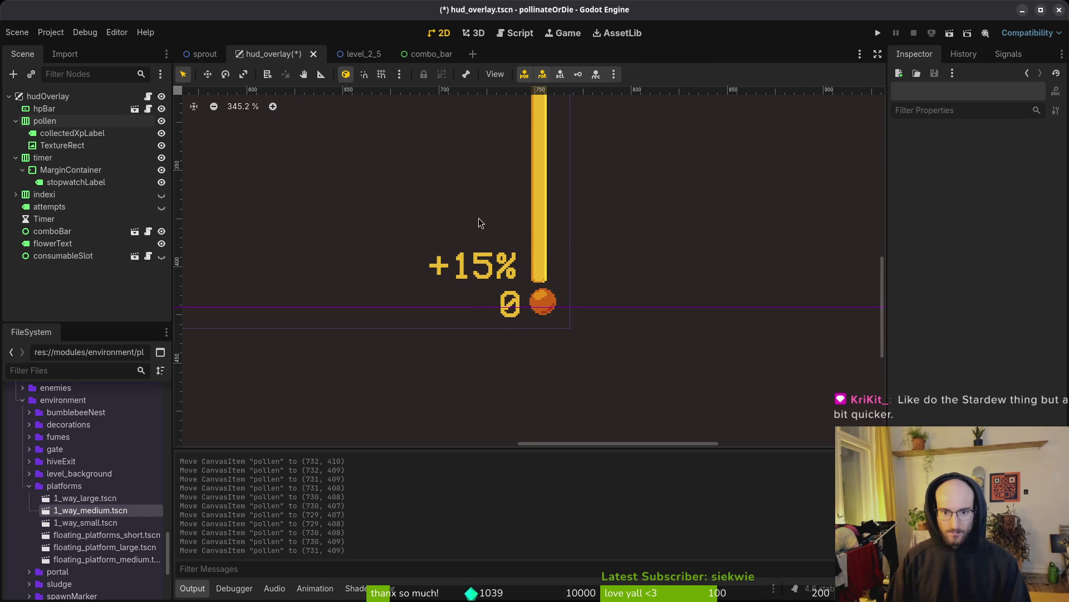
{"action": "scroll", "coordinate": [653, 307], "scroll_direction": "down", "scroll_amount": 2}
{"action": "key", "text": "ctrl+s"}
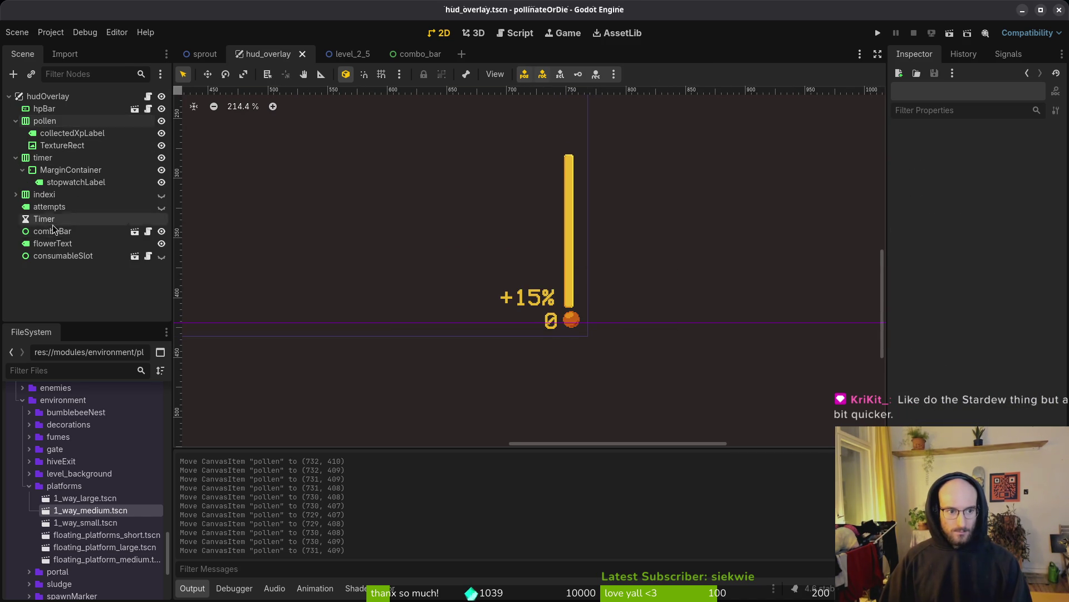
- Drag the combo bar just above the pollen counter and nudge it up and right
{"action": "left_click", "coordinate": [52, 231]}
{"action": "scroll", "coordinate": [583, 290], "scroll_direction": "up", "scroll_amount": 4}
{"action": "left_click_drag", "start_coordinate": [525, 279], "coordinate": [533, 277]}
{"action": "key", "text": "Up"}
{"action": "key", "text": "Right"}
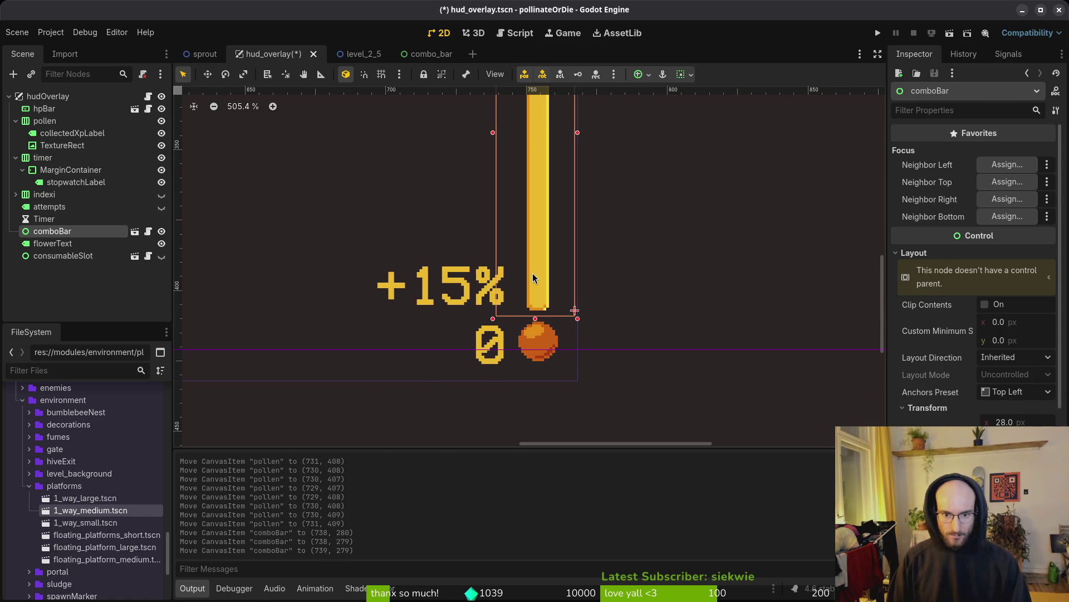
{"action": "key", "text": "Up"}
{"action": "left_click", "coordinate": [622, 248]}
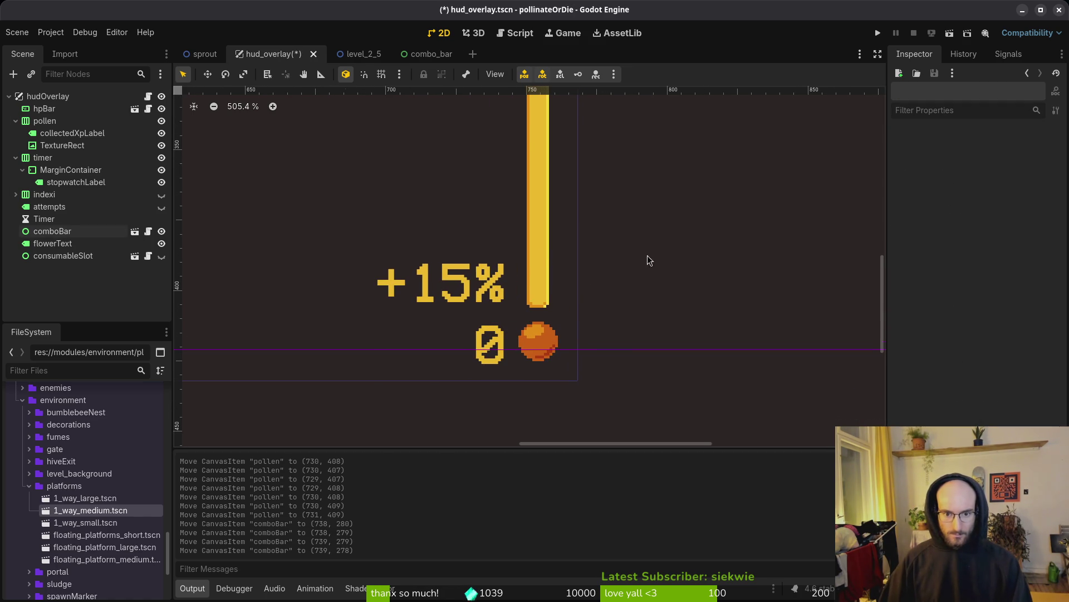
- Nudge the combo bar up two more pixels and save the HUD scene
{"action": "scroll", "coordinate": [639, 317], "scroll_direction": "down", "scroll_amount": 6}
{"action": "scroll", "coordinate": [608, 283], "scroll_direction": "up", "scroll_amount": 2}
{"action": "left_click", "coordinate": [607, 283]}
{"action": "scroll", "coordinate": [613, 301], "scroll_direction": "up", "scroll_amount": 6}
{"action": "key", "text": "Up"}
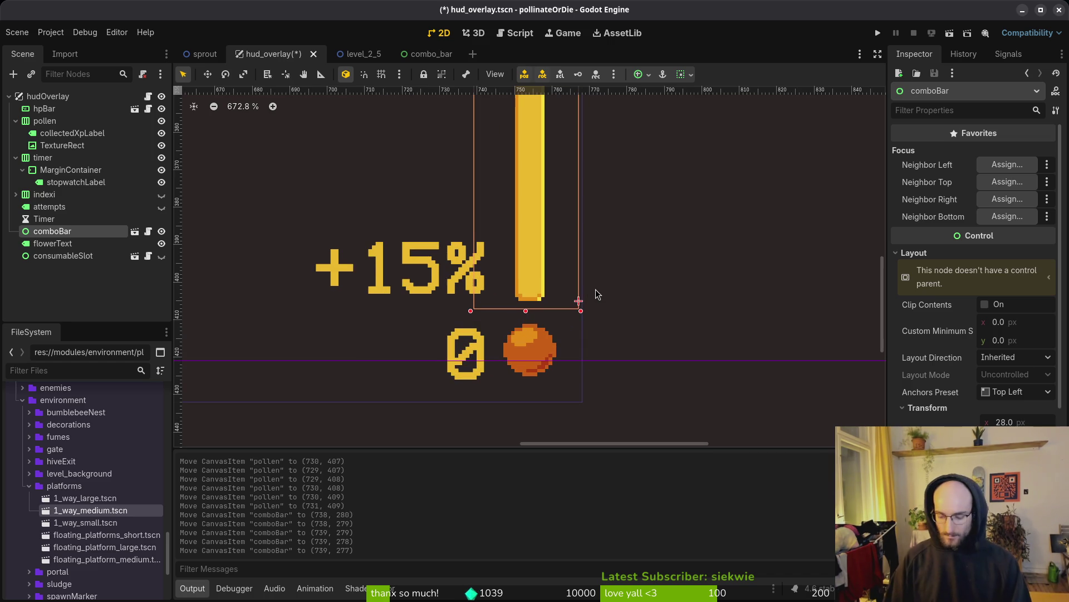
{"action": "key", "text": "Up"}
{"action": "key", "text": "ctrl+s"}
- In the combo_bar scene, nudge the +15% label one pixel and save
{"action": "left_click", "coordinate": [426, 53]}
{"action": "scroll", "coordinate": [518, 333], "scroll_direction": "up", "scroll_amount": 4}
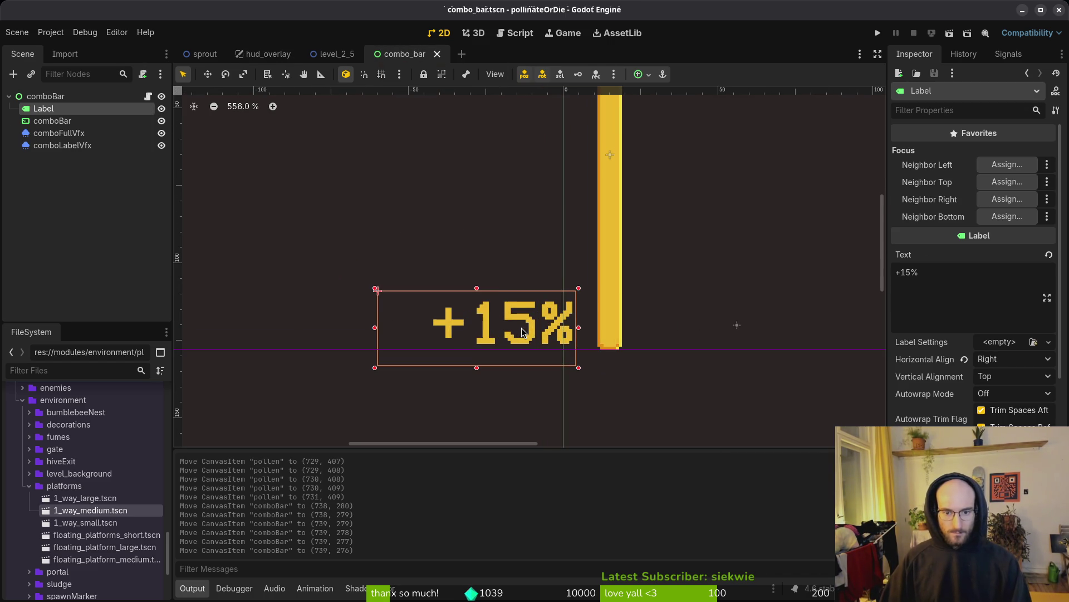
{"action": "key", "text": "Down"}
{"action": "key", "text": "Down"}
{"action": "key", "text": "ctrl+s"}
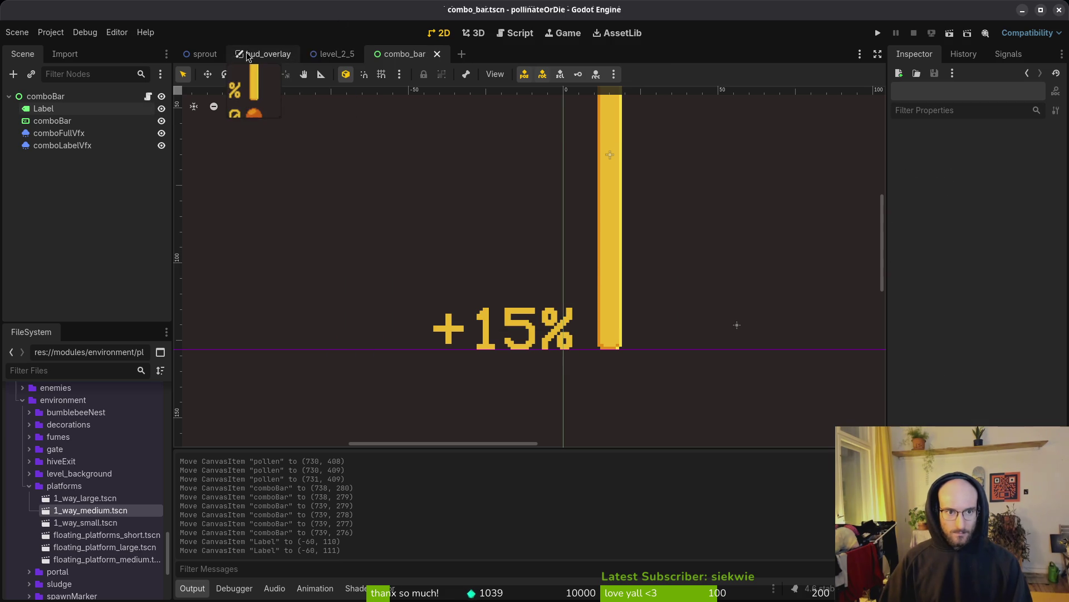
- Return to hud_overlay and pan the view to center the HUD corner
{"action": "left_click", "coordinate": [261, 54]}
{"action": "scroll", "coordinate": [525, 382], "scroll_direction": "down", "scroll_amount": 5}
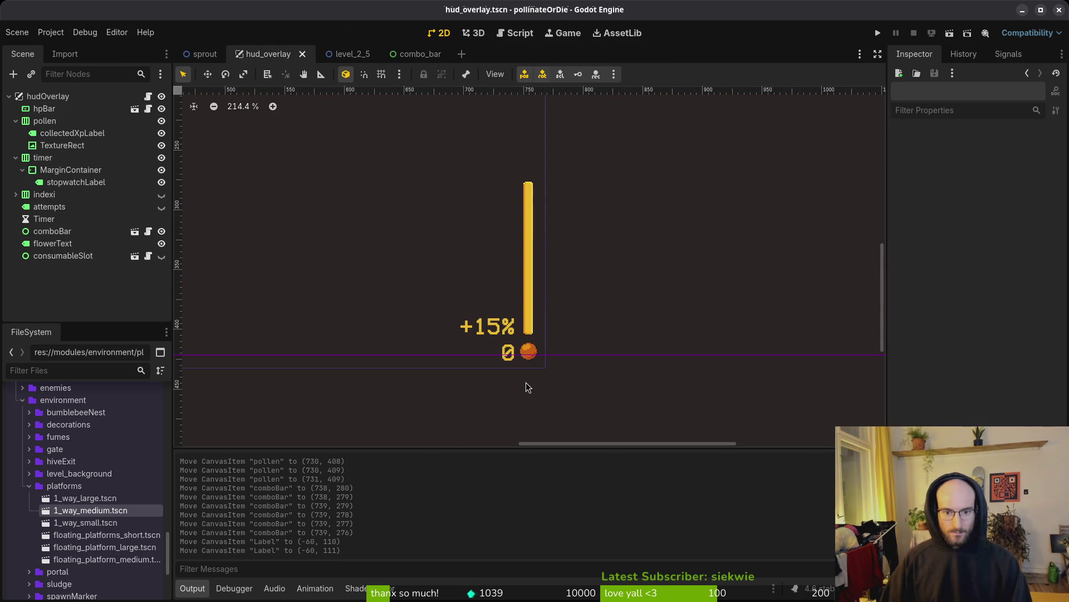
{"action": "left_click_drag", "start_coordinate": [488, 362], "coordinate": [591, 327]}
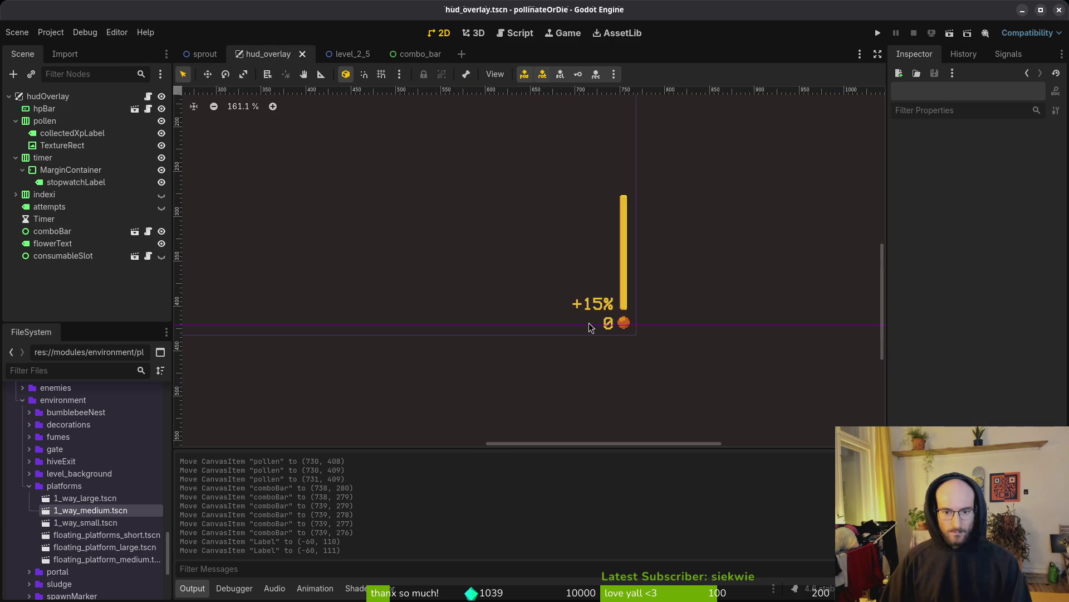
{"action": "scroll", "coordinate": [590, 327], "scroll_direction": "down", "scroll_amount": 5}
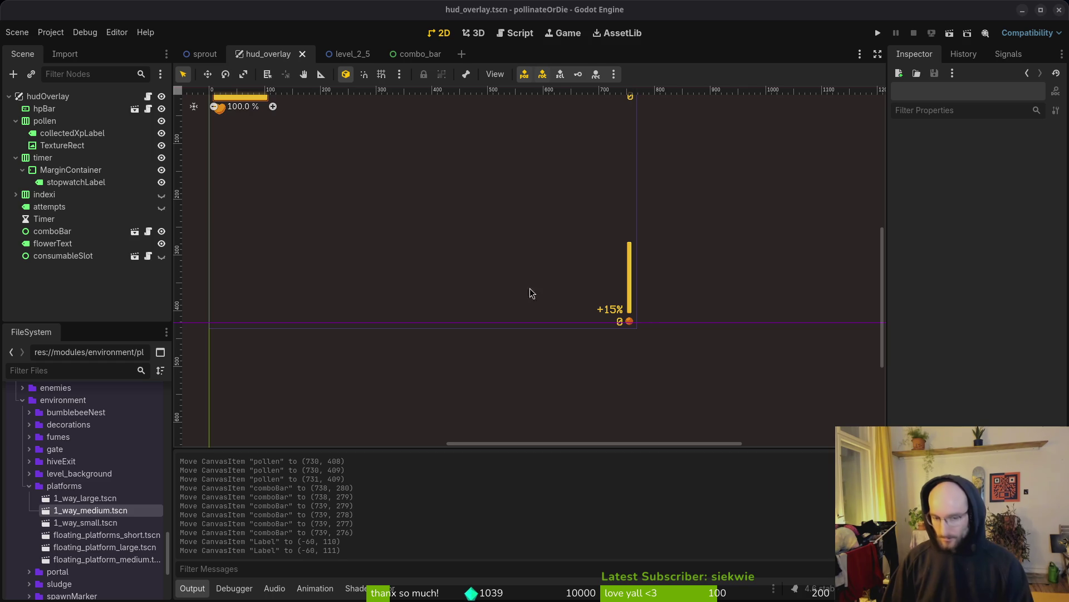
{"action": "scroll", "coordinate": [613, 284], "scroll_direction": "down", "scroll_amount": 4}
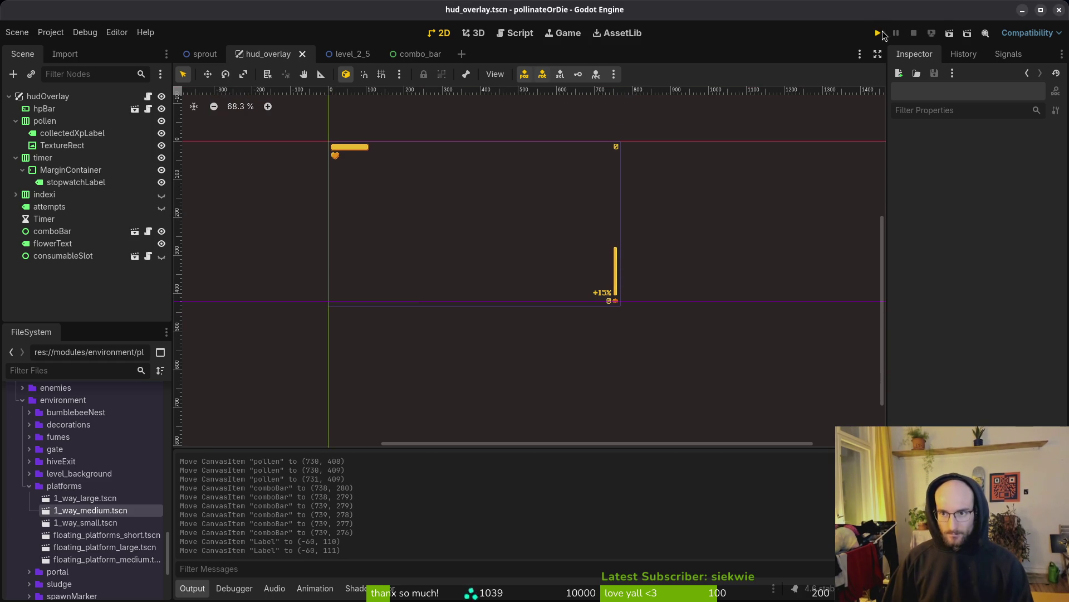
{"action": "left_click", "coordinate": [880, 33]}
{"action": "key", "text": "Return"}
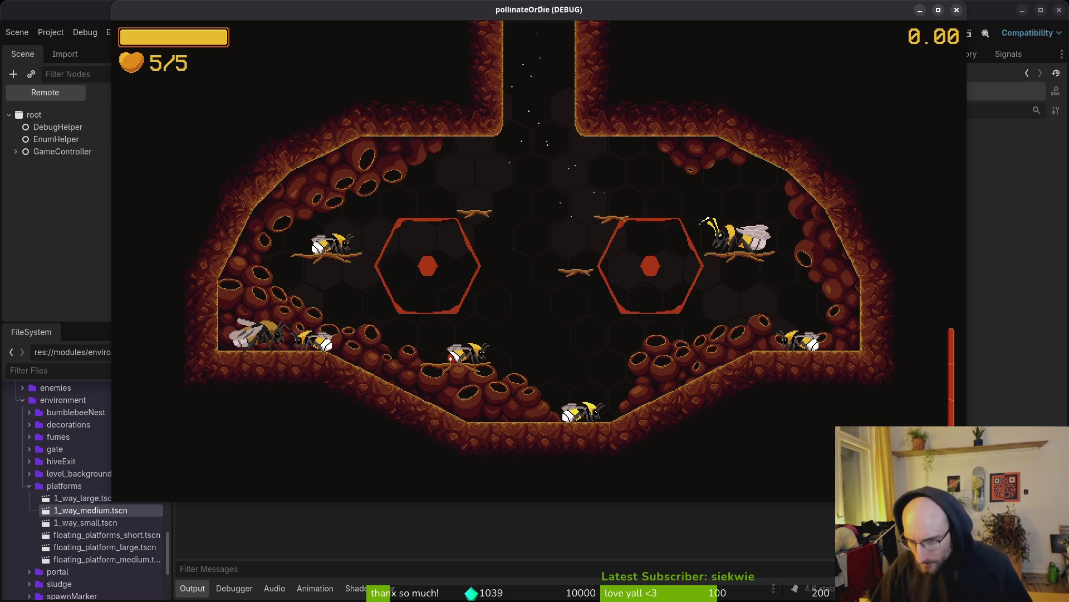
{"action": "key", "text": "alt+Tab"}
{"action": "scroll", "coordinate": [621, 303], "scroll_direction": "up", "scroll_amount": 8}
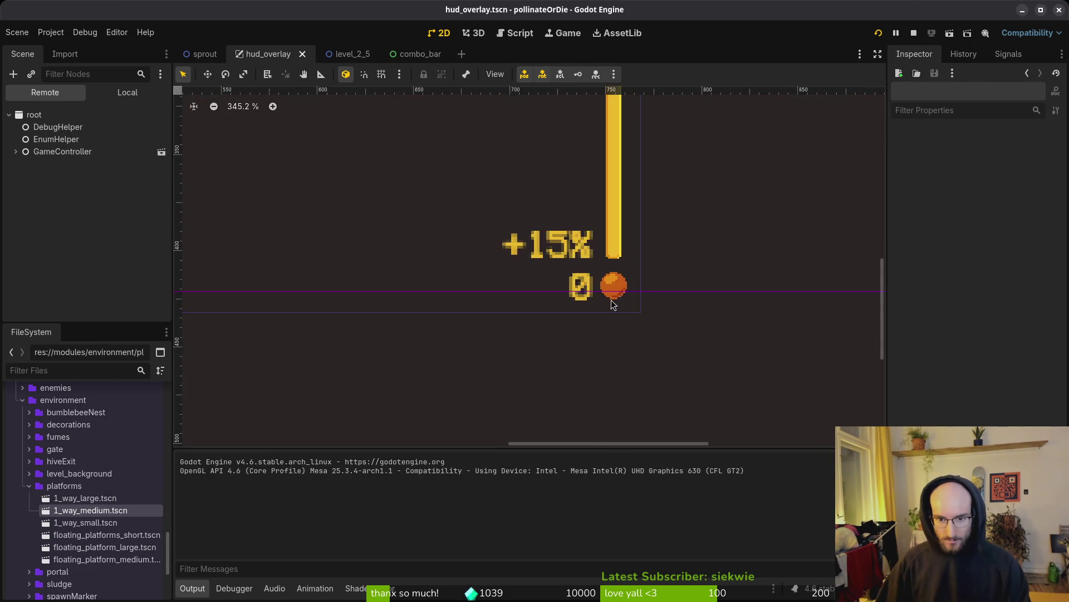
{"action": "scroll", "coordinate": [622, 295], "scroll_direction": "up", "scroll_amount": 2}
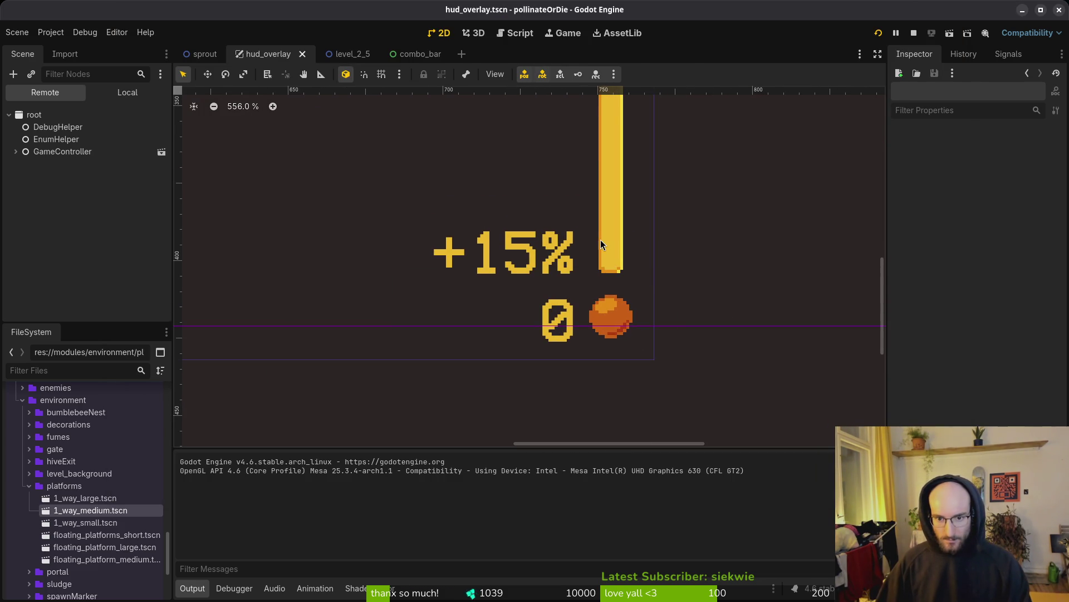
{"action": "left_click", "coordinate": [601, 239]}
{"action": "left_click", "coordinate": [600, 291]}
{"action": "left_click", "coordinate": [879, 37]}
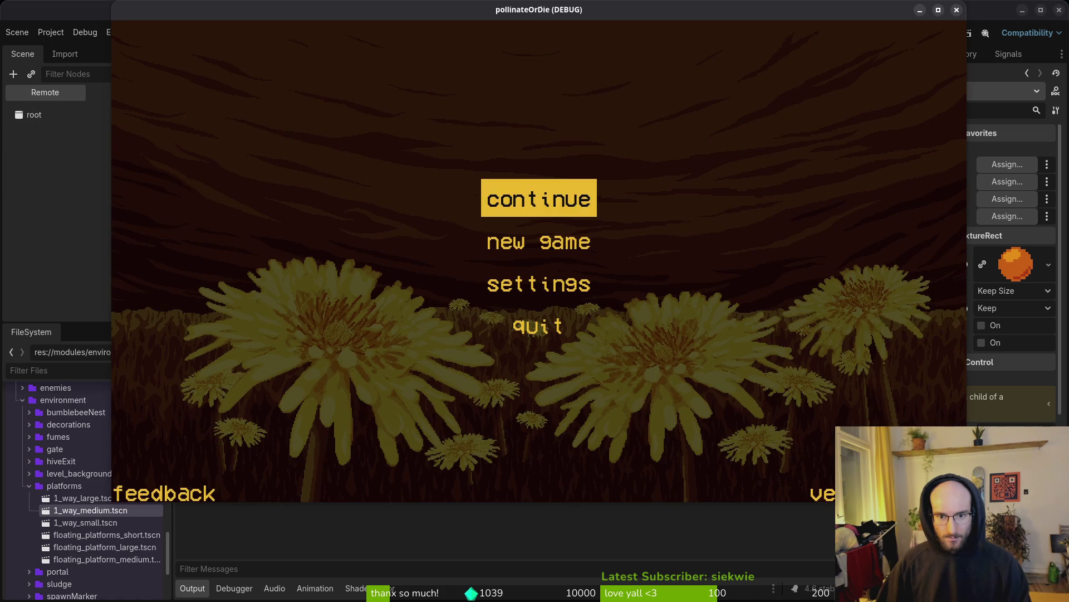
{"action": "left_click", "coordinate": [562, 191]}
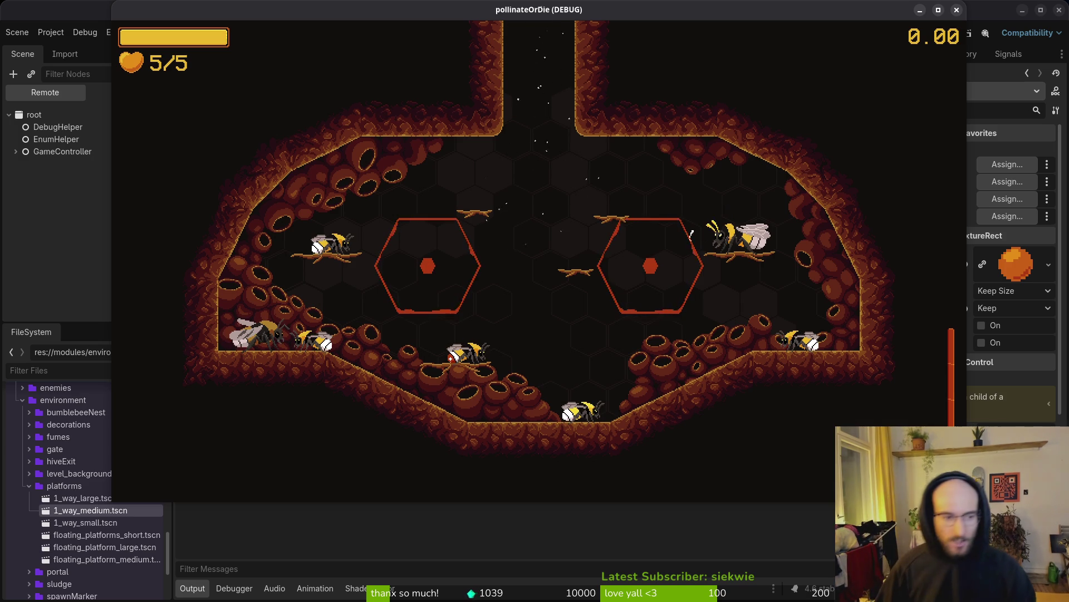
{"action": "left_click", "coordinate": [956, 10]}
{"action": "scroll", "coordinate": [684, 301], "scroll_direction": "down", "scroll_amount": 5}
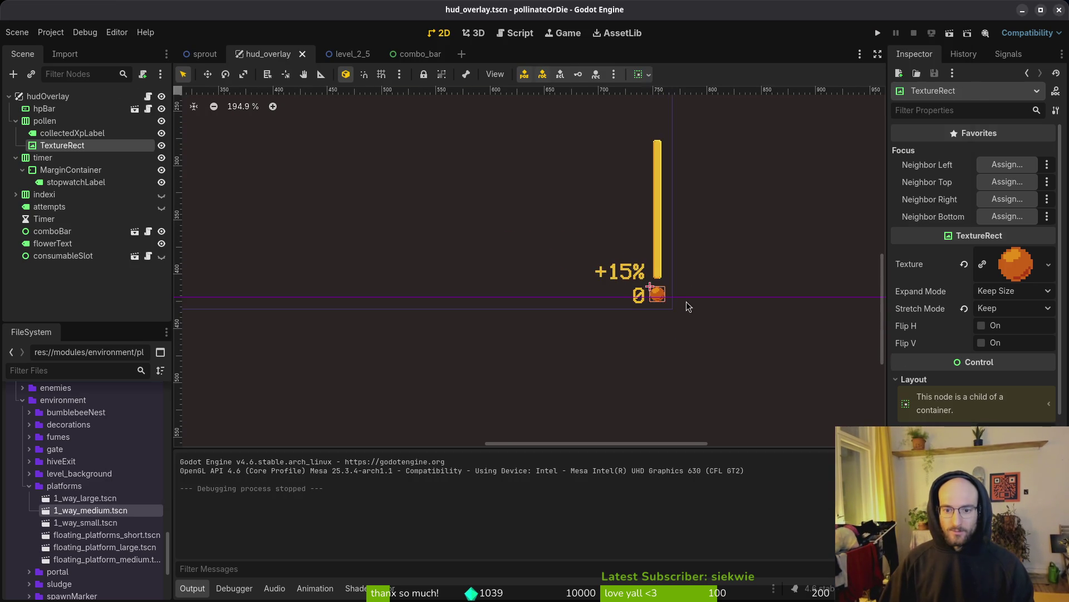
- Reposition the horizontal alignment guide beside the orange pollen icon
{"action": "left_click", "coordinate": [654, 262]}
{"action": "left_click", "coordinate": [705, 292]}
{"action": "scroll", "coordinate": [697, 300], "scroll_direction": "down", "scroll_amount": 8}
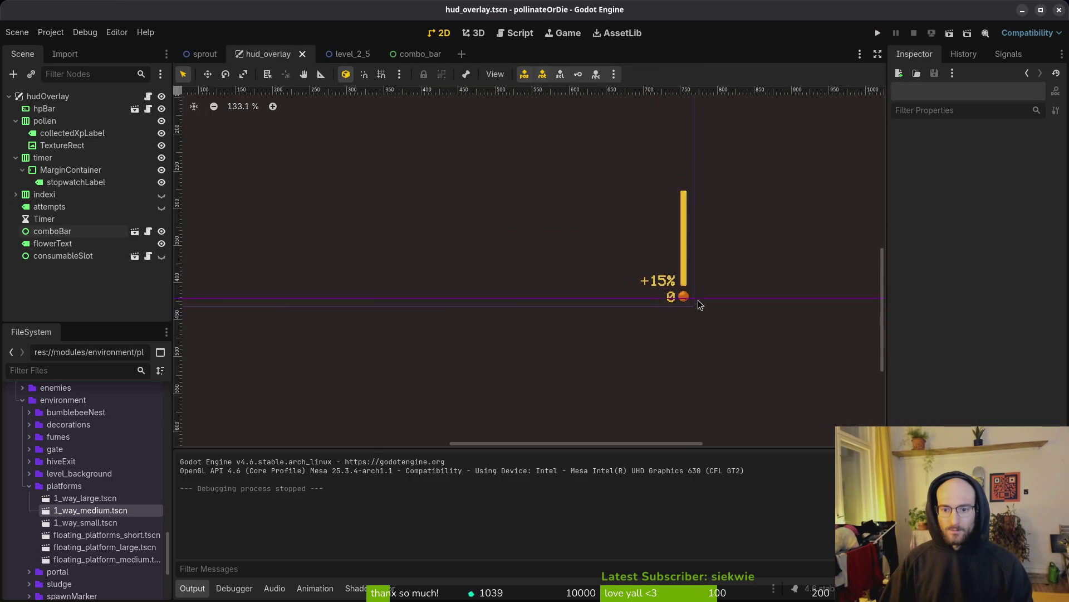
{"action": "scroll", "coordinate": [646, 299], "scroll_direction": "up", "scroll_amount": 6}
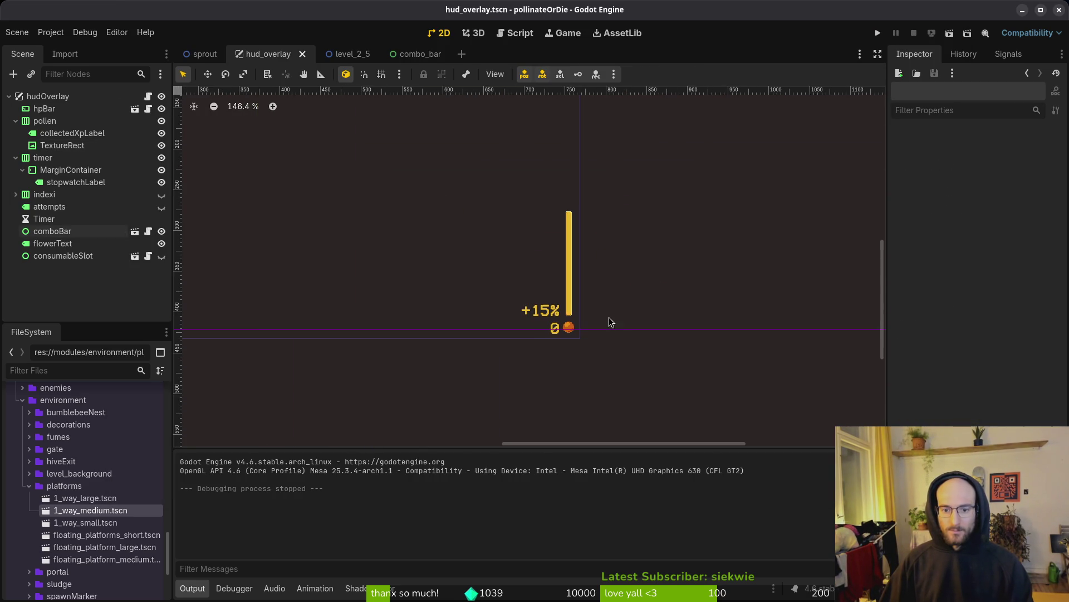
{"action": "left_click", "coordinate": [572, 332]}
{"action": "scroll", "coordinate": [364, 342], "scroll_direction": "down", "scroll_amount": 5}
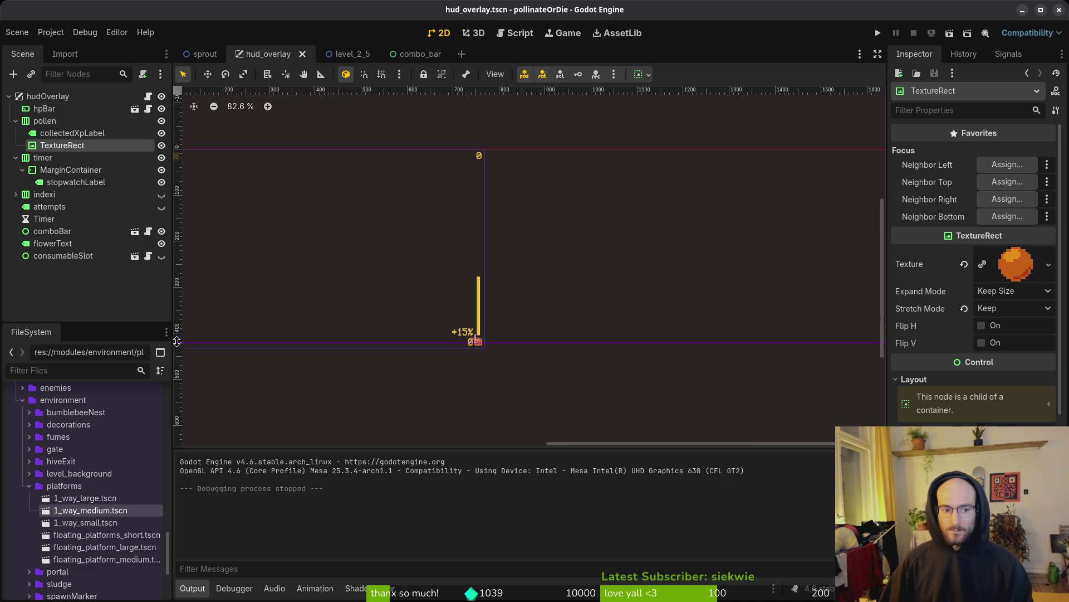
{"action": "left_click_drag", "start_coordinate": [177, 373], "coordinate": [177, 372]}
{"action": "scroll", "coordinate": [449, 337], "scroll_direction": "up", "scroll_amount": 12}
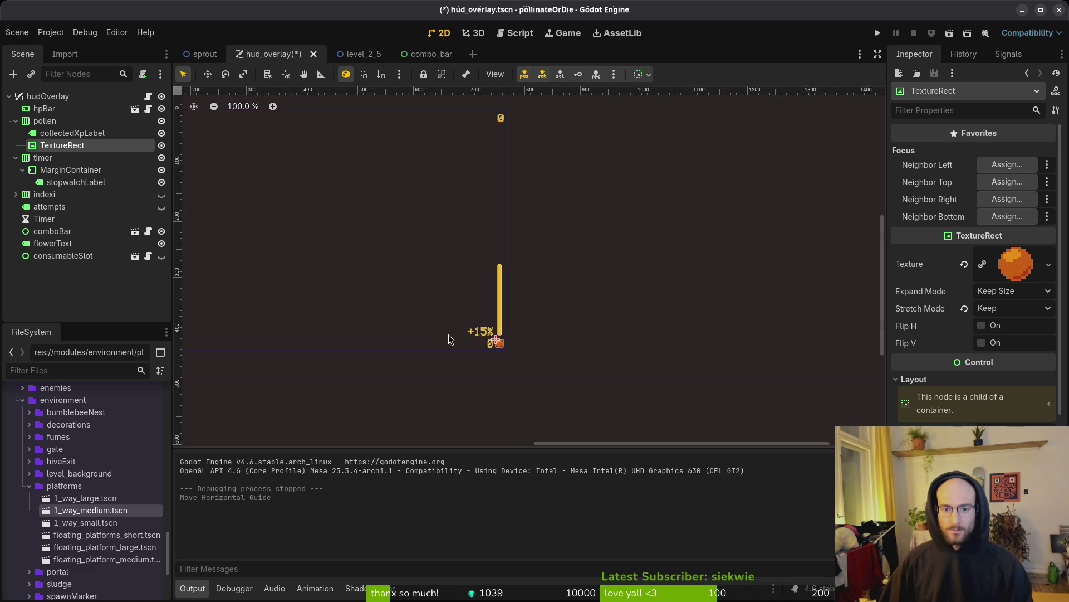
{"action": "left_click", "coordinate": [538, 330]}
{"action": "scroll", "coordinate": [491, 347], "scroll_direction": "up", "scroll_amount": 9}
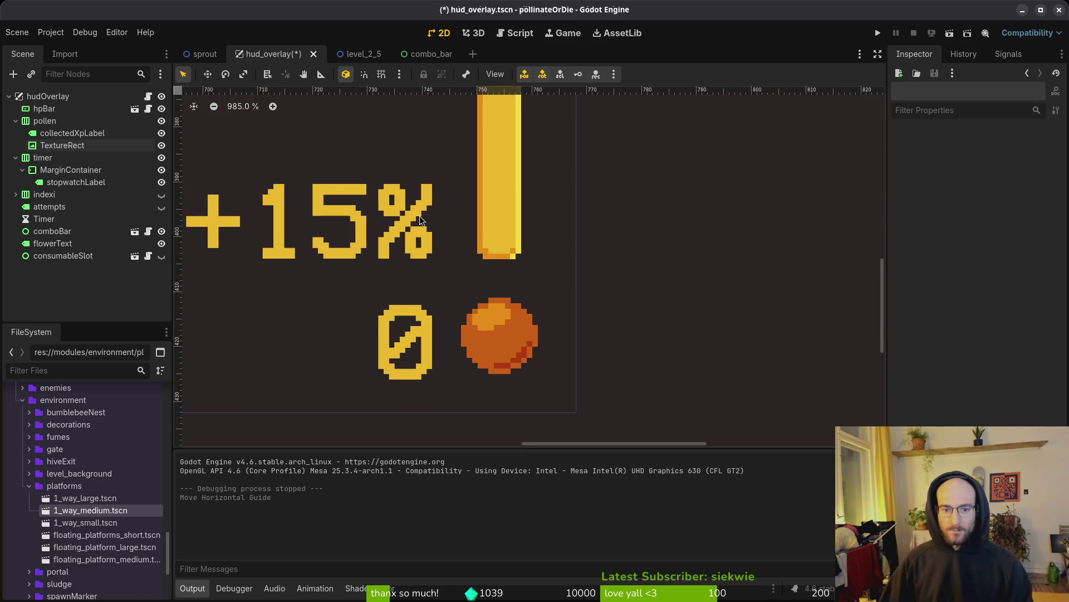
- Anchor the combo bar bottom-right, nudge it up above the pollen counter to (739, 275), and save
{"action": "left_click", "coordinate": [492, 227]}
{"action": "scroll", "coordinate": [492, 231], "scroll_direction": "down", "scroll_amount": 6}
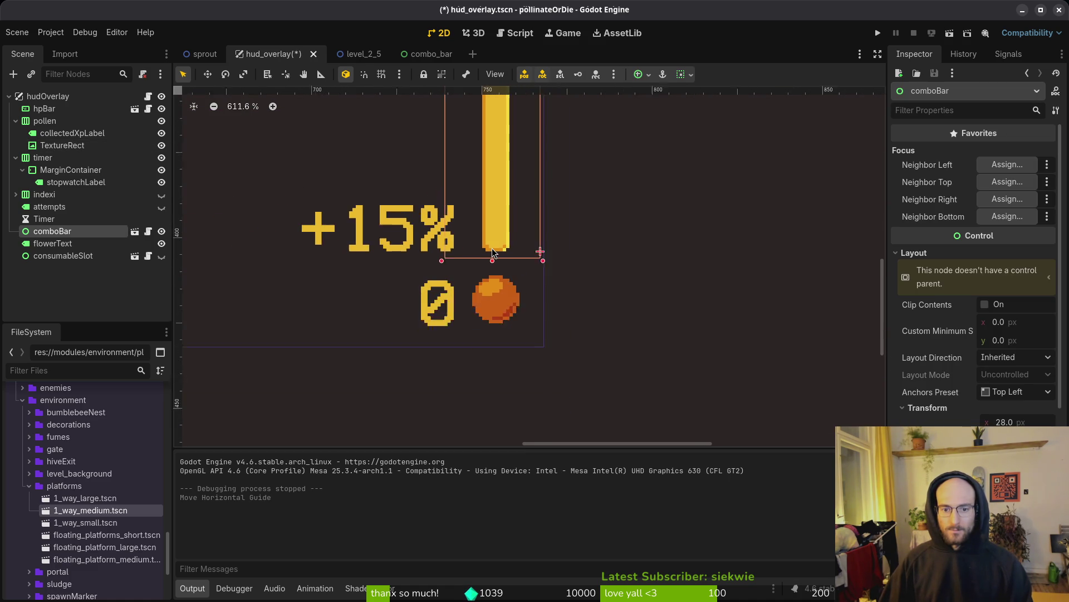
{"action": "left_click", "coordinate": [1004, 393]}
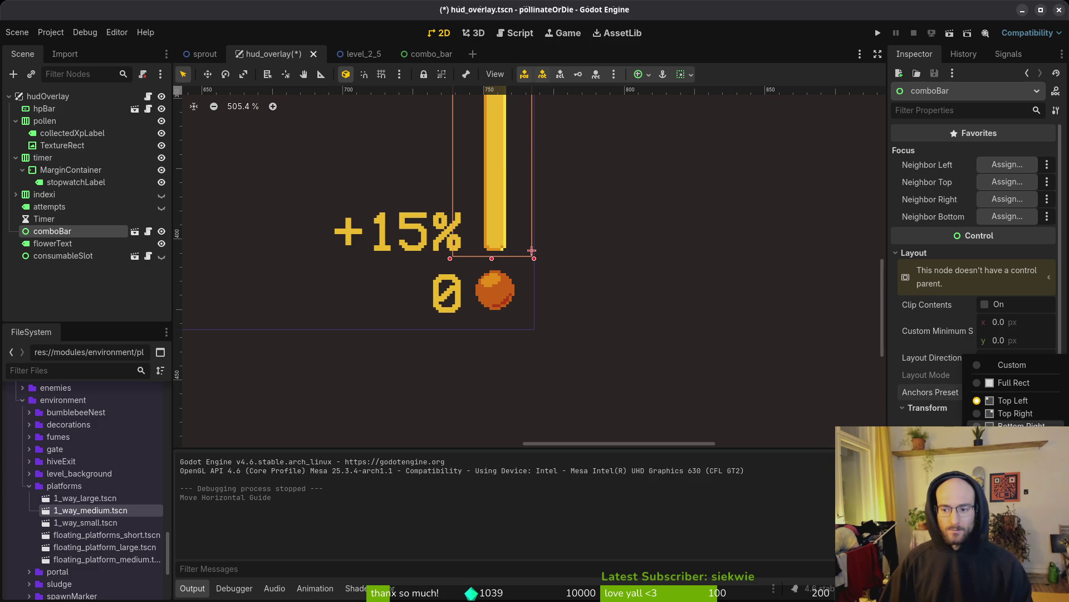
{"action": "left_click", "coordinate": [1022, 425]}
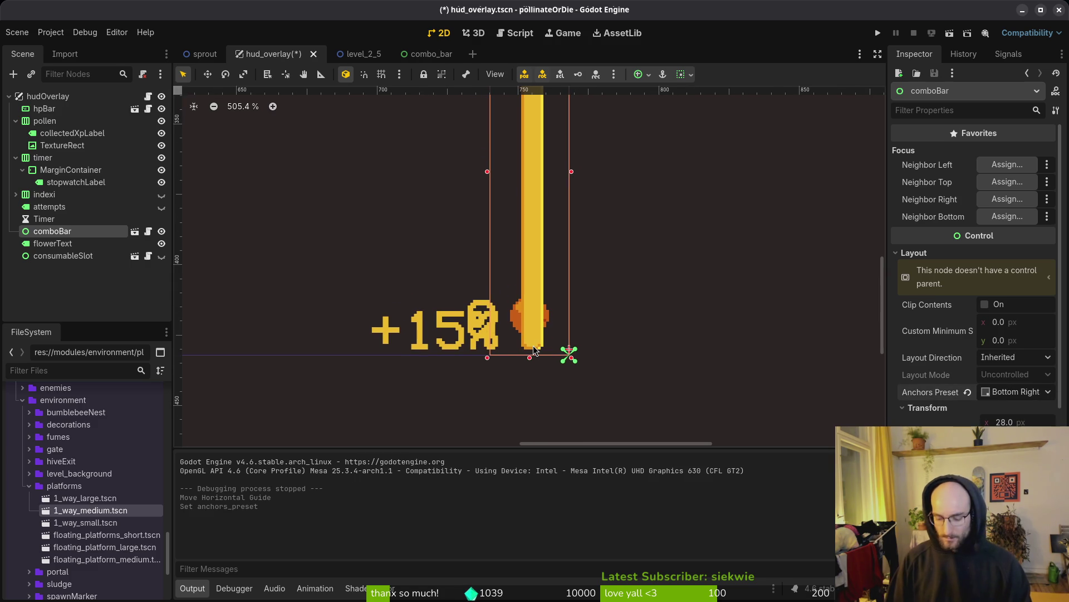
{"action": "key", "text": "Up"}
{"action": "key", "text": "Up"}
{"action": "key", "text": "Left"}
{"action": "key", "text": "Up"}
{"action": "key", "text": "Up"}
{"action": "key", "text": "Up"}
{"action": "key", "text": "Up"}
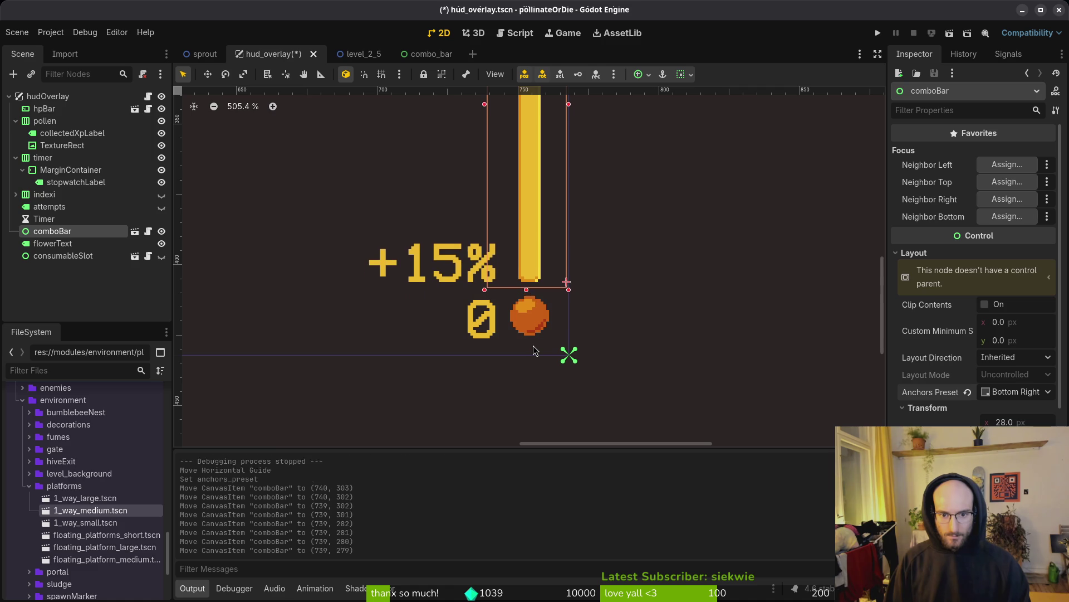
{"action": "key", "text": "Up"}
{"action": "left_click", "coordinate": [533, 350]}
{"action": "key", "text": "ctrl+s"}
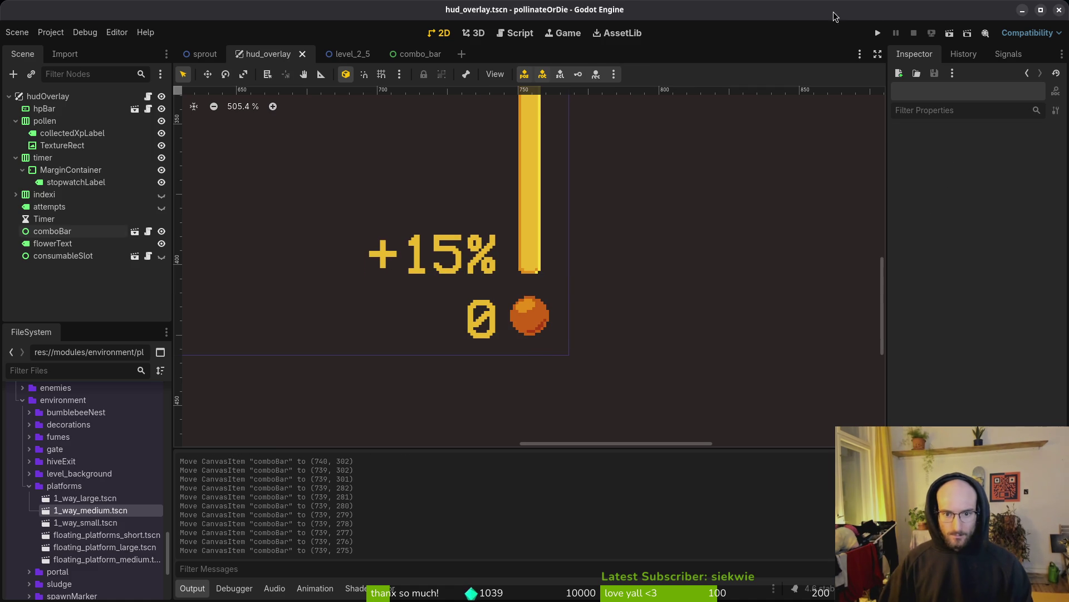
{"action": "left_click", "coordinate": [879, 33]}
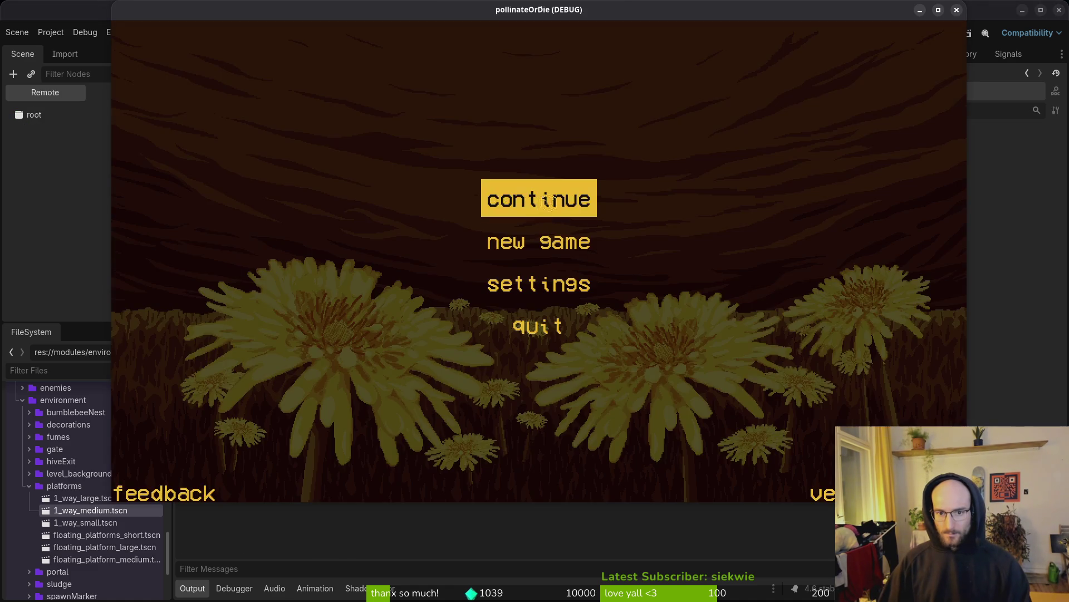
- Continue past the title screen into the hive level, then close the running game
{"action": "left_click", "coordinate": [580, 215]}
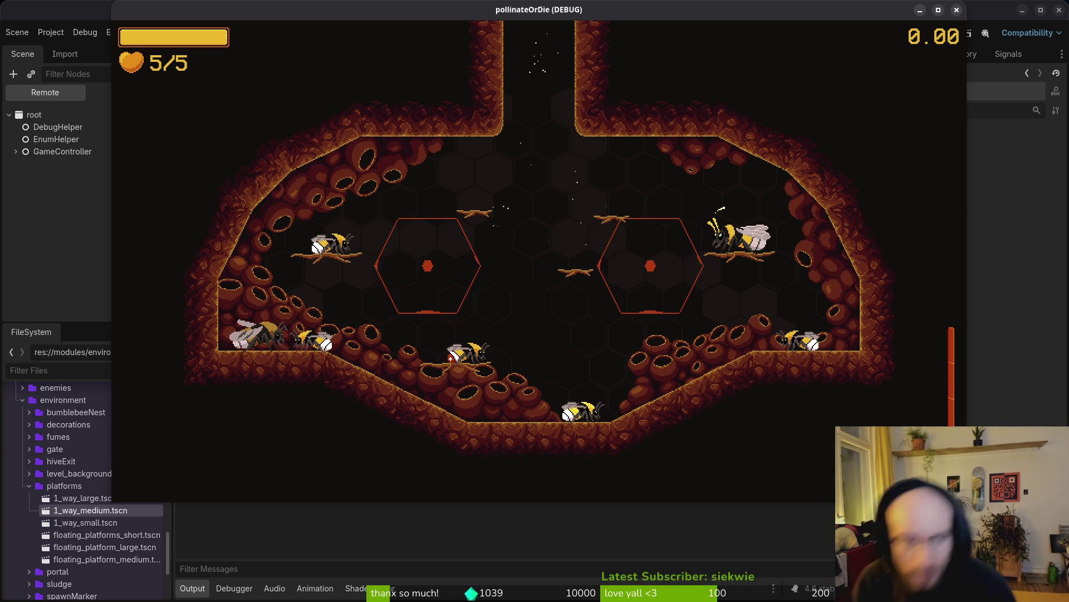
{"action": "left_click", "coordinate": [957, 10]}
- Open the combo_bar scene and select the comboBar progress bar with its top in view
{"action": "scroll", "coordinate": [594, 279], "scroll_direction": "down", "scroll_amount": 3}
{"action": "scroll", "coordinate": [579, 311], "scroll_direction": "up", "scroll_amount": 1}
{"action": "scroll", "coordinate": [563, 278], "scroll_direction": "down", "scroll_amount": 4}
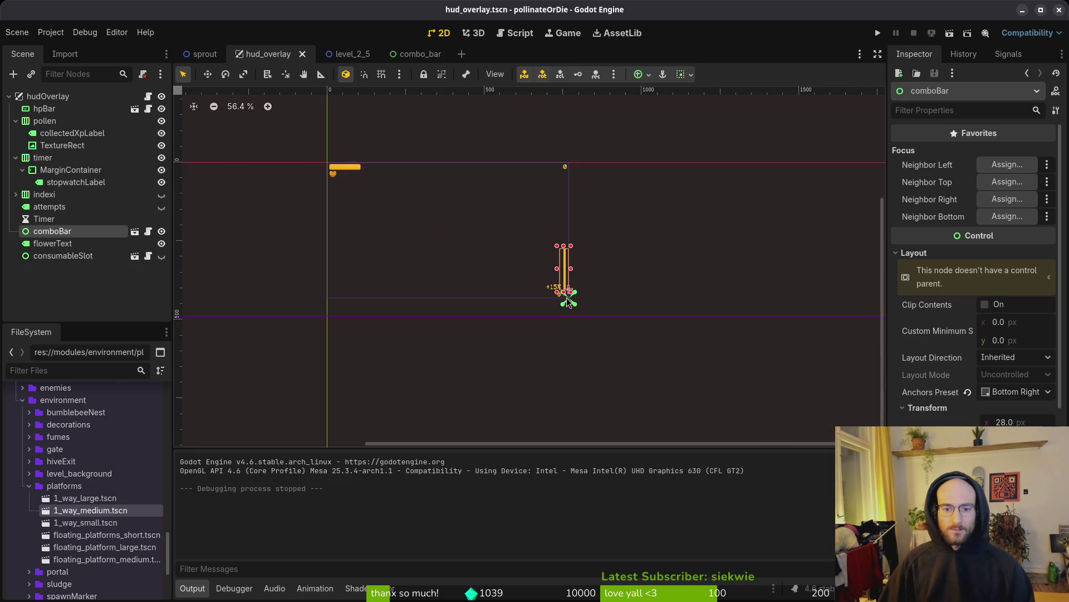
{"action": "scroll", "coordinate": [569, 303], "scroll_direction": "up", "scroll_amount": 5}
{"action": "left_click", "coordinate": [419, 53]}
{"action": "left_click", "coordinate": [529, 286]}
{"action": "scroll", "coordinate": [540, 291], "scroll_direction": "up", "scroll_amount": 5}
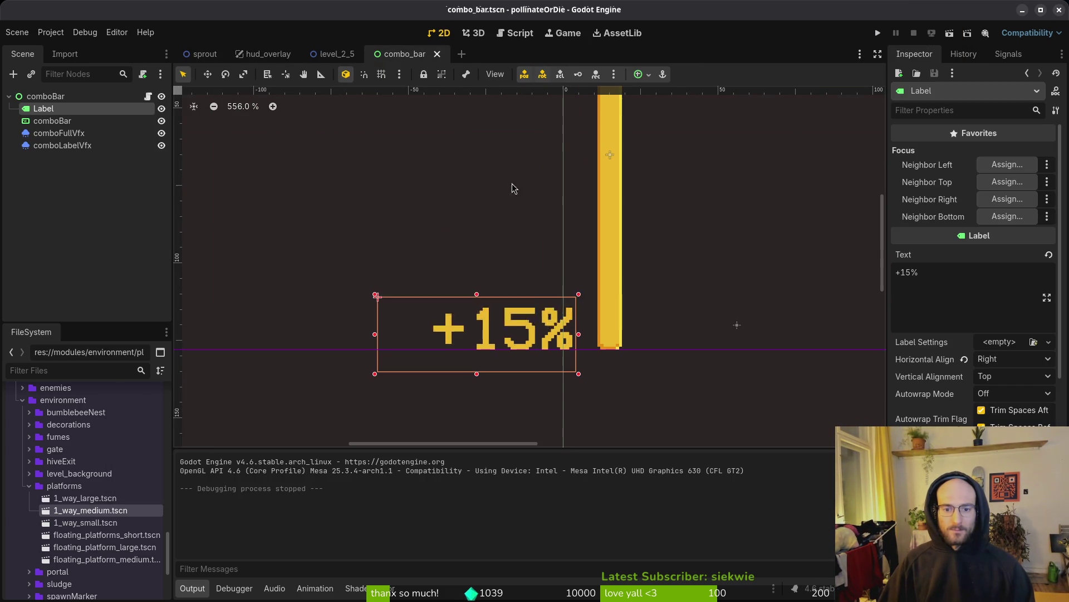
{"action": "left_click", "coordinate": [612, 331]}
{"action": "scroll", "coordinate": [612, 331], "scroll_direction": "down", "scroll_amount": 6}
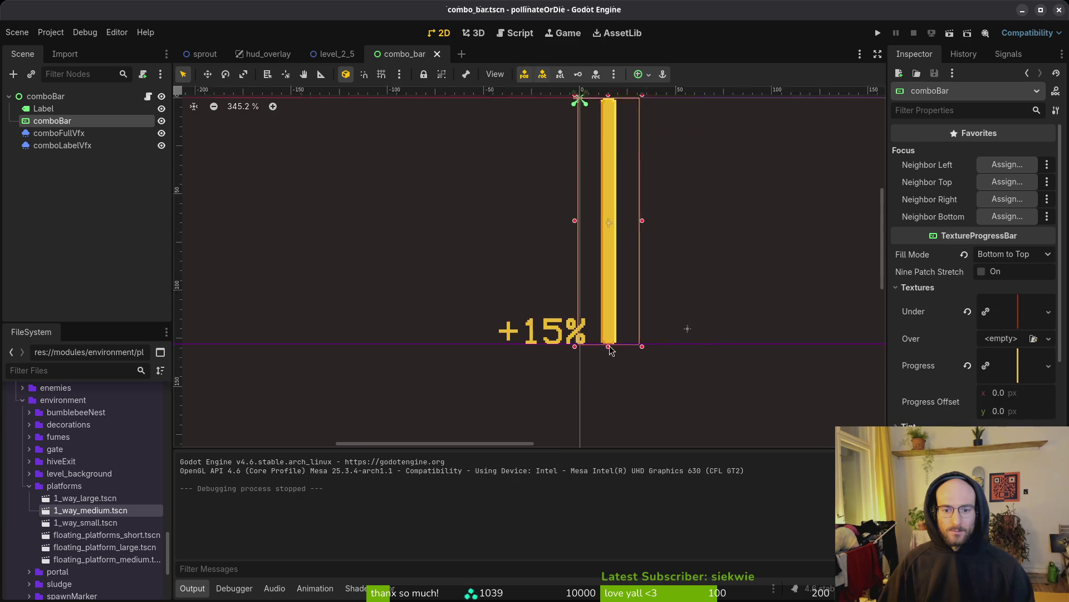
{"action": "scroll", "coordinate": [610, 326], "scroll_direction": "up", "scroll_amount": 6}
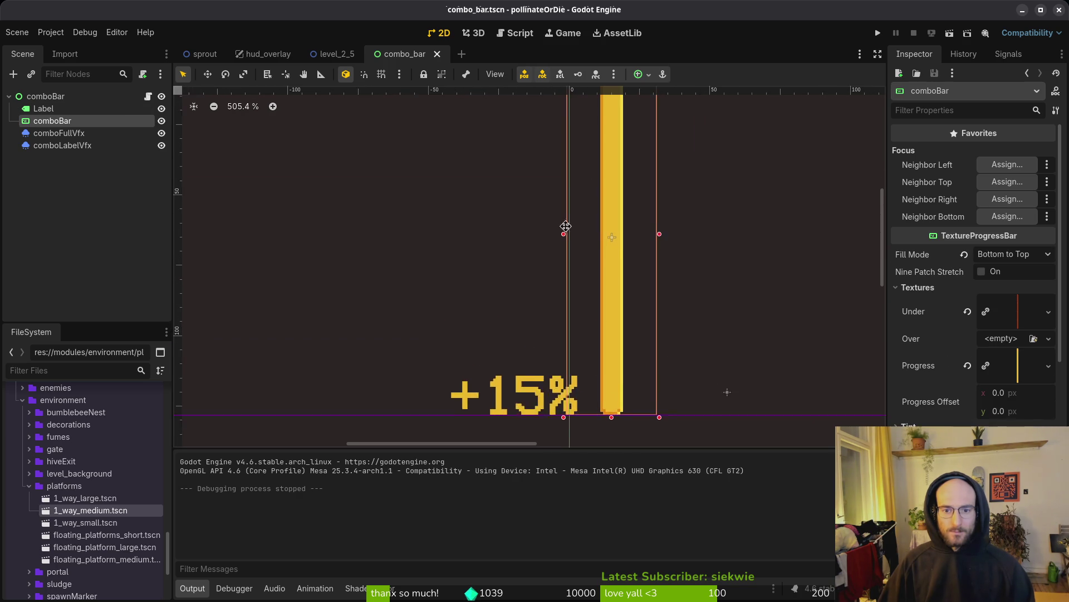
{"action": "scroll", "coordinate": [554, 356], "scroll_direction": "up", "scroll_amount": 3}
{"action": "left_click_drag", "start_coordinate": [554, 357], "coordinate": [554, 280]}
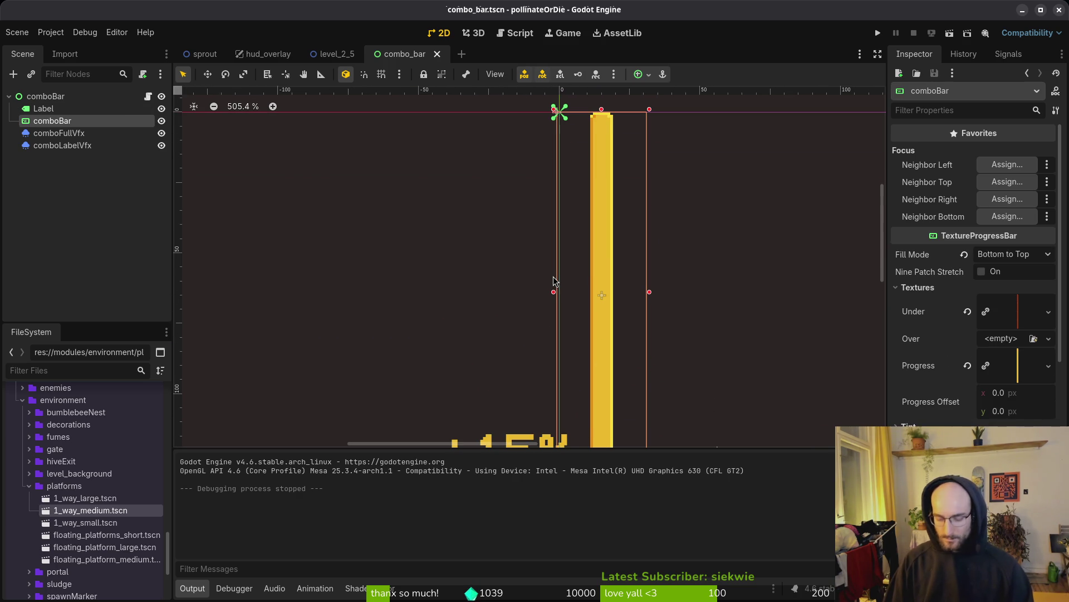
- Nudge the progress bar back to the origin (0, 0)
{"action": "key", "text": "Right"}
{"action": "key", "text": "Left"}
{"action": "key", "text": "Right"}
{"action": "left_click", "coordinate": [547, 283]}
- Nudge the +15% label right to (-59, 111) and save the combo_bar scene
{"action": "scroll", "coordinate": [648, 228], "scroll_direction": "down", "scroll_amount": 3}
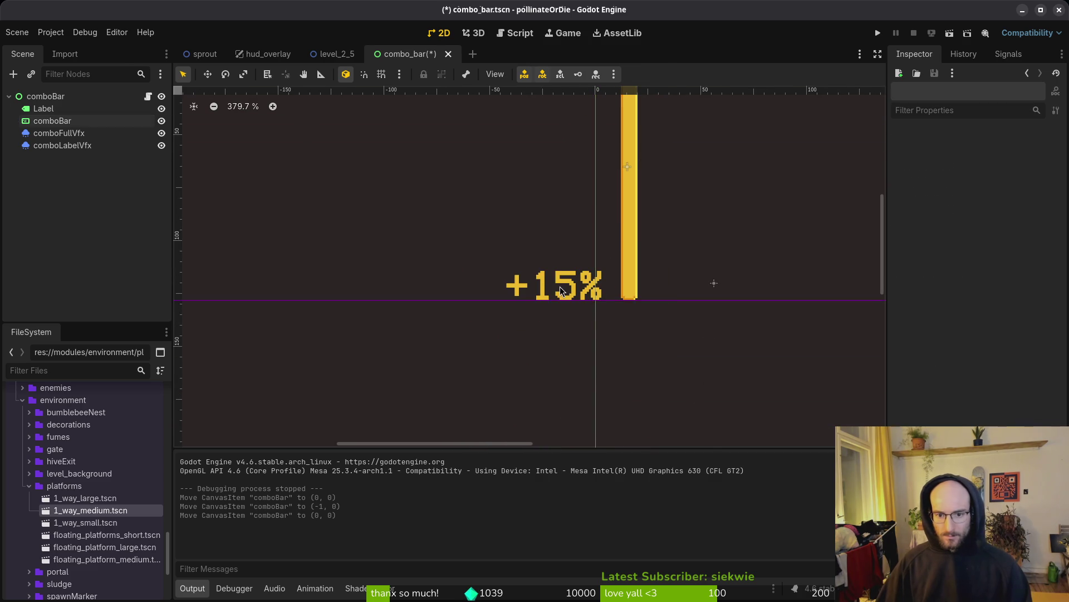
{"action": "left_click", "coordinate": [560, 290]}
{"action": "scroll", "coordinate": [595, 256], "scroll_direction": "up", "scroll_amount": 5}
{"action": "key", "text": "Right"}
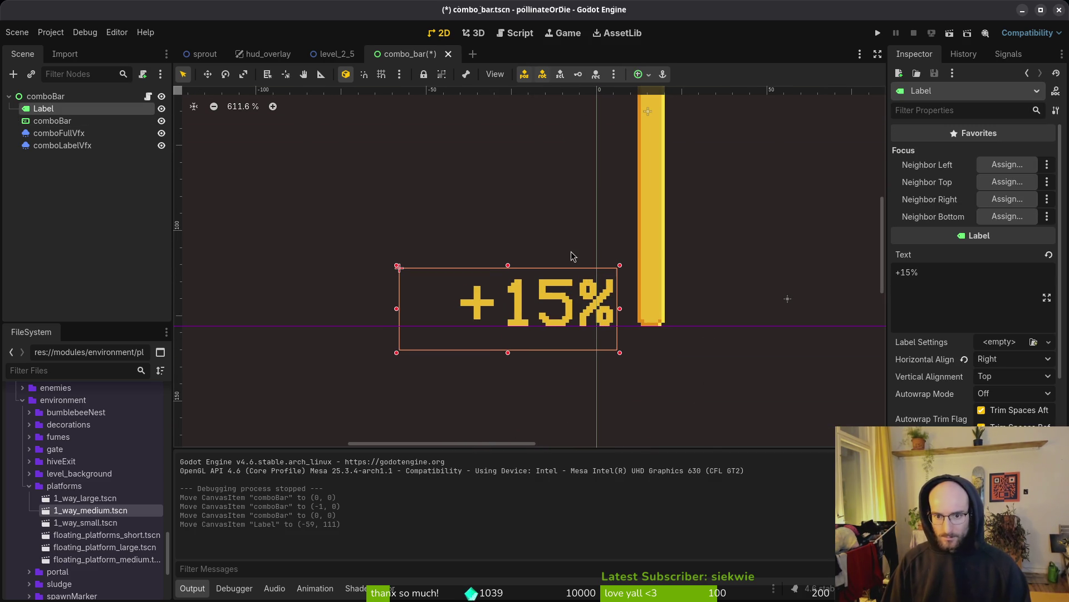
{"action": "key", "text": "Right"}
{"action": "left_click", "coordinate": [571, 256]}
{"action": "key", "text": "ctrl+s"}
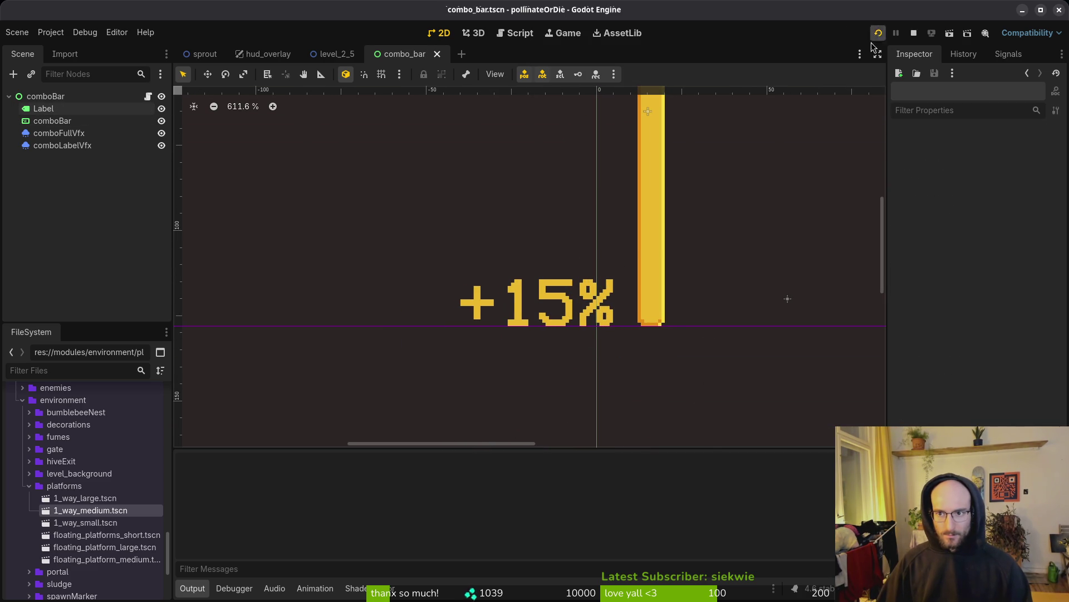
{"action": "left_click", "coordinate": [877, 35]}
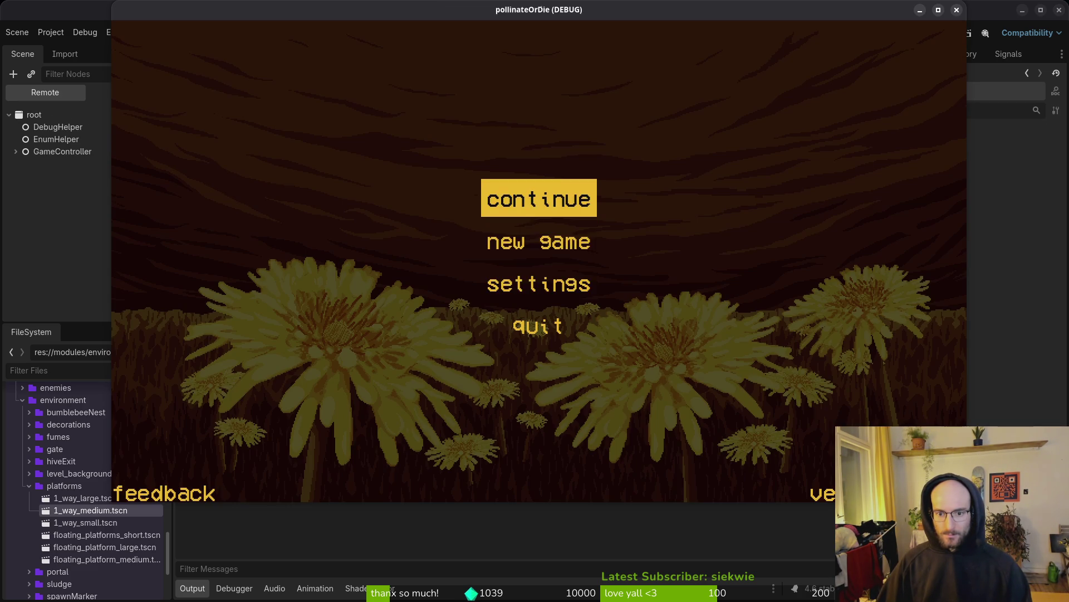
{"action": "left_click", "coordinate": [537, 198]}
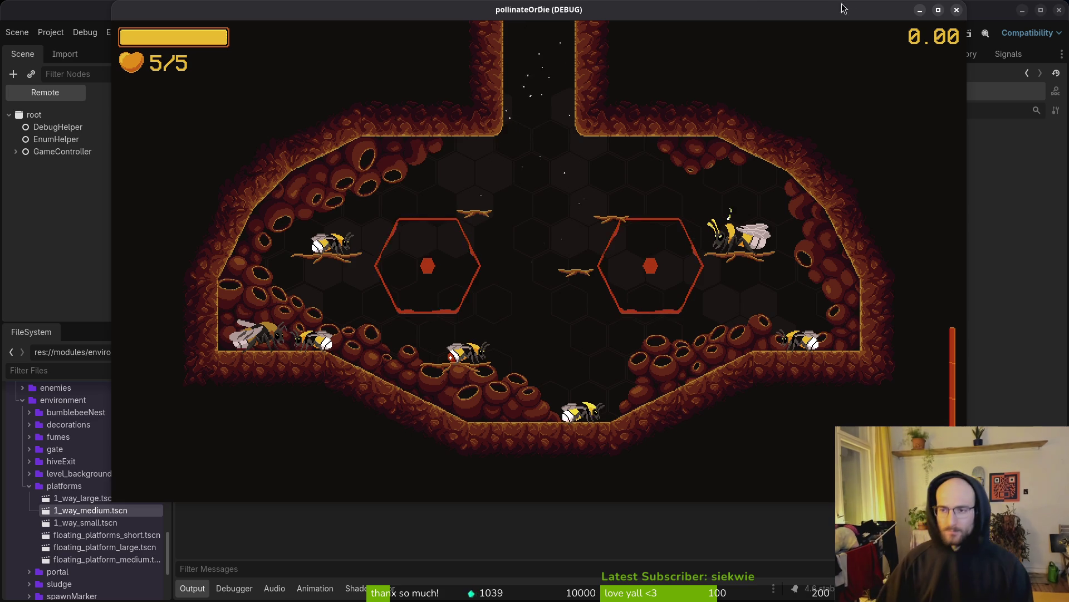
{"action": "key", "text": "Escape"}
{"action": "left_click", "coordinate": [650, 282]}
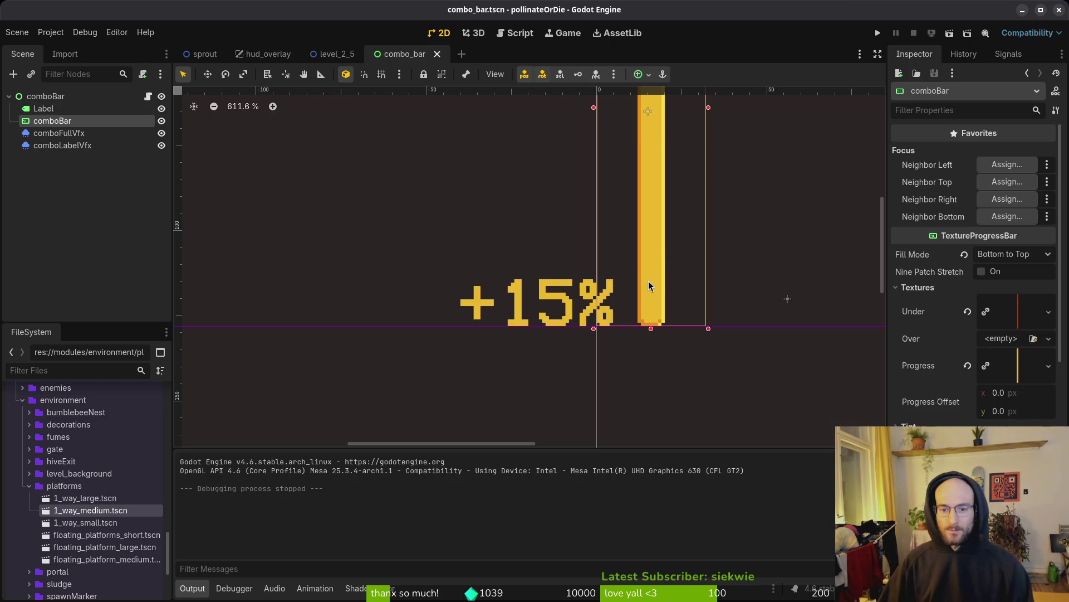
- Select the comboBar instance in hud_overlay, comparing it with the combo_bar scene
{"action": "scroll", "coordinate": [621, 287], "scroll_direction": "up", "scroll_amount": 3}
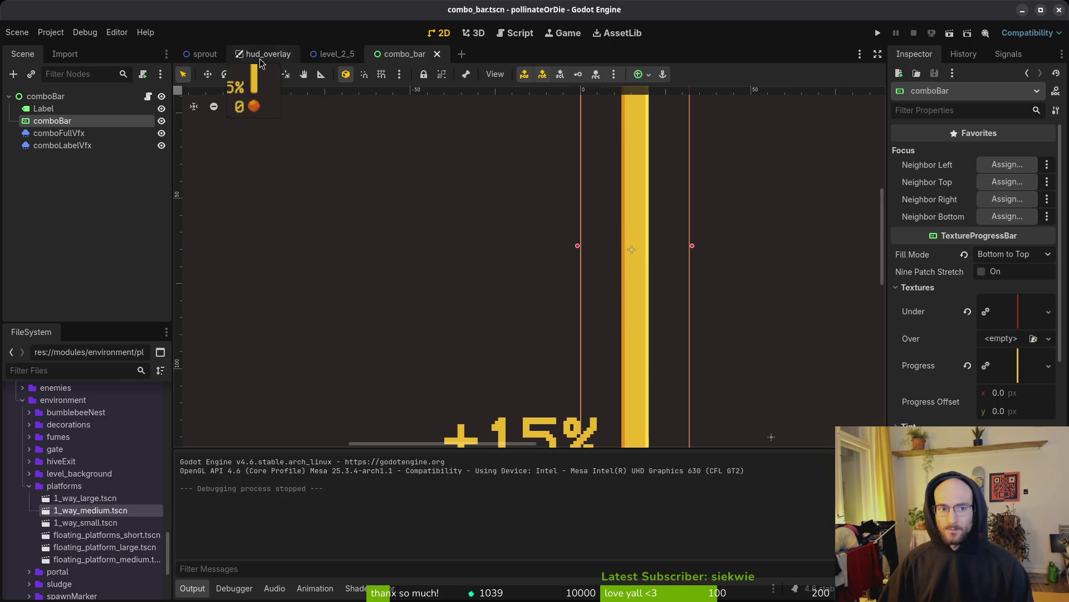
{"action": "left_click", "coordinate": [268, 54]}
{"action": "scroll", "coordinate": [601, 312], "scroll_direction": "up", "scroll_amount": 6}
{"action": "left_click", "coordinate": [564, 240]}
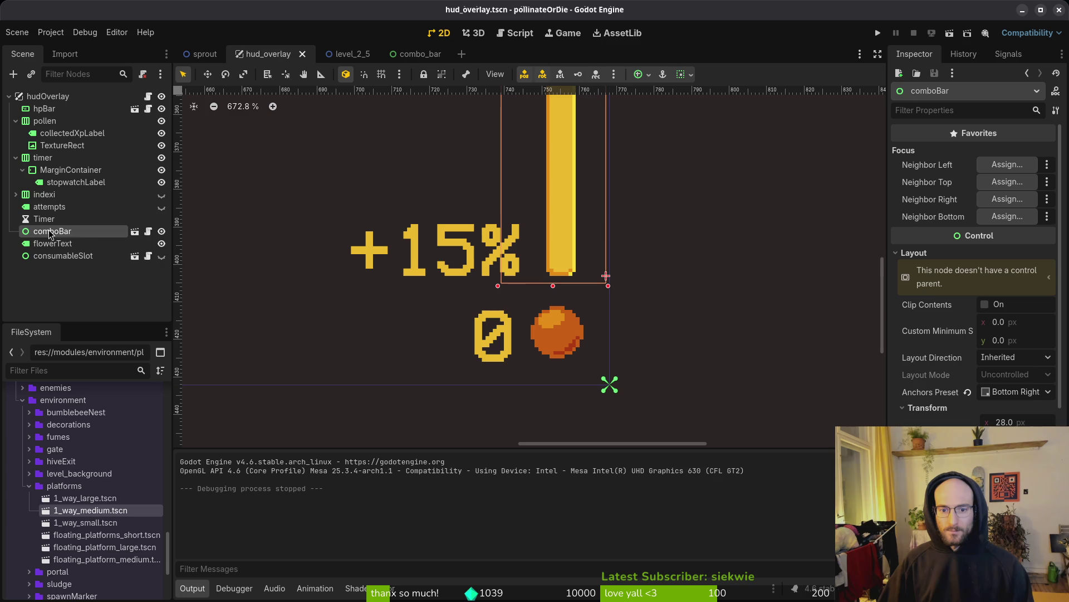
{"action": "scroll", "coordinate": [599, 256], "scroll_direction": "down", "scroll_amount": 3}
{"action": "scroll", "coordinate": [594, 270], "scroll_direction": "up", "scroll_amount": 11}
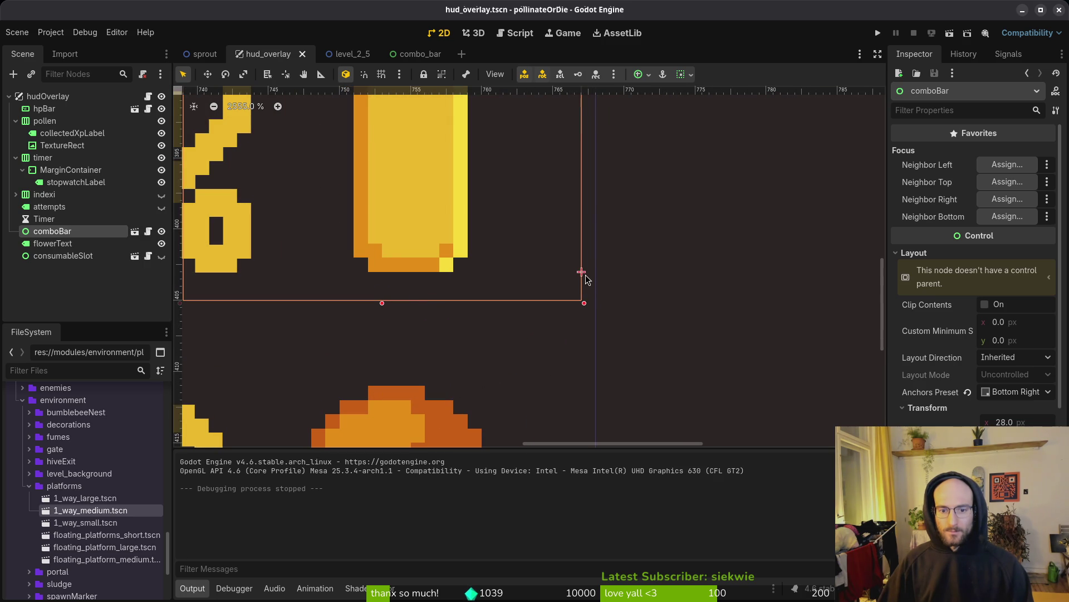
{"action": "left_click", "coordinate": [415, 55]}
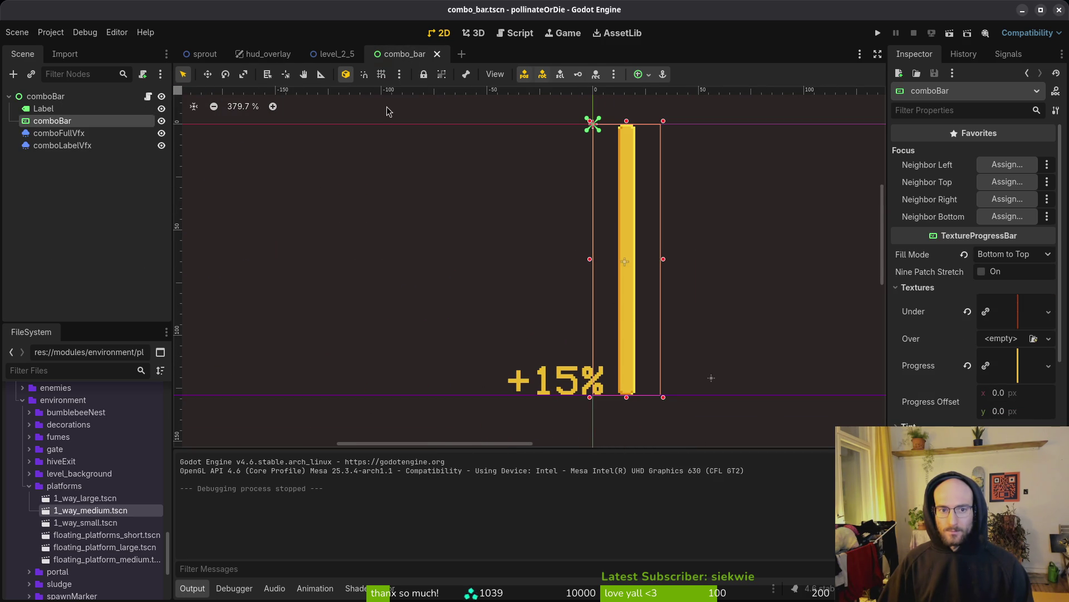
{"action": "left_click", "coordinate": [267, 54]}
- Delete the comboBar node from hud_overlay and save the scene
{"action": "left_click", "coordinate": [67, 232]}
{"action": "key", "text": "Delete"}
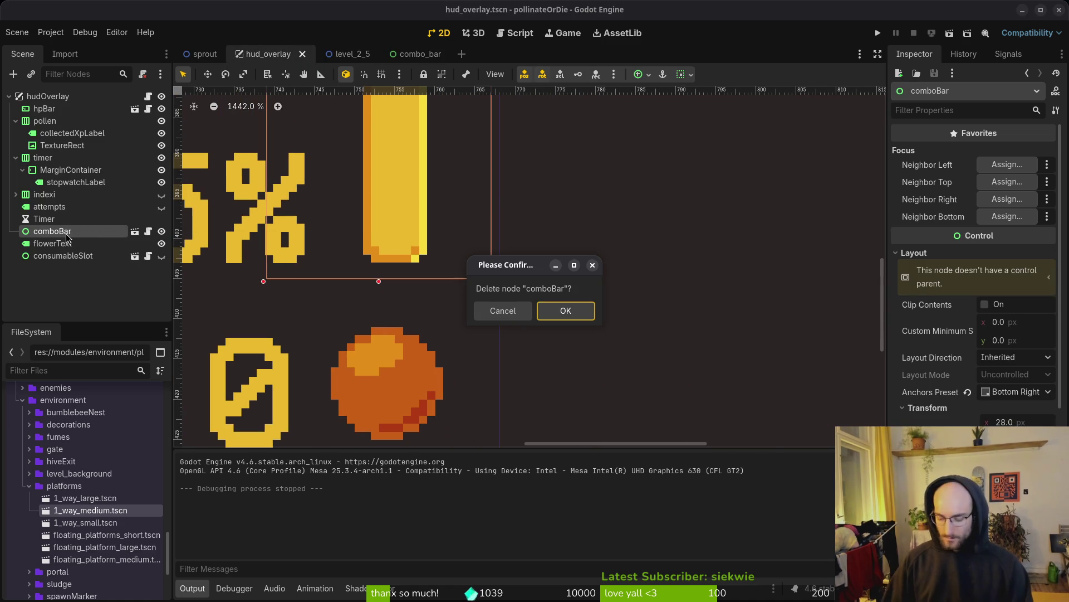
{"action": "key", "text": "Return"}
{"action": "key", "text": "ctrl+s"}
{"action": "right_click", "coordinate": [410, 52]}
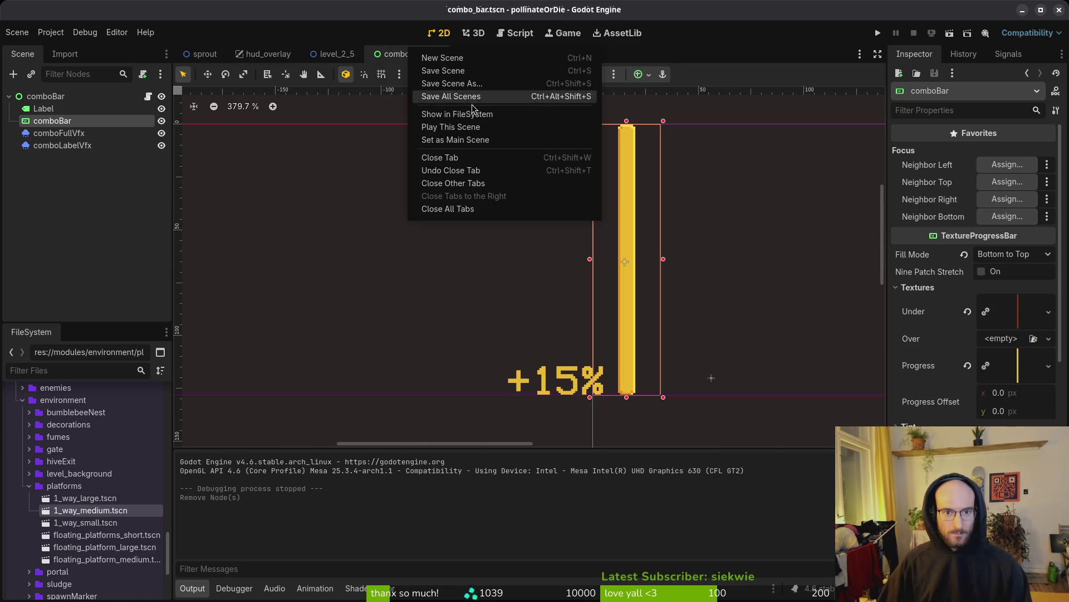
- Save all scenes and add a fresh combo_bar instance to hud_overlay, anchored Bottom Right
{"action": "left_click", "coordinate": [451, 96]}
{"action": "left_click", "coordinate": [270, 54]}
{"action": "mouse_move", "coordinate": [77, 582]}
{"action": "left_mouse_down"}
{"action": "mouse_move", "coordinate": [353, 360]}
{"action": "mouse_move", "coordinate": [321, 161]}
{"action": "left_mouse_up"}
{"action": "scroll", "coordinate": [394, 370], "scroll_direction": "down", "scroll_amount": 8}
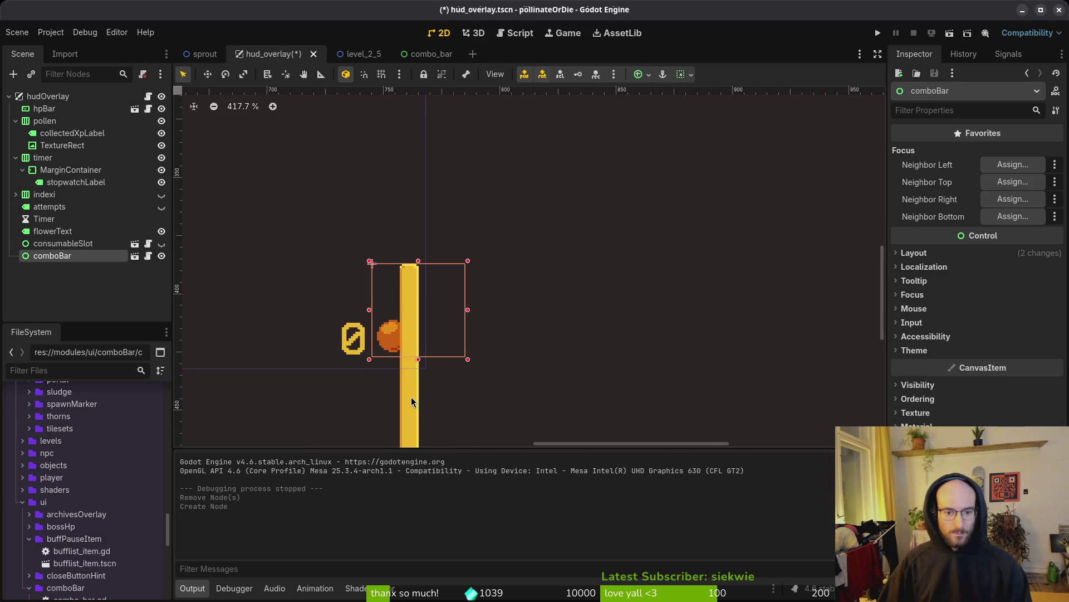
{"action": "left_click", "coordinate": [940, 254]}
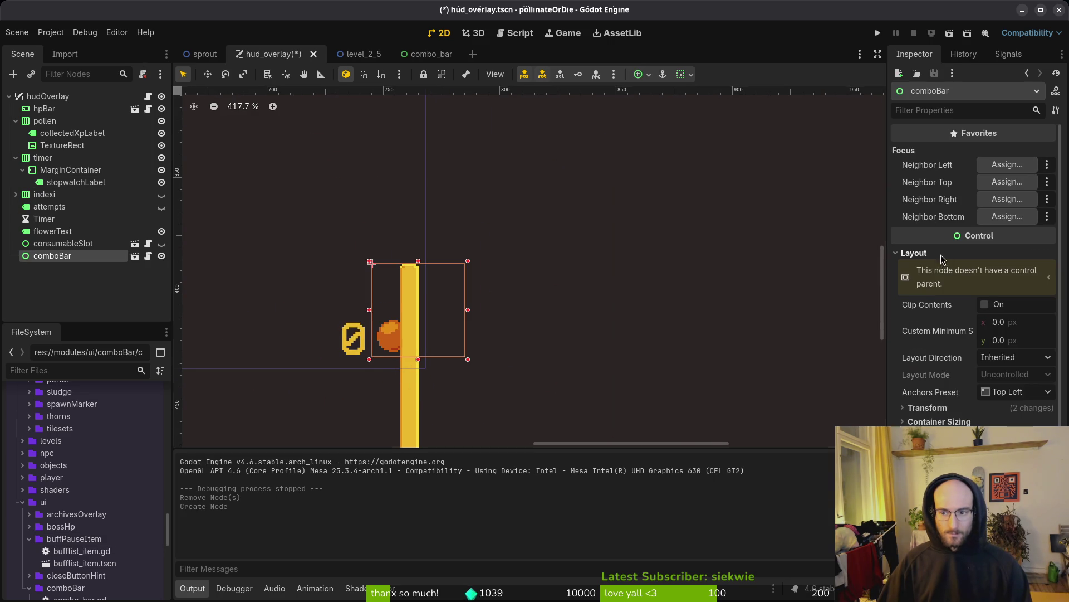
{"action": "left_click", "coordinate": [1014, 392]}
{"action": "left_click", "coordinate": [1022, 426]}
{"action": "scroll", "coordinate": [493, 362], "scroll_direction": "down", "scroll_amount": 7}
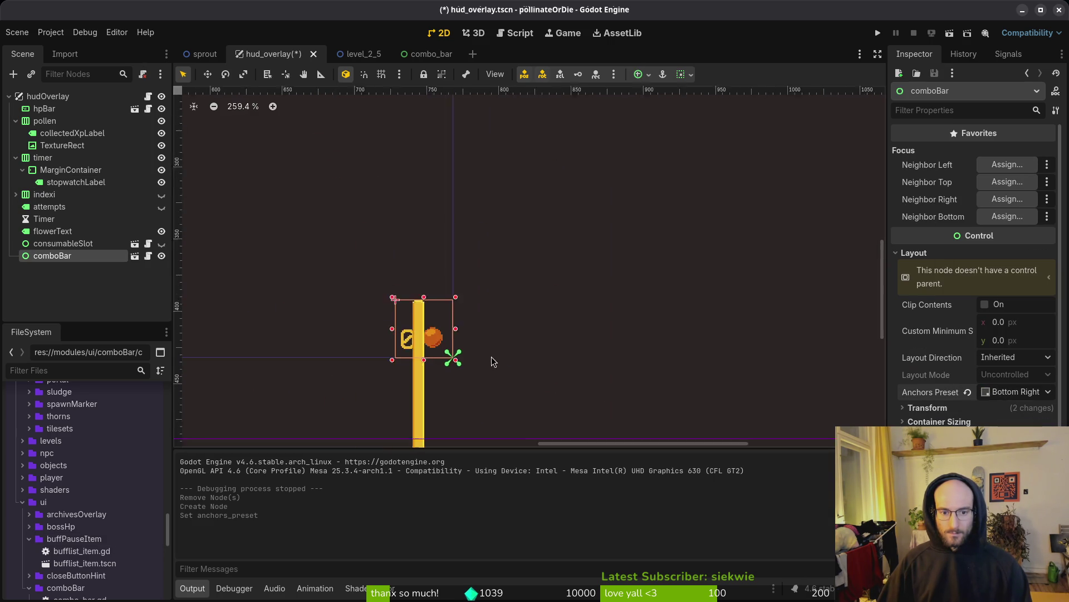
- Move the new combo bar above the pollen counter to (738, 275) and save hud_overlay.tscn
{"action": "left_click", "coordinate": [423, 60]}
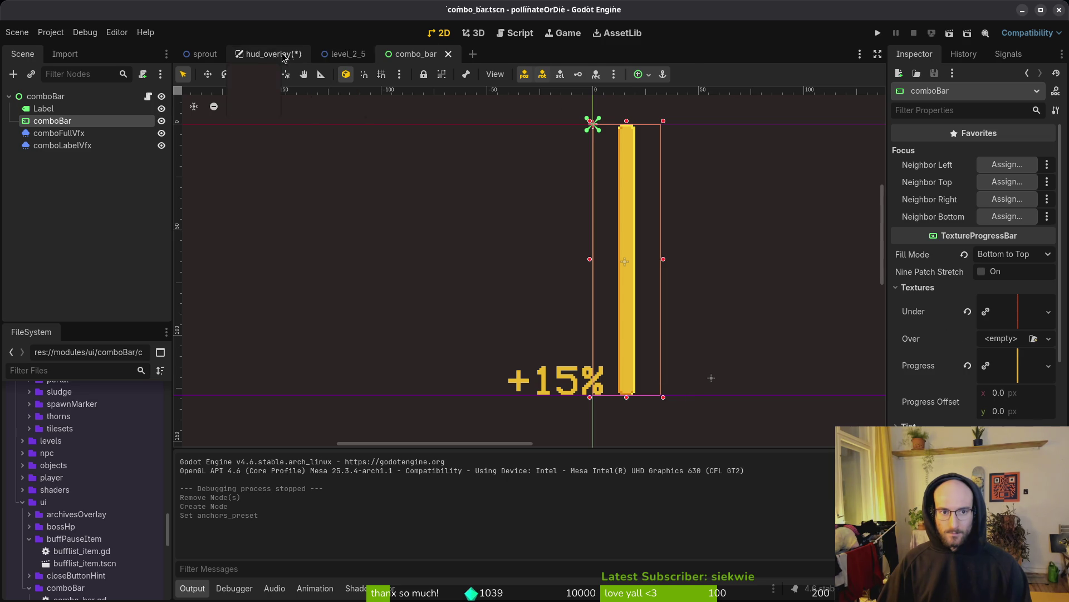
{"action": "left_click", "coordinate": [308, 56]}
{"action": "mouse_move", "coordinate": [423, 411]}
{"action": "left_mouse_down"}
{"action": "mouse_move", "coordinate": [439, 263]}
{"action": "mouse_move", "coordinate": [434, 302]}
{"action": "mouse_move", "coordinate": [431, 289]}
{"action": "left_mouse_up"}
{"action": "scroll", "coordinate": [439, 263], "scroll_direction": "up", "scroll_amount": 5}
{"action": "scroll", "coordinate": [453, 329], "scroll_direction": "up", "scroll_amount": 3}
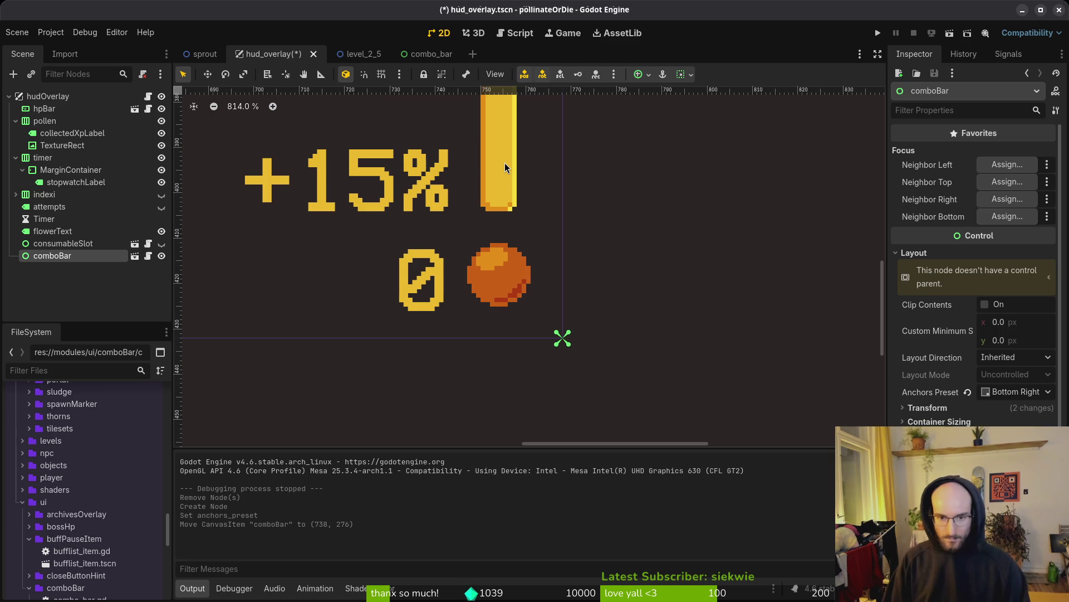
{"action": "key", "text": "Up"}
{"action": "key", "text": "Escape"}
{"action": "key", "text": "ctrl+s"}
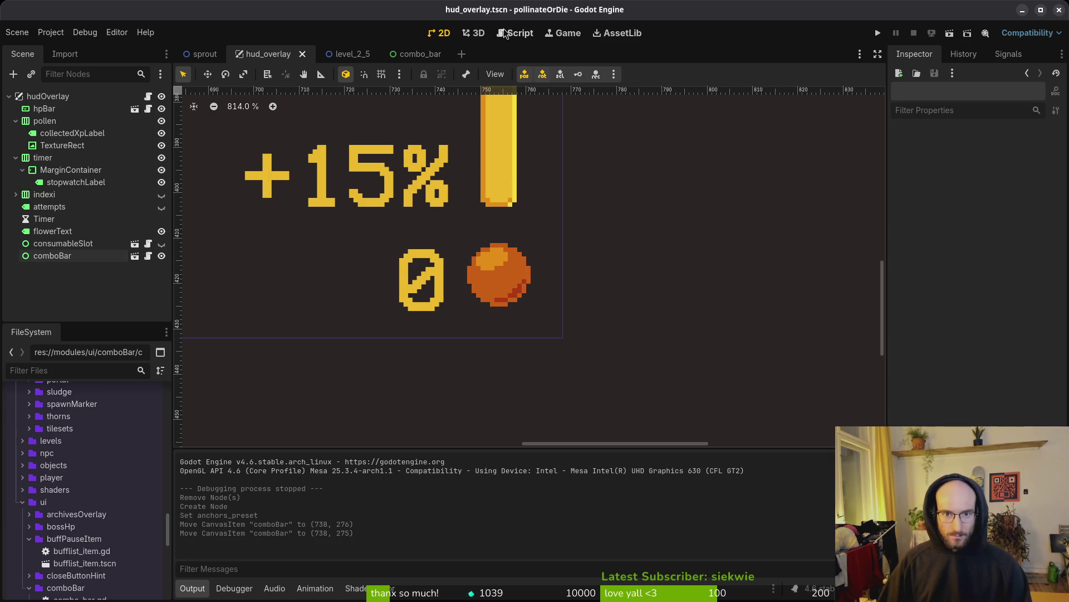
{"action": "left_click", "coordinate": [878, 33]}
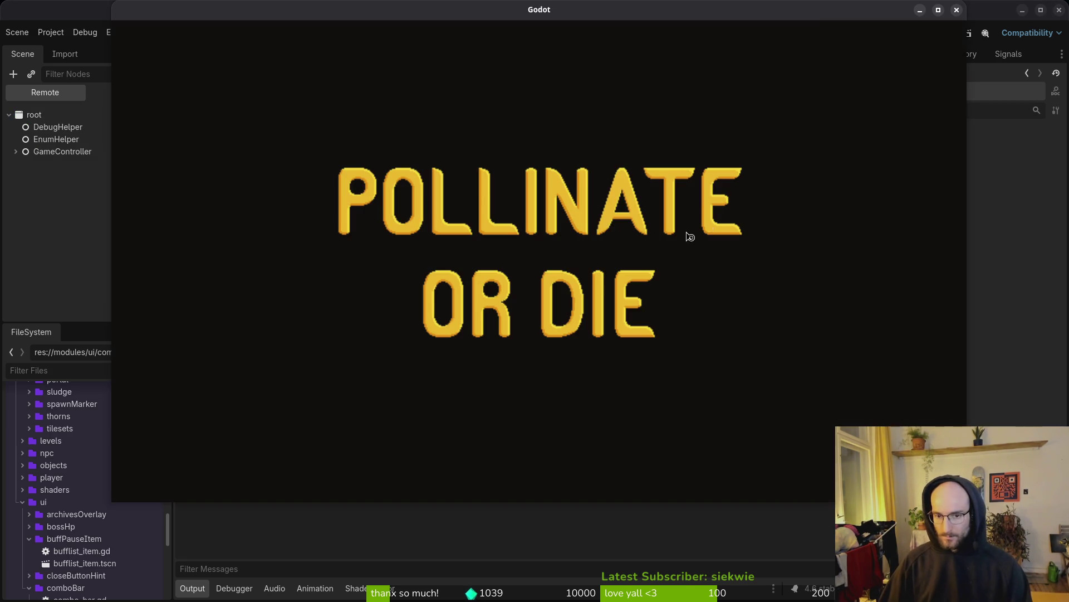
- Skip past the splash and menu into the hive level with the HUD showing
{"action": "key", "text": "Return"}
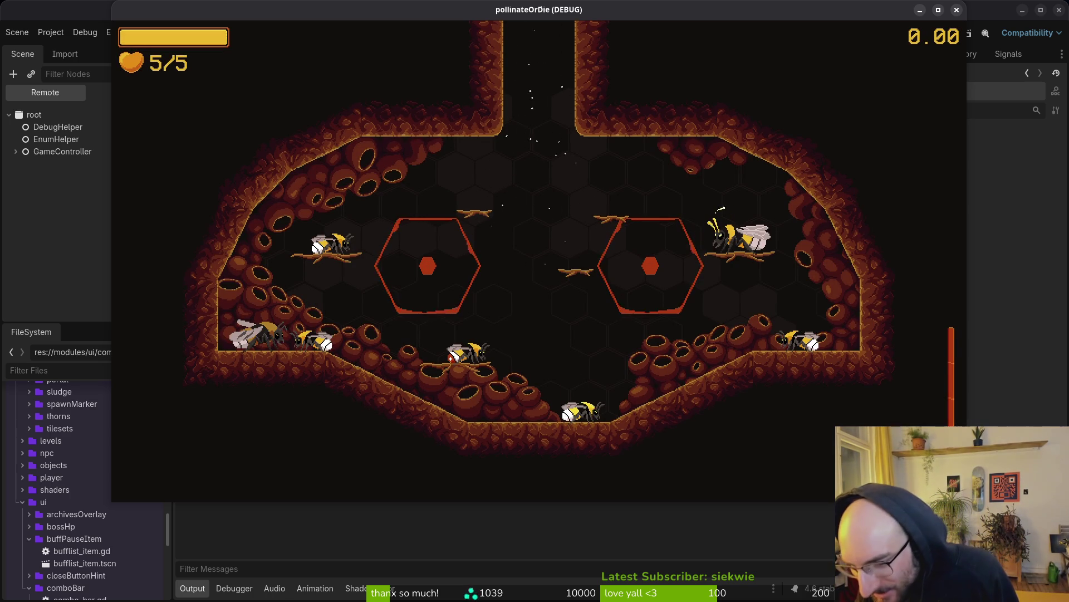
- Close the running game and select the pollen counter node in the HUD scene
{"action": "left_click", "coordinate": [955, 9]}
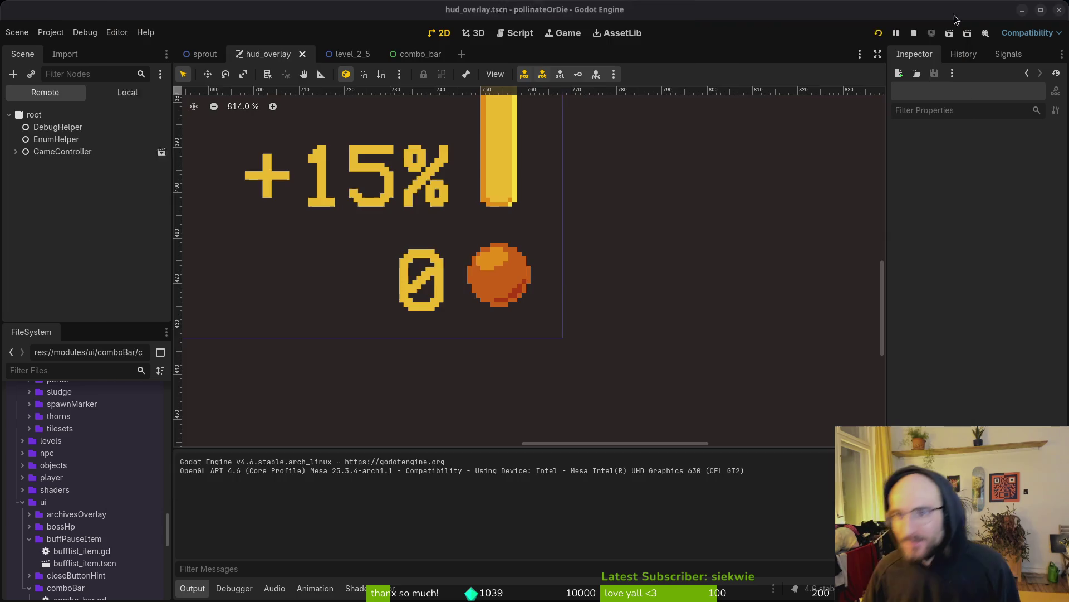
{"action": "scroll", "coordinate": [518, 226], "scroll_direction": "down", "scroll_amount": 5}
{"action": "left_click", "coordinate": [508, 247]}
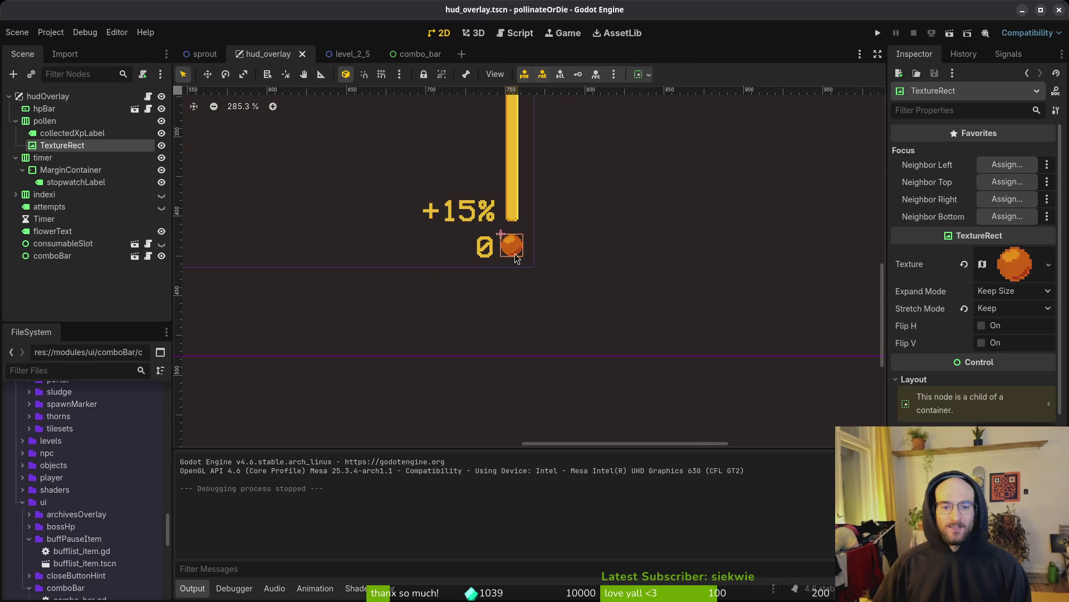
{"action": "key", "text": "Escape"}
{"action": "left_click", "coordinate": [44, 123]}
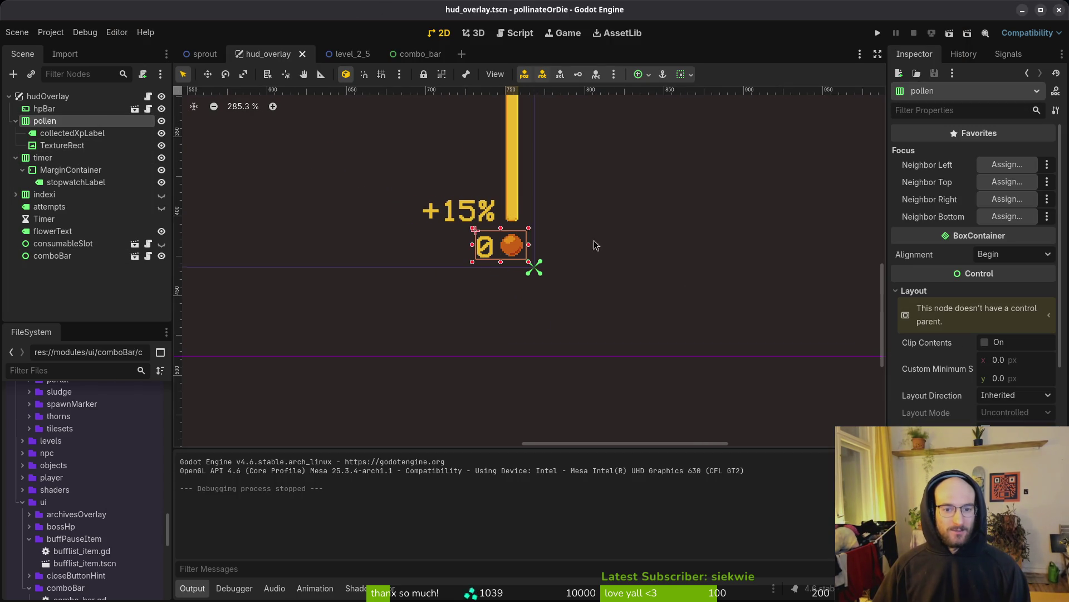
{"action": "scroll", "coordinate": [532, 289], "scroll_direction": "down", "scroll_amount": 10}
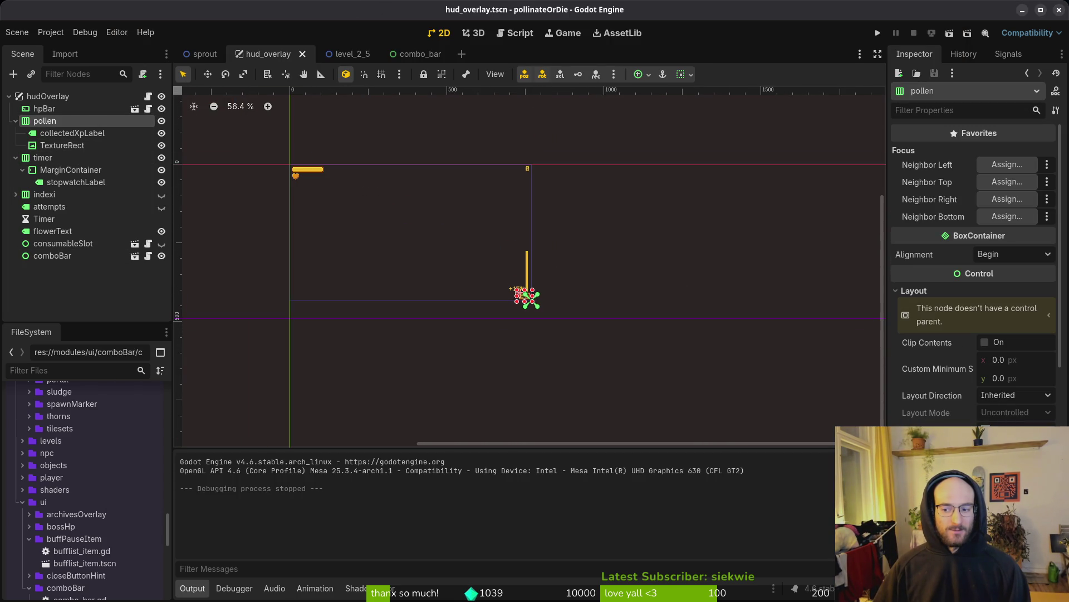
{"action": "scroll", "coordinate": [529, 298], "scroll_direction": "up", "scroll_amount": 9}
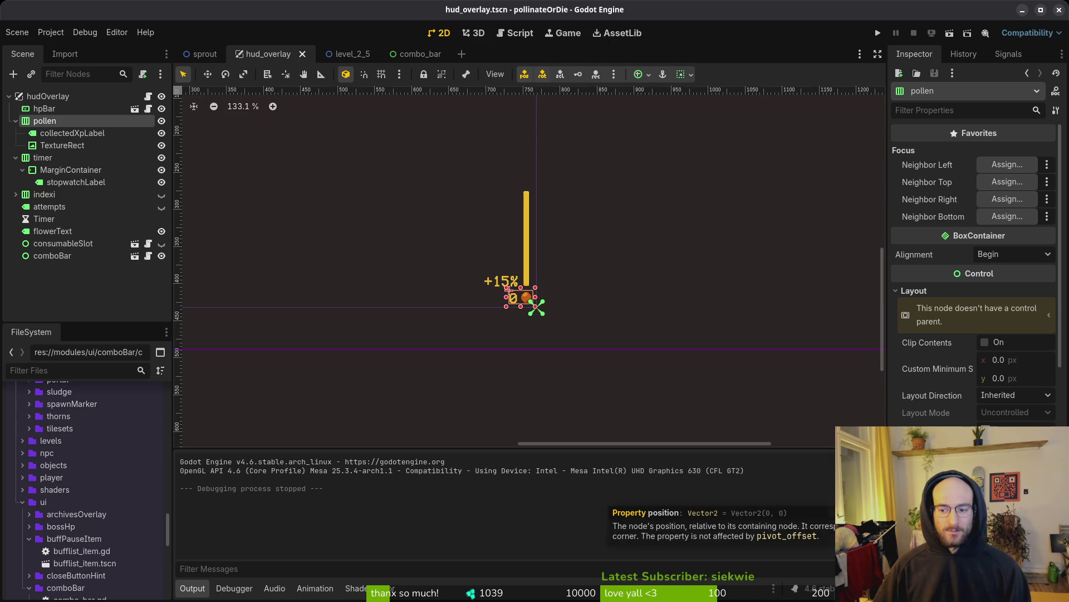
- Anchor the pollen counter with the Bottom Right preset, undoing an accidental position reset
{"action": "left_click", "coordinate": [969, 507]}
{"action": "key", "text": "ctrl+z"}
{"action": "key", "text": "ctrl+z"}
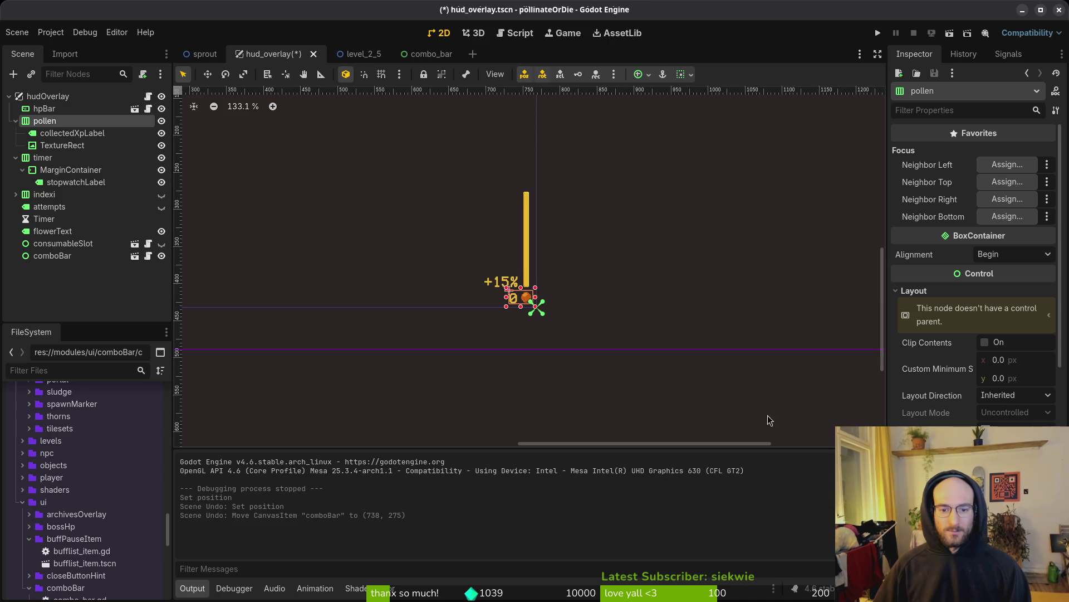
{"action": "key", "text": "ctrl+shift+z"}
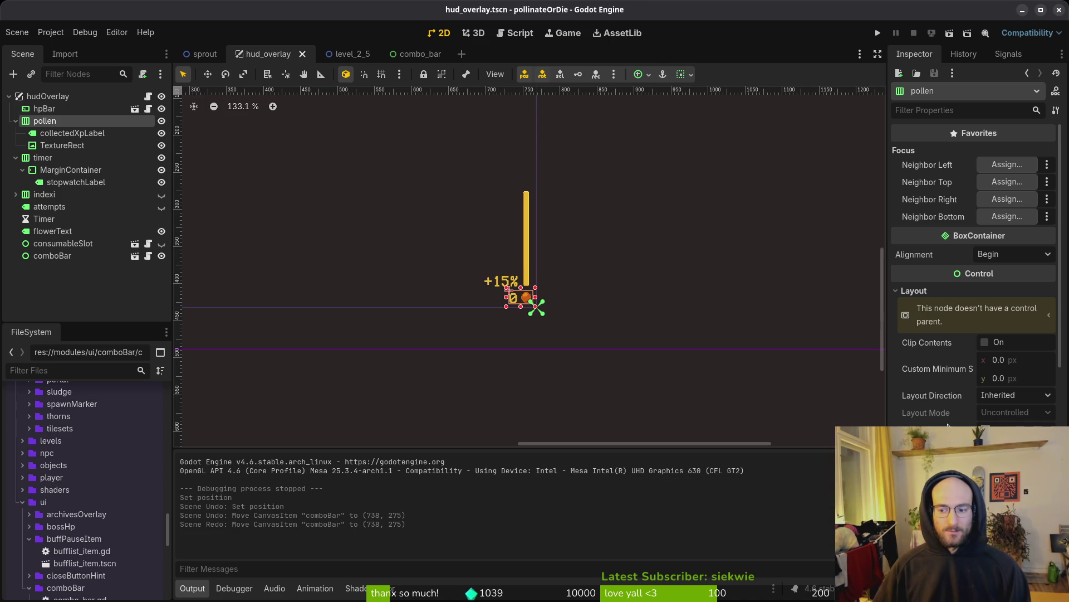
{"action": "left_click", "coordinate": [1015, 429]}
{"action": "left_click", "coordinate": [1013, 425]}
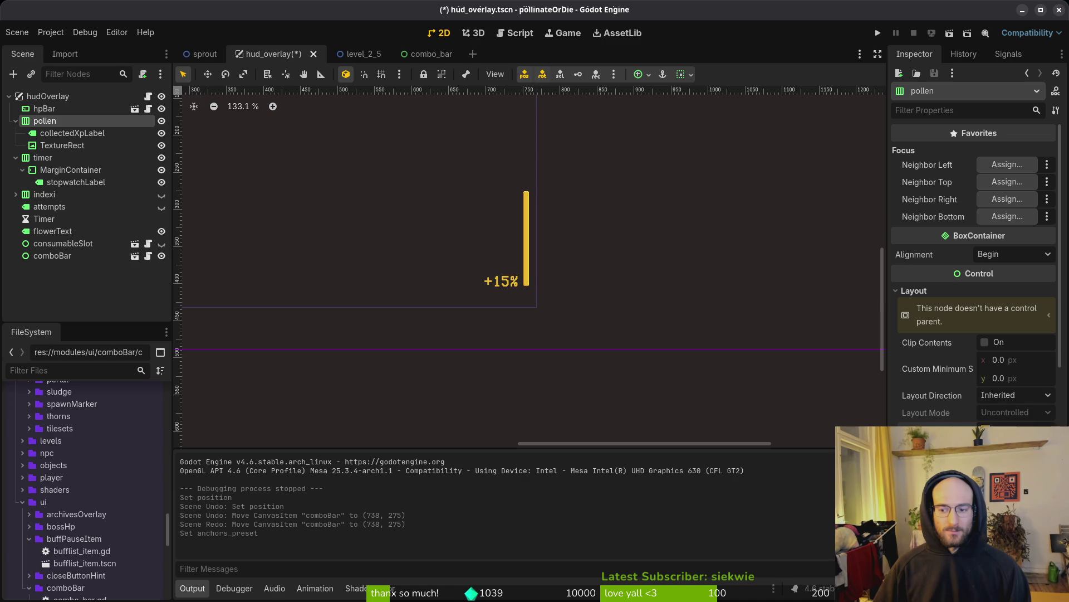
{"action": "left_click", "coordinate": [1026, 425]}
{"action": "left_click", "coordinate": [1020, 425]}
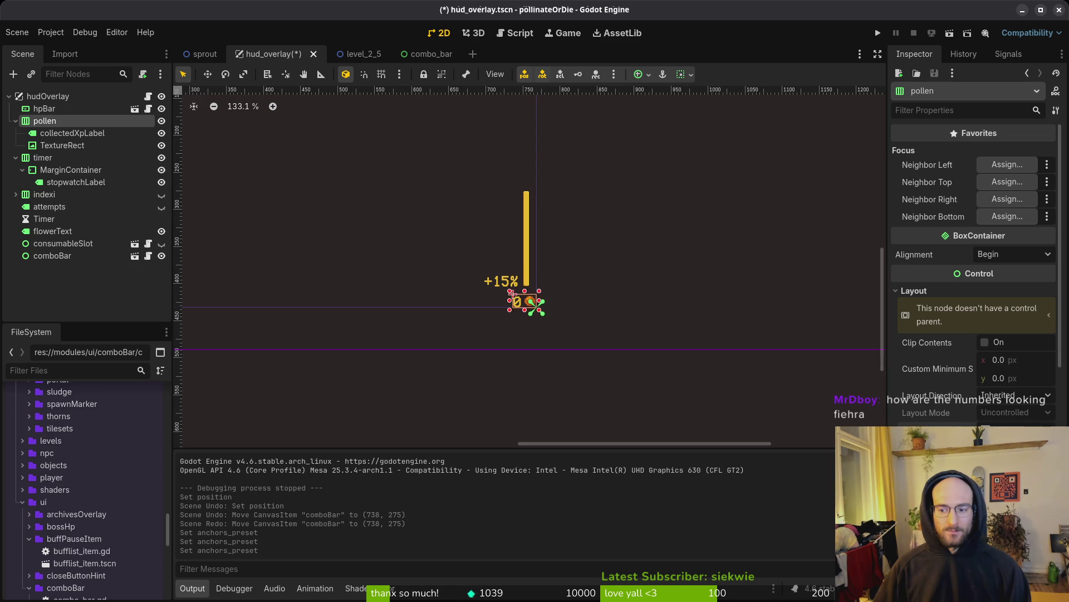
- Save the hud_overlay scene and run the game again to test the HUD
{"action": "key", "text": "ctrl+s"}
{"action": "scroll", "coordinate": [724, 316], "scroll_direction": "down", "scroll_amount": 1}
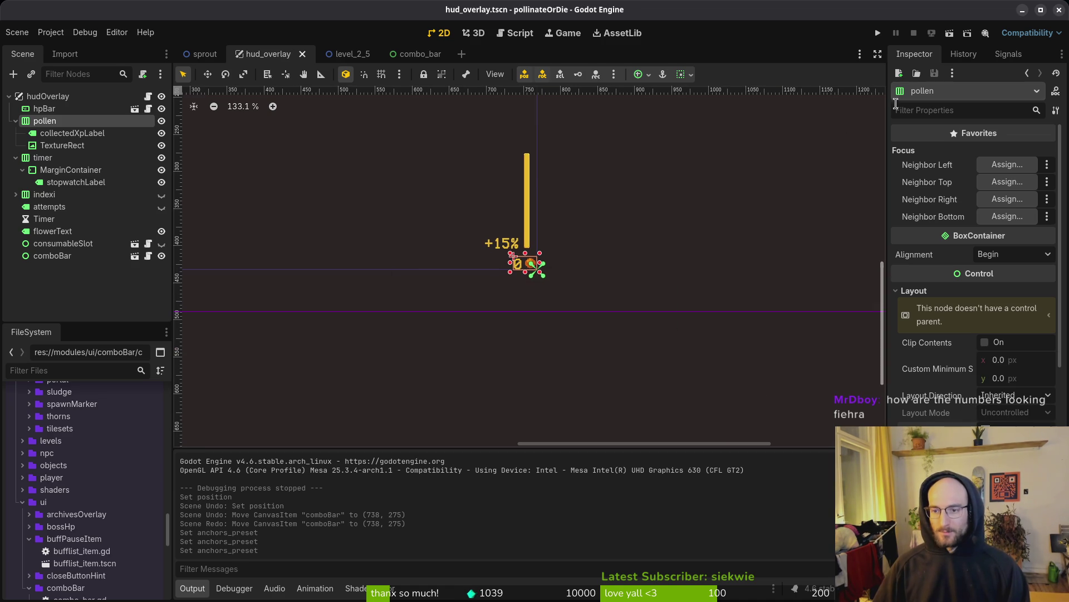
{"action": "left_click", "coordinate": [878, 33]}
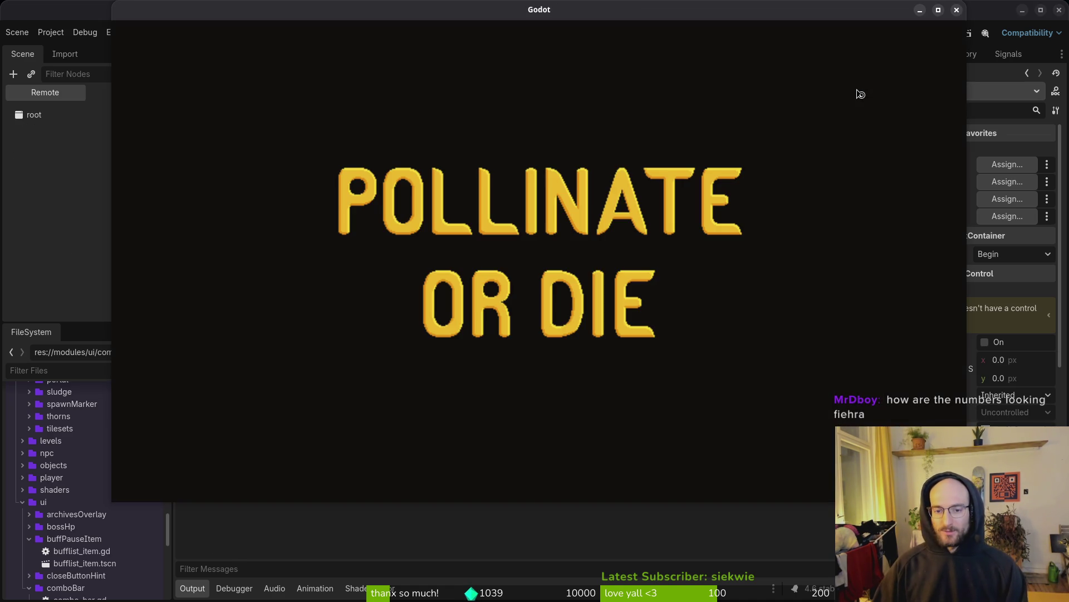
{"action": "key", "text": "Return"}
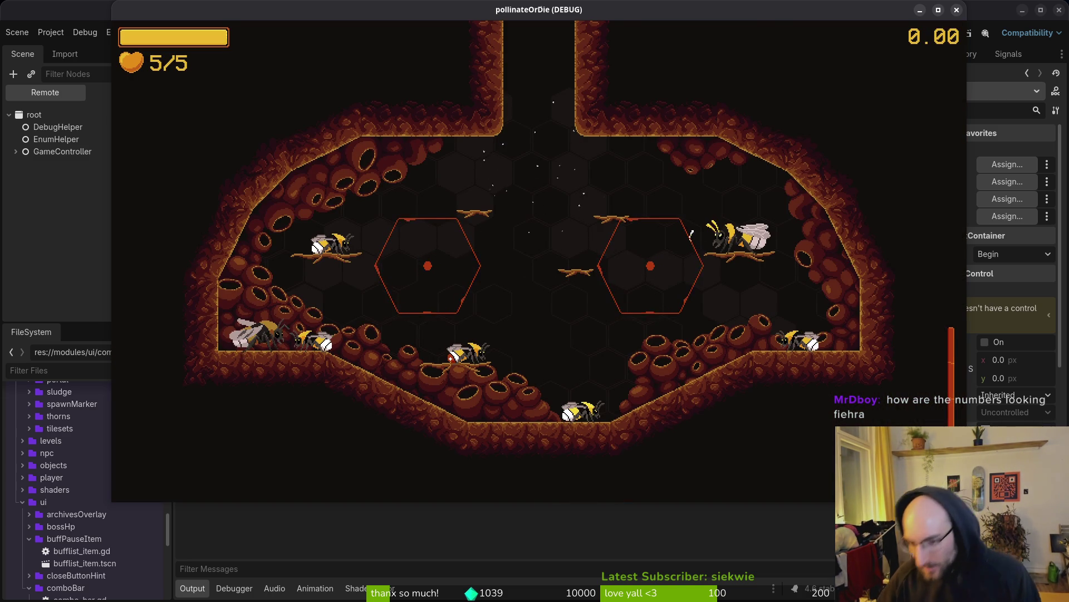
{"action": "left_click", "coordinate": [957, 11]}
{"action": "scroll", "coordinate": [532, 266], "scroll_direction": "up", "scroll_amount": 9}
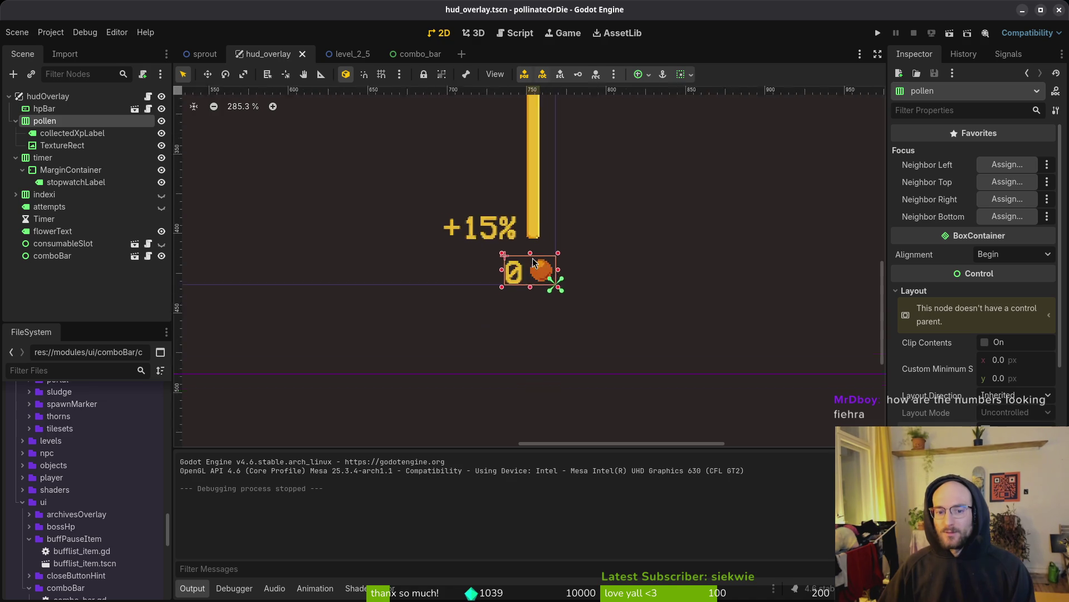
- Select the comboBar node and switch the editor to the combo_bar scene tab
{"action": "left_click", "coordinate": [538, 252]}
{"action": "left_click", "coordinate": [496, 209]}
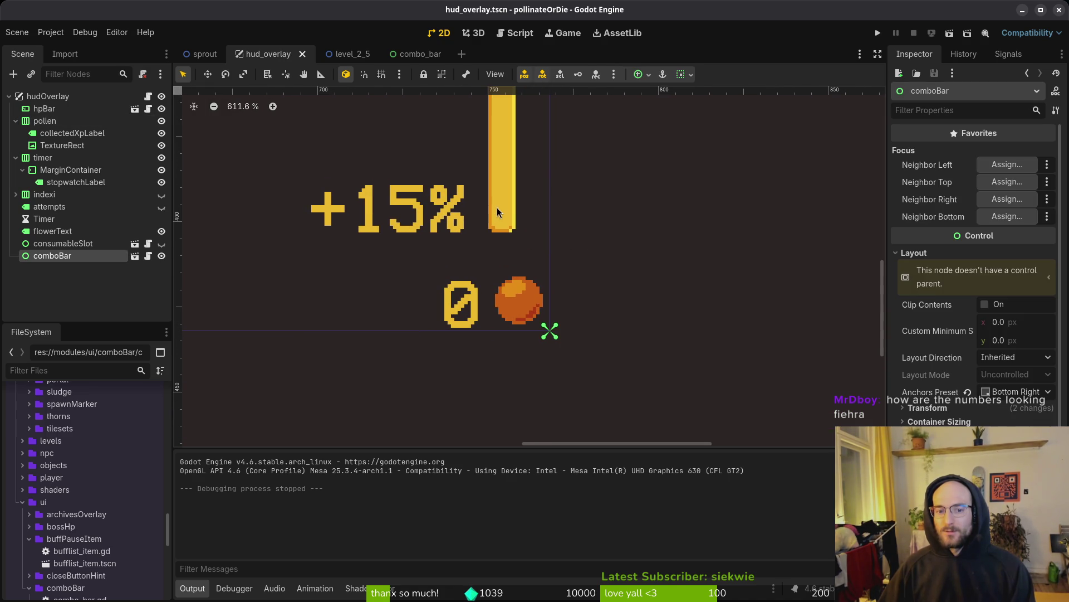
{"action": "scroll", "coordinate": [490, 278], "scroll_direction": "down", "scroll_amount": 3}
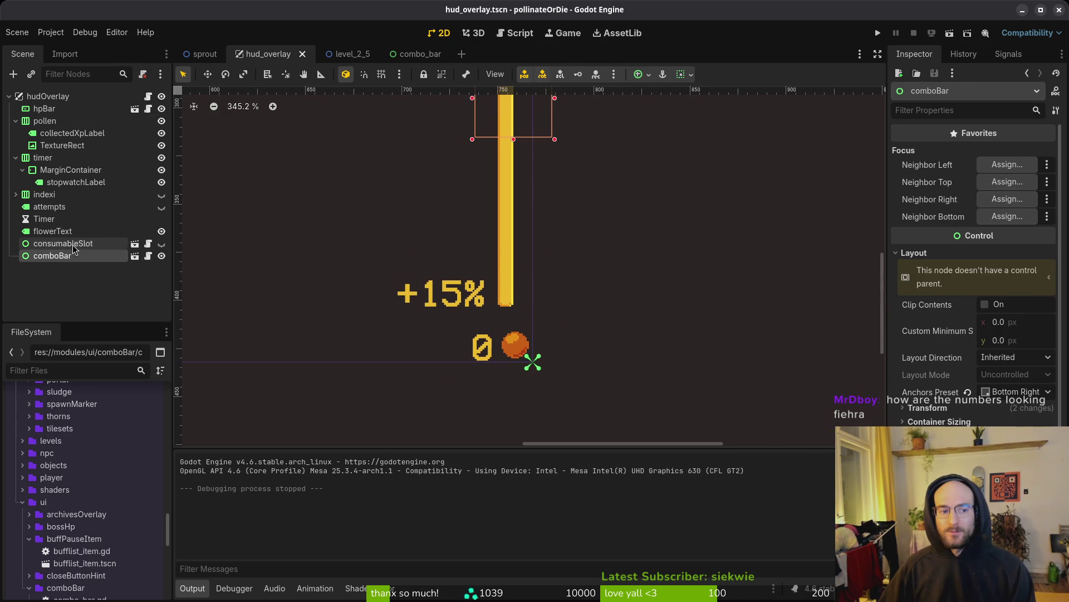
{"action": "scroll", "coordinate": [529, 308], "scroll_direction": "down", "scroll_amount": 3}
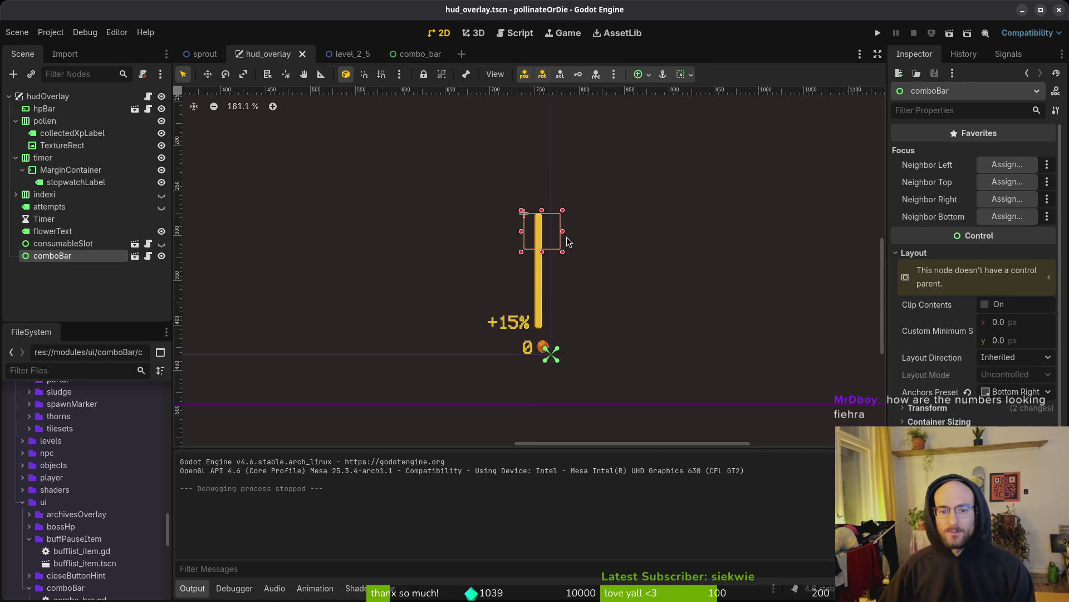
{"action": "left_click", "coordinate": [419, 53]}
{"action": "scroll", "coordinate": [578, 286], "scroll_direction": "down", "scroll_amount": 1}
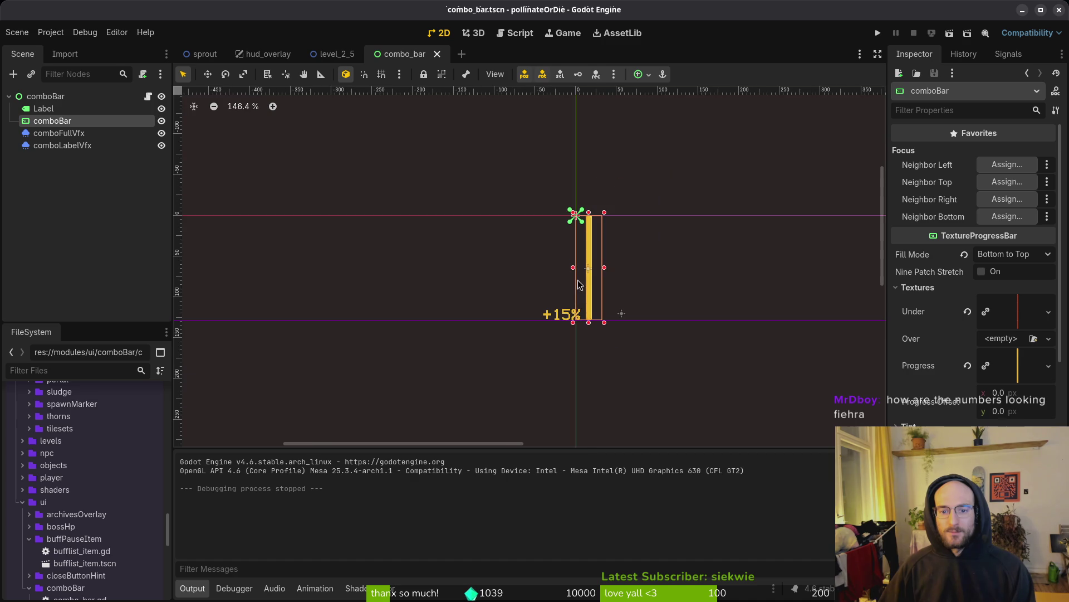
- Set the comboBar progress bar's Layout Mode to Anchors with the Bottom Left preset
{"action": "left_click", "coordinate": [44, 96]}
{"action": "left_click", "coordinate": [48, 109]}
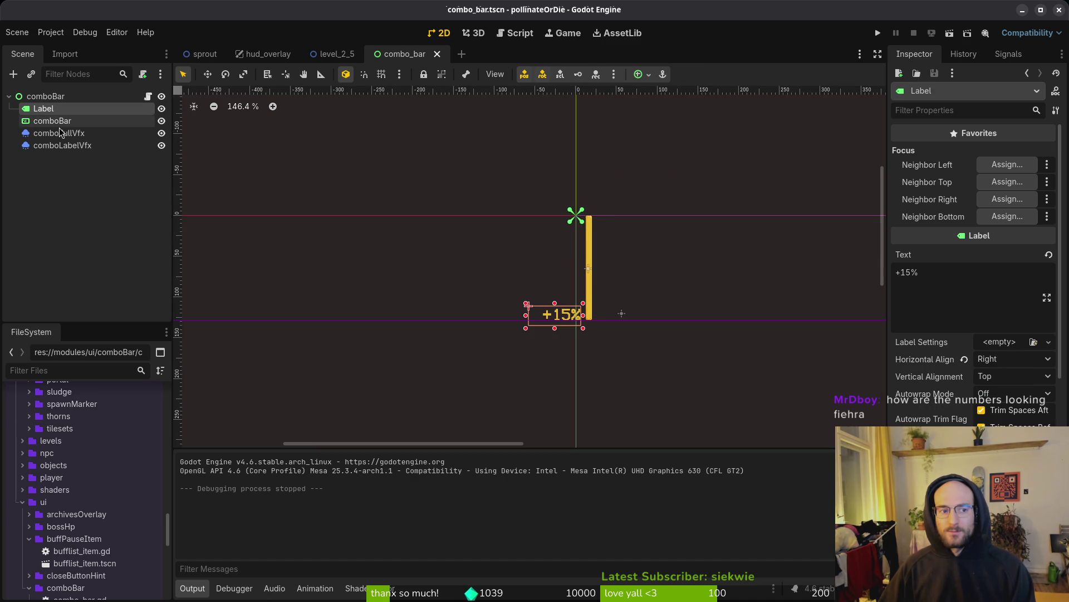
{"action": "left_click", "coordinate": [52, 120]}
{"action": "scroll", "coordinate": [591, 297], "scroll_direction": "up", "scroll_amount": 4}
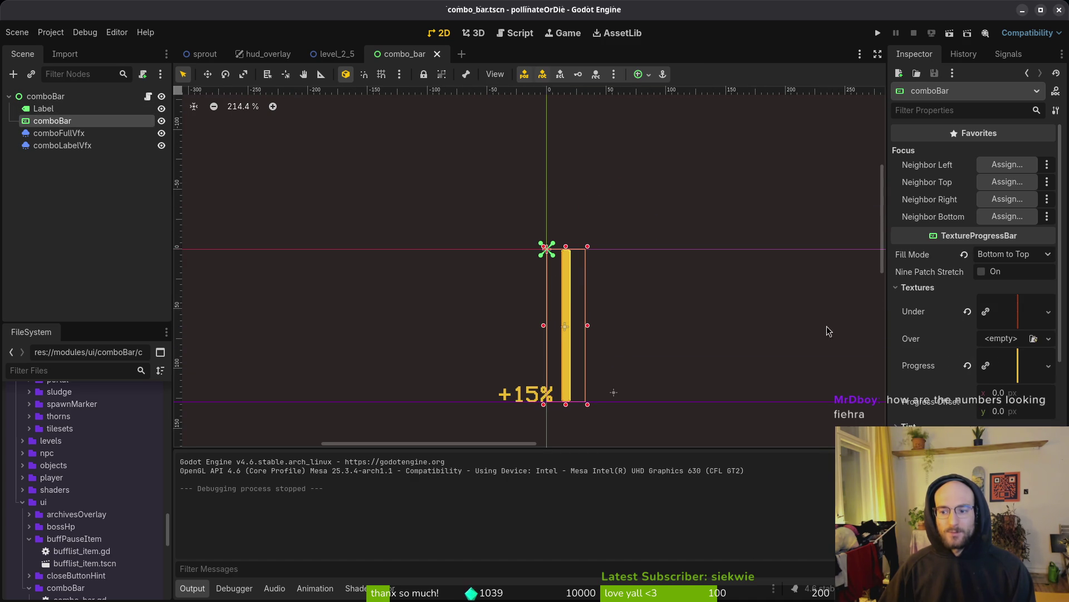
{"action": "scroll", "coordinate": [975, 278], "scroll_direction": "down", "scroll_amount": 5}
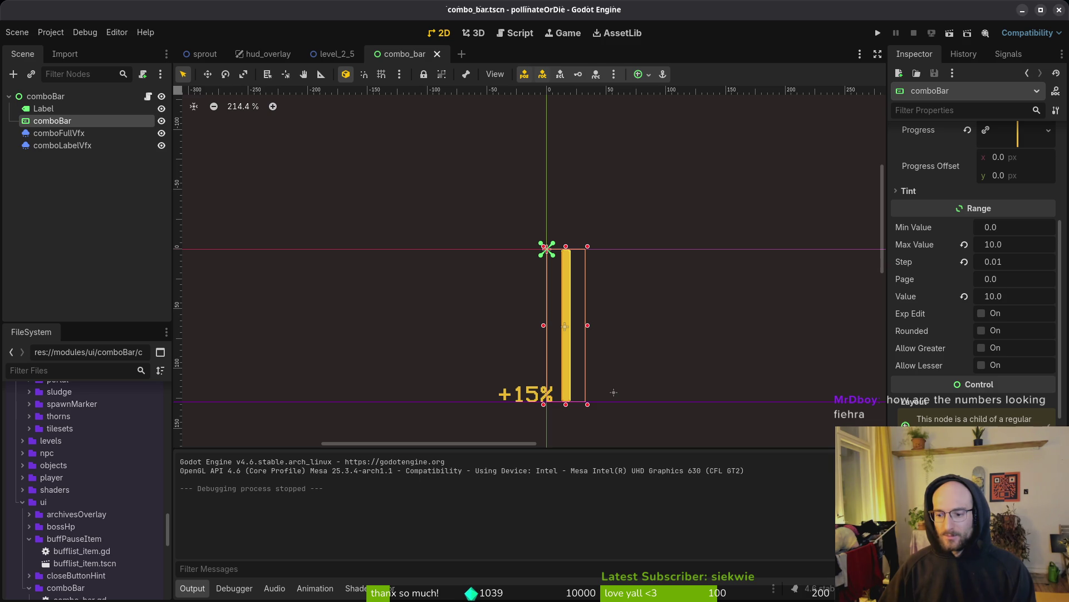
{"action": "scroll", "coordinate": [975, 279], "scroll_direction": "down", "scroll_amount": 3}
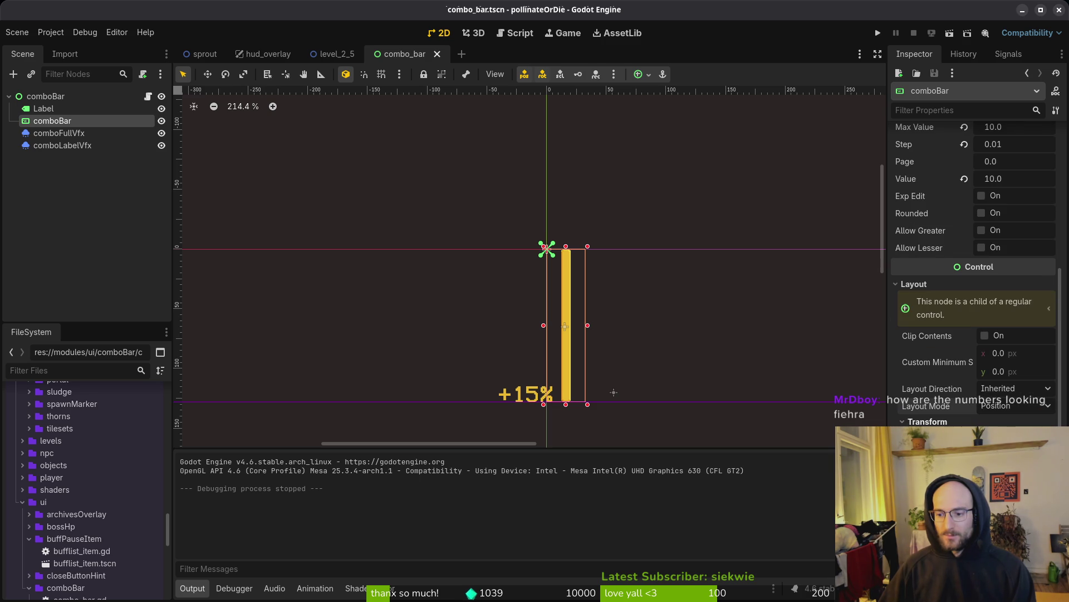
{"action": "left_click", "coordinate": [1008, 441]}
{"action": "left_click", "coordinate": [1013, 424]}
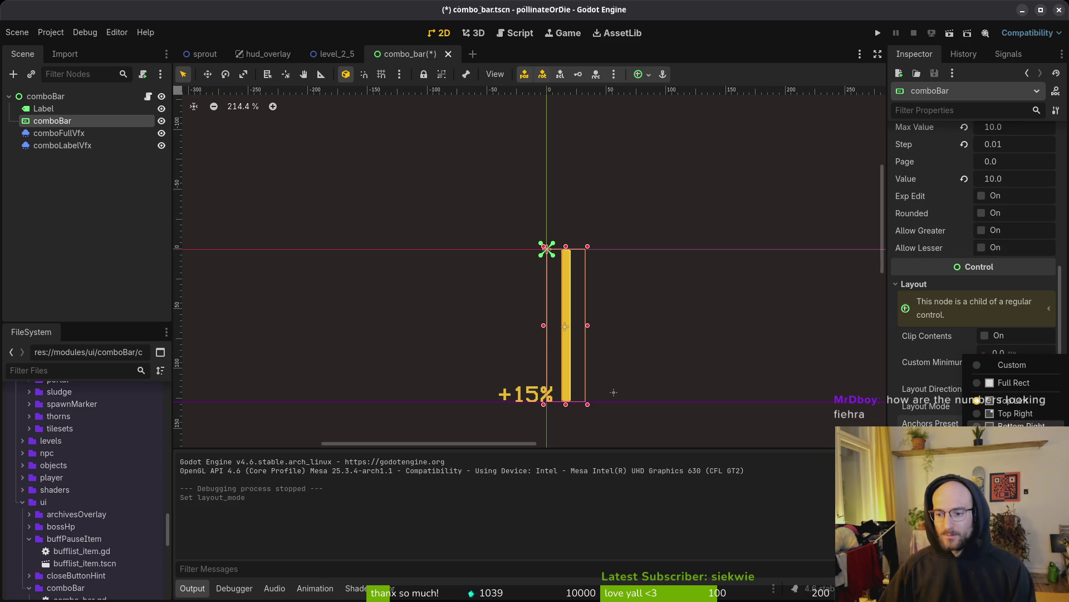
{"action": "left_click", "coordinate": [1014, 438]}
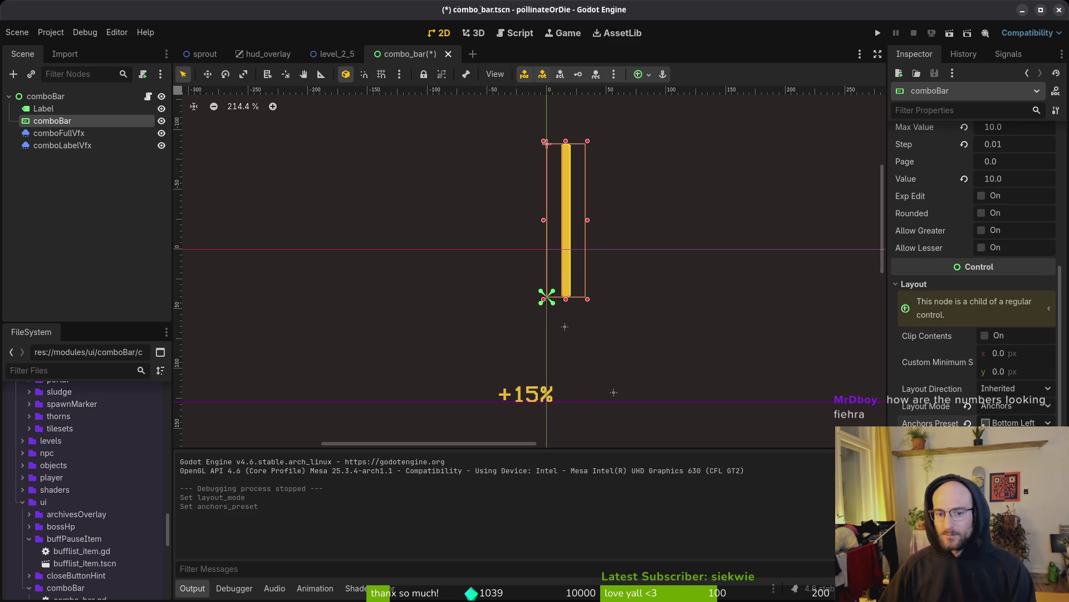
{"action": "left_click", "coordinate": [1015, 424]}
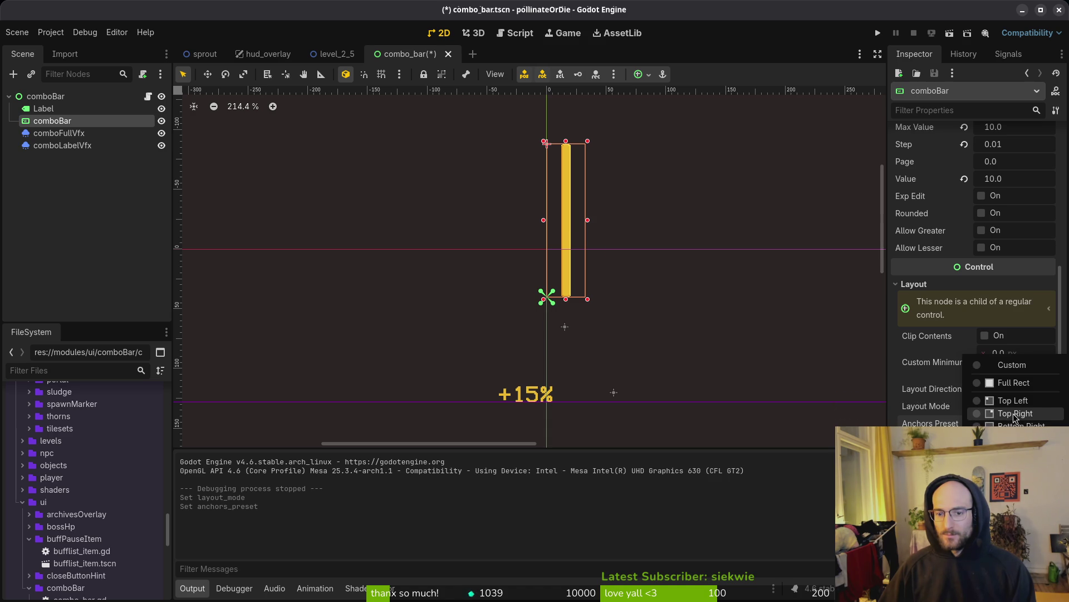